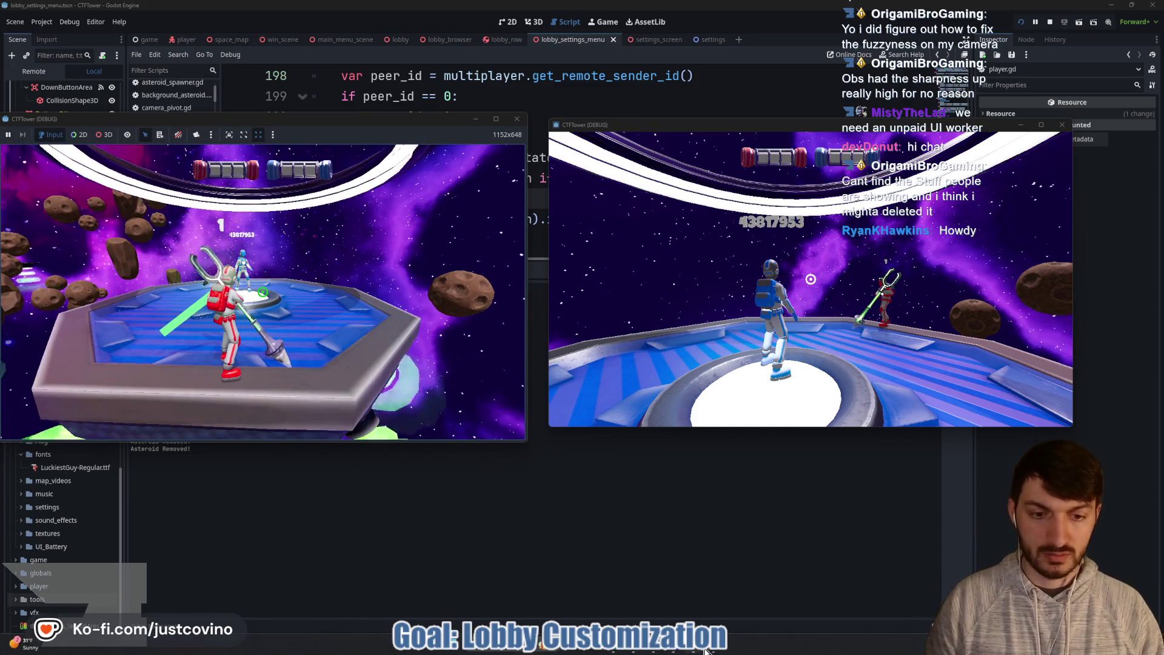
Step: Walk the blue player in the second instance across the platform to grab the flag
click(811, 279)
key(w)
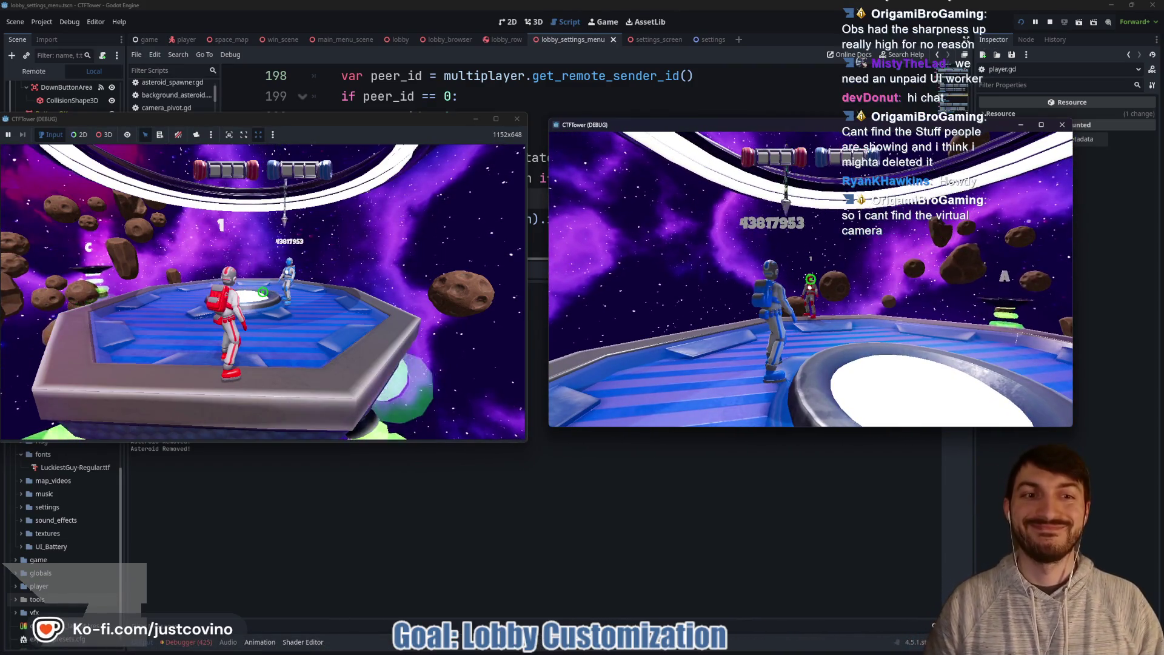
click(810, 279)
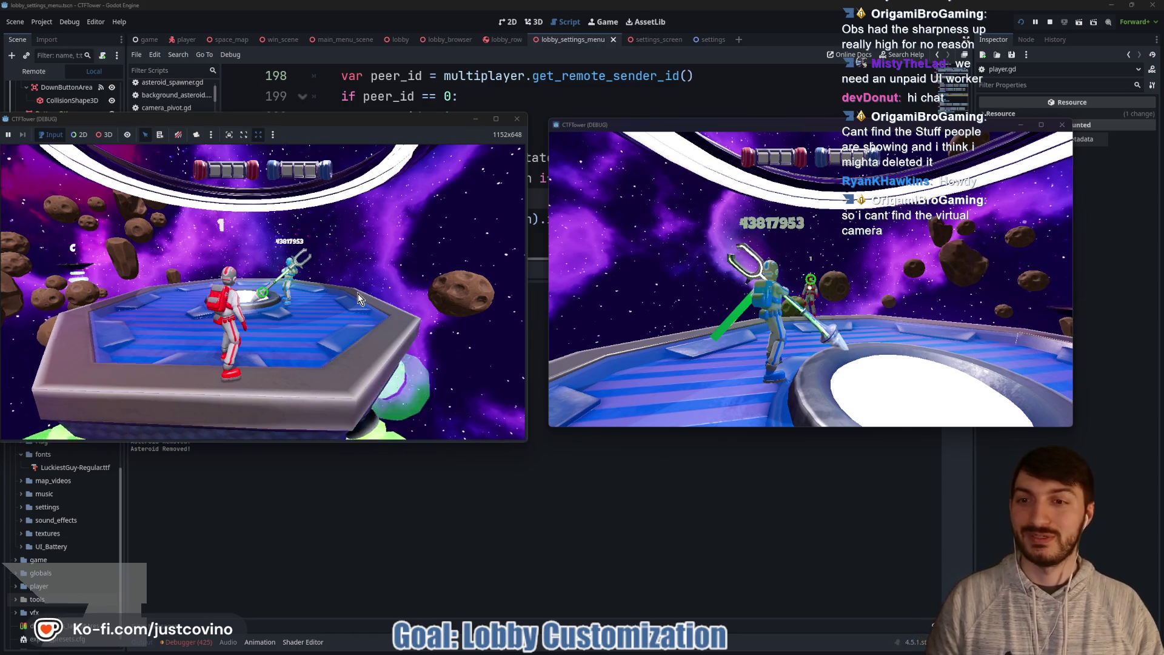
Step: Have the red player steal the flag back, then stop both debug instances
click(461, 301)
click(319, 307)
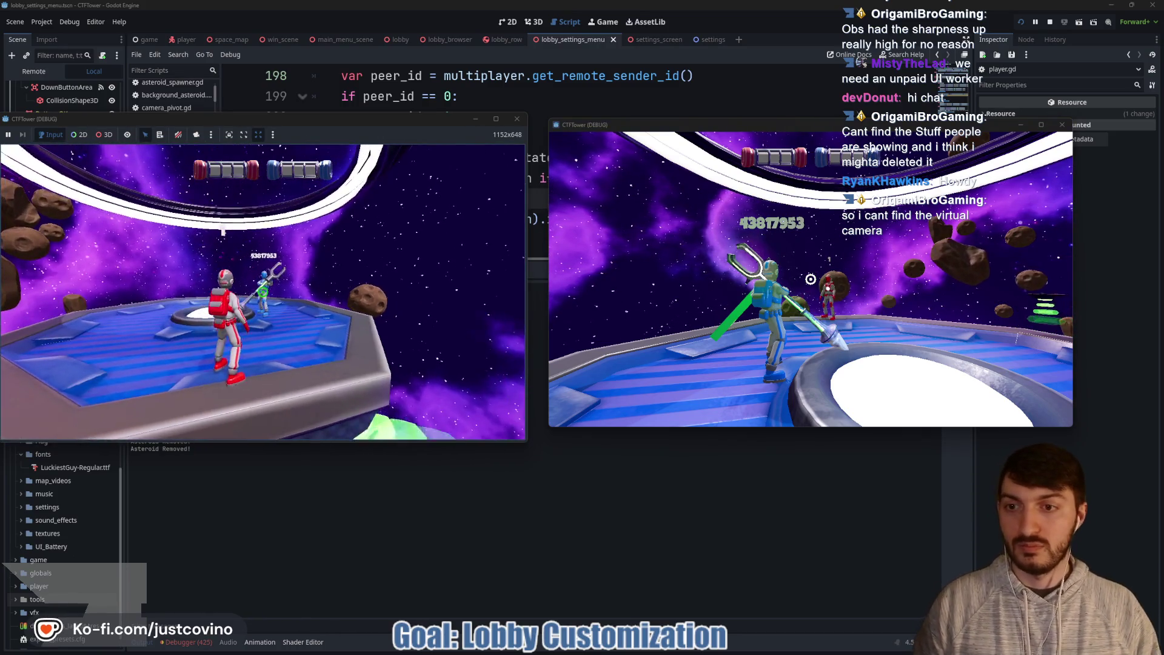
click(279, 294)
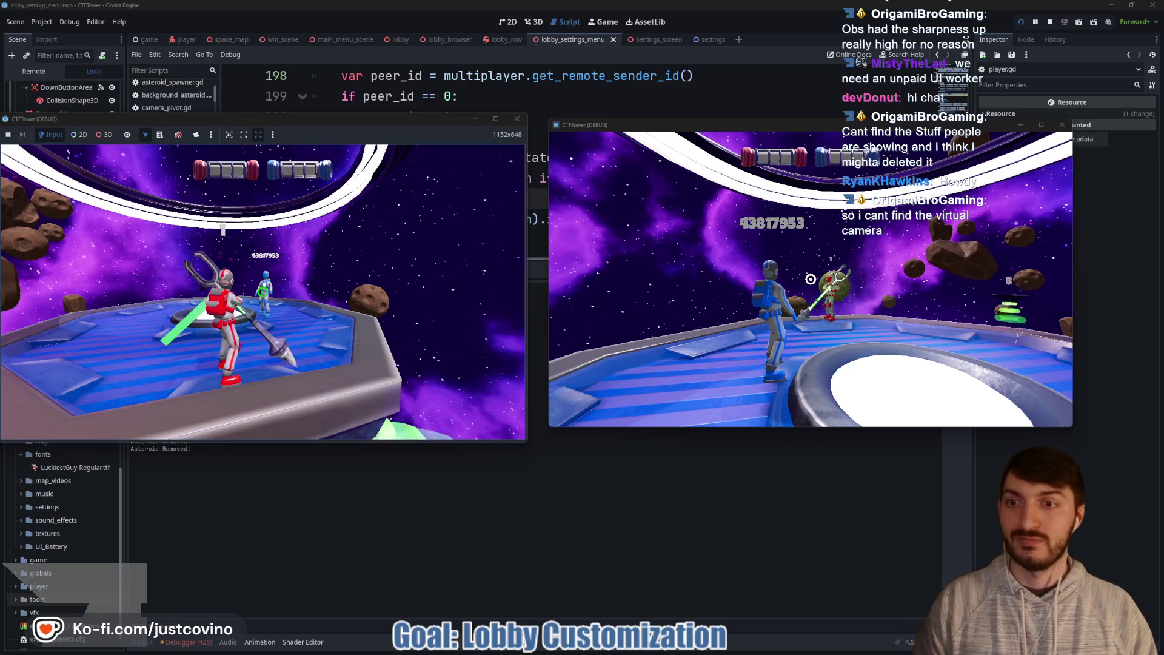
click(672, 298)
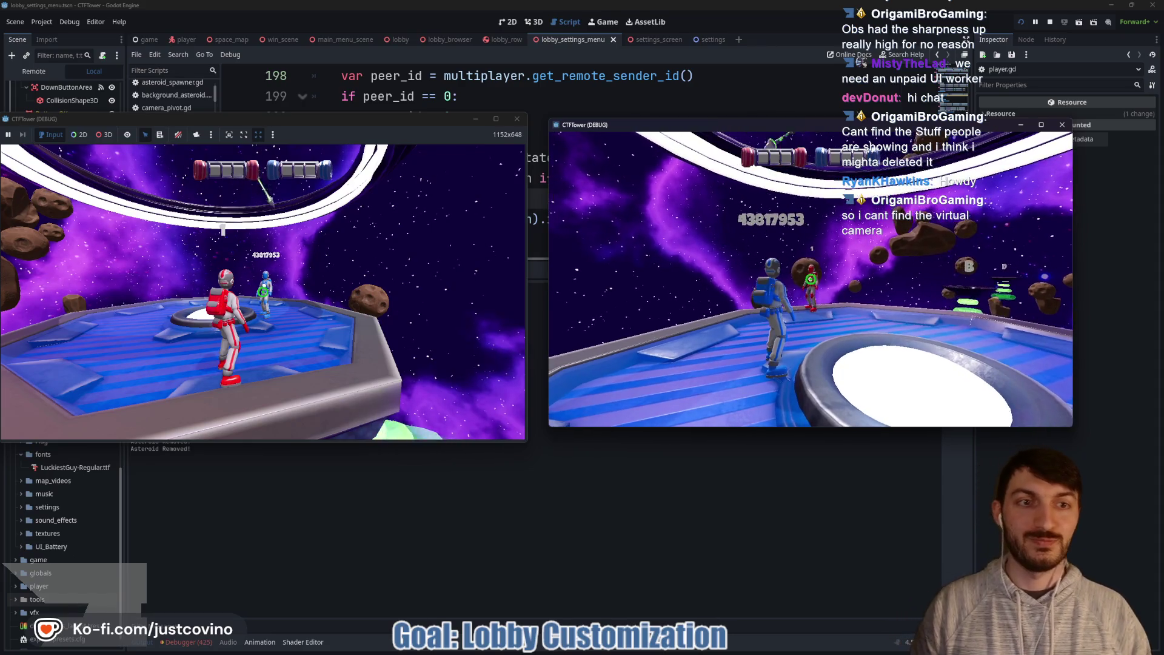
click(263, 292)
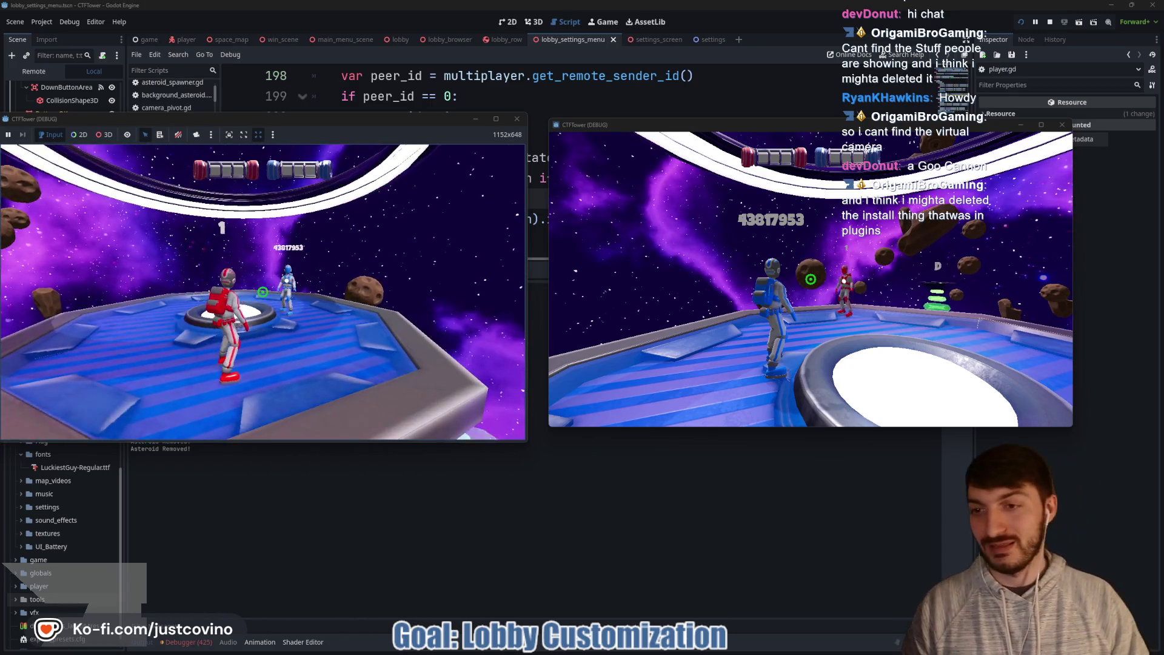
key(F8)
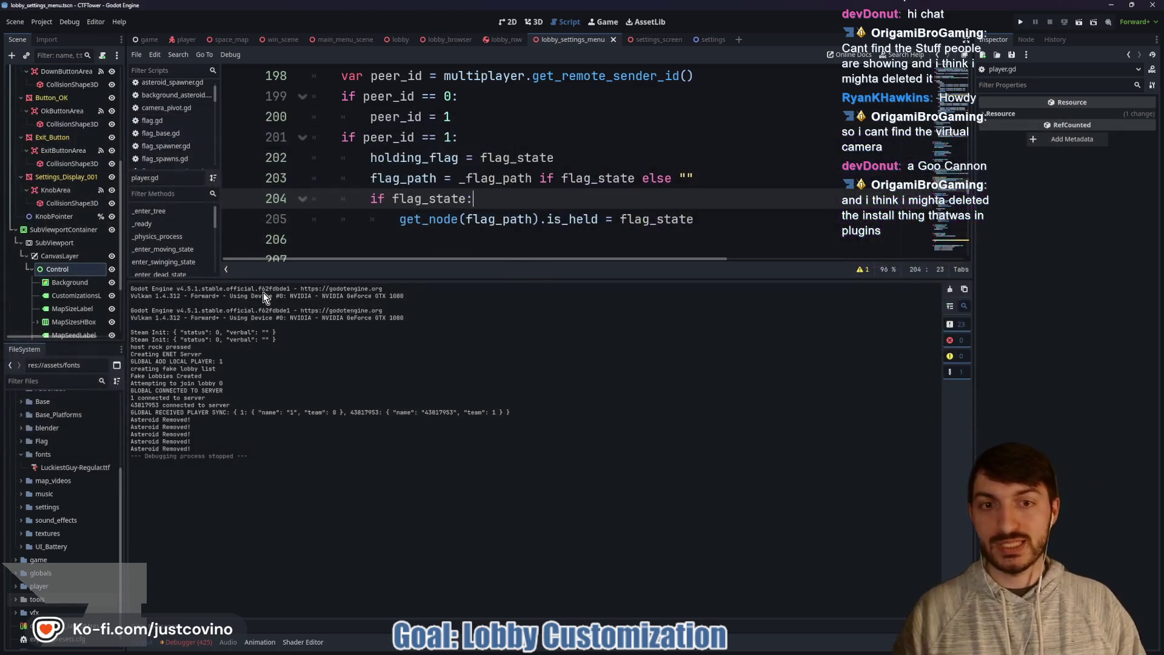
Step: Save player.gd and write the commit summary 'flag yoinkage fixed' with description 'to reset Flag'
click(403, 239)
key(ctrl+s)
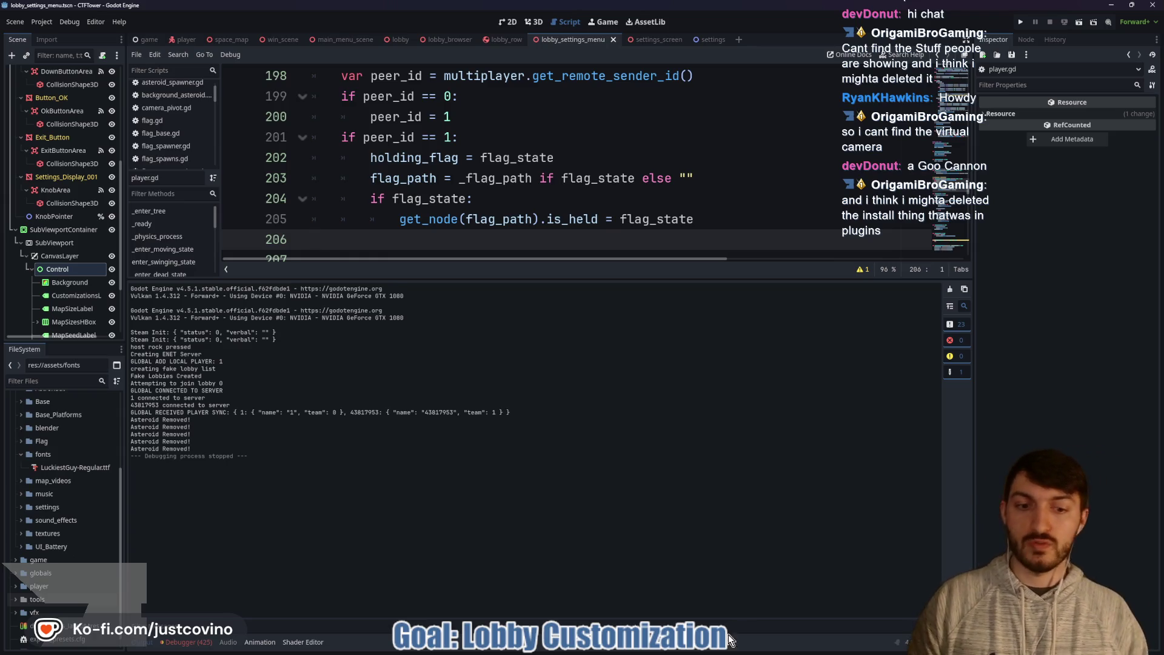
mouse_move(708, 647)
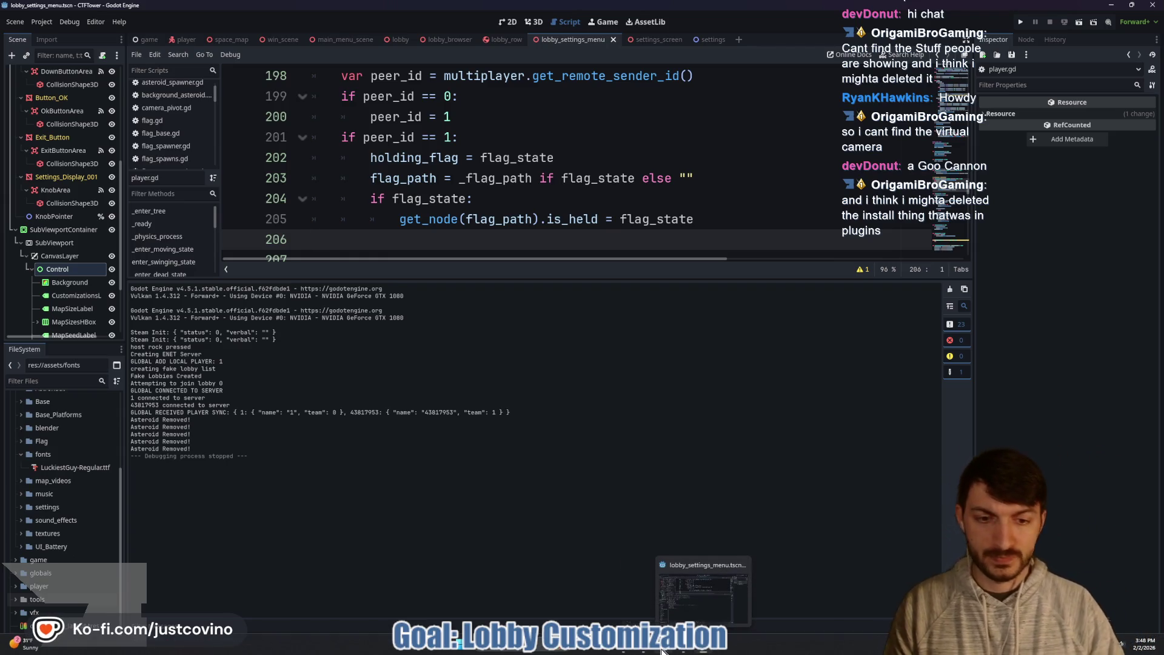
click(637, 648)
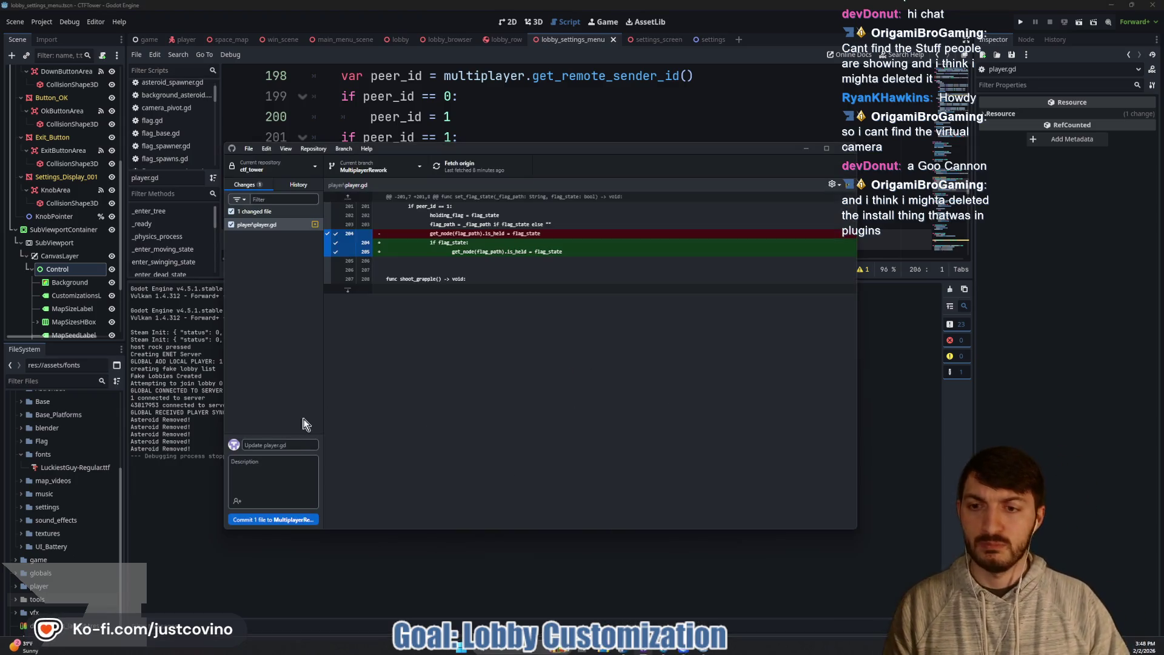
click(293, 445)
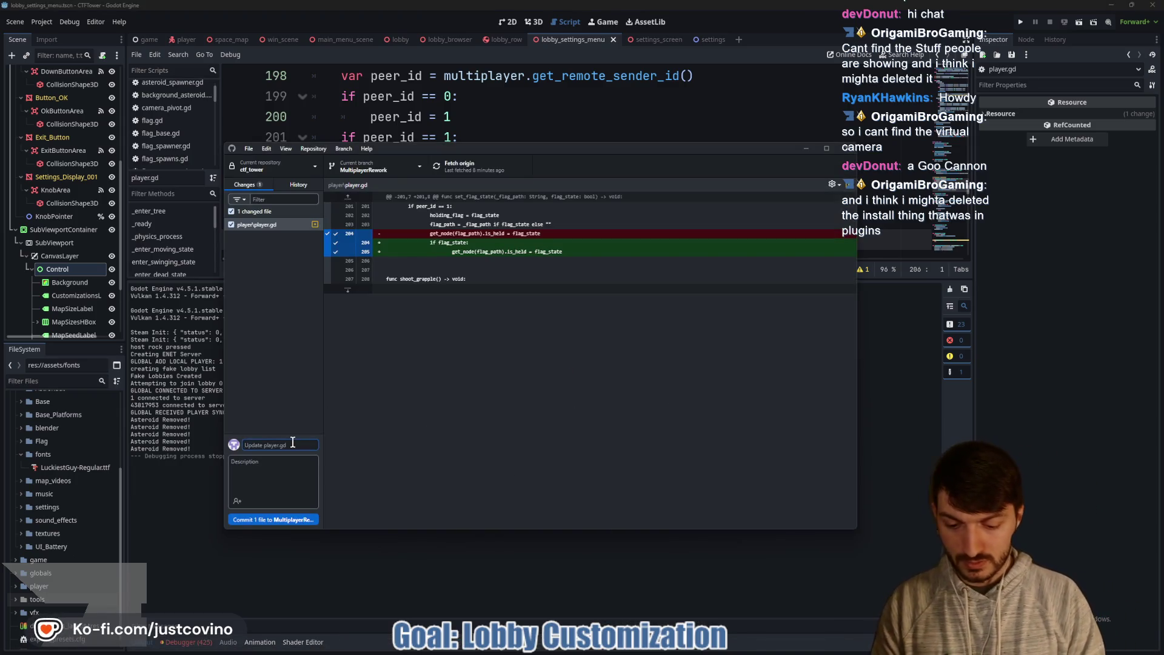
text(flag yoin)
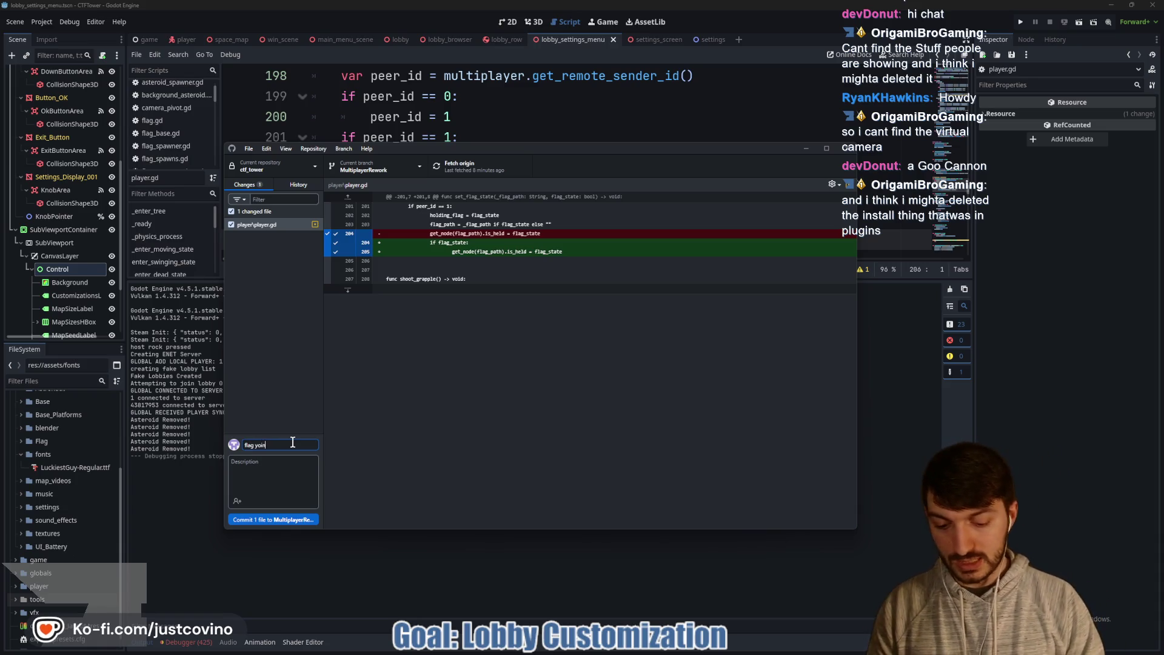
text(kage fixed)
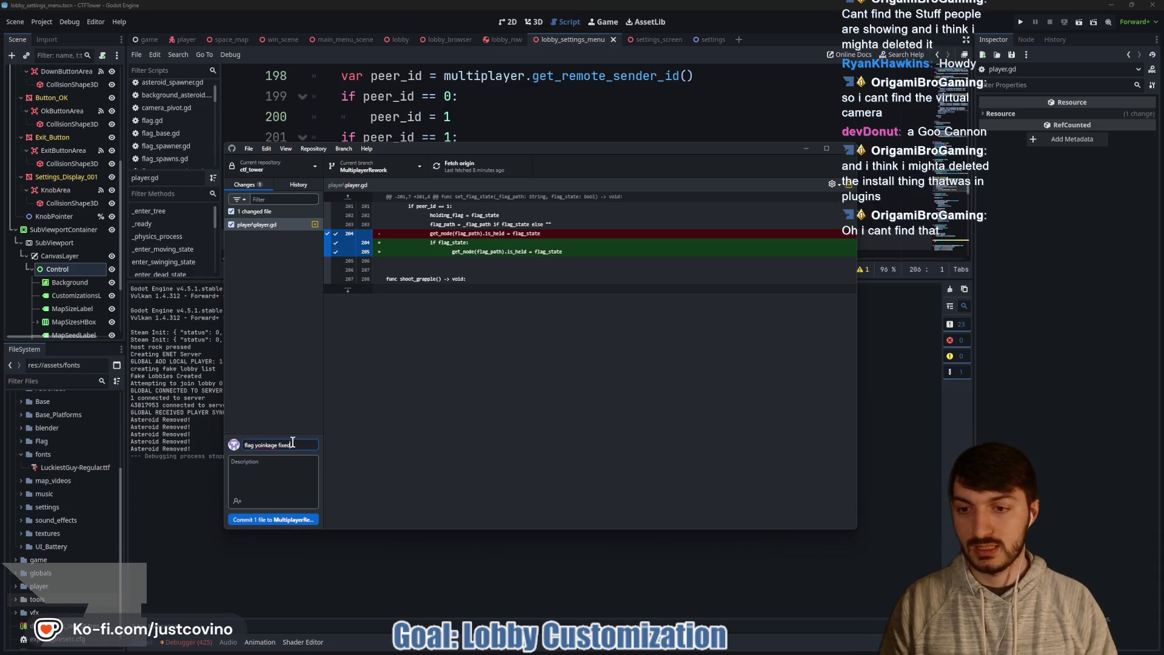
click(272, 480)
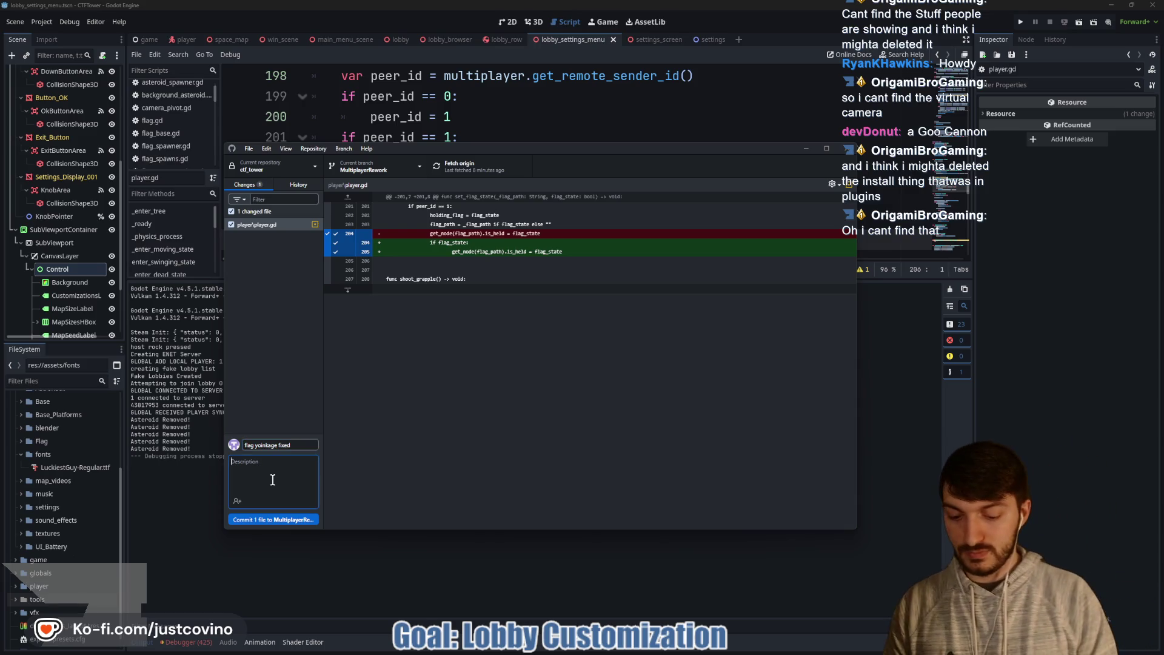
text(Need to r)
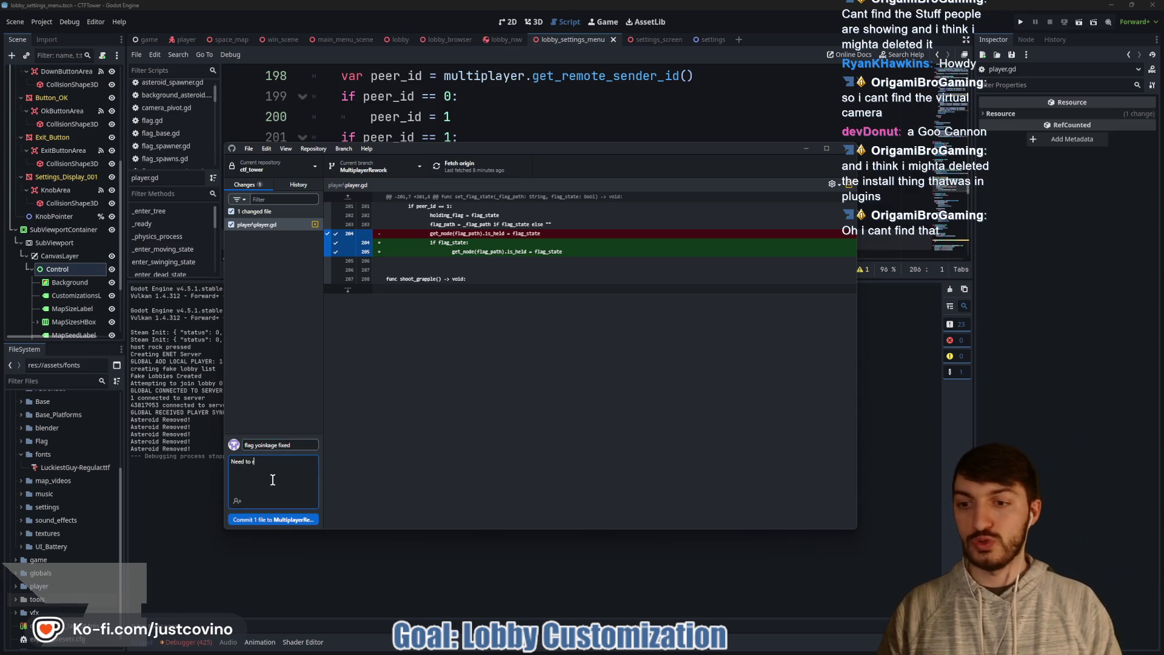
text(eset Flag timer on Yoink)
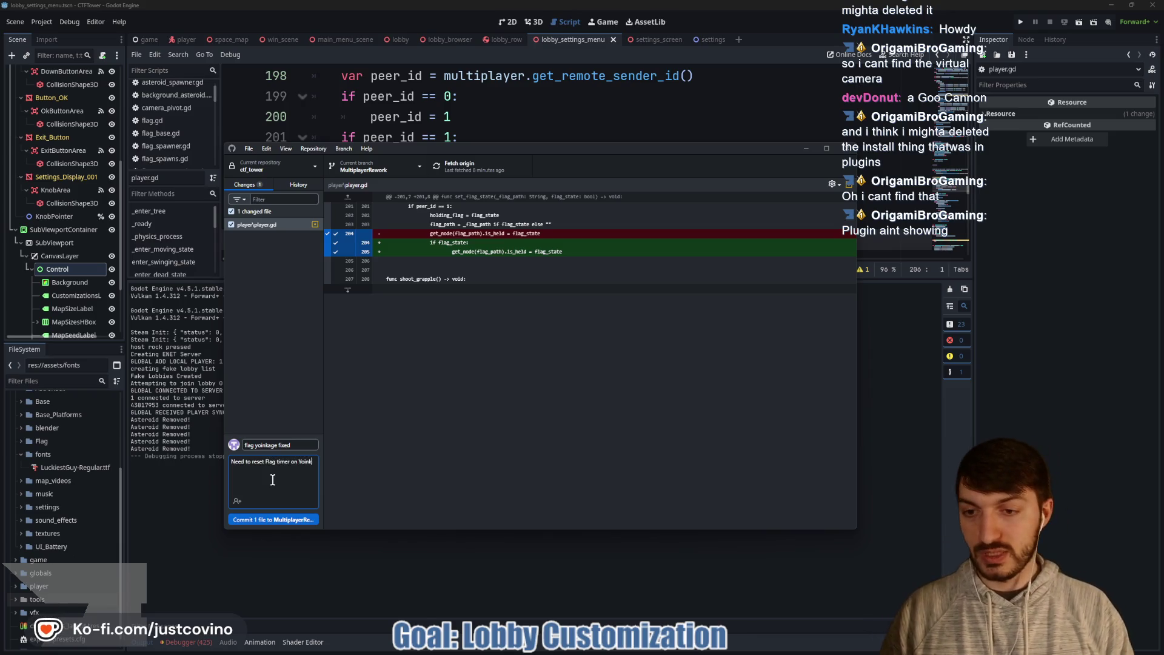
Step: Commit the player.gd change to MultiplayerRework, push to origin, and return to Godot
click(273, 519)
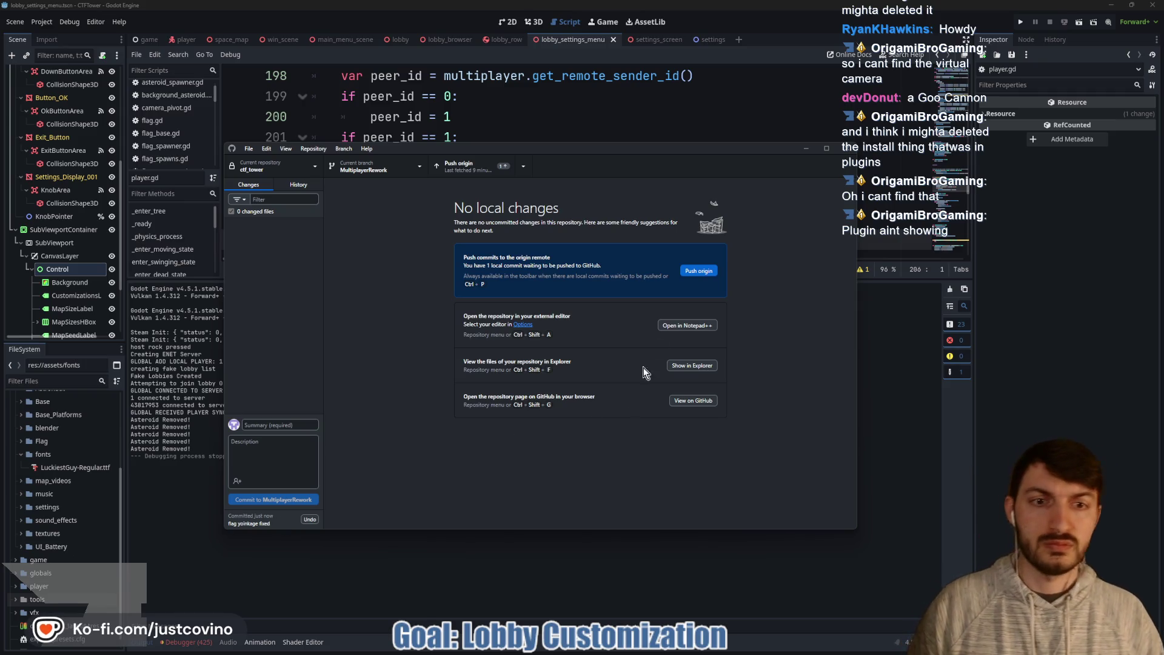
click(700, 271)
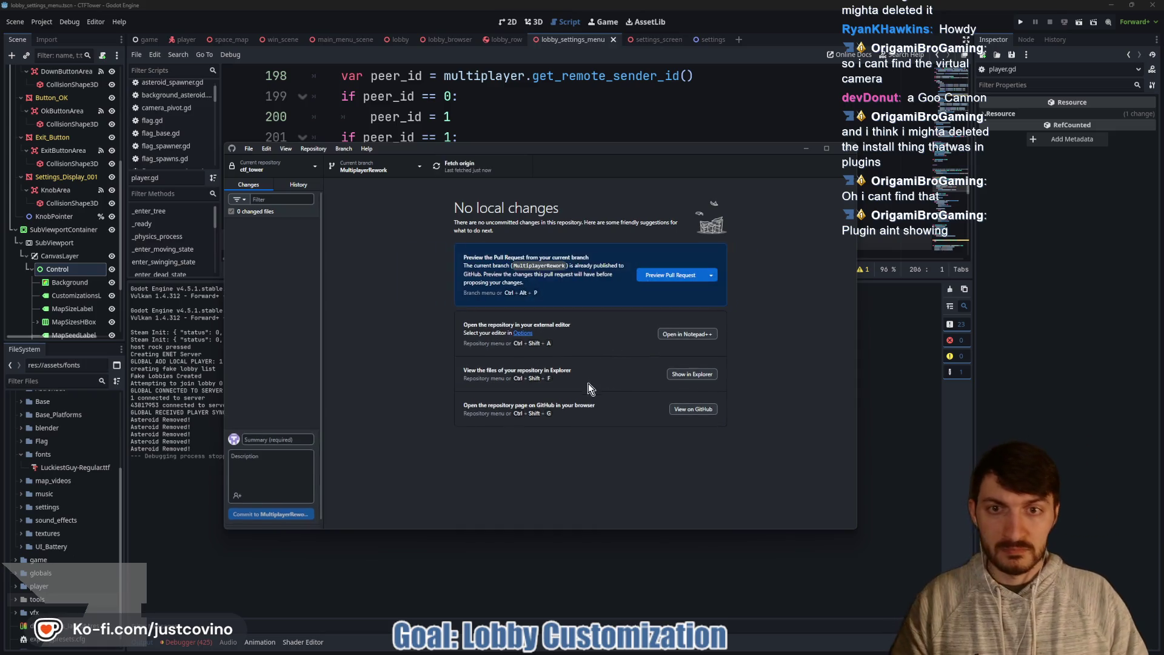
click(1085, 391)
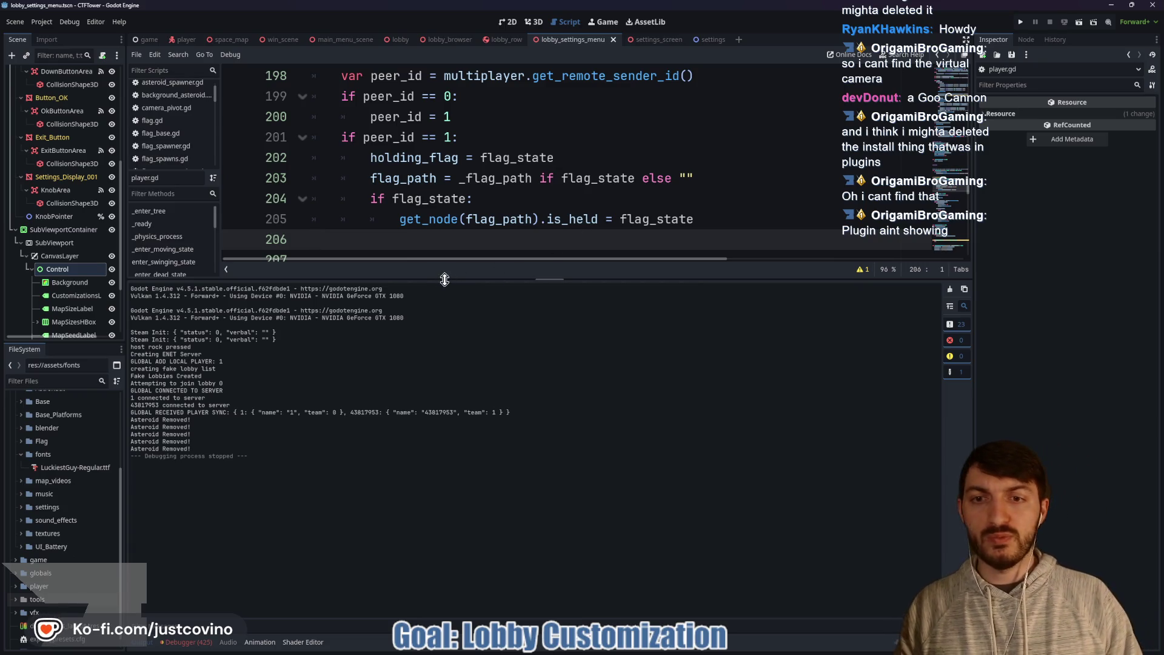
Step: Enlarge the code editor and open player_flag.gd from the player scene
drag(445, 280, 455, 533)
scroll(476, 363, up, 4)
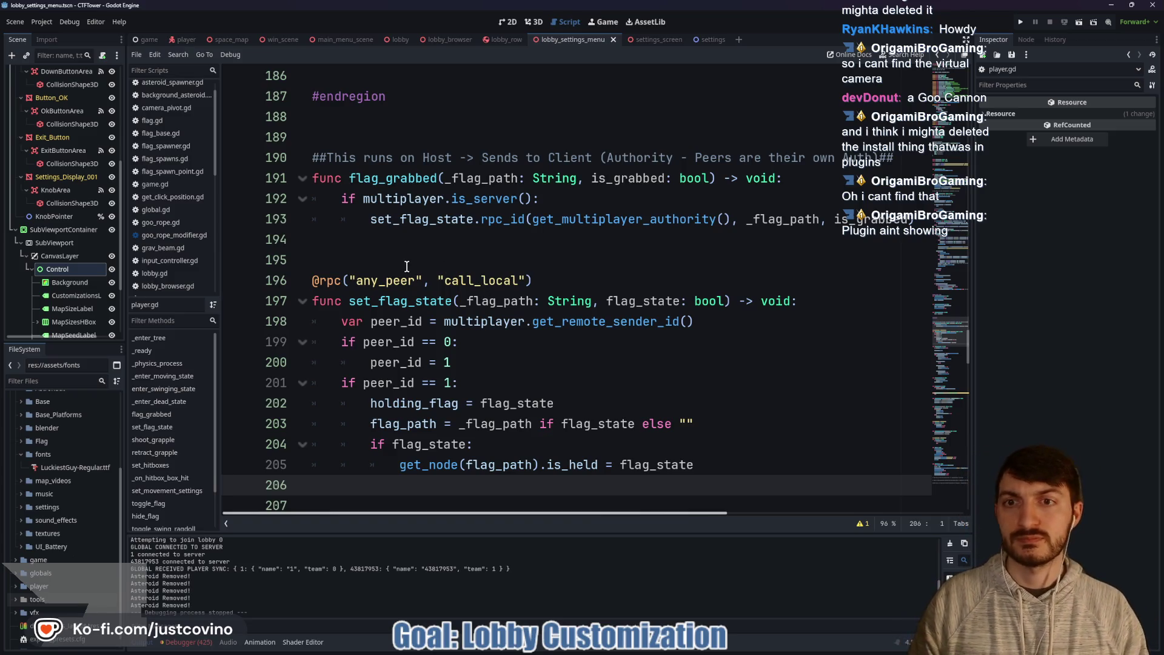
scroll(407, 267, up, 5)
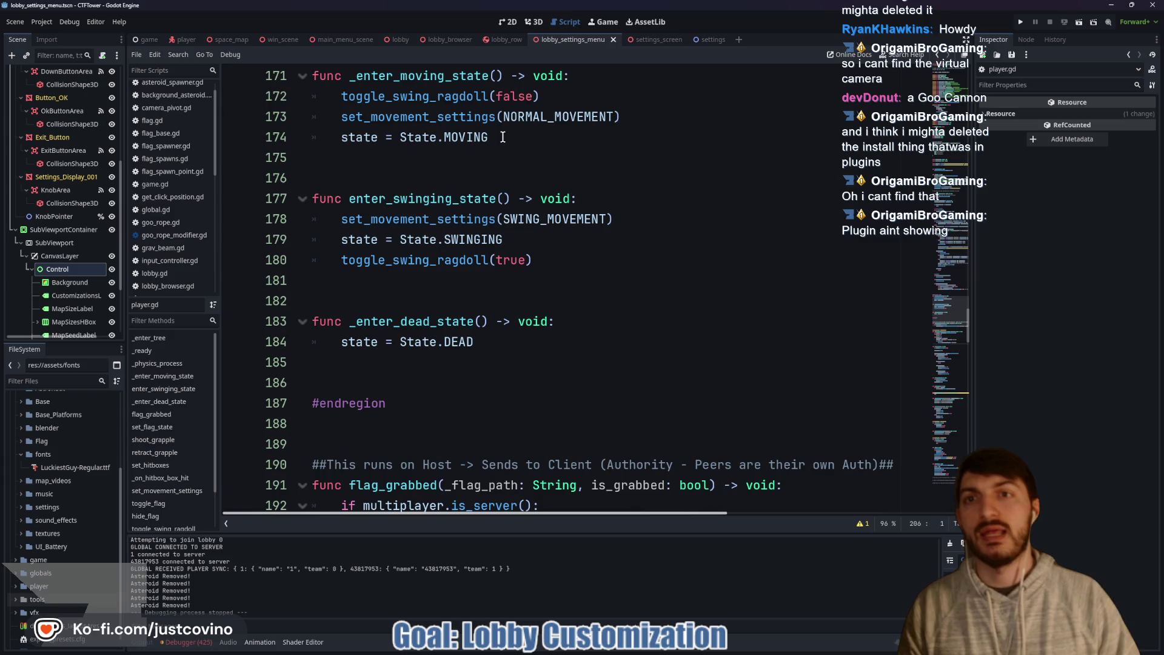
click(187, 40)
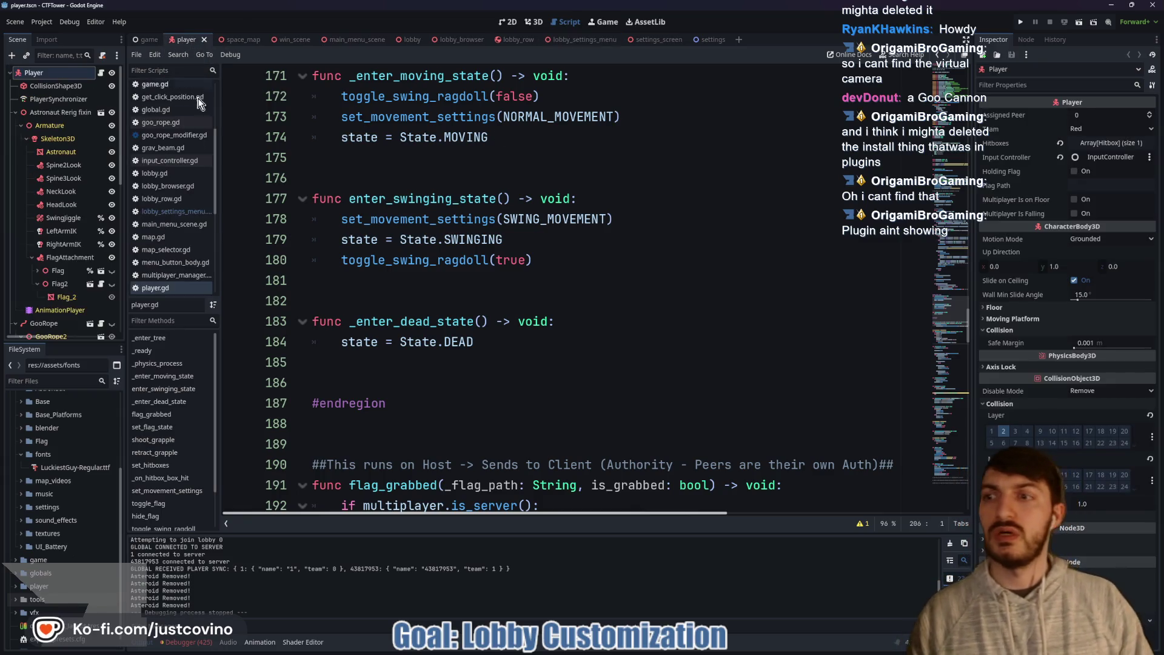
click(102, 283)
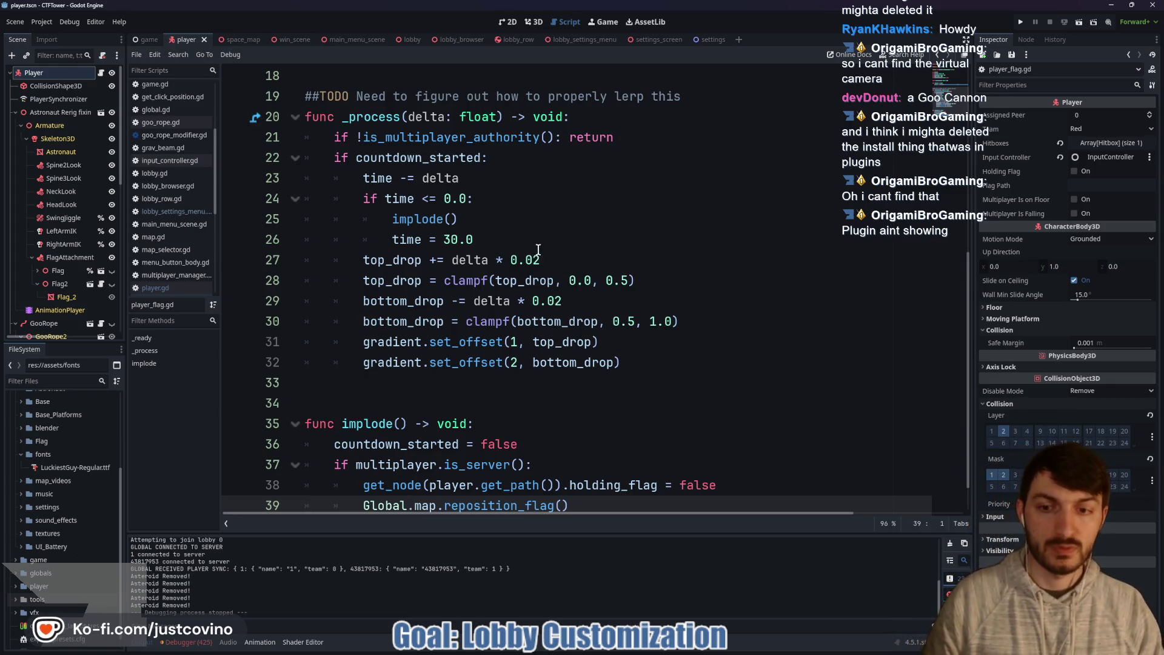
Step: Scroll to the _process countdown code and select 'time = 30.0' on line 26
scroll(537, 251, down, 1)
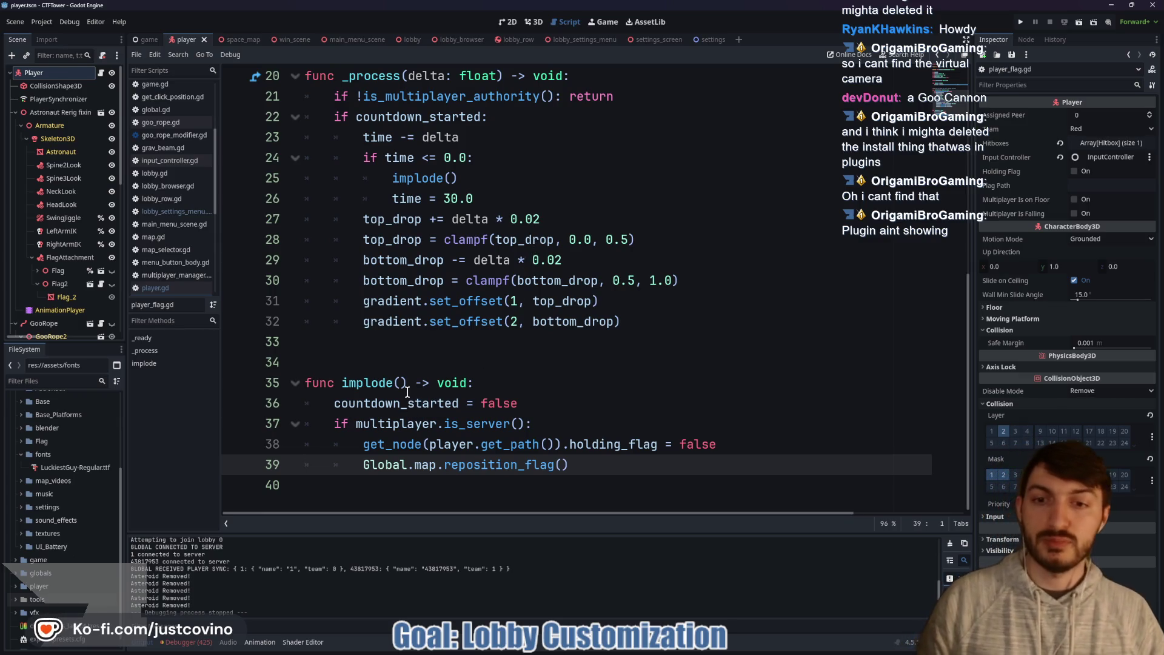
scroll(407, 370, up, 5)
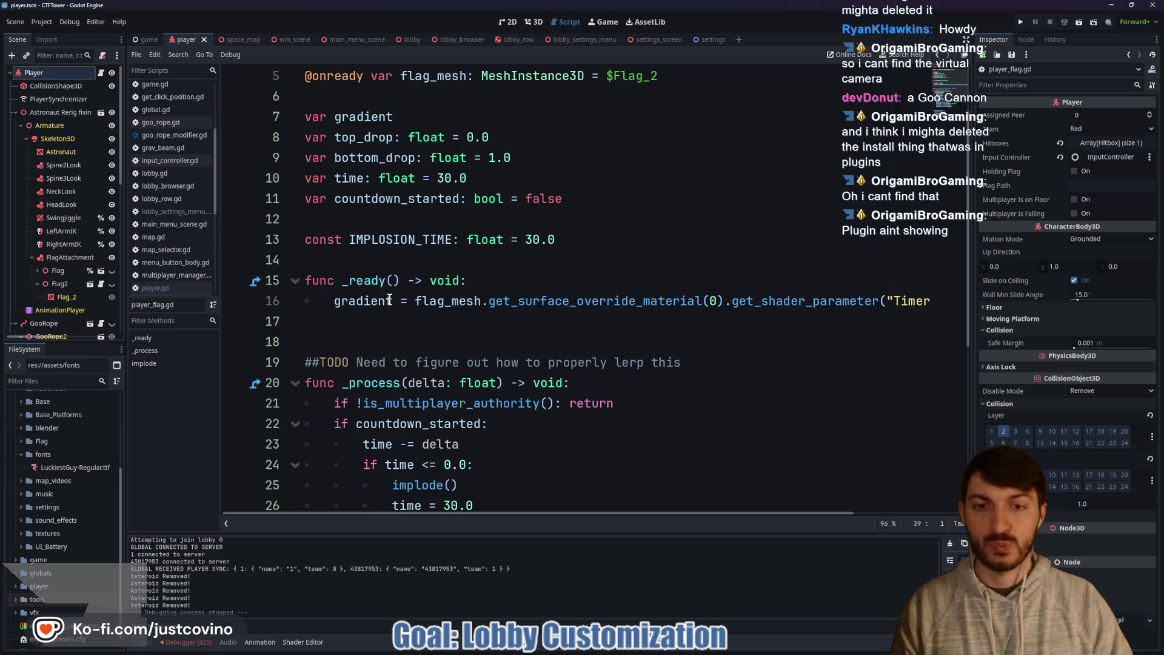
scroll(399, 314, down, 1)
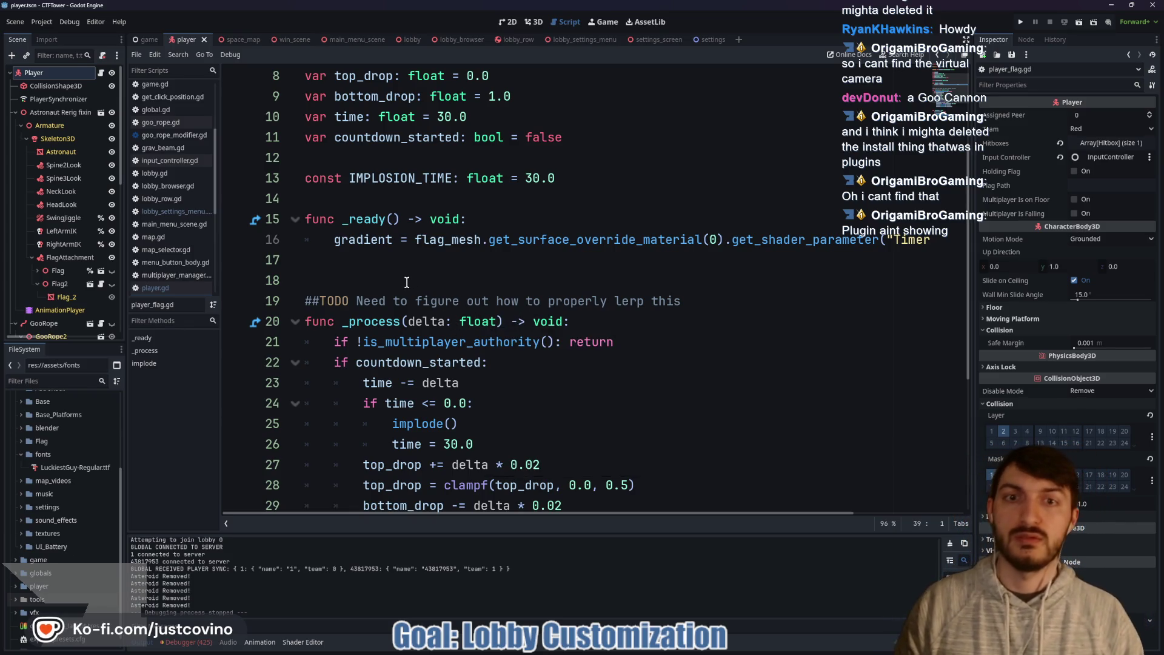
scroll(406, 284, down, 2)
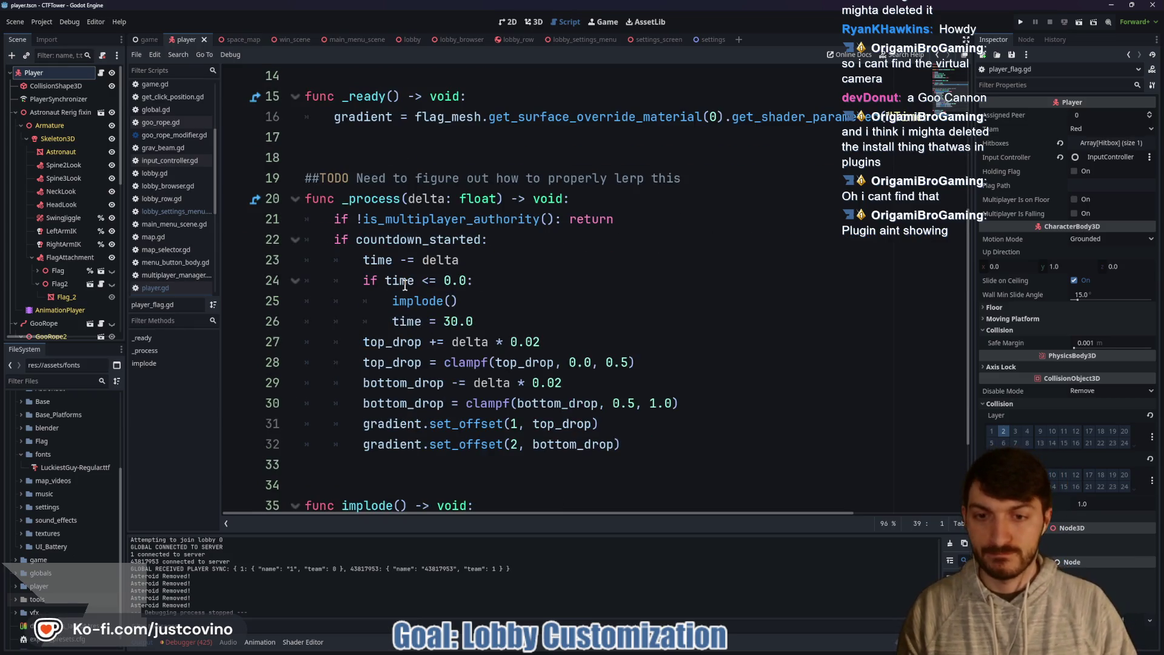
scroll(405, 285, down, 2)
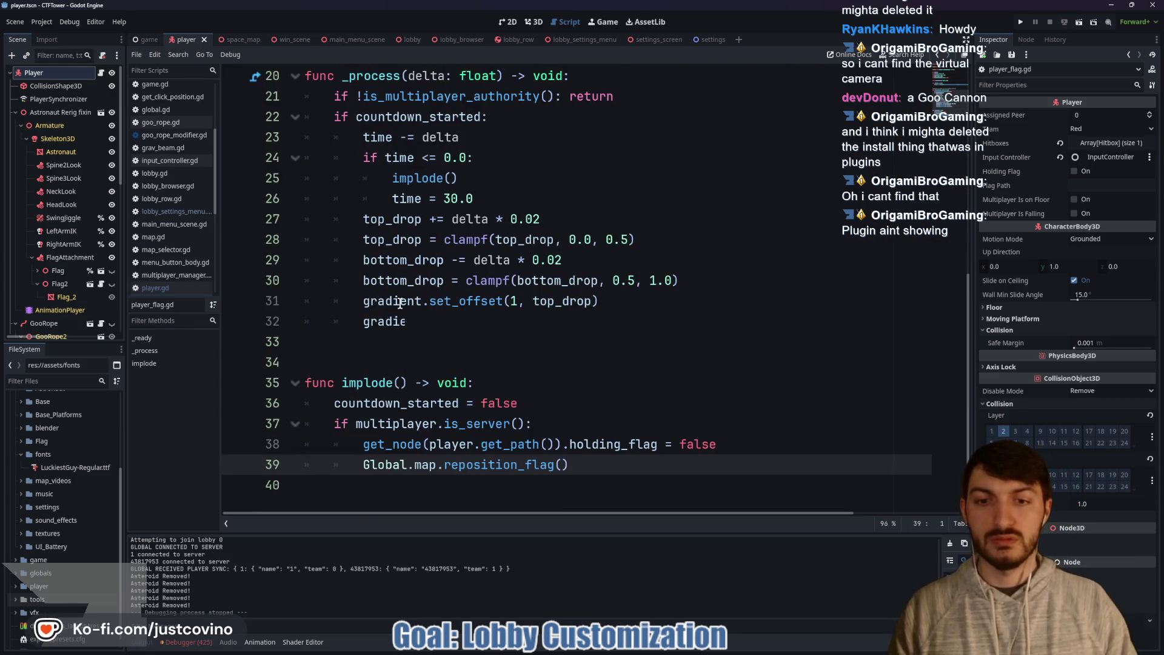
scroll(437, 377, up, 2)
scroll(433, 364, up, 2)
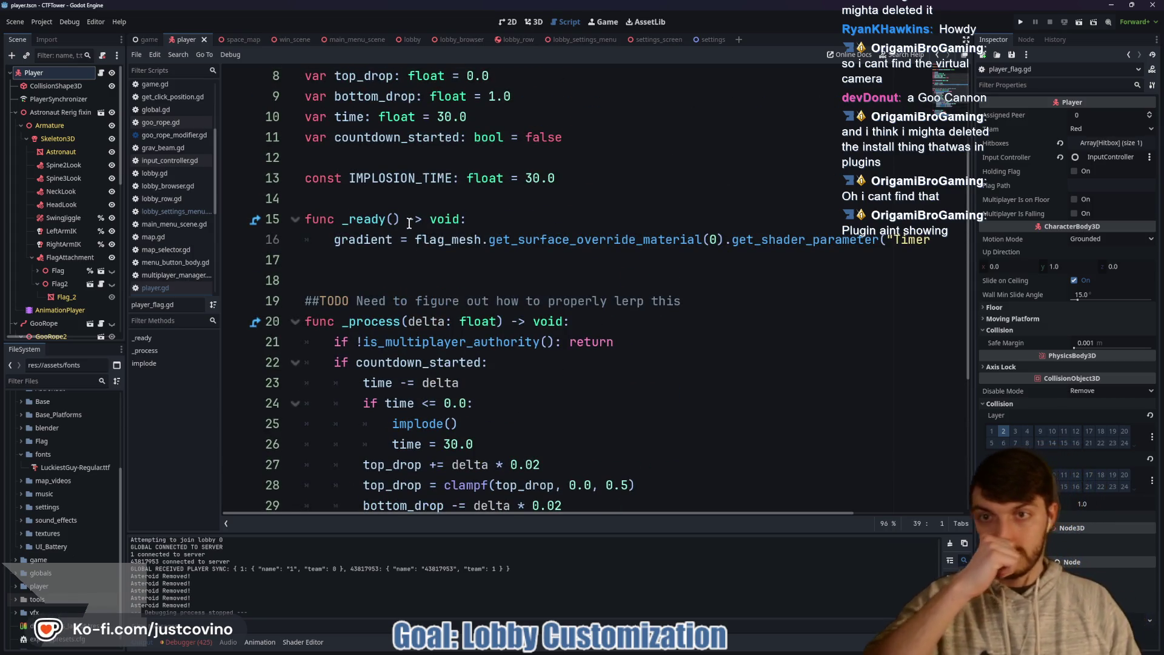
scroll(411, 231, down, 1)
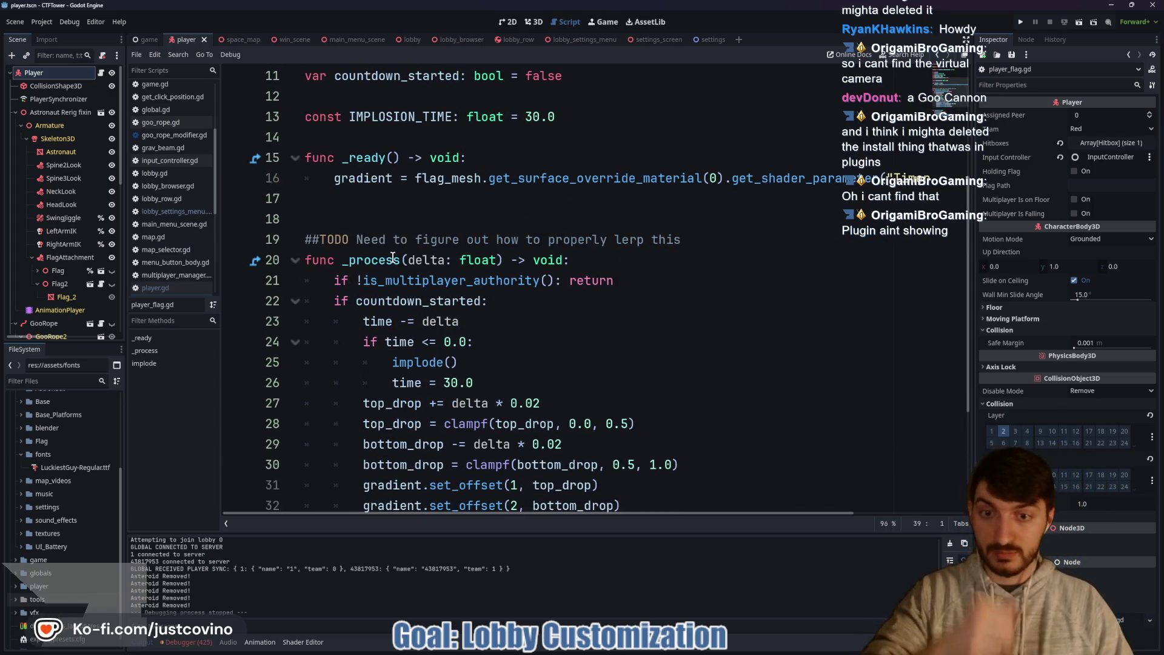
click(424, 377)
drag(480, 383, 390, 381)
key(ctrl+c)
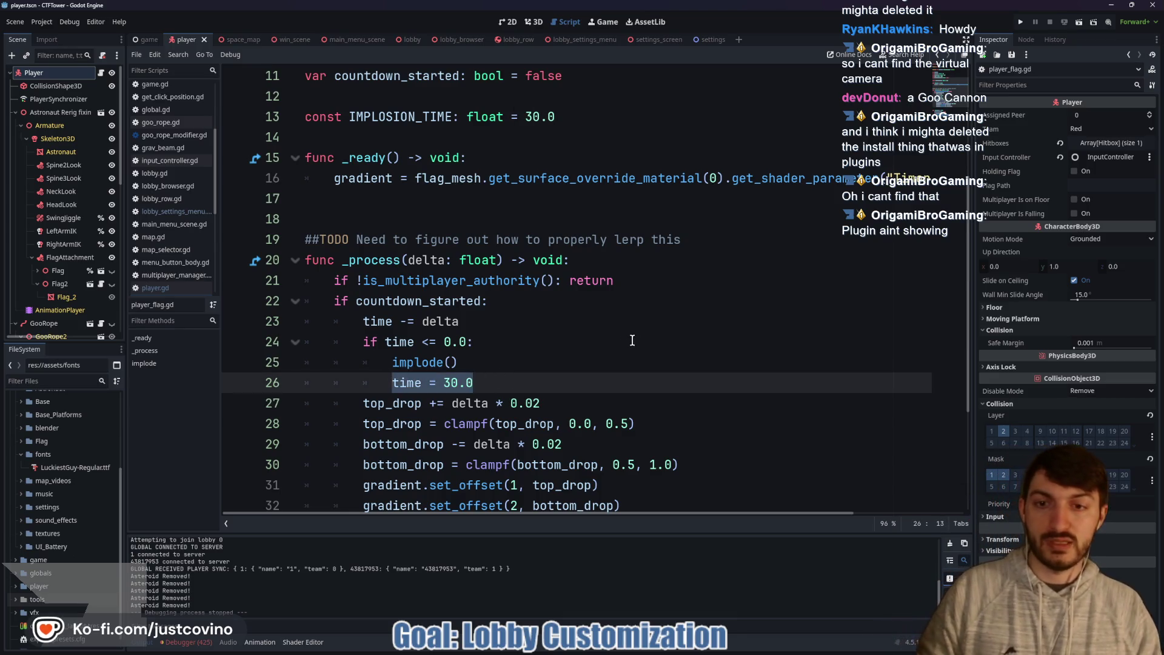
scroll(585, 340, down, 2)
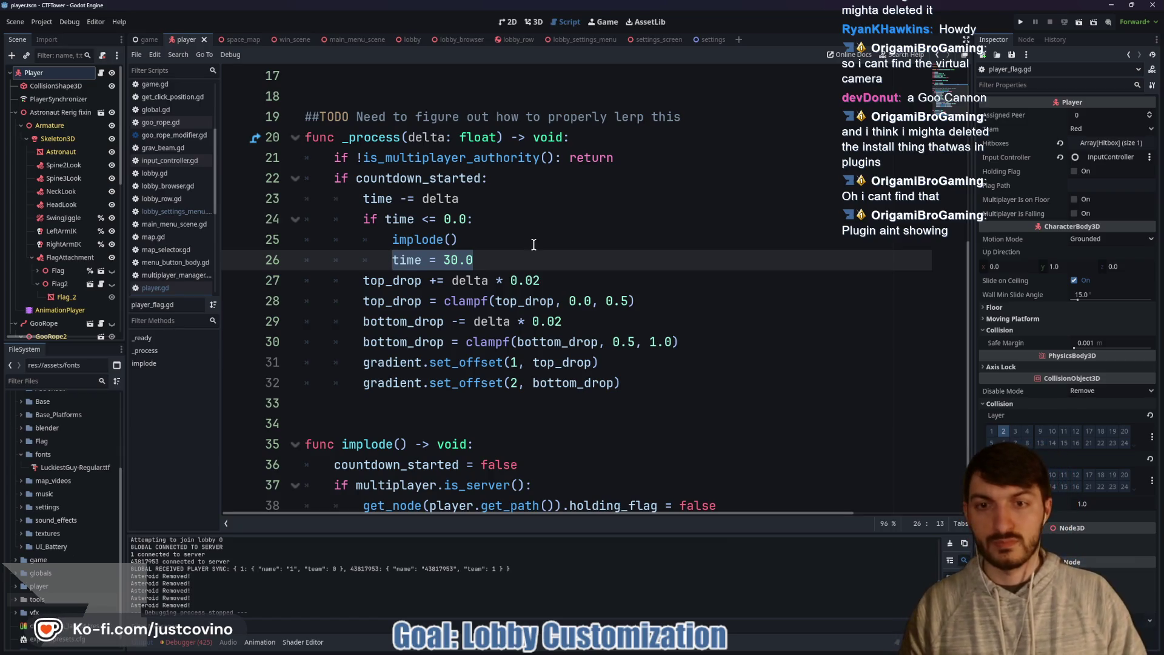
Step: Move 'time = 30.0' from _process into implode, below countdown_started = false, and save
key(BackSpace)
scroll(508, 379, down, 1)
click(510, 382)
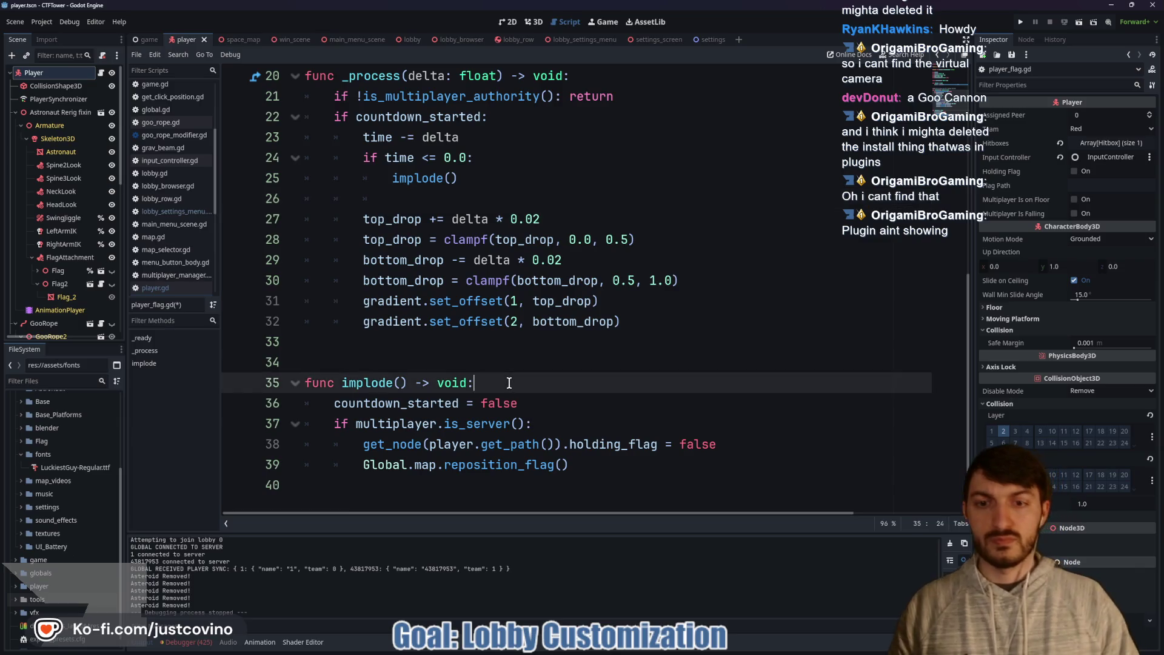
key(Return)
key(ctrl+v)
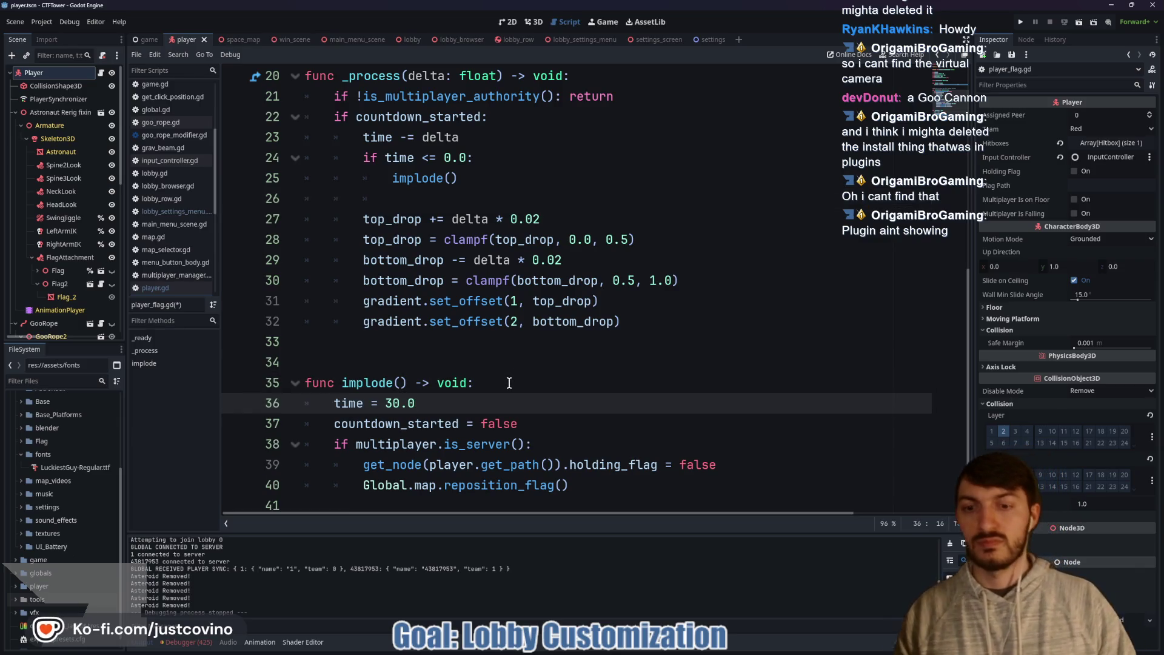
key(ctrl+s)
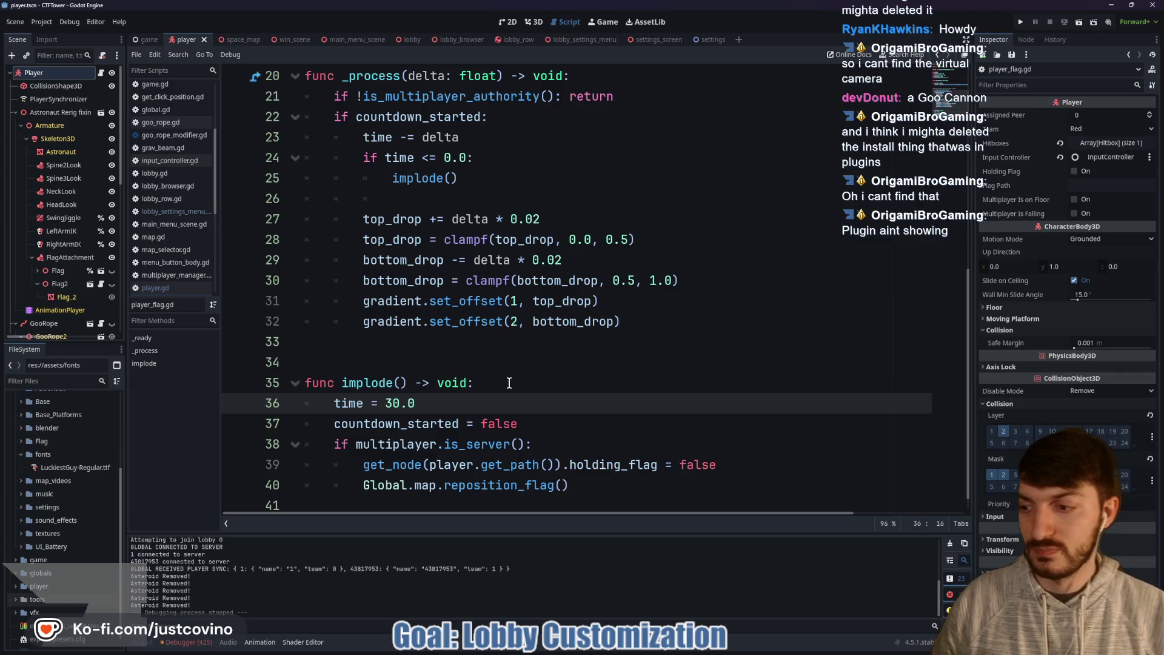
shift+click(333, 405)
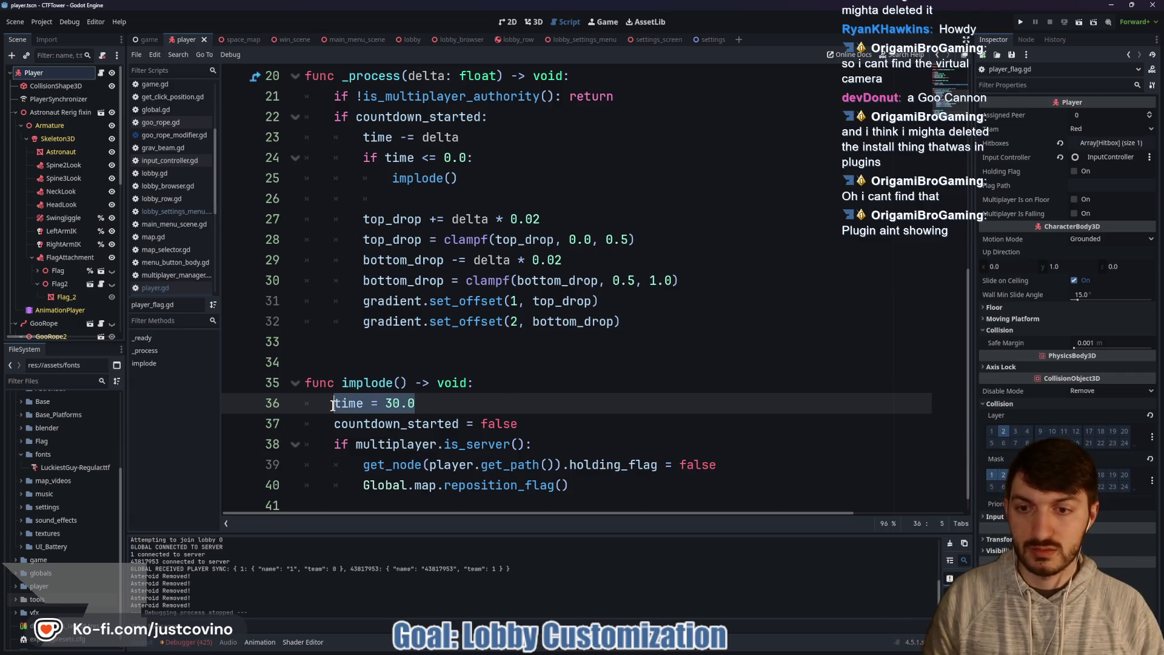
key(alt+Down)
click(462, 420)
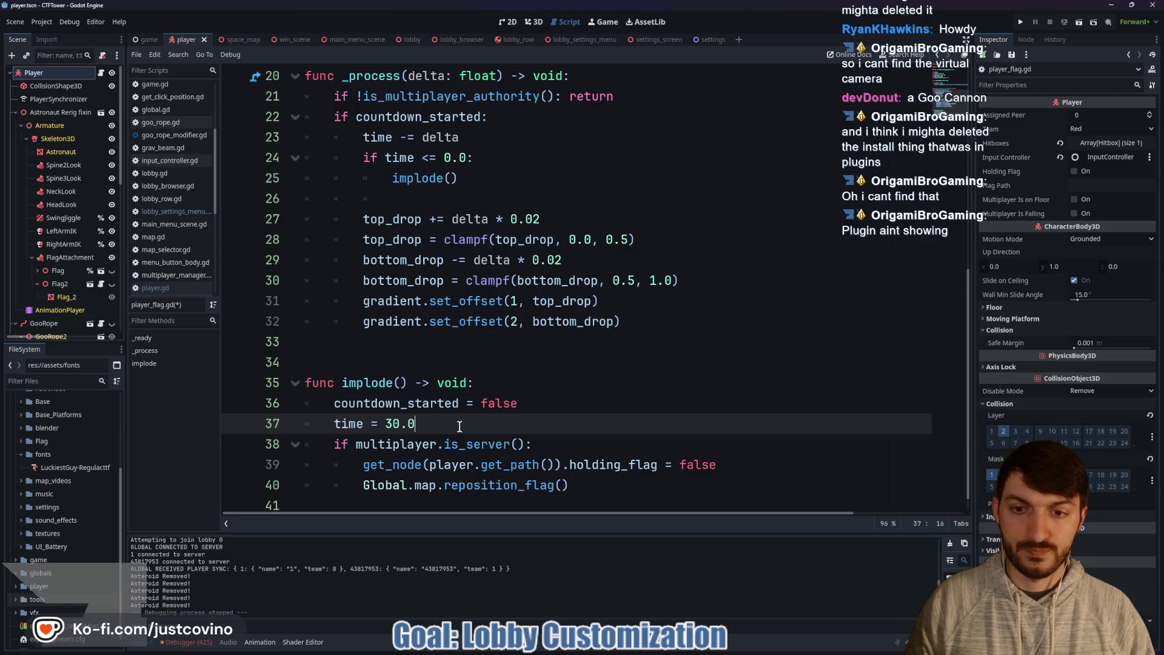
Step: Add func reset_implosion_time() -> void after implode, setting countdown_started = false
mouse_move(476, 281)
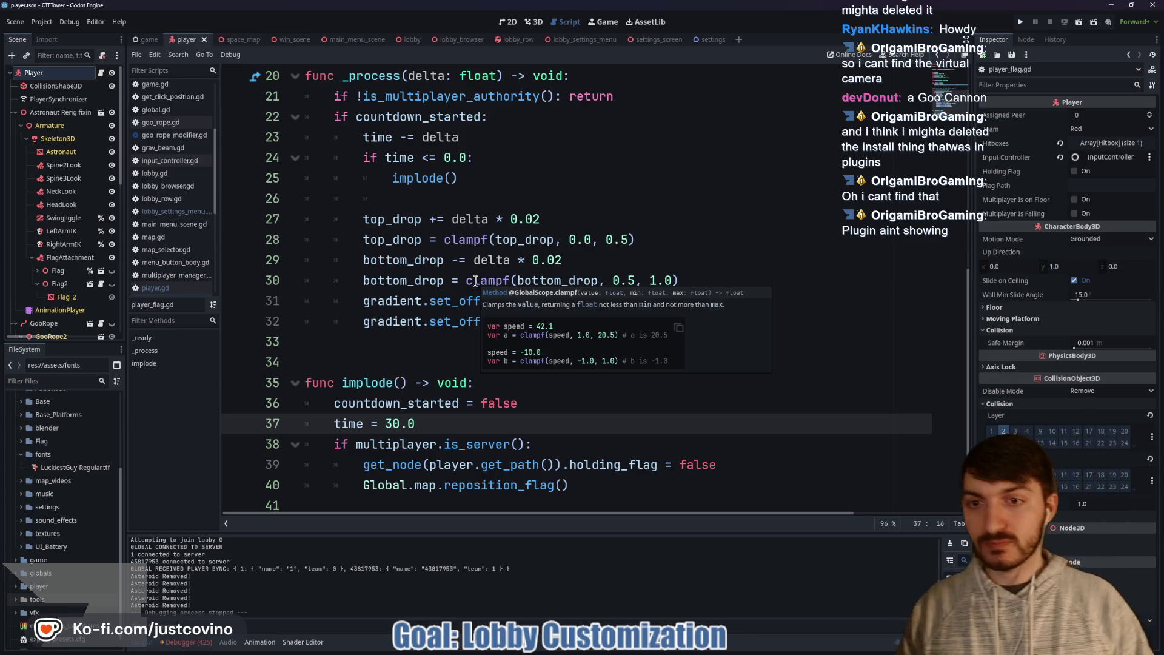
scroll(407, 499, down, 1)
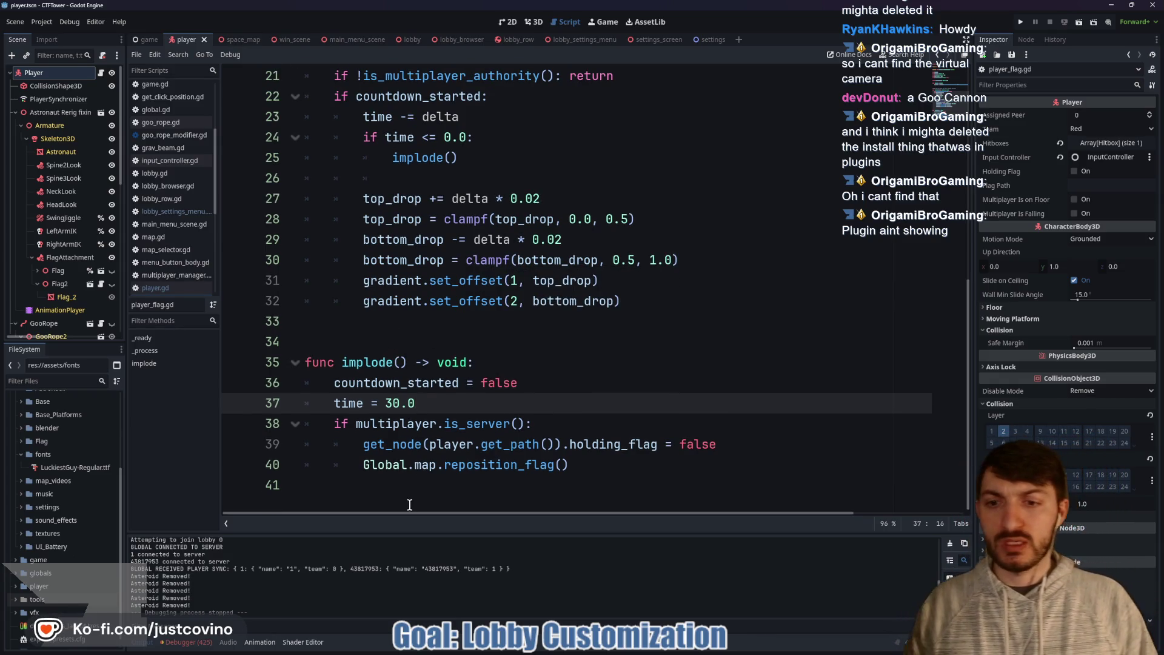
click(389, 485)
key(Return)
key(Return)
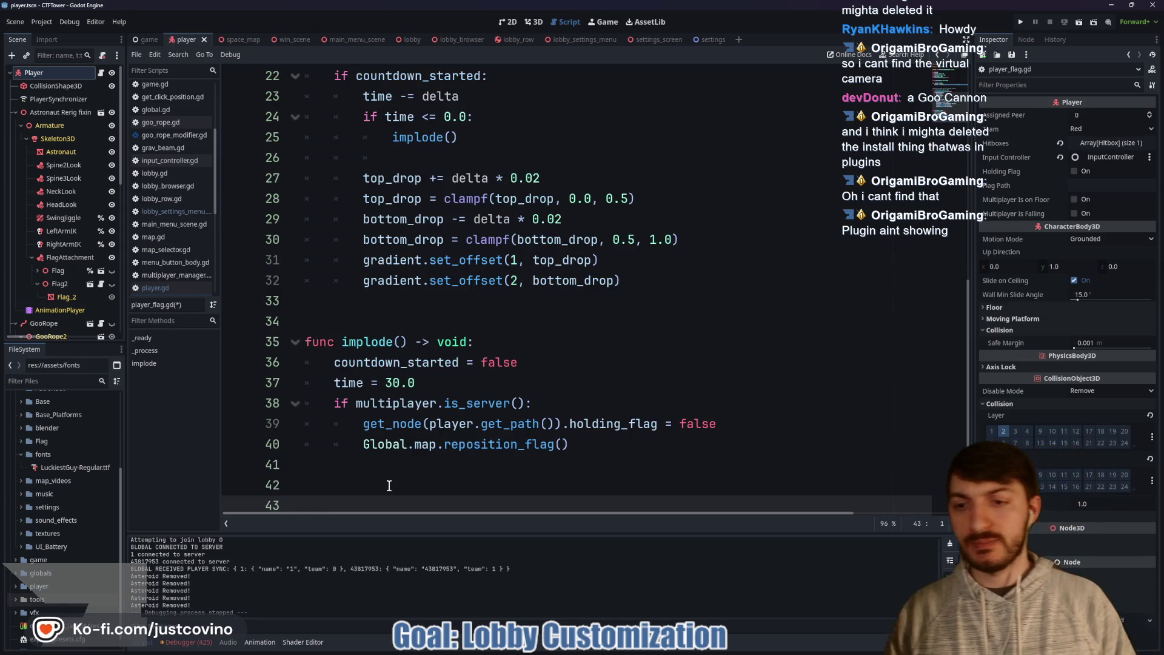
text(func re)
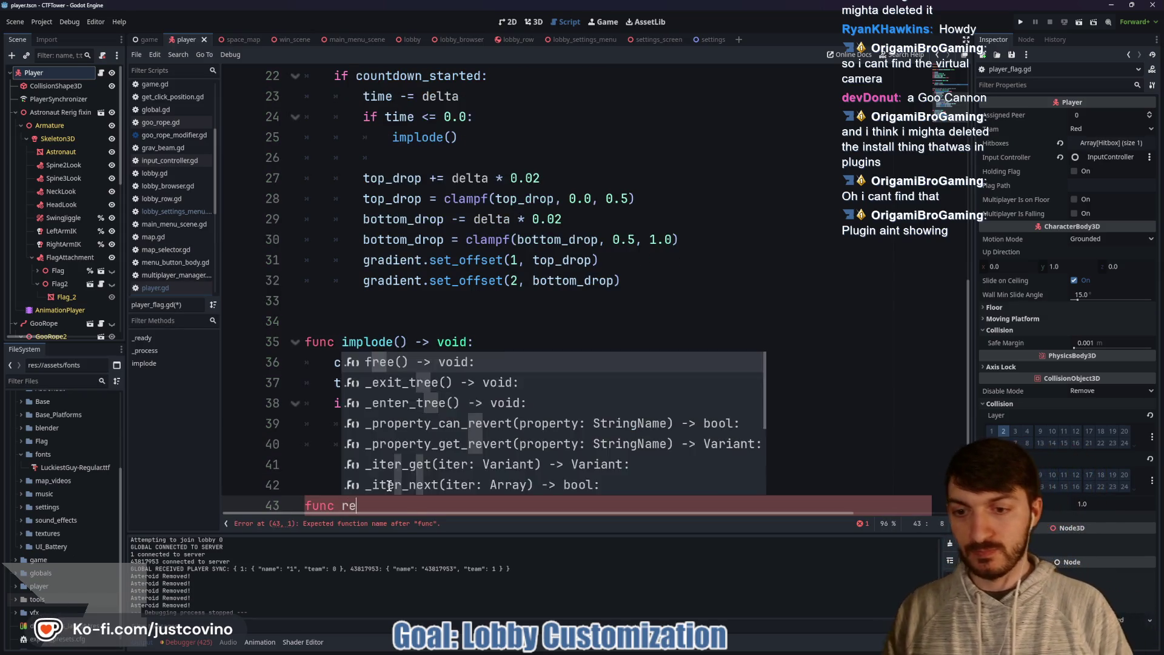
text(set_timer)
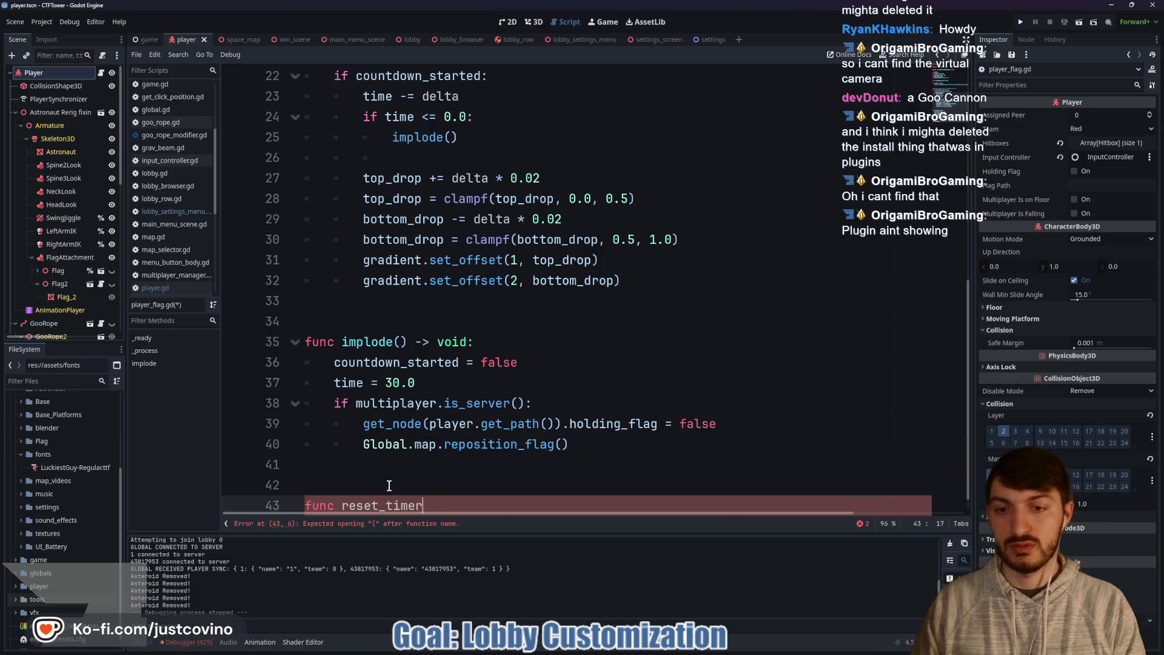
text(()
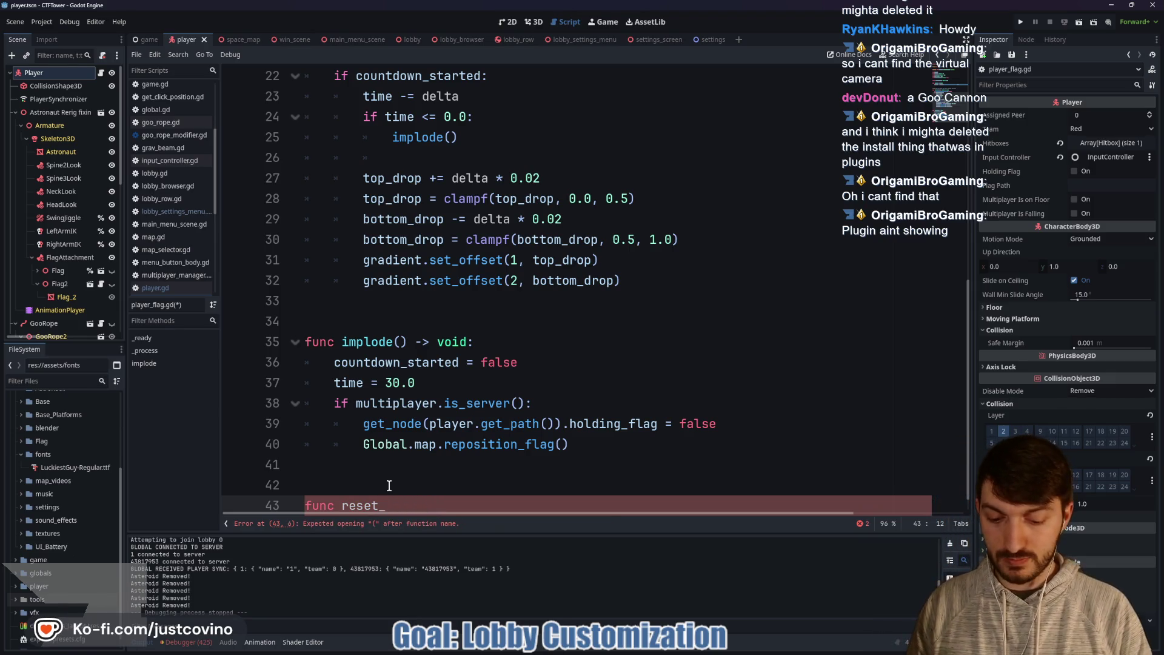
text(on_tim)
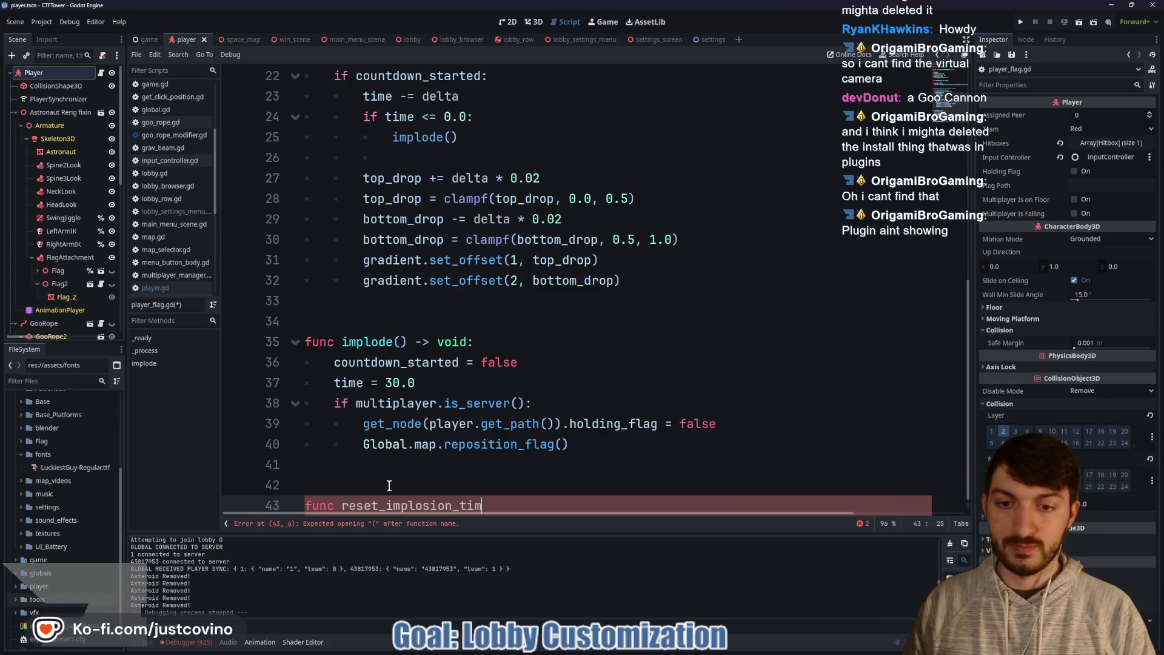
text(e() -> void:)
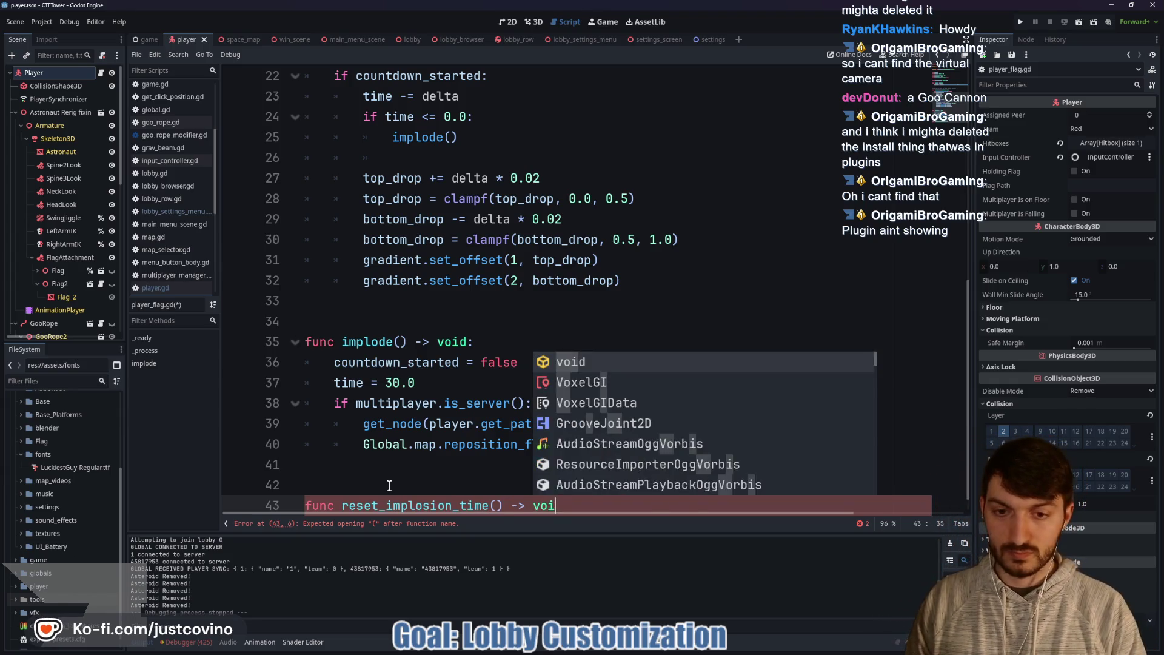
key(Return)
text(cou)
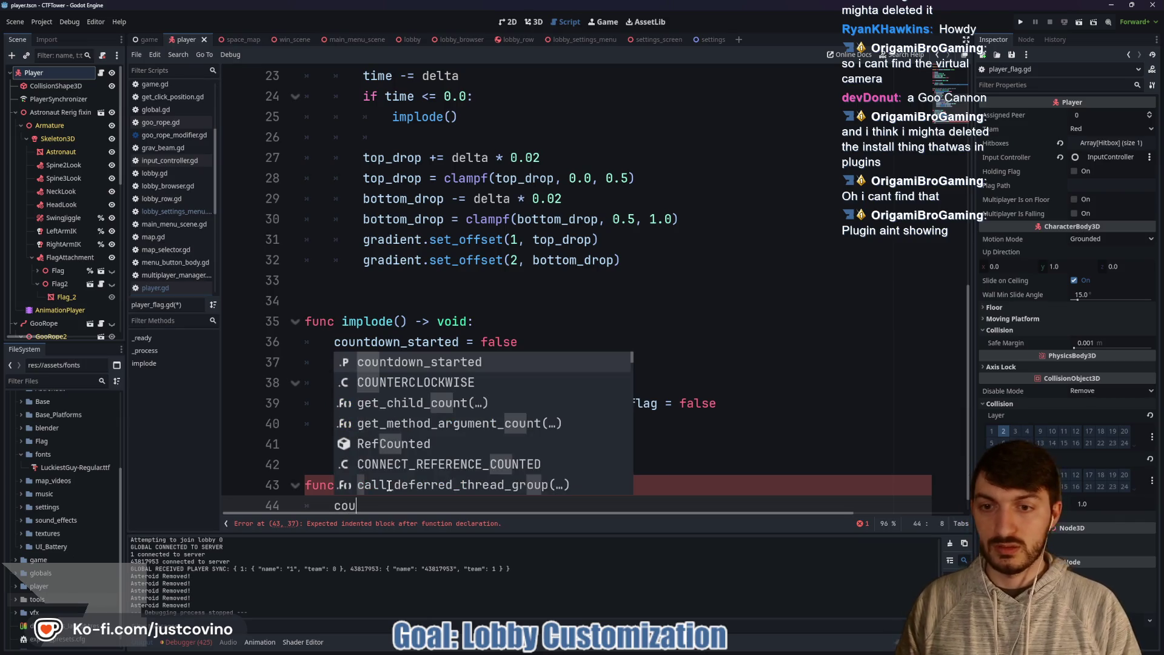
key(Return)
text(= false)
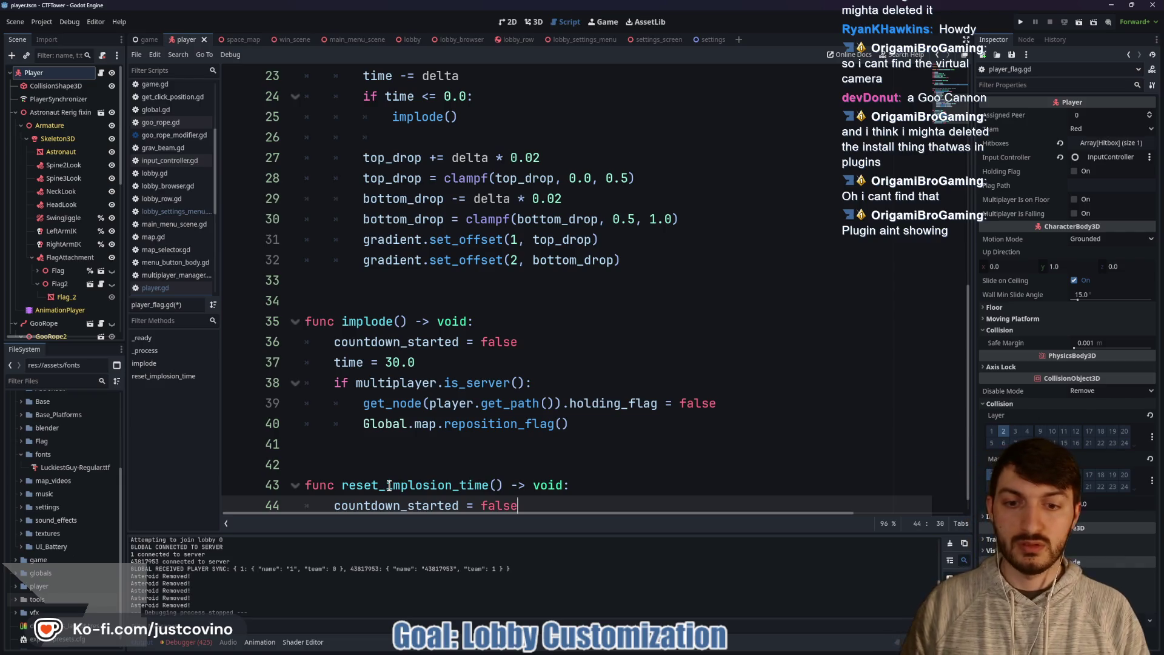
Step: Begin a second line in reset_implosion_time assigning time to 30
scroll(405, 306, up, 7)
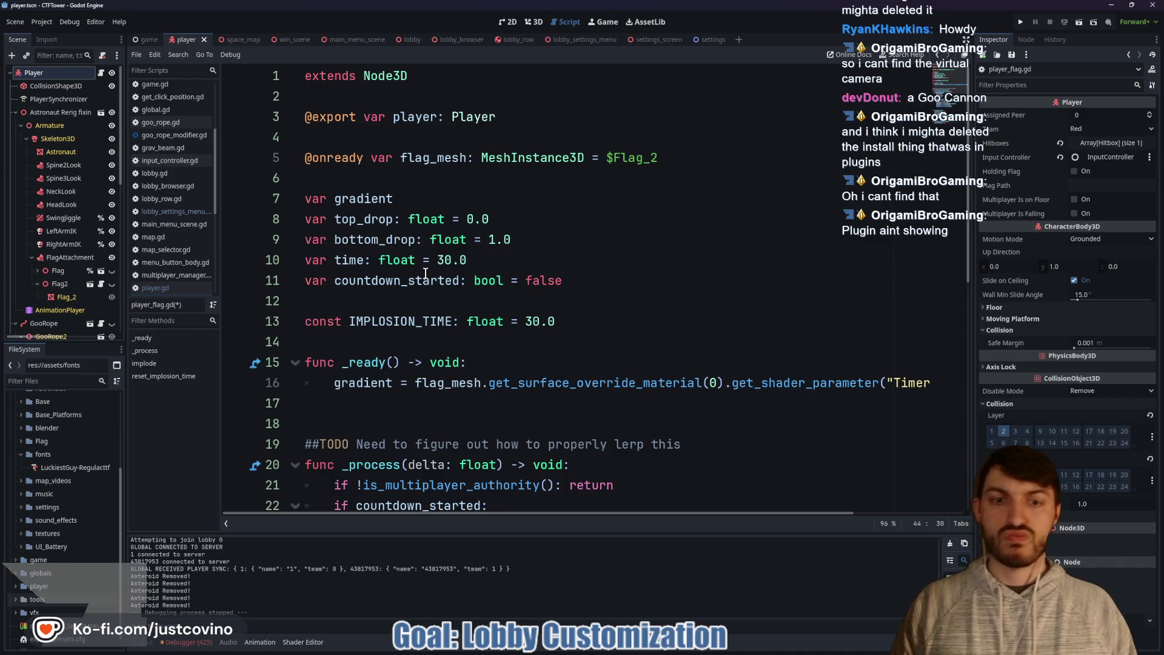
scroll(423, 275, down, 6)
scroll(424, 276, down, 1)
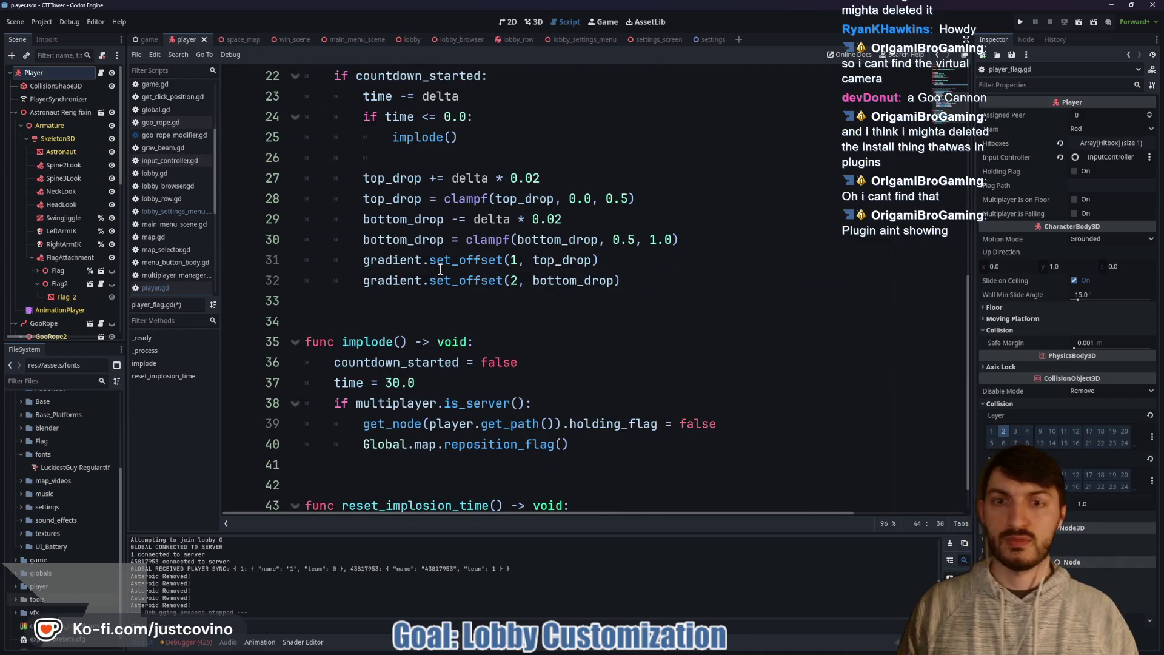
scroll(439, 279, down, 1)
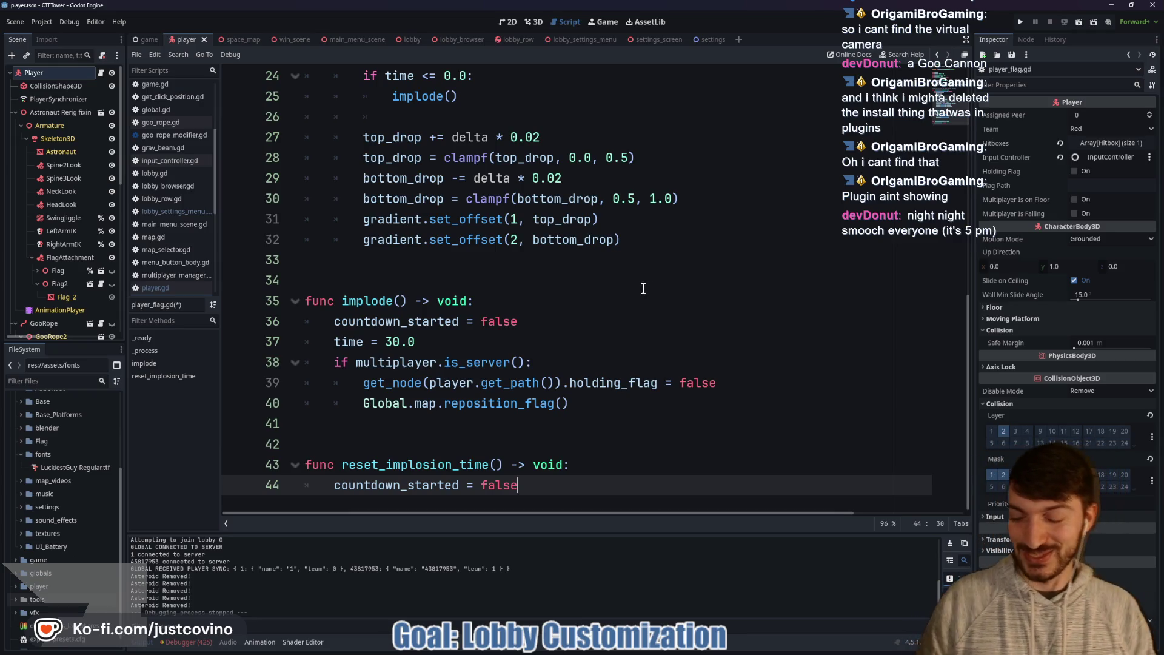
key(Return)
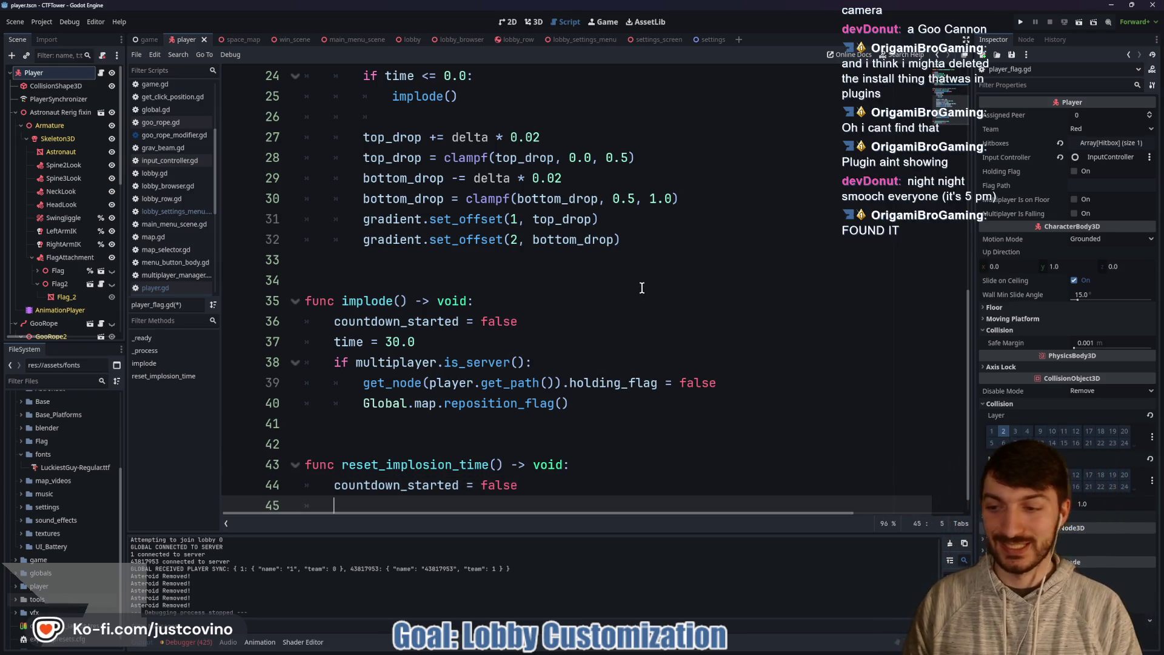
text(time -)
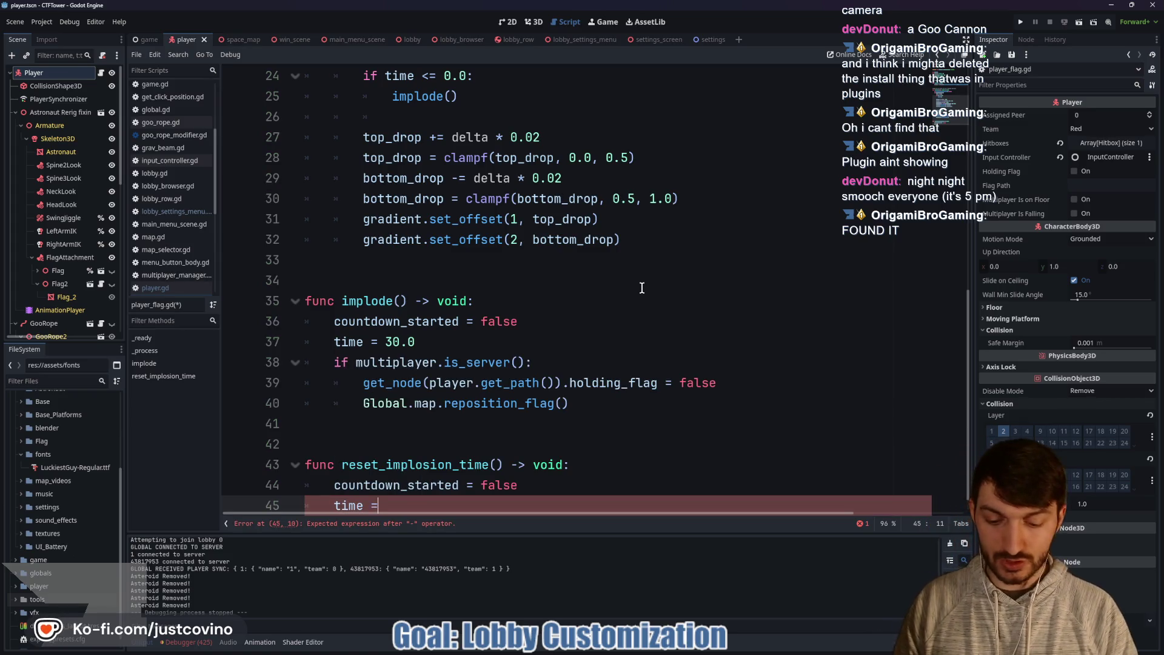
text( 30.0)
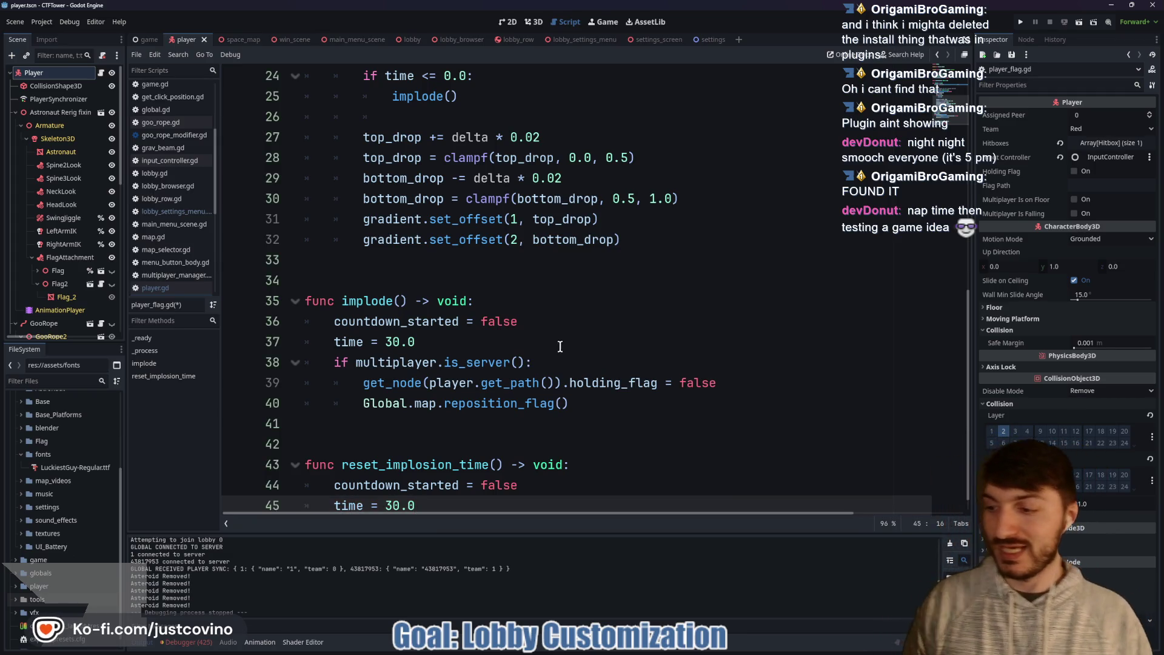
click(467, 439)
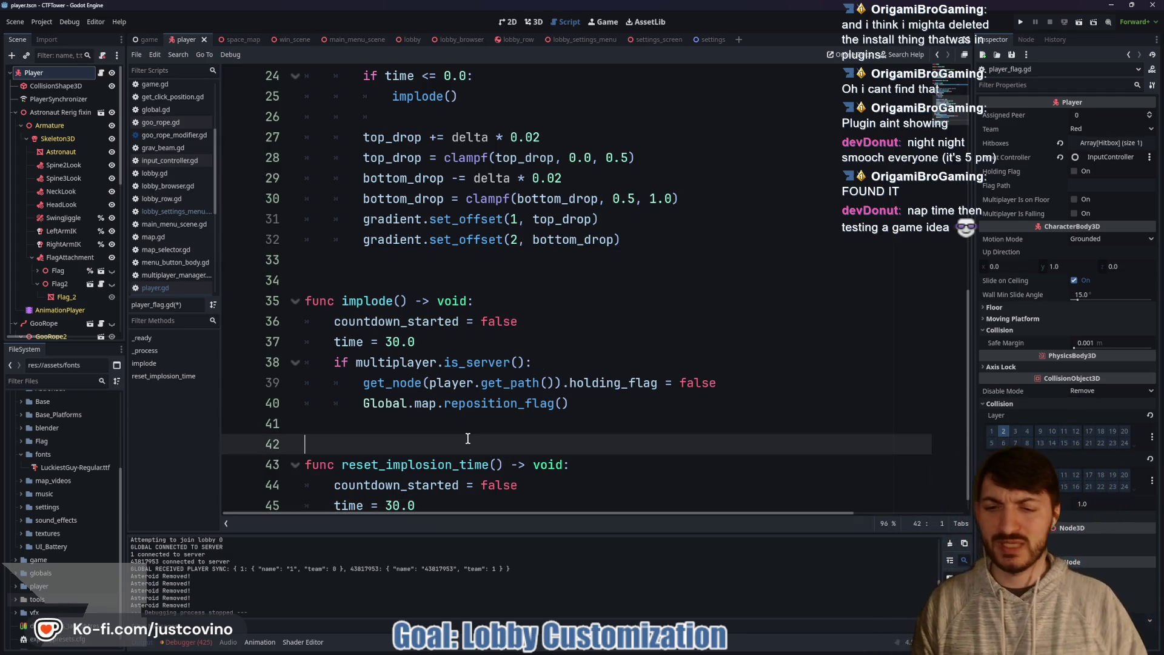
key(ctrl+s)
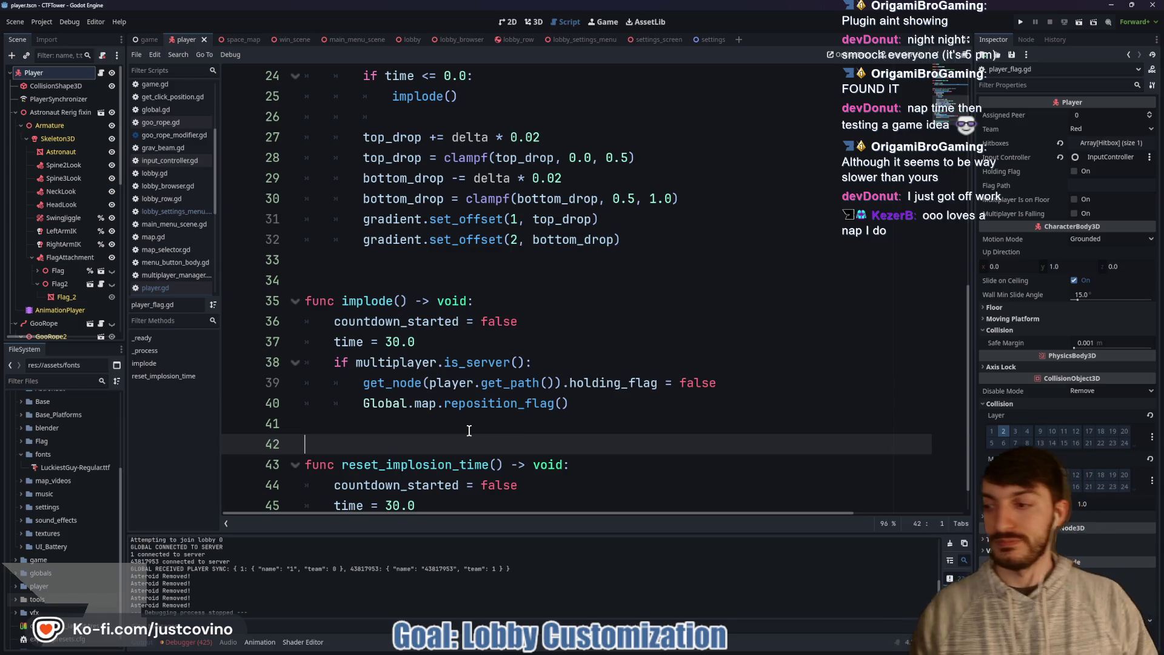
click(469, 431)
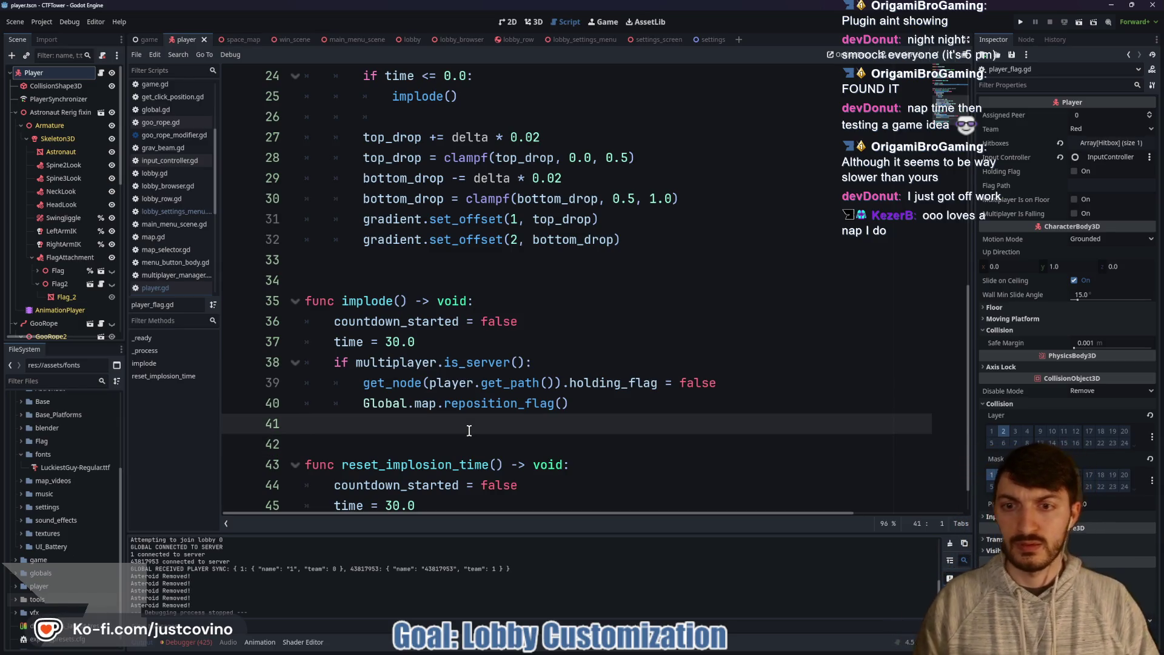
scroll(475, 431, down, 1)
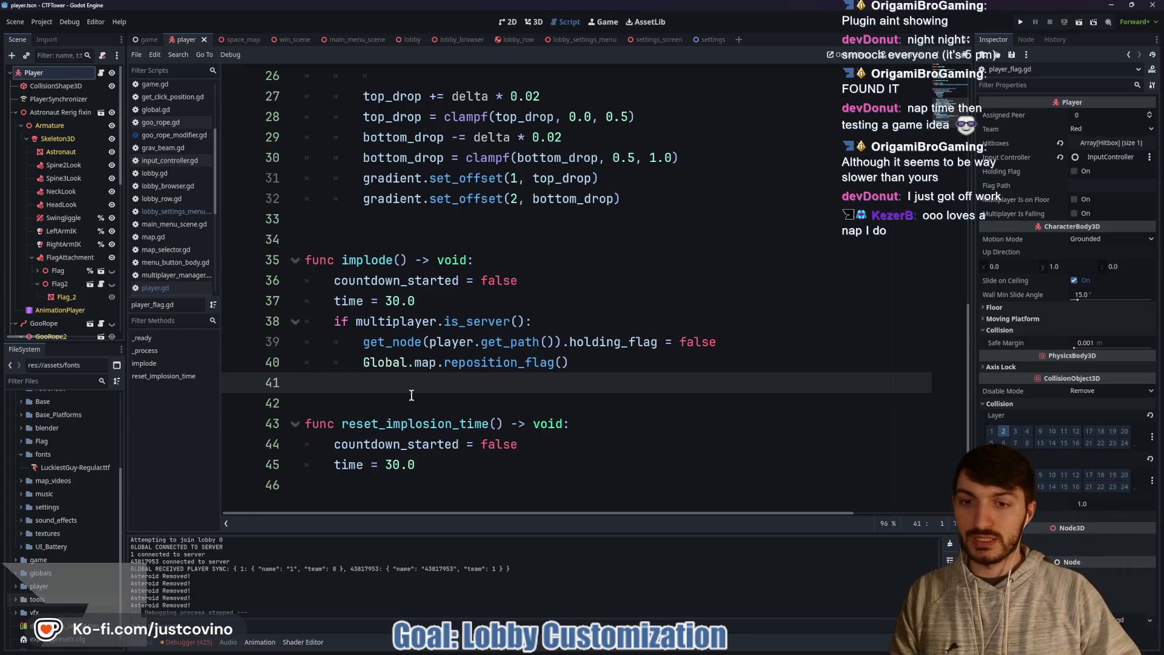
click(418, 395)
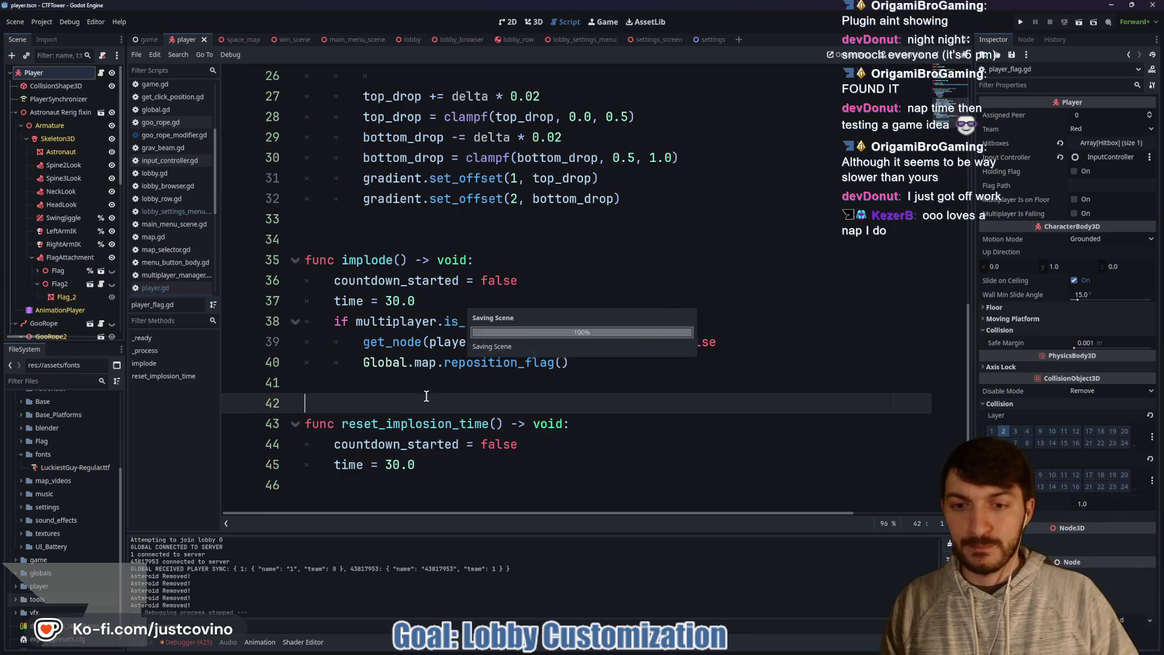
scroll(466, 393, up, 1)
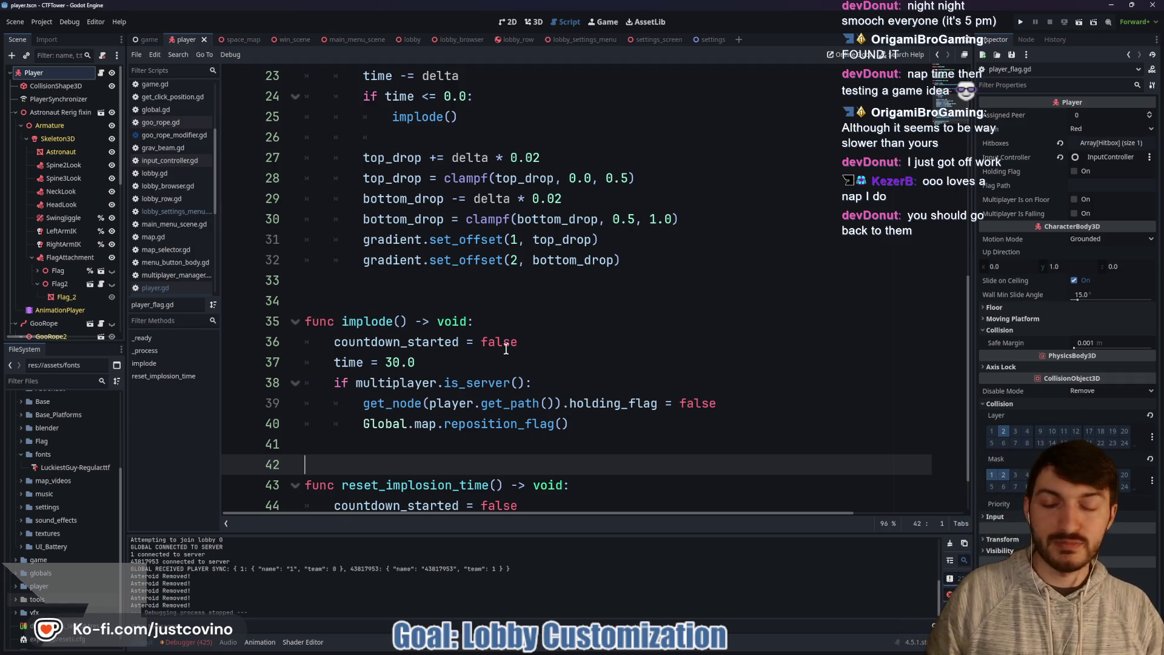
click(430, 302)
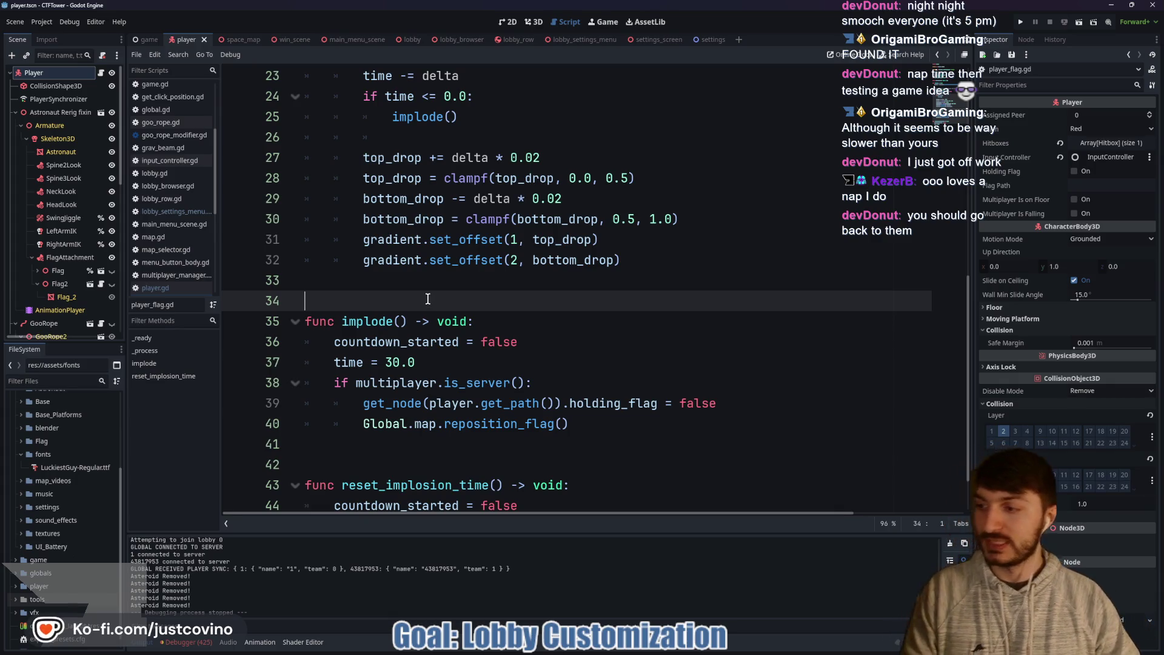
mouse_move(444, 381)
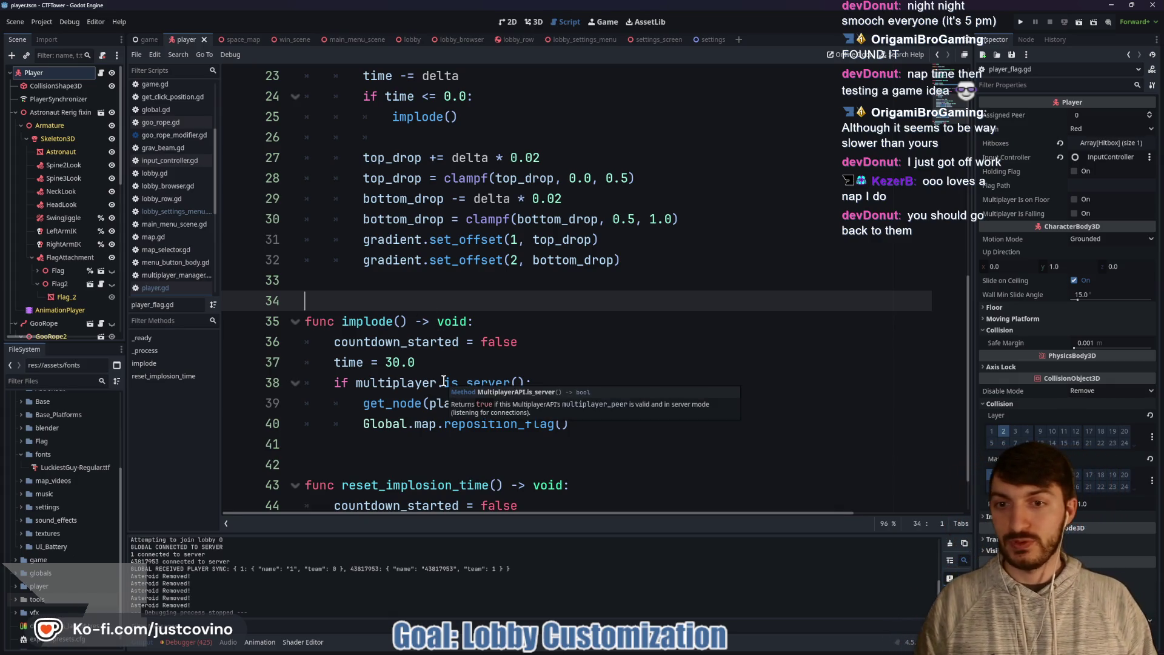
click(434, 280)
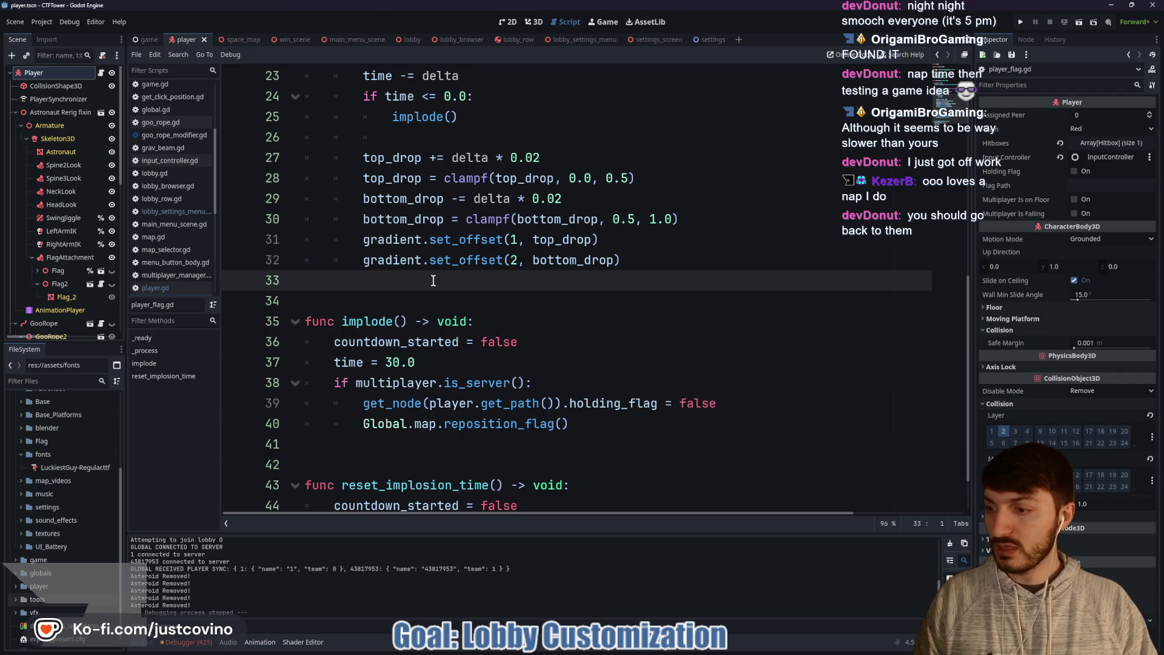
scroll(433, 281, up, 3)
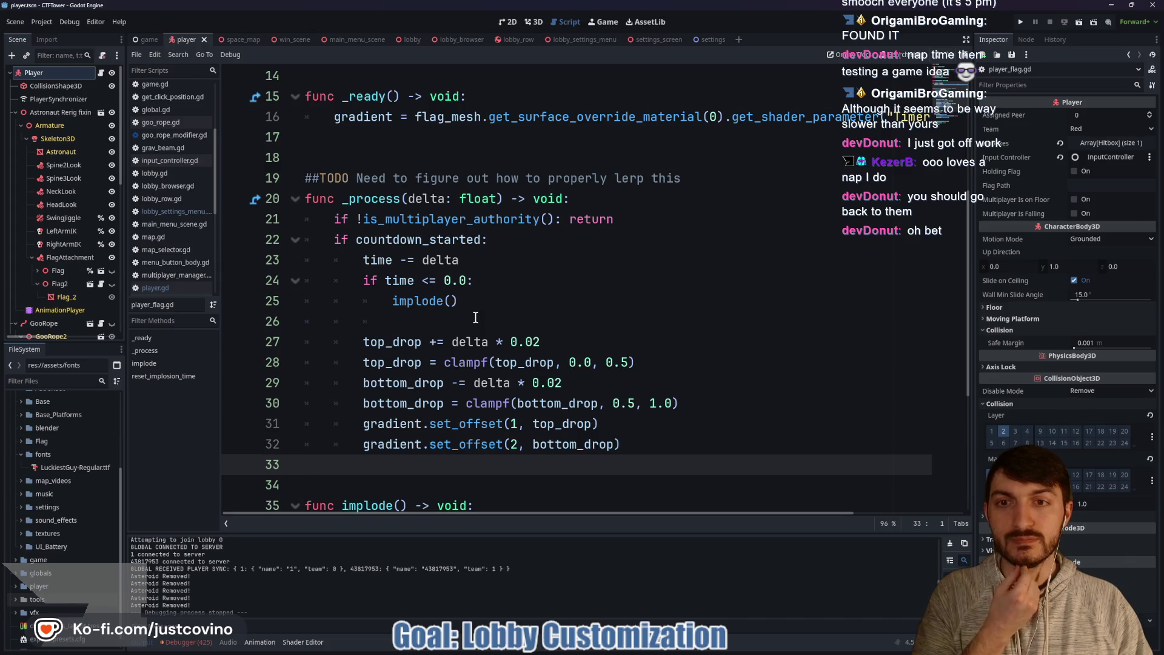
scroll(475, 317, down, 4)
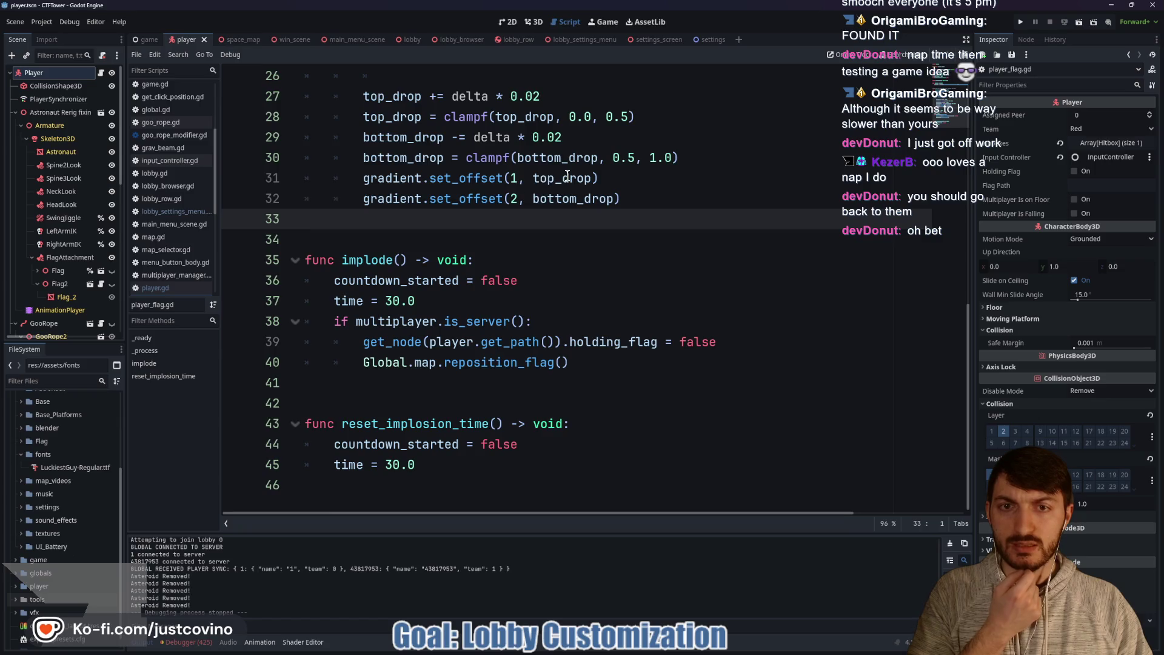
scroll(567, 215, up, 8)
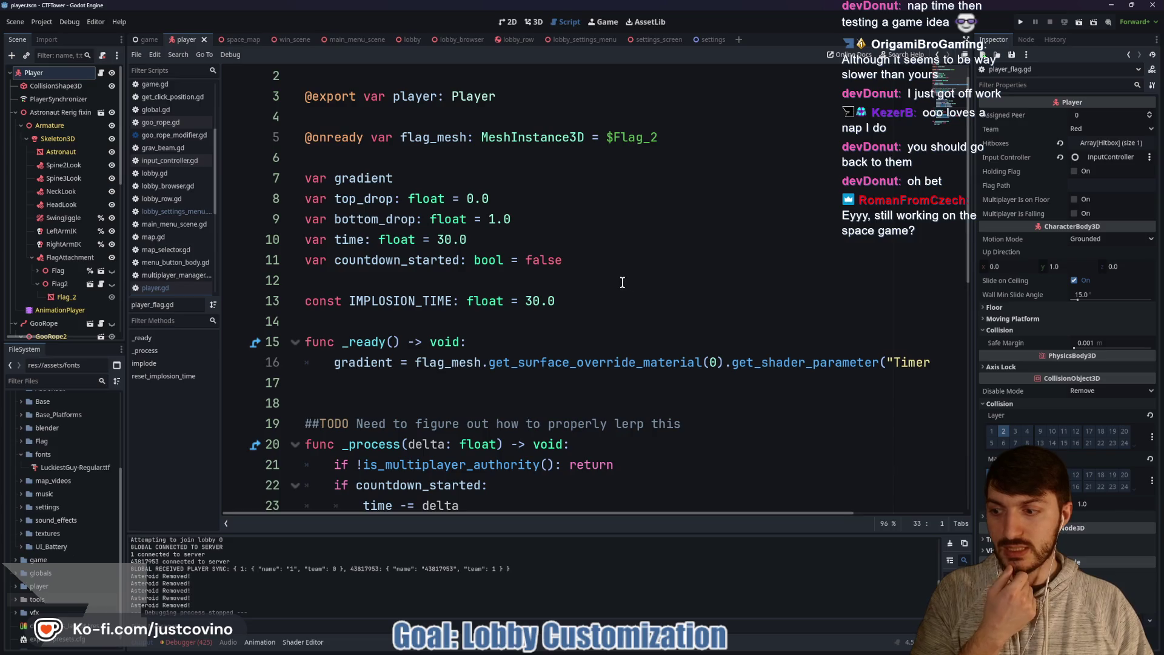
scroll(610, 274, down, 1)
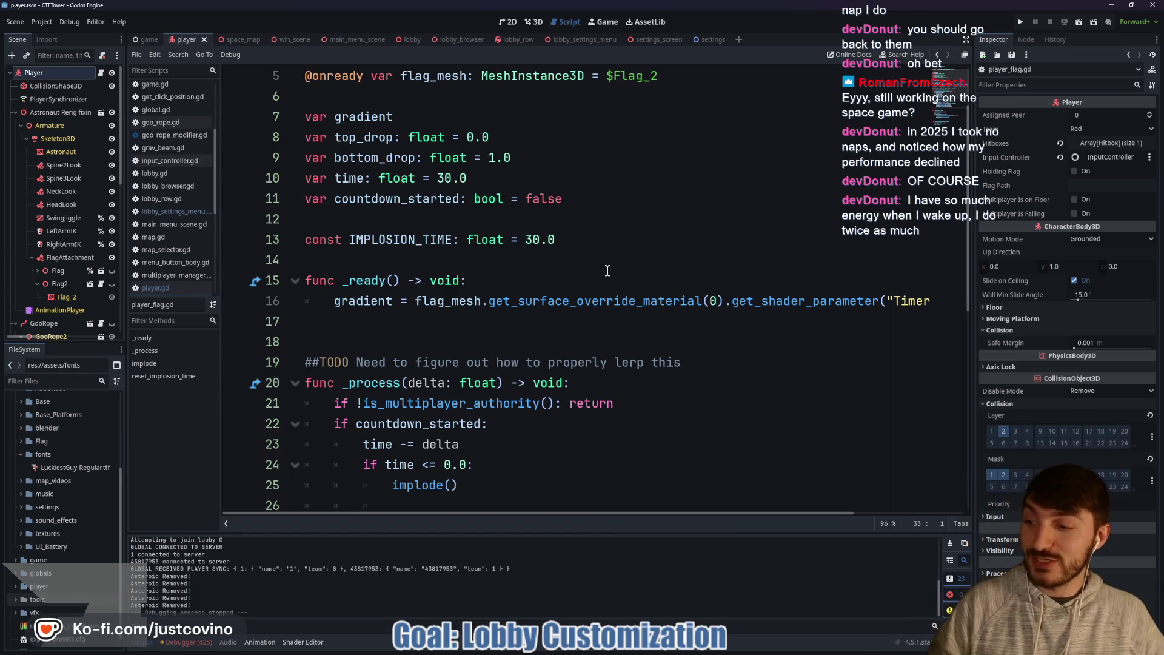
click(468, 338)
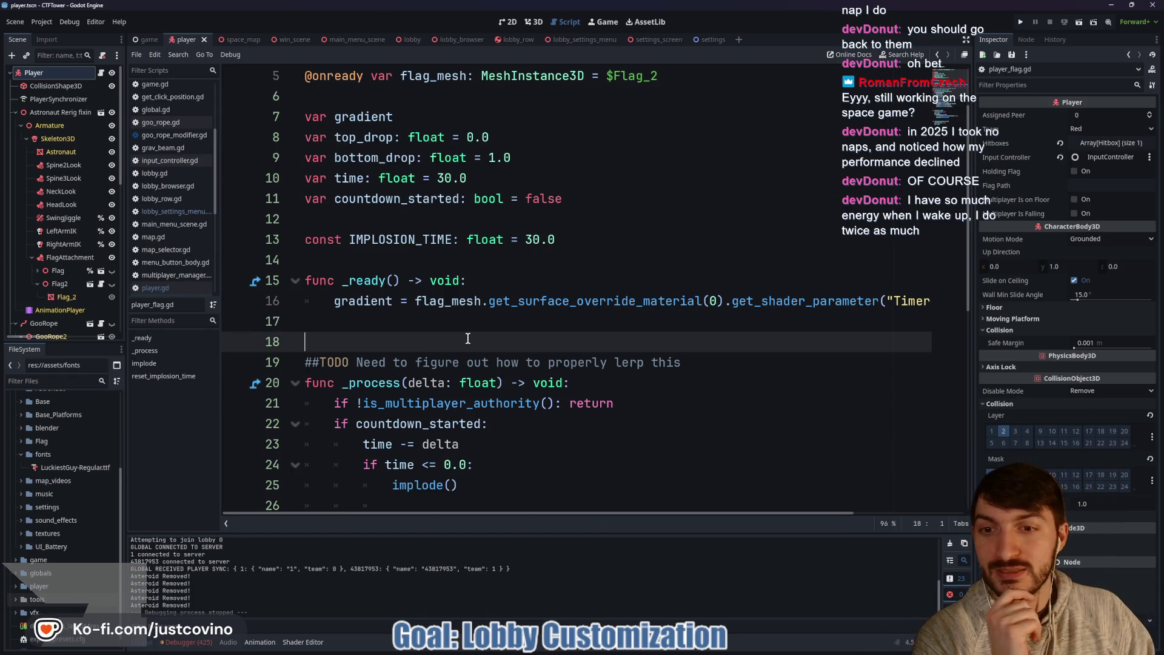
scroll(667, 320, right, 4)
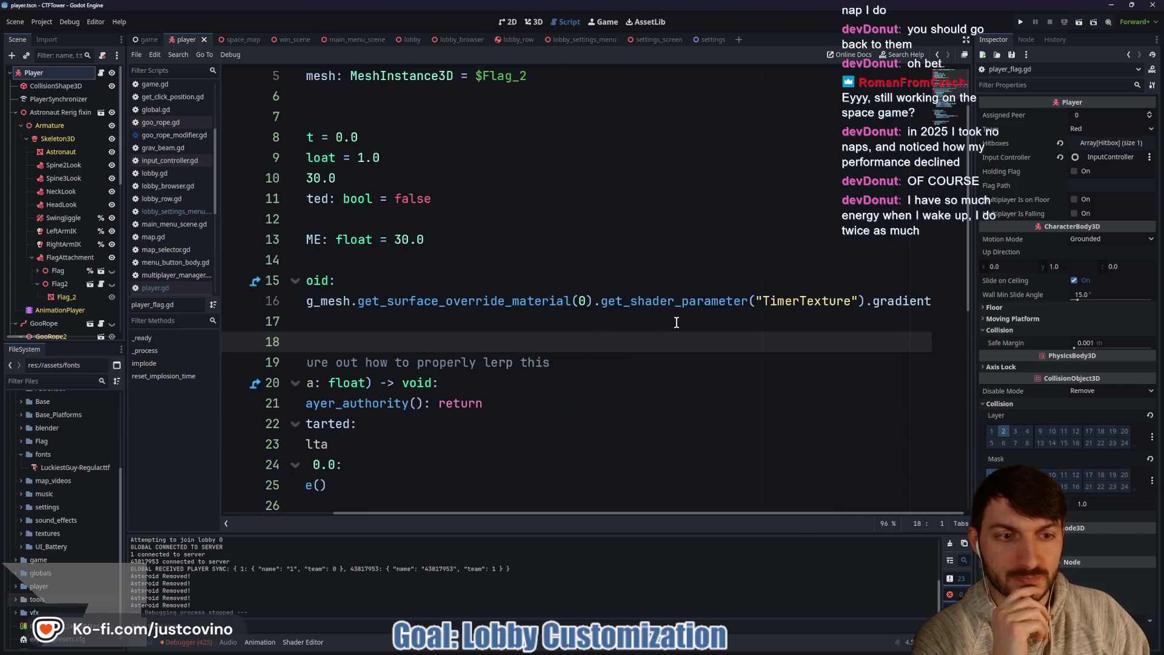
scroll(679, 320, left, 4)
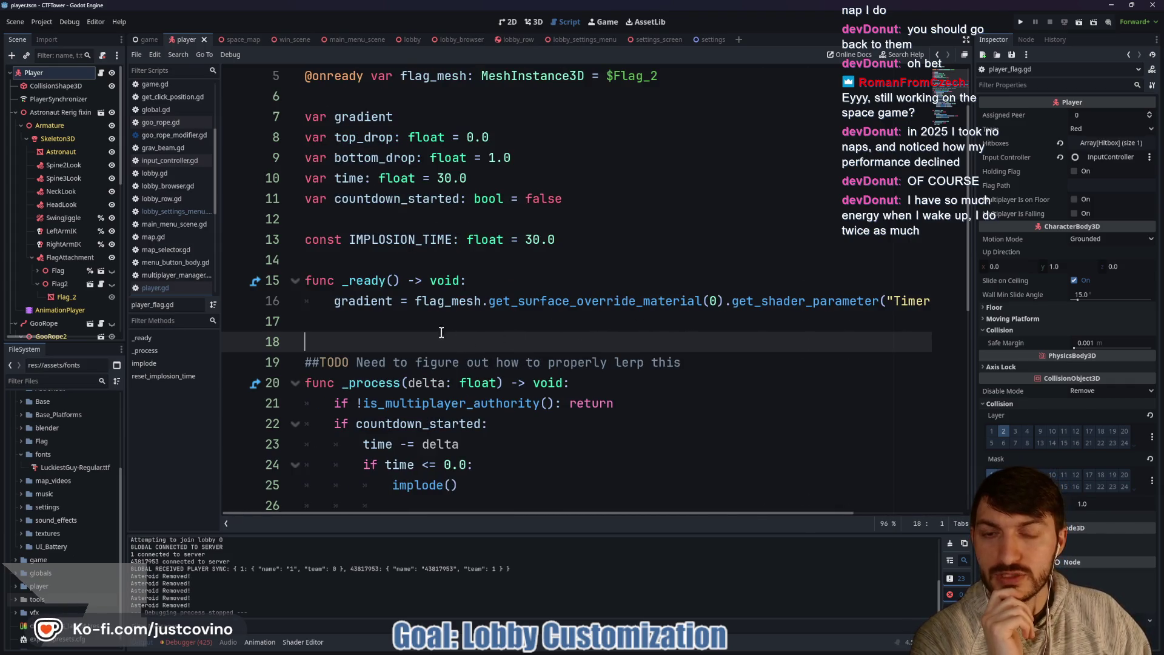
scroll(428, 319, down, 7)
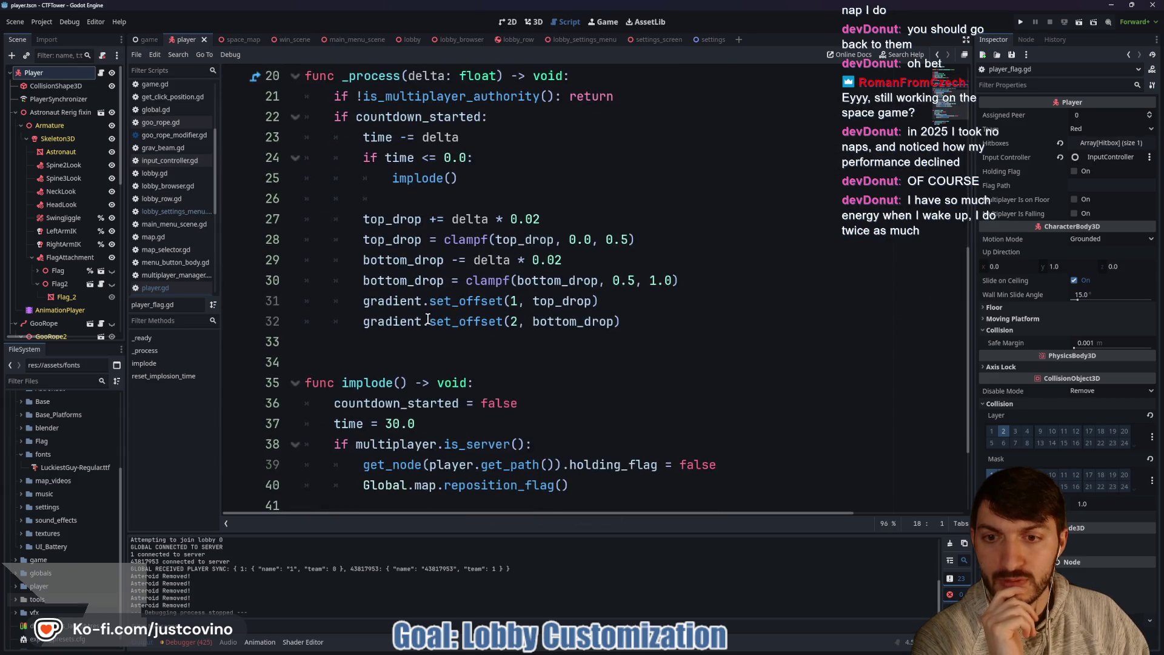
click(438, 467)
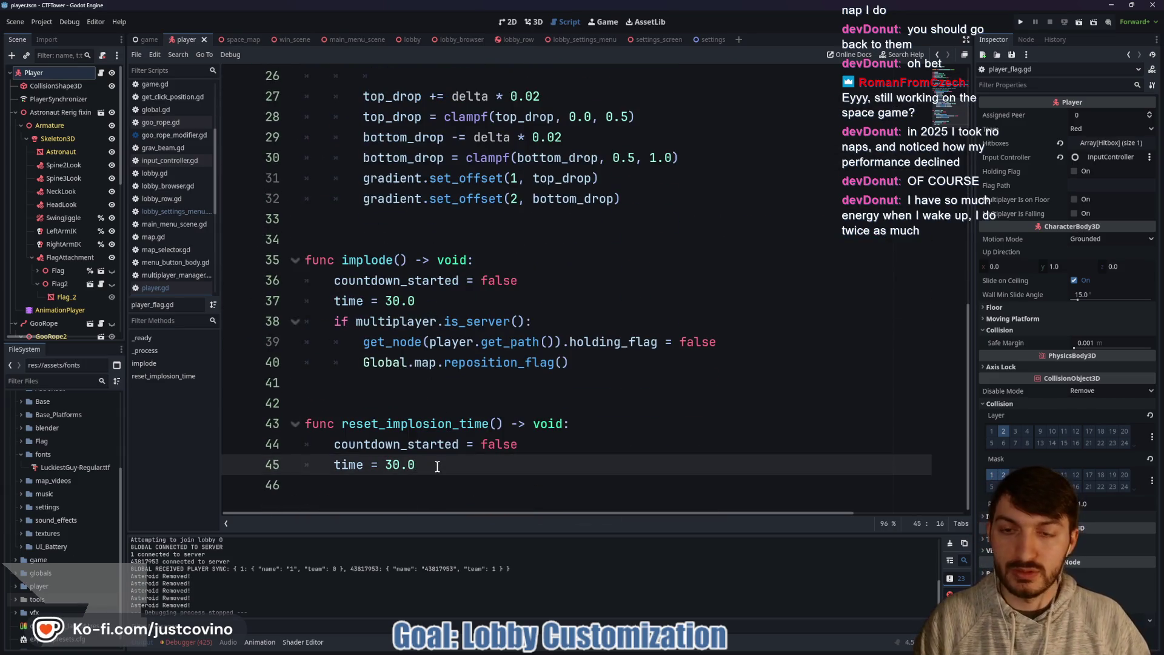
Step: Add an unfinished gradient.set_offset(1, ) line after time = 30.0 in reset_implosion_time
key(Return)
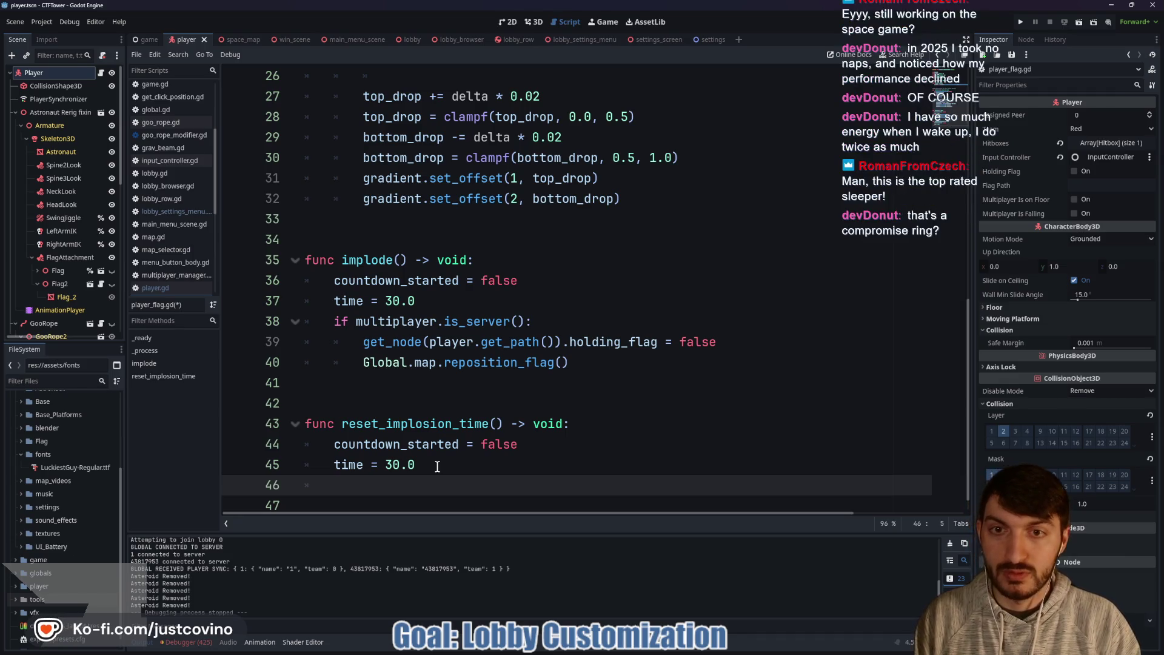
text(gradient)
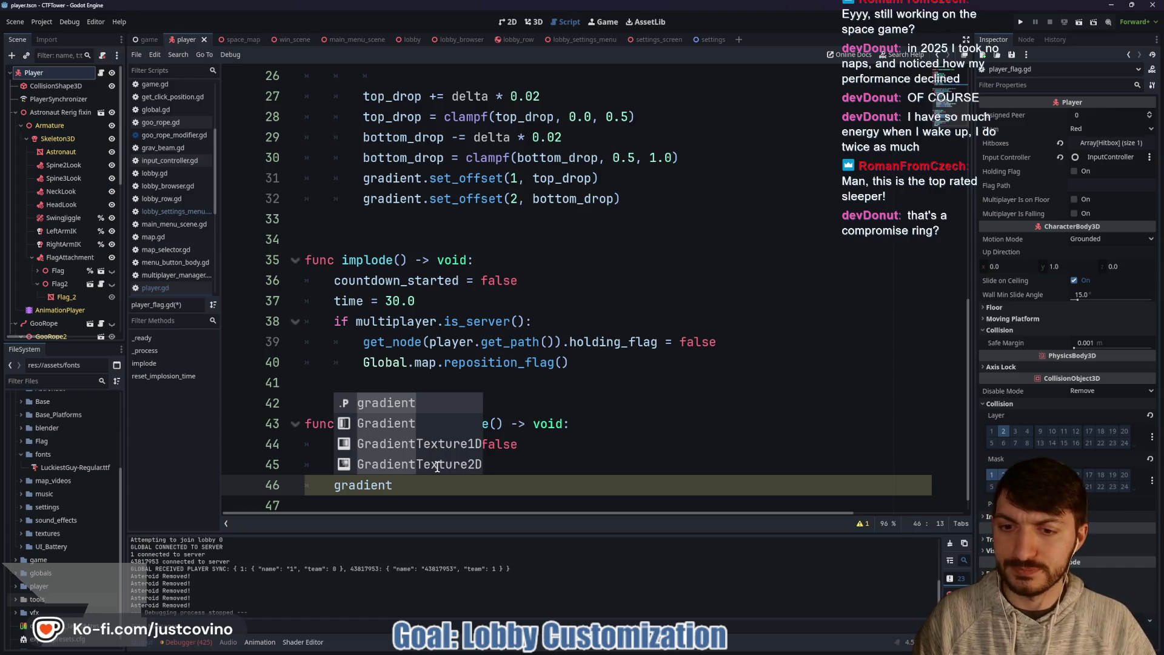
text(.)
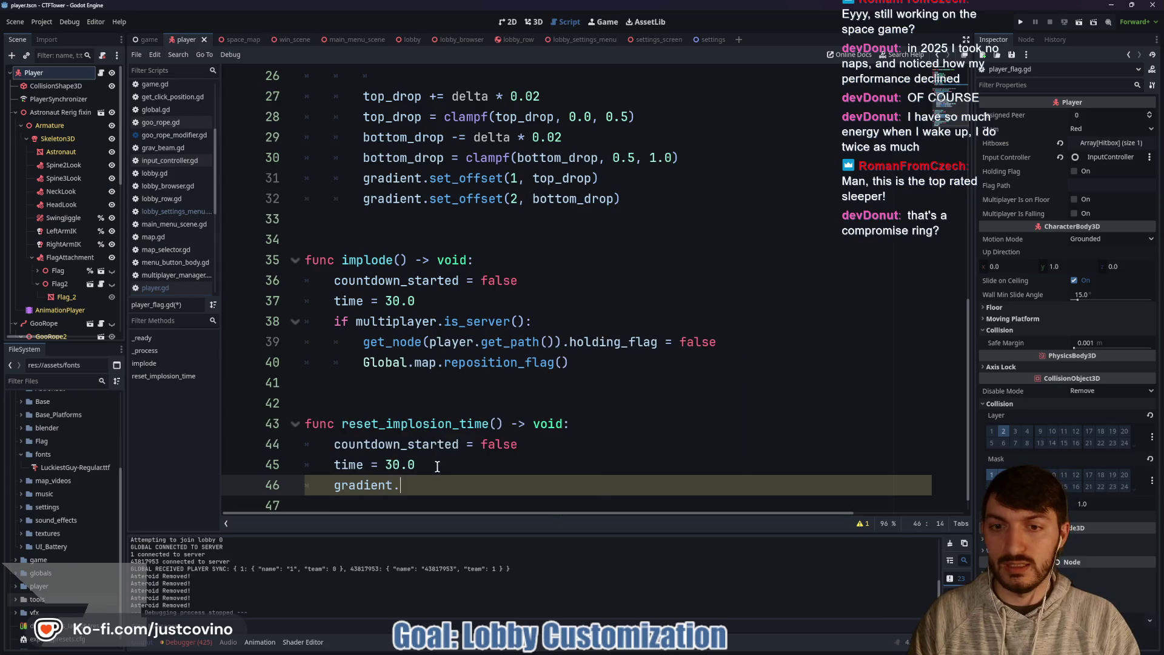
text(set_offset)
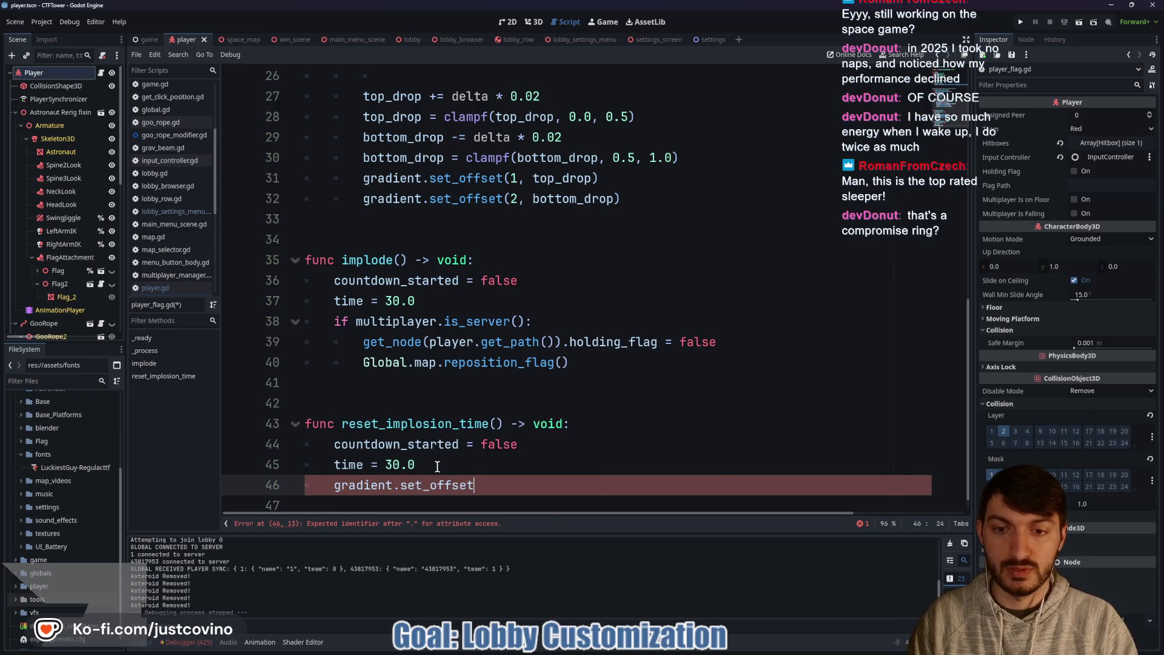
text((1,)
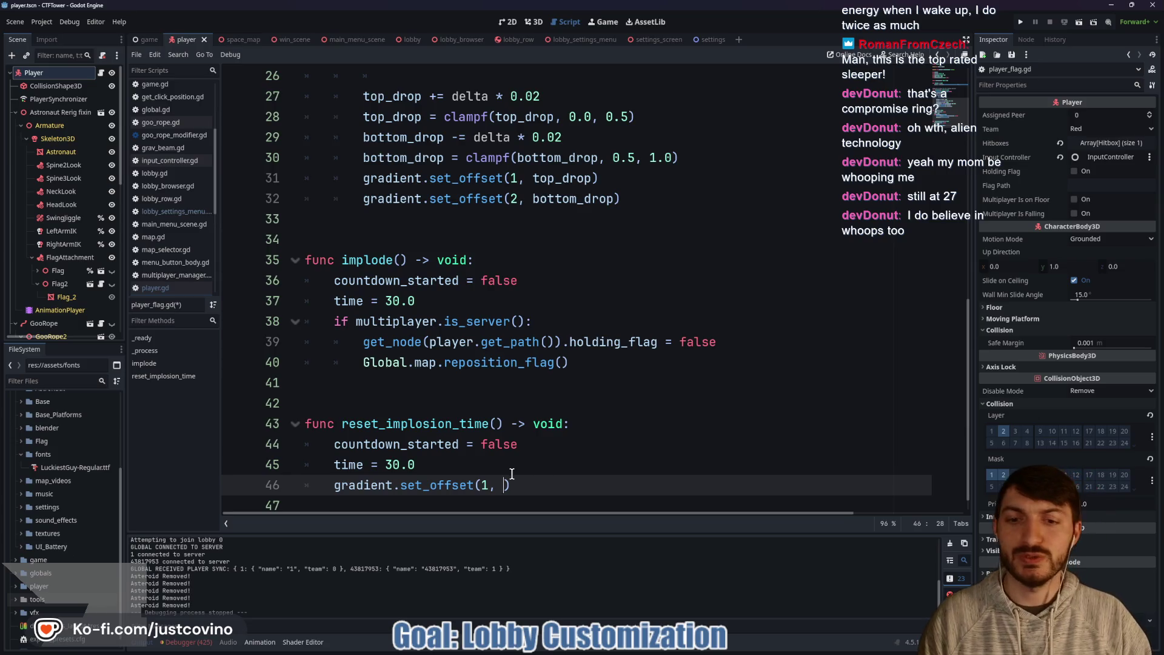
click(538, 485)
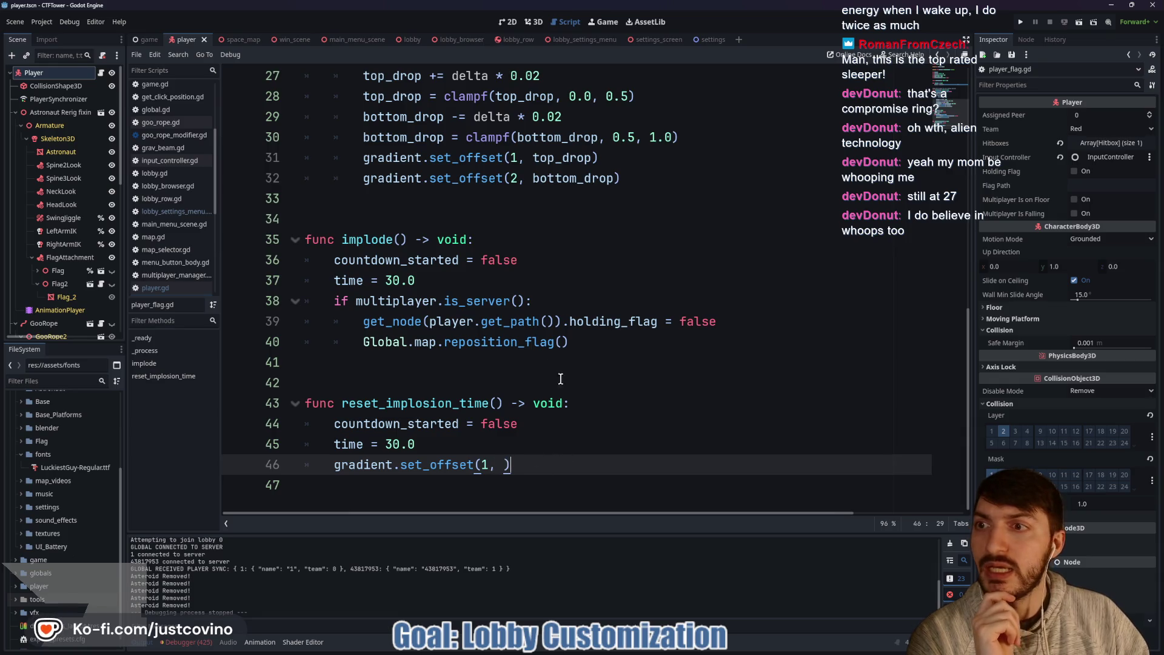
scroll(442, 340, up, 5)
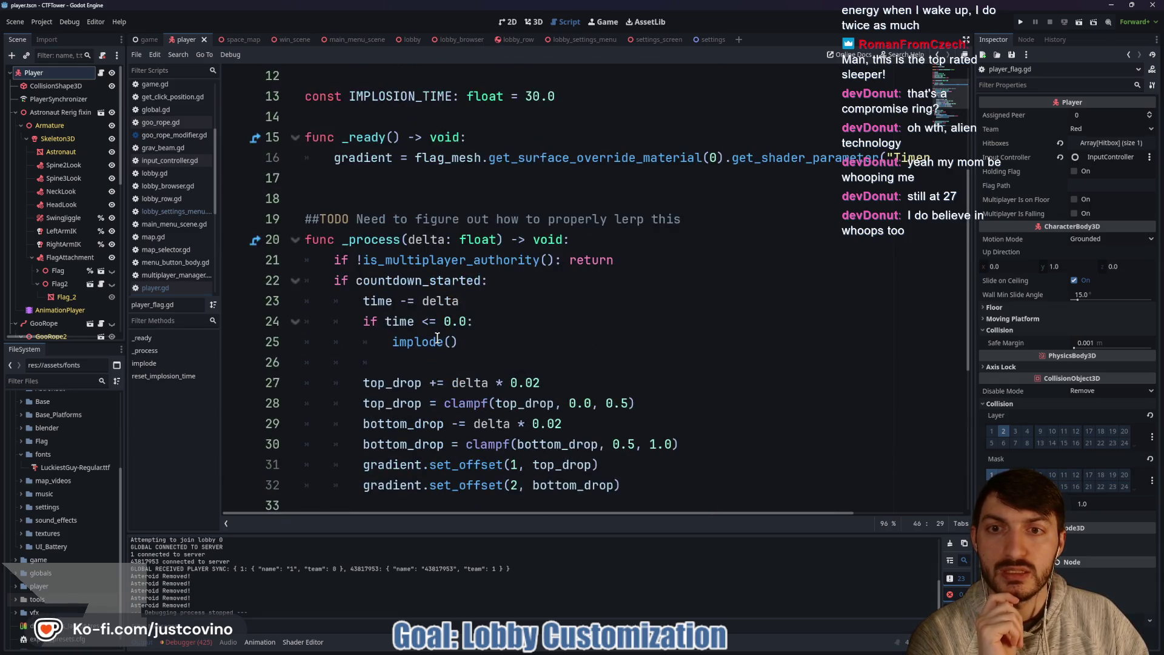
scroll(78, 267, down, 5)
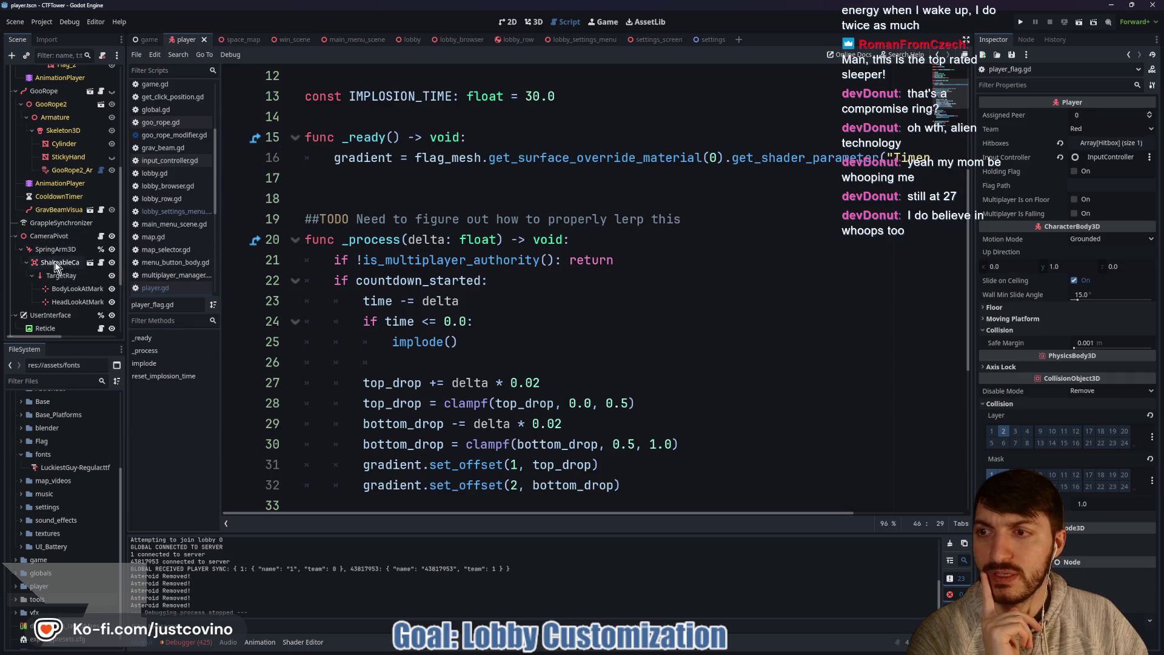
scroll(49, 240, down, 2)
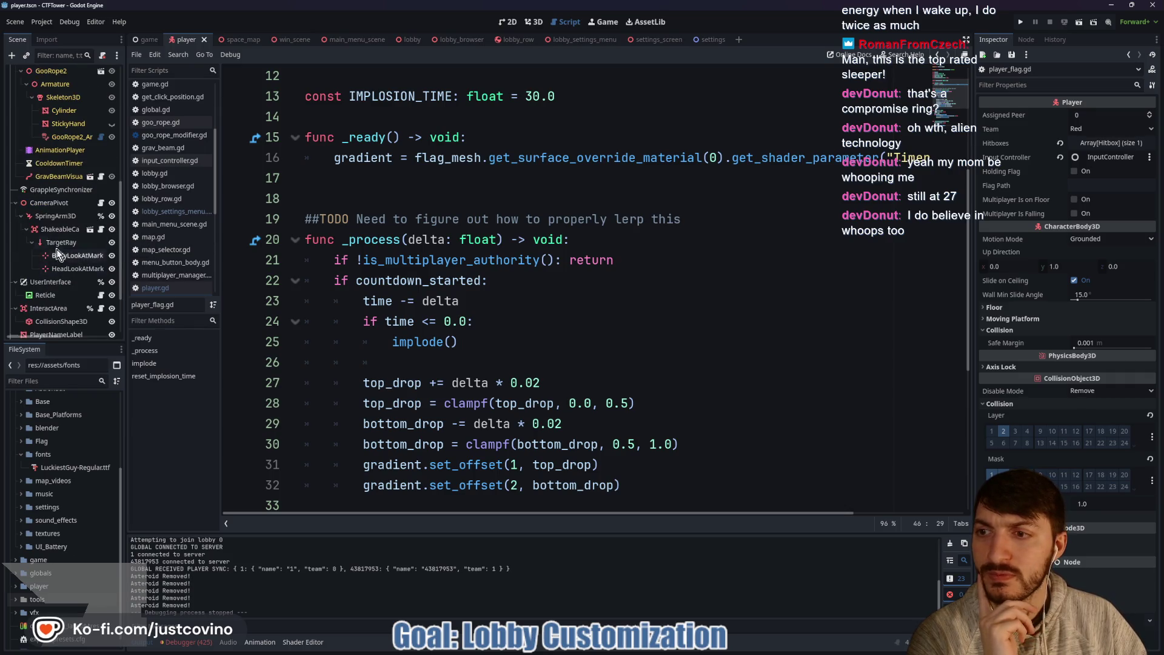
scroll(53, 243, up, 6)
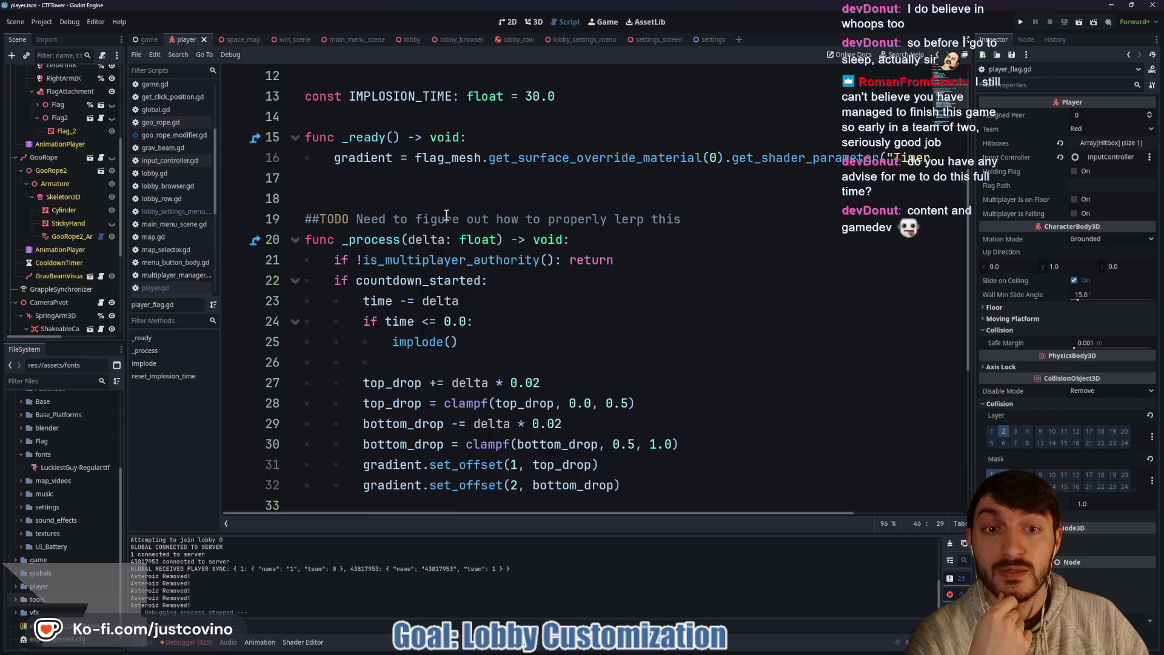
scroll(446, 215, up, 2)
click(297, 320)
click(367, 243)
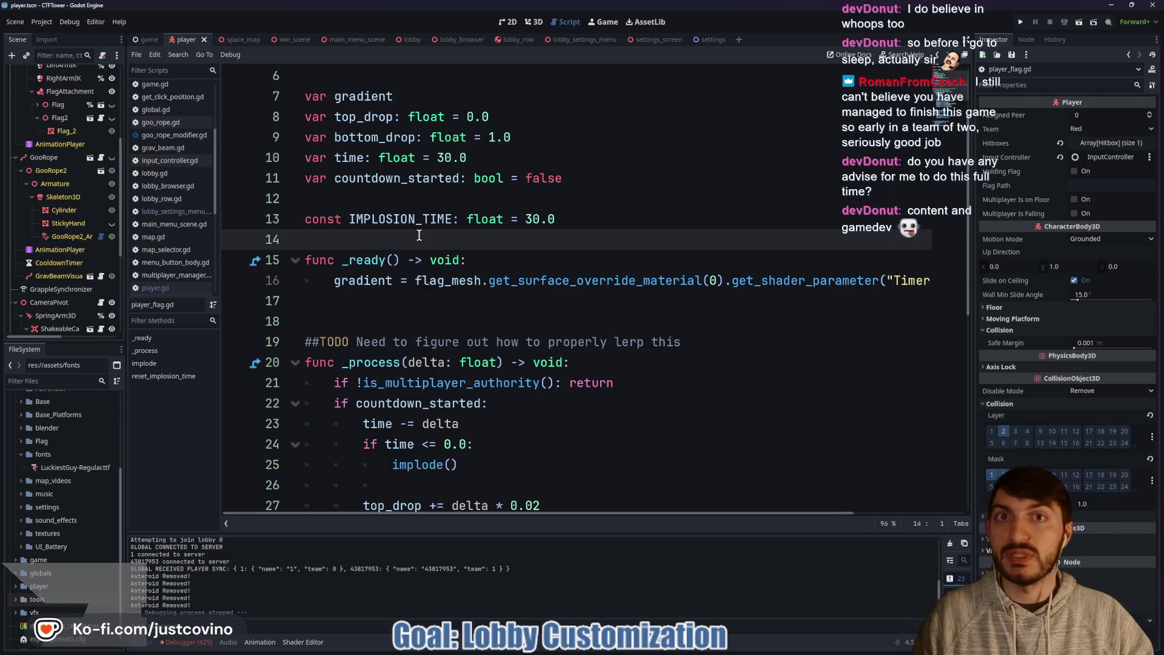
click(387, 202)
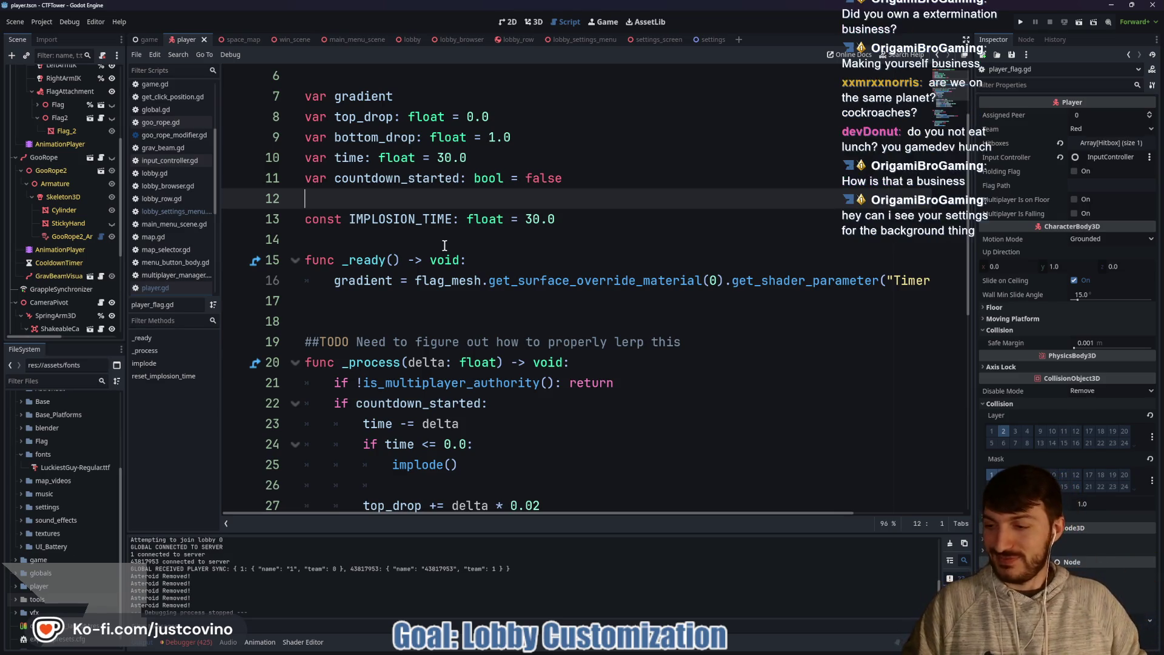
Step: Insert an empty line between the IMPLOSION_TIME constant and func _ready in player_flag.gd
click(420, 240)
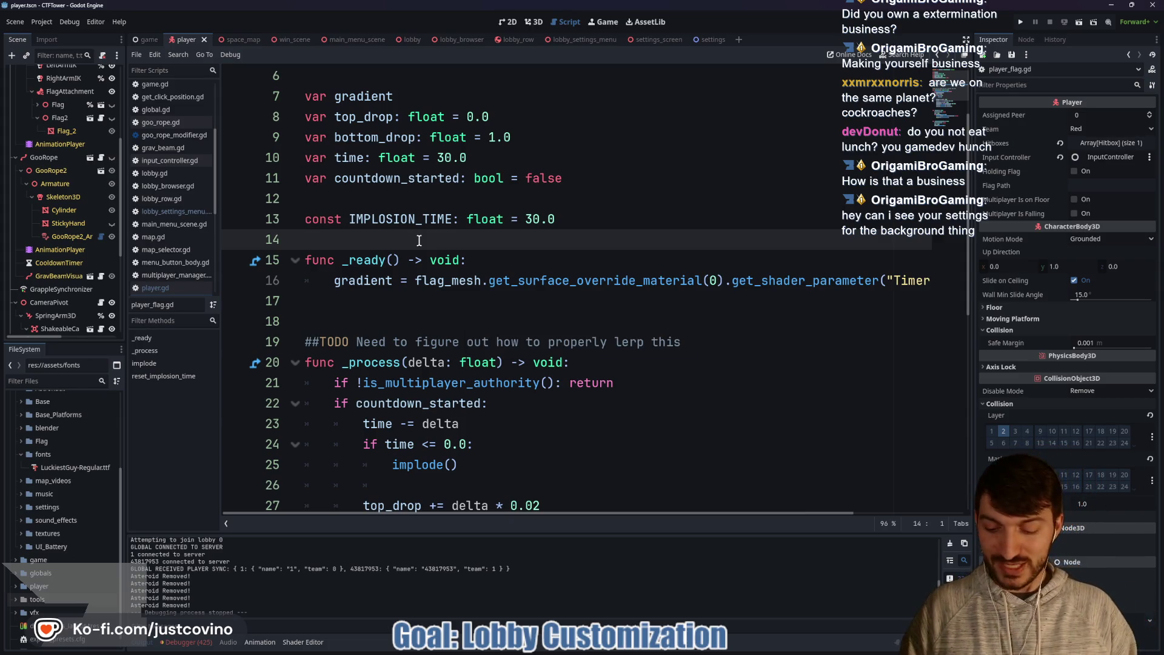
key(Return)
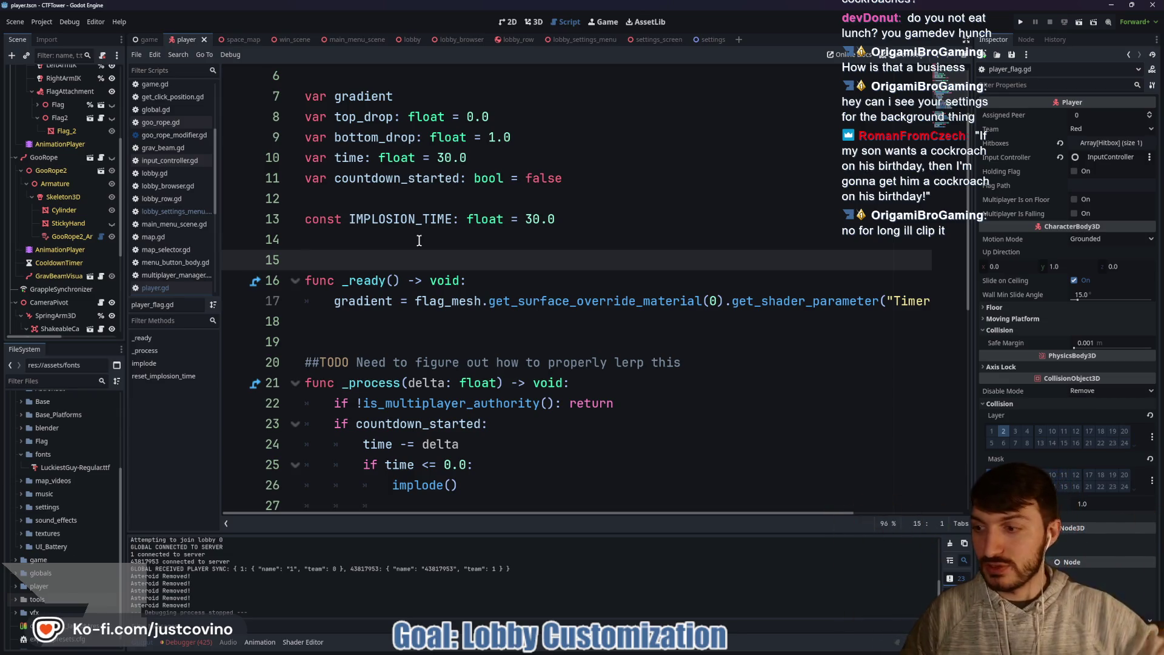
click(428, 245)
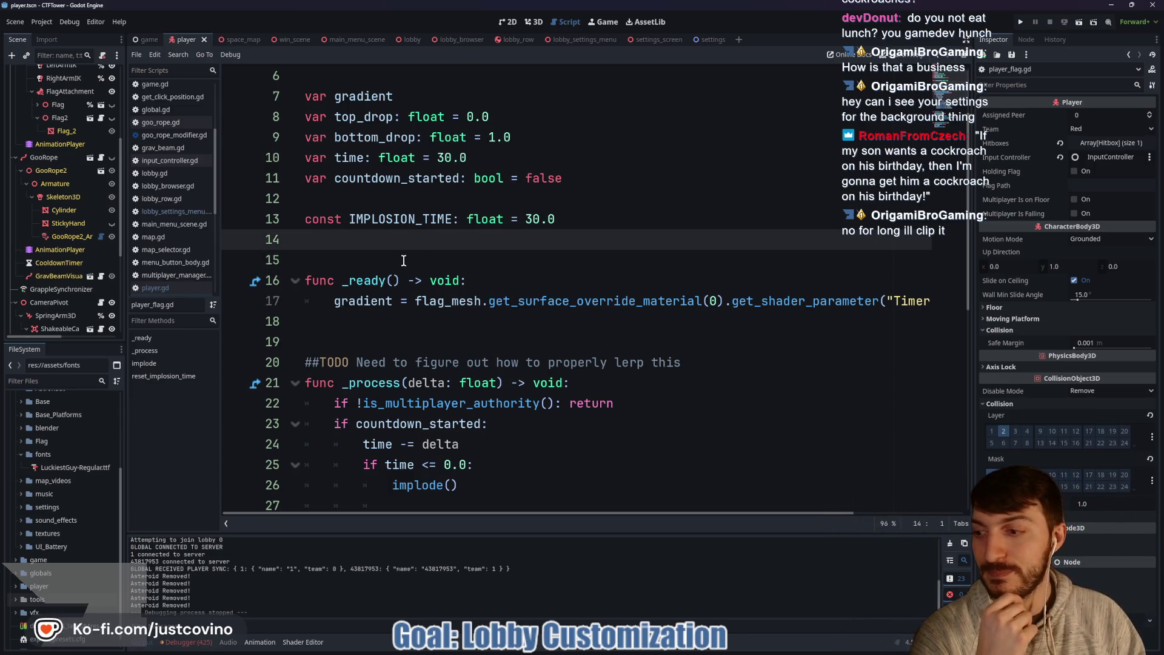
scroll(411, 256, down, 1)
click(404, 191)
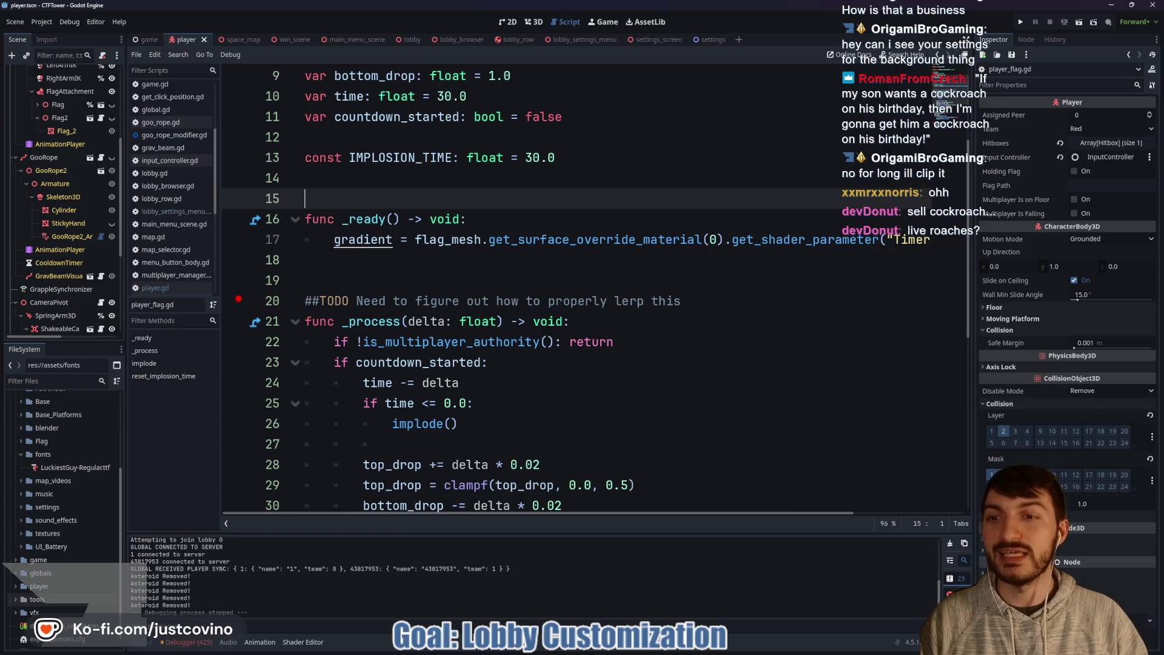
mouse_move(229, 134)
mouse_down()
mouse_move(567, 317)
mouse_move(695, 490)
mouse_up()
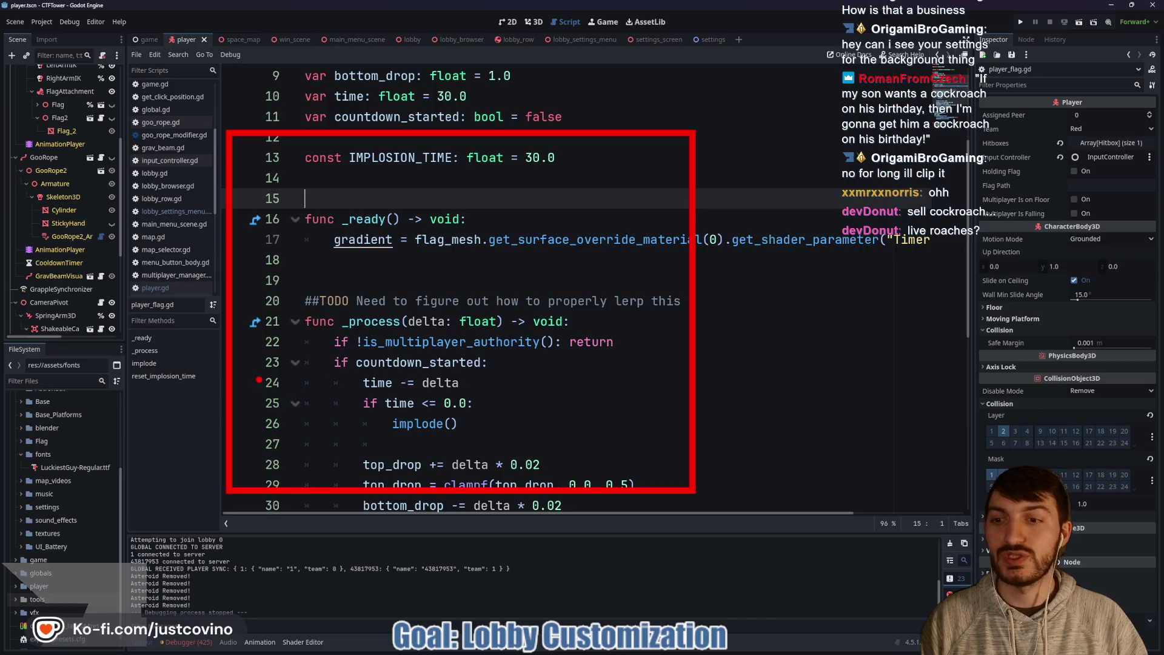
mouse_move(250, 360)
mouse_down()
mouse_move(242, 442)
mouse_move(397, 464)
mouse_move(380, 361)
mouse_up()
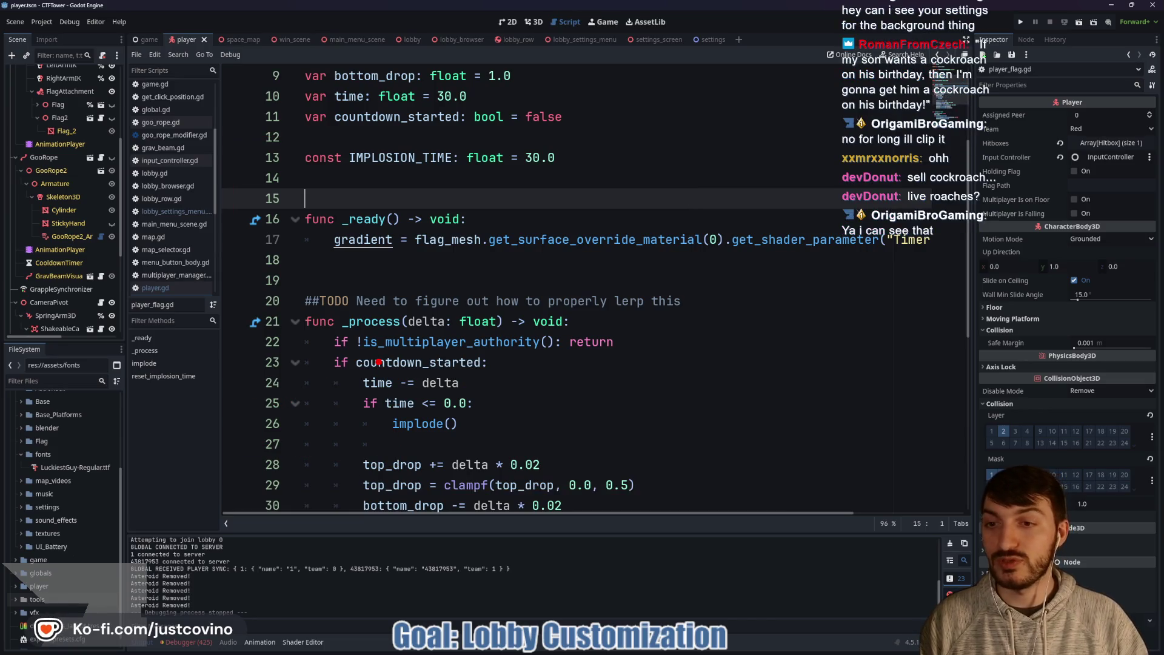
drag(229, 222, 561, 385)
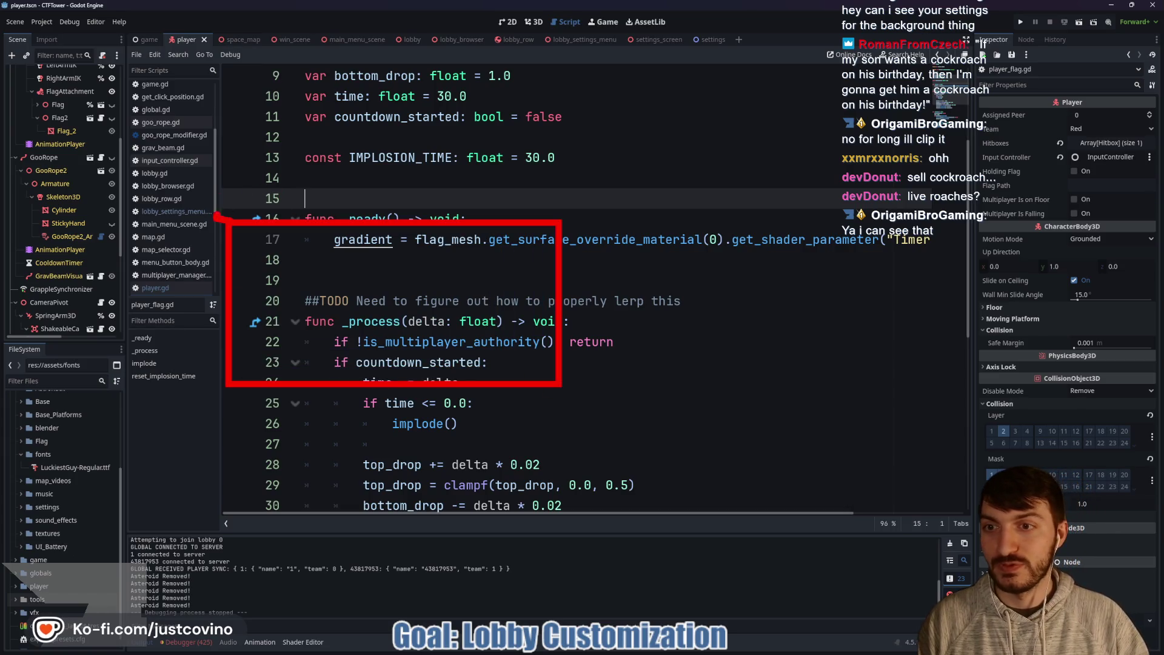
mouse_move(220, 216)
mouse_down()
mouse_move(559, 198)
mouse_move(601, 217)
mouse_up()
drag(525, 272, 525, 382)
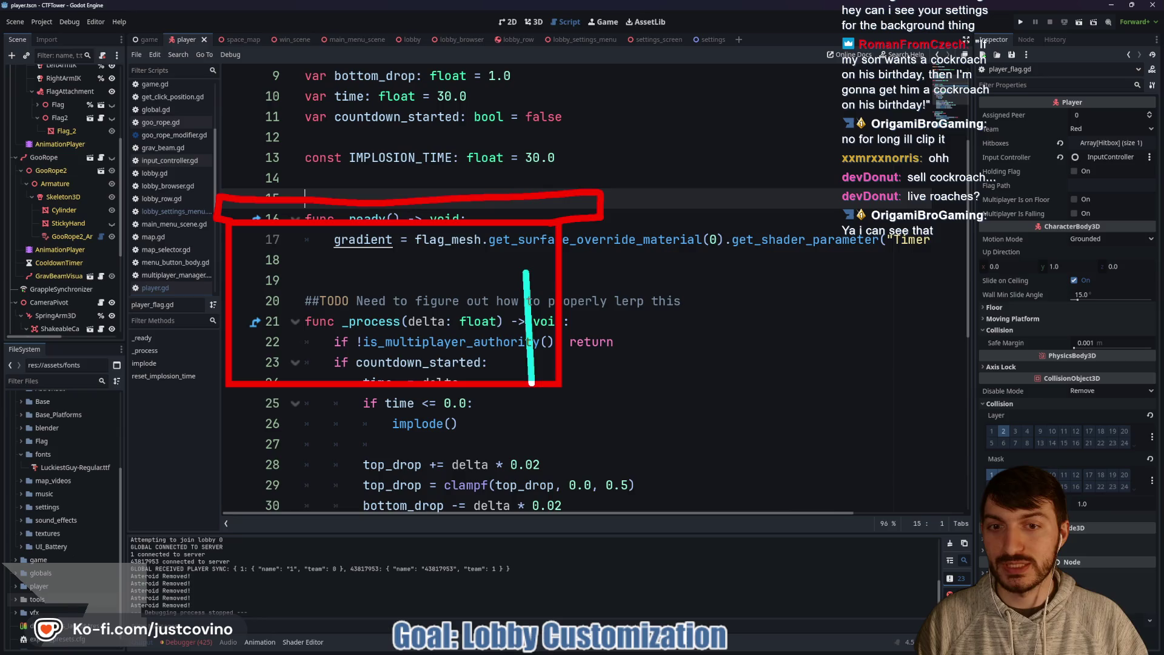
mouse_move(492, 280)
mouse_down()
mouse_move(492, 382)
mouse_move(461, 349)
mouse_move(462, 377)
mouse_up()
drag(431, 284, 431, 380)
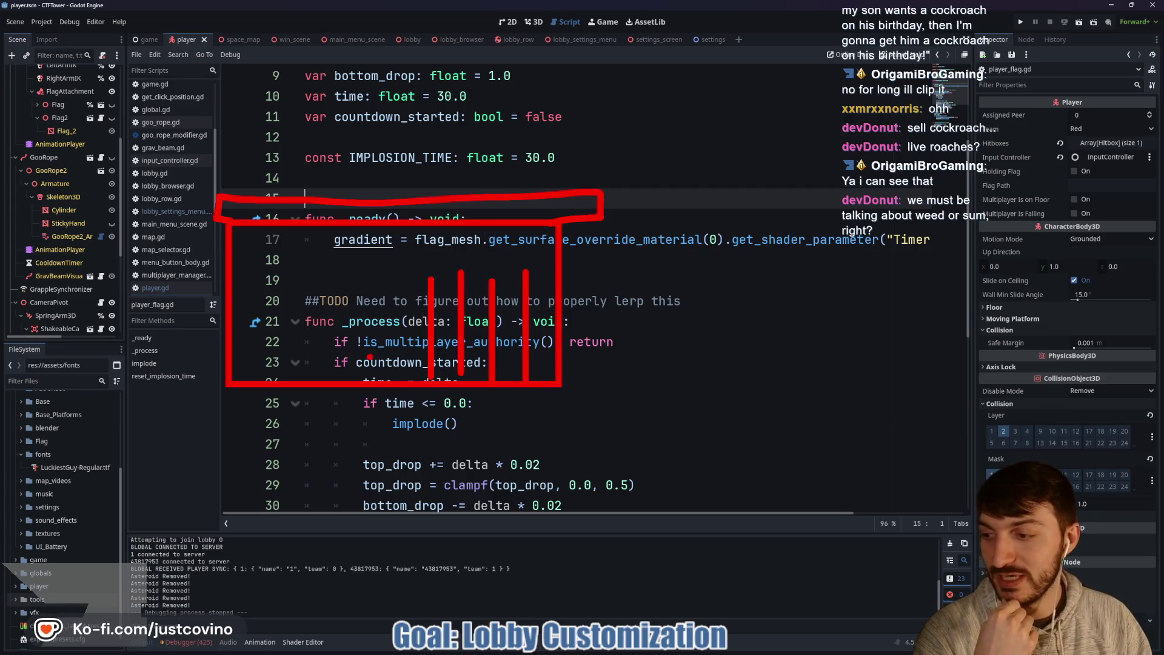
mouse_move(750, 148)
mouse_down()
mouse_move(692, 182)
mouse_move(766, 210)
mouse_move(737, 143)
mouse_up()
mouse_move(767, 182)
mouse_down()
mouse_move(843, 171)
mouse_move(752, 268)
mouse_up()
mouse_move(734, 145)
mouse_down()
mouse_move(674, 127)
mouse_move(665, 161)
mouse_move(637, 185)
mouse_up()
drag(769, 149, 849, 143)
drag(737, 102, 764, 178)
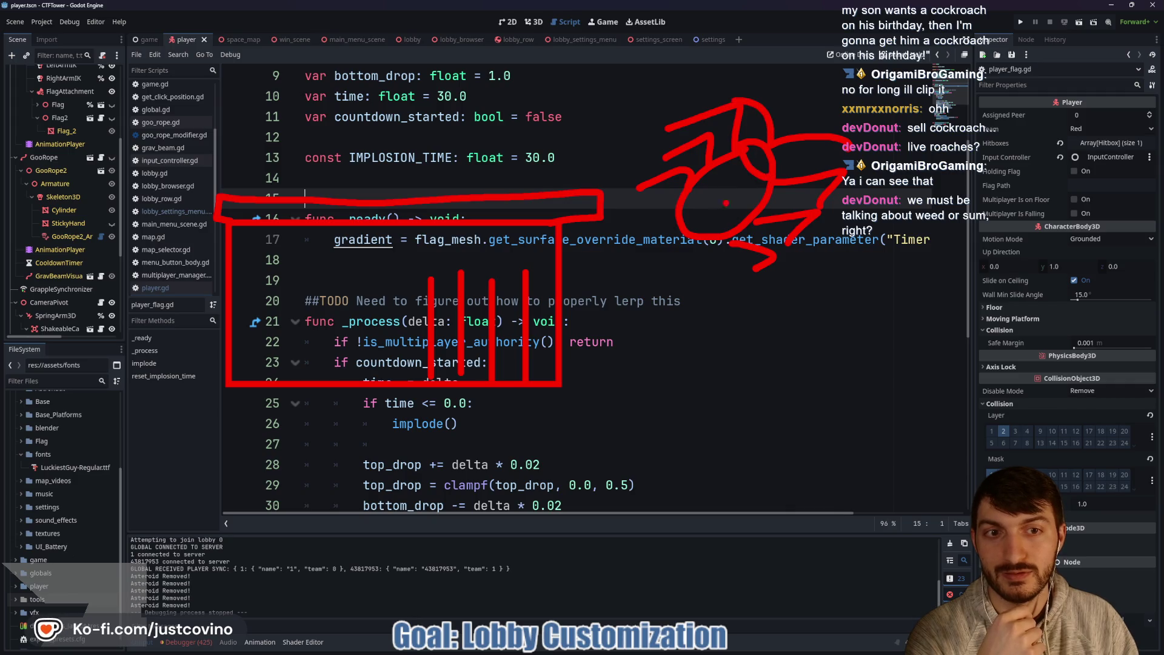
drag(706, 215, 737, 188)
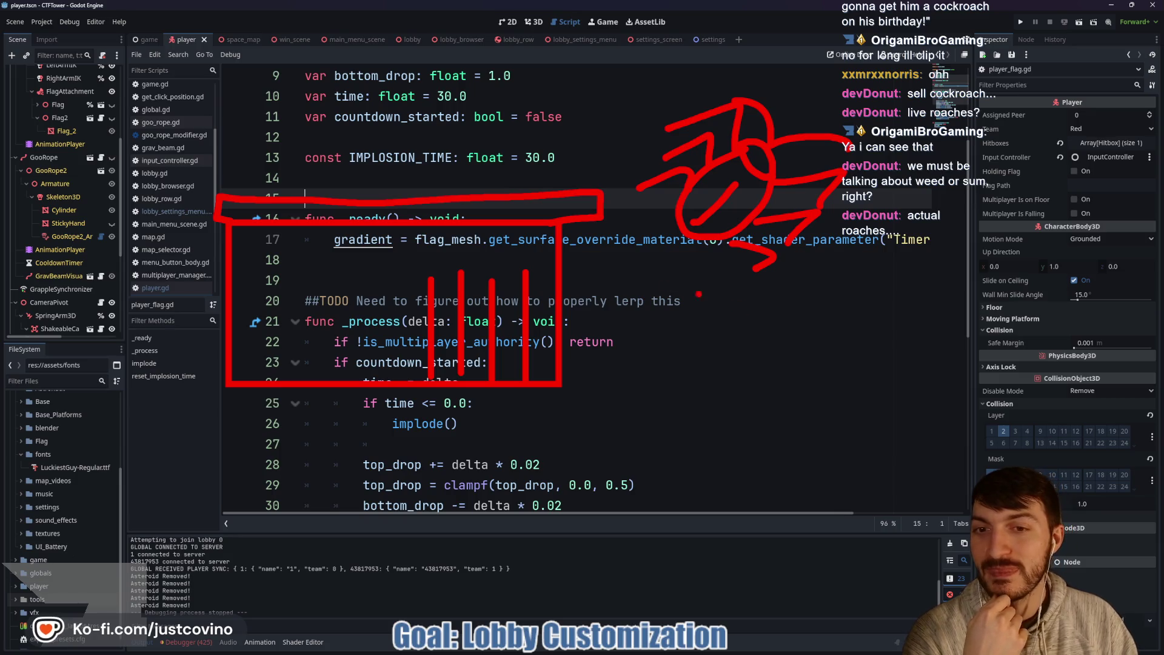
mouse_move(282, 360)
mouse_down()
mouse_move(315, 371)
mouse_move(285, 351)
mouse_up()
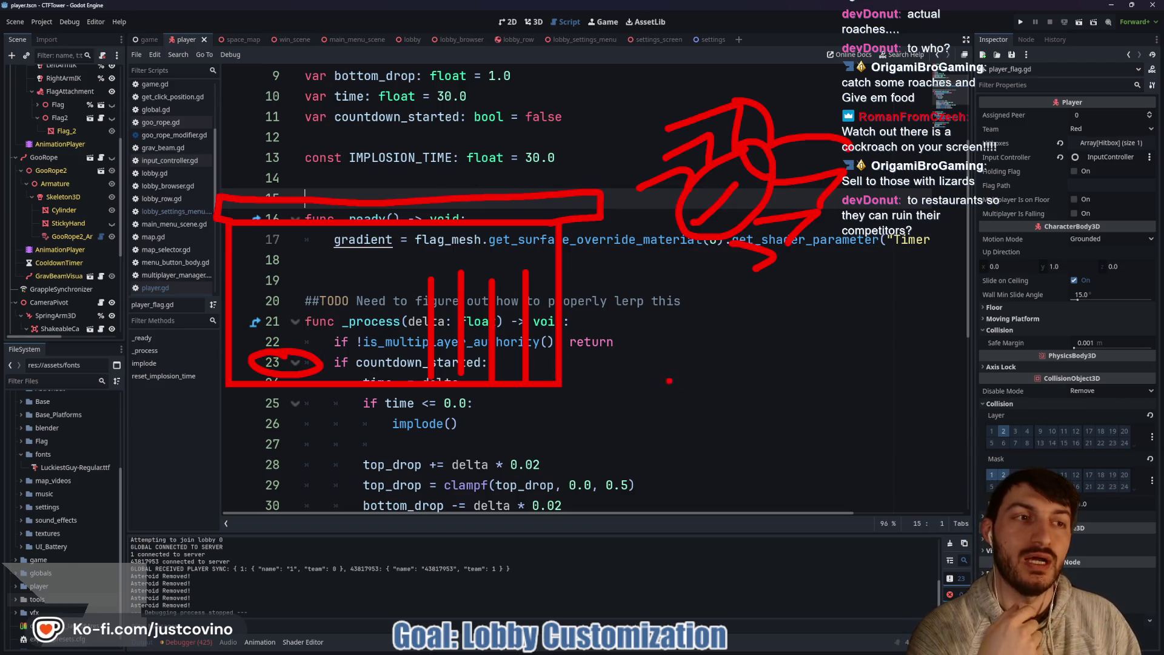
drag(743, 389, 727, 396)
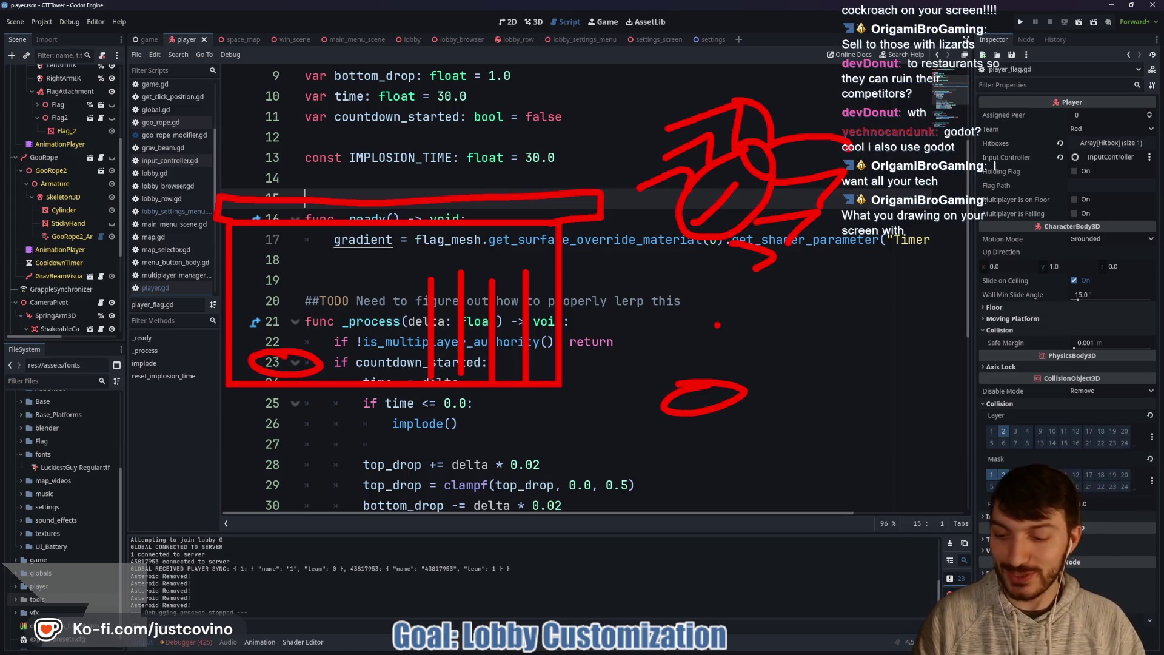
key(Escape)
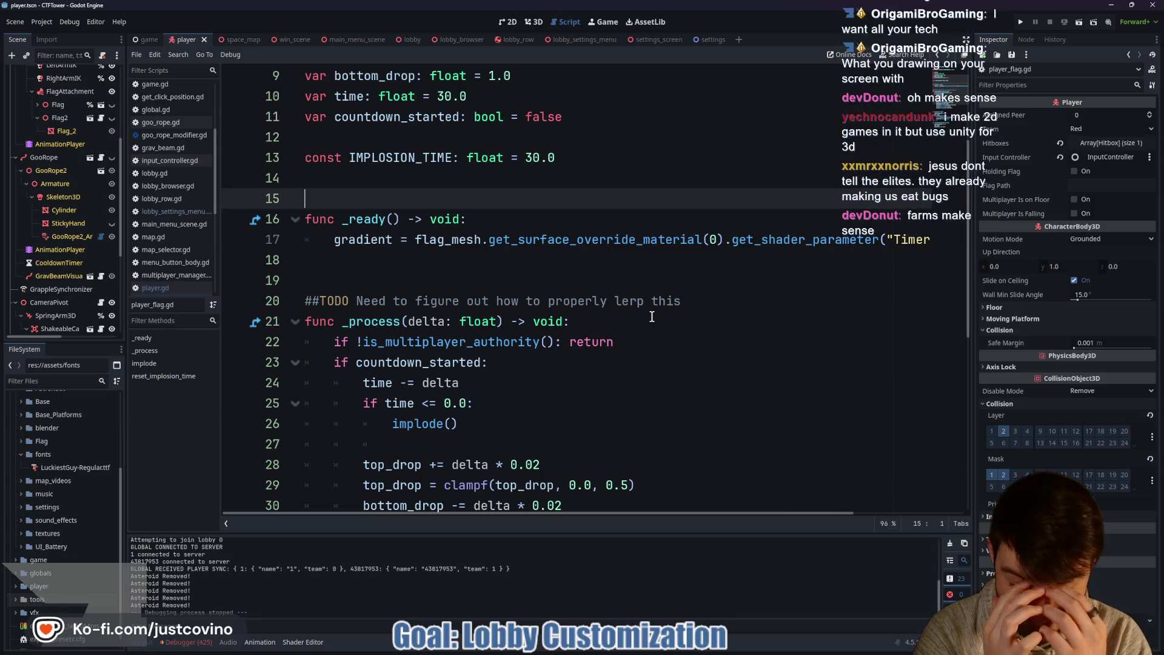
mouse_move(546, 175)
mouse_down()
mouse_move(403, 419)
mouse_move(737, 212)
mouse_move(452, 432)
mouse_move(476, 281)
mouse_up()
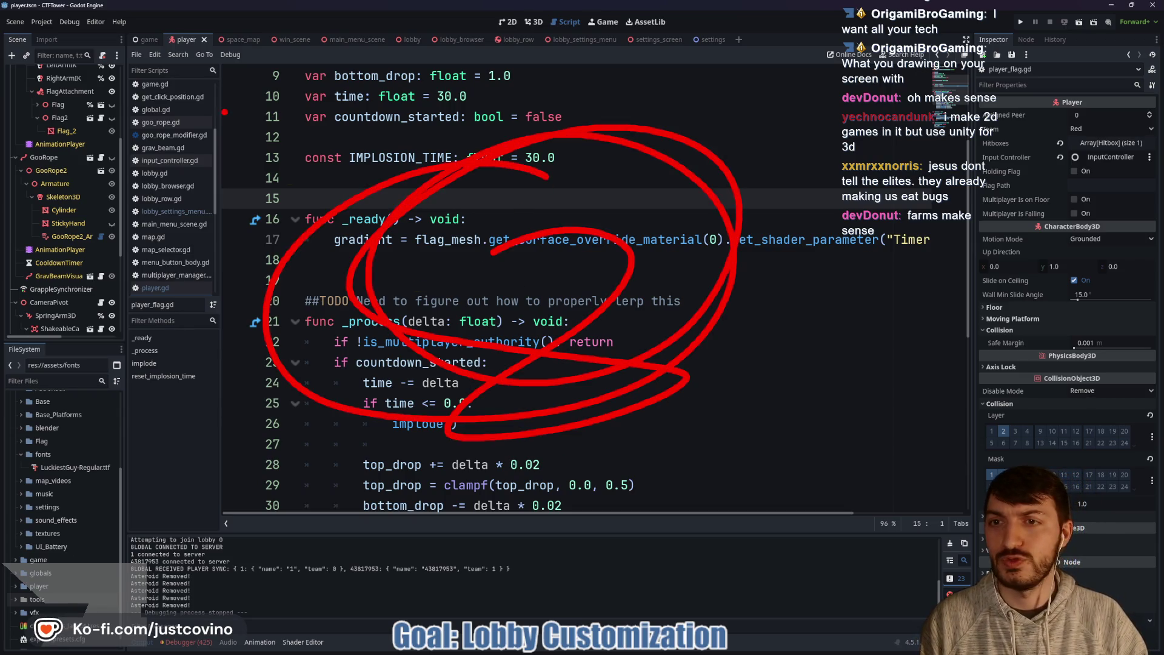
mouse_move(261, 175)
mouse_down()
mouse_move(261, 267)
mouse_move(332, 273)
mouse_up()
mouse_move(424, 239)
mouse_down()
mouse_move(394, 237)
mouse_move(438, 237)
mouse_up()
mouse_move(485, 243)
mouse_down()
mouse_move(497, 260)
mouse_move(482, 251)
mouse_up()
mouse_move(525, 297)
mouse_down()
mouse_move(551, 267)
mouse_move(591, 301)
mouse_up()
drag(652, 203, 655, 295)
drag(597, 186, 703, 196)
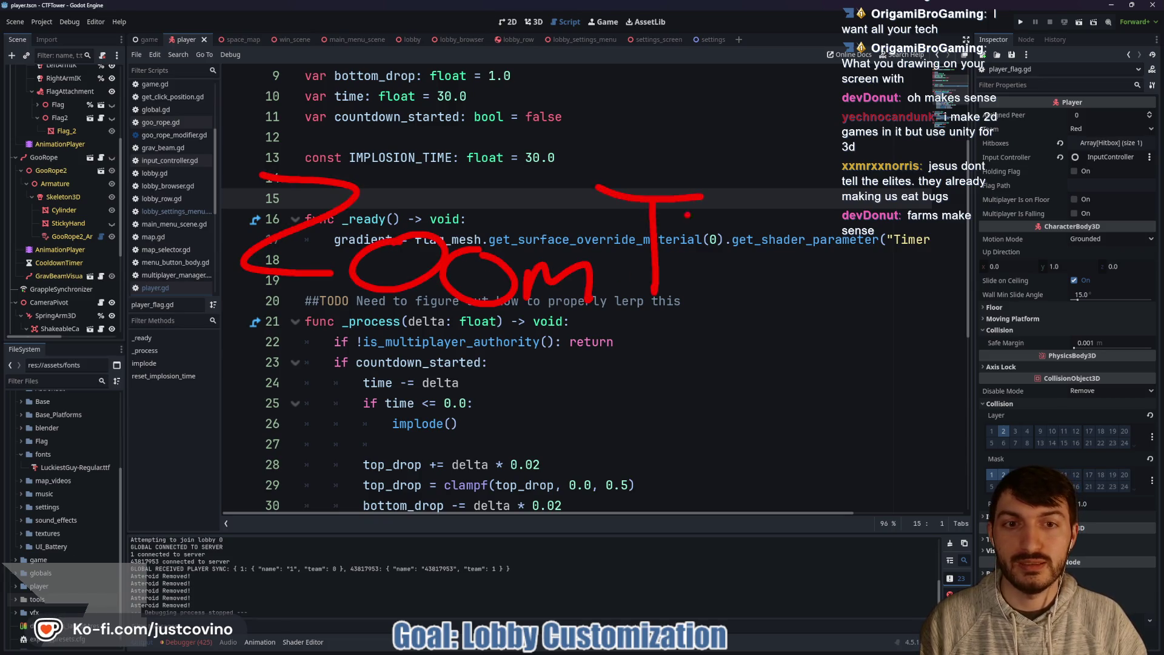
drag(624, 298, 714, 306)
drag(757, 171, 760, 276)
click(760, 310)
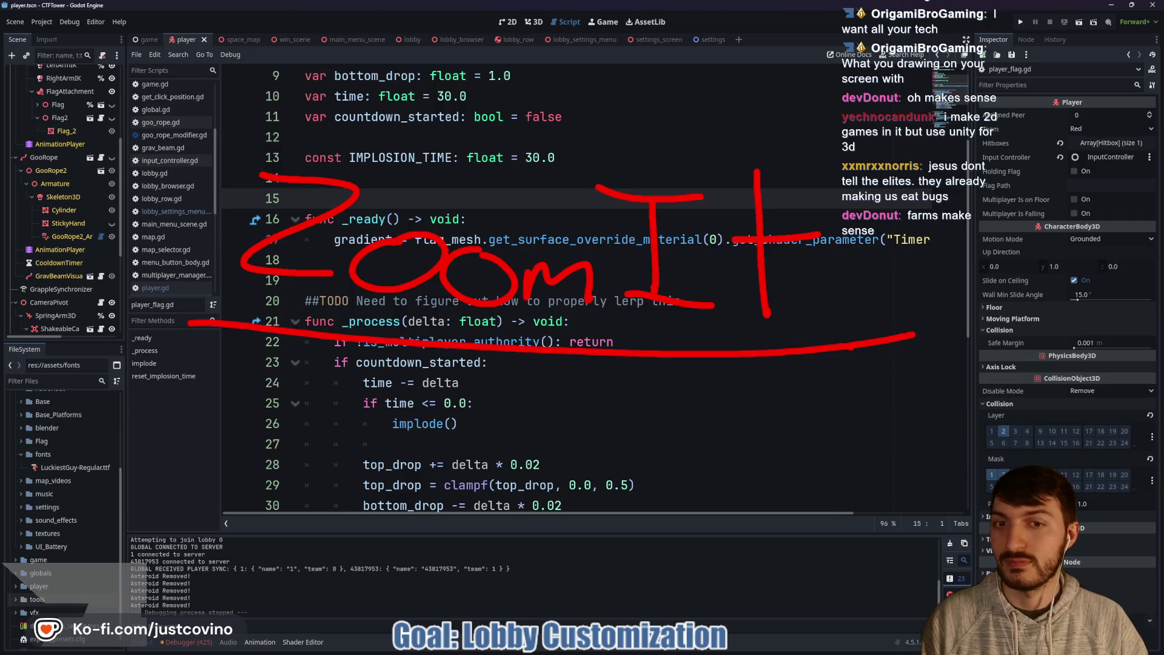
key(Escape)
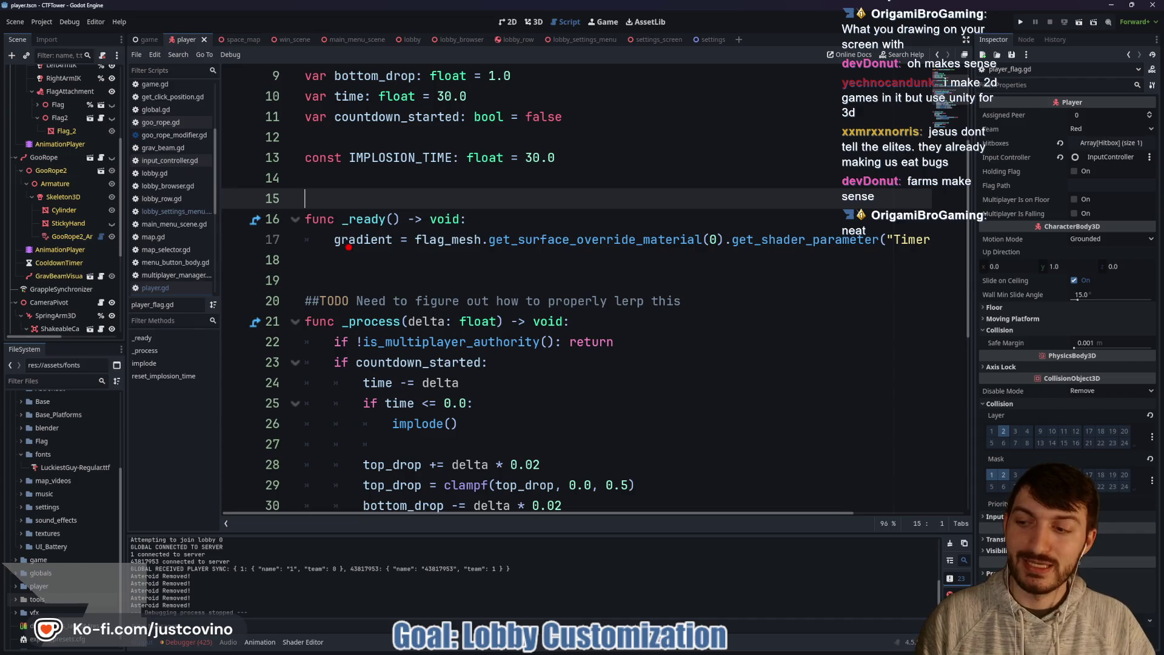
mouse_move(305, 285)
mouse_down()
mouse_move(388, 345)
mouse_move(295, 258)
mouse_move(373, 250)
mouse_up()
mouse_move(508, 271)
mouse_down()
mouse_move(614, 282)
mouse_move(504, 243)
mouse_up()
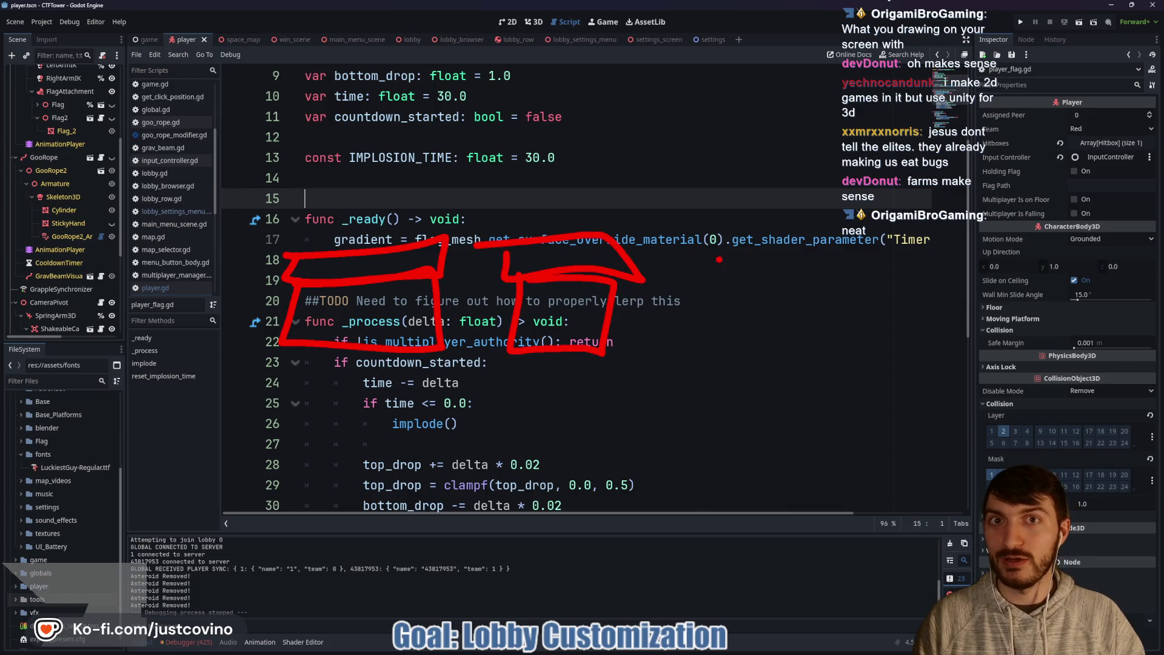
mouse_move(701, 313)
mouse_down()
mouse_move(804, 347)
mouse_move(789, 209)
mouse_move(679, 237)
mouse_up()
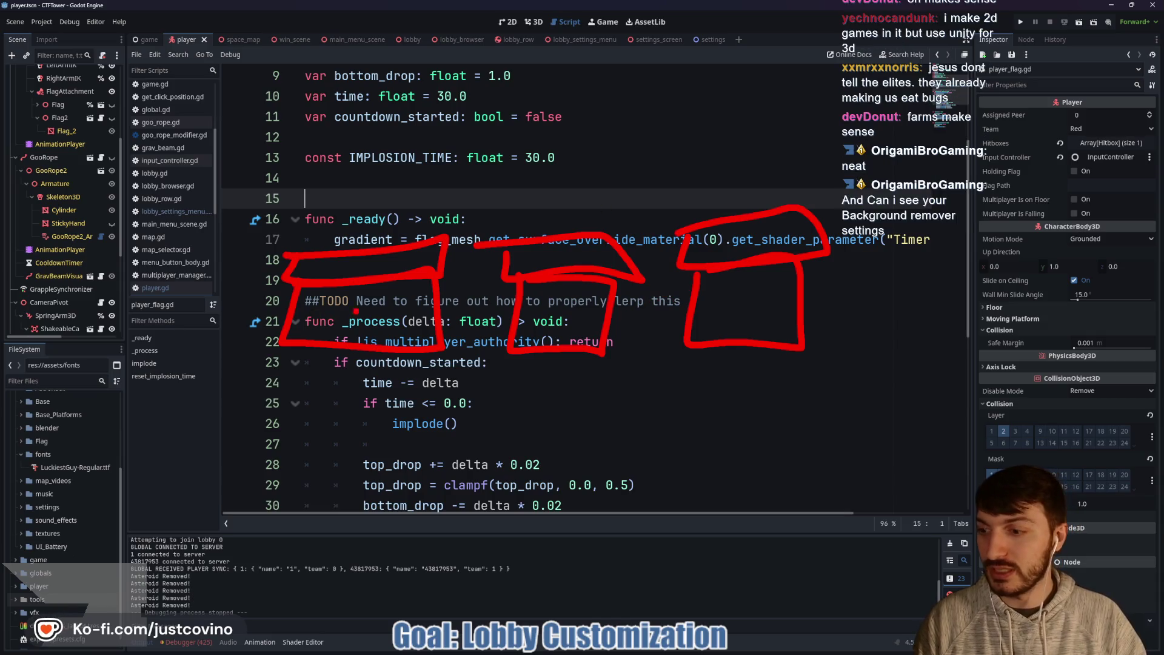
mouse_move(334, 314)
mouse_down()
mouse_move(327, 330)
mouse_move(417, 321)
mouse_move(434, 335)
mouse_up()
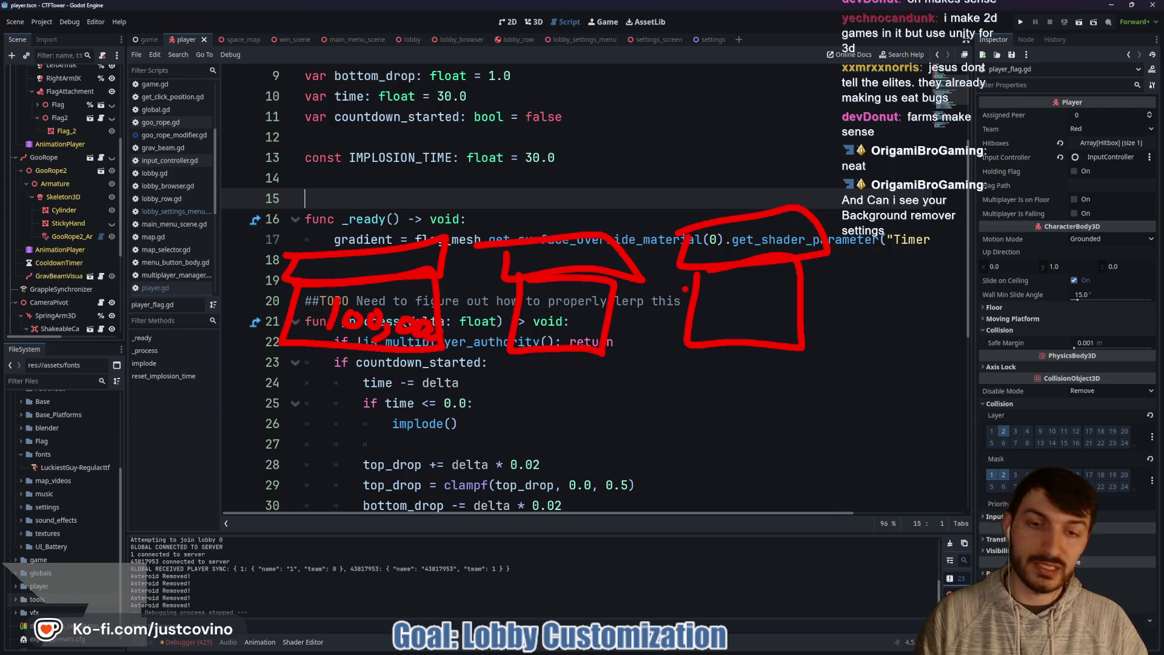
key(Escape)
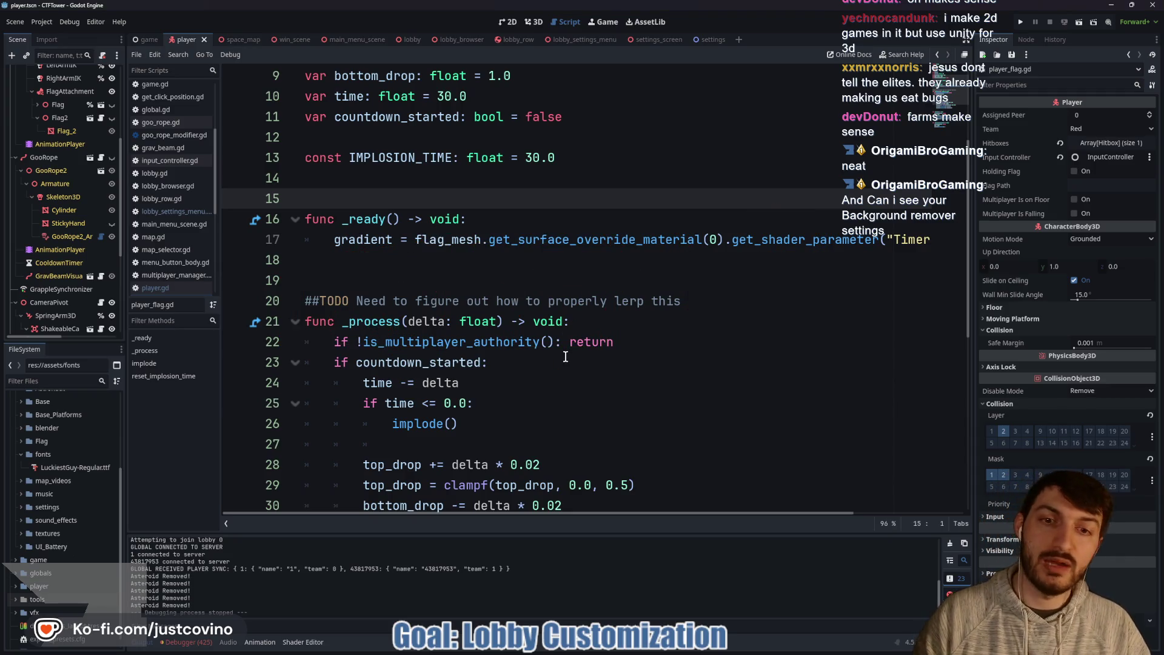
click(403, 279)
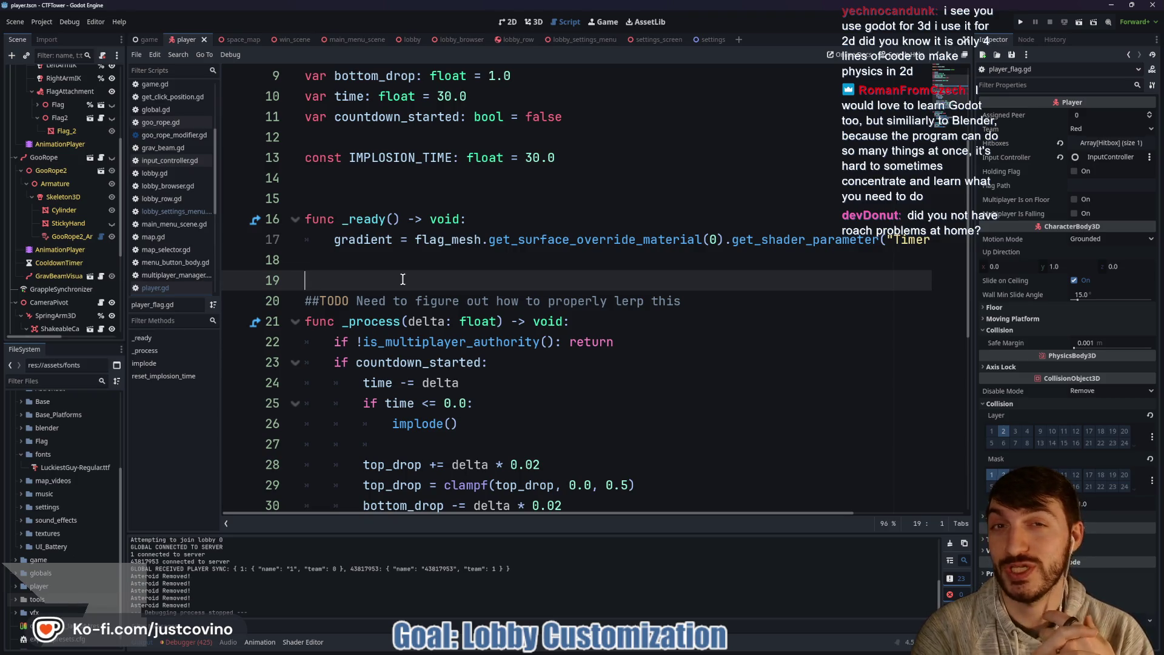
click(397, 269)
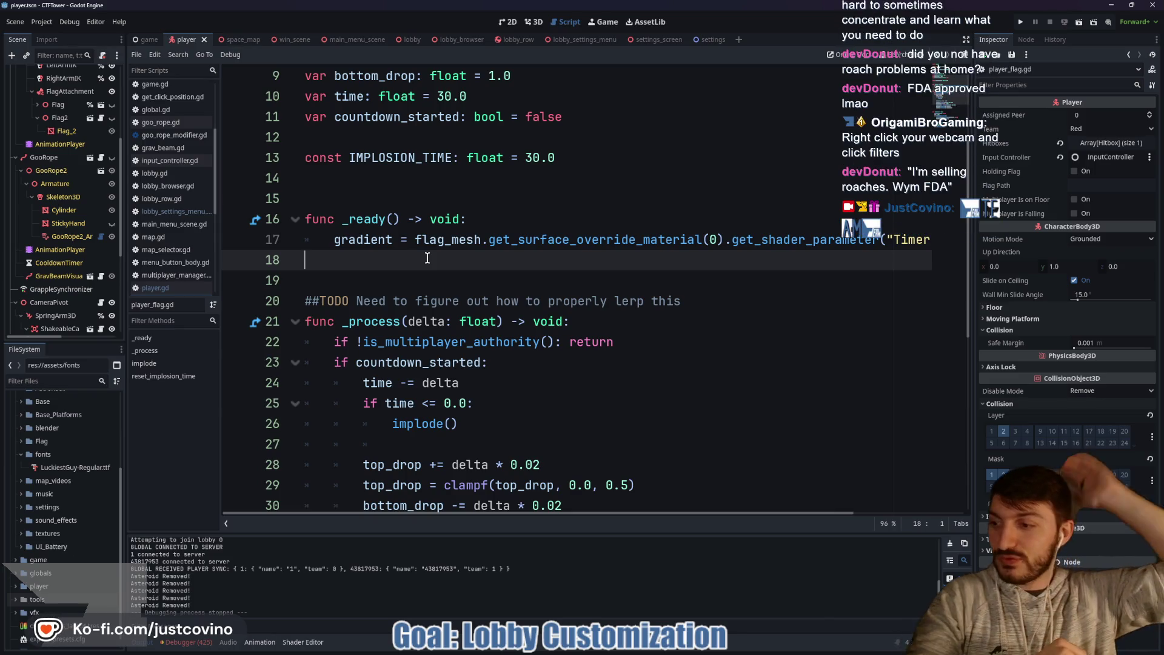
click(388, 285)
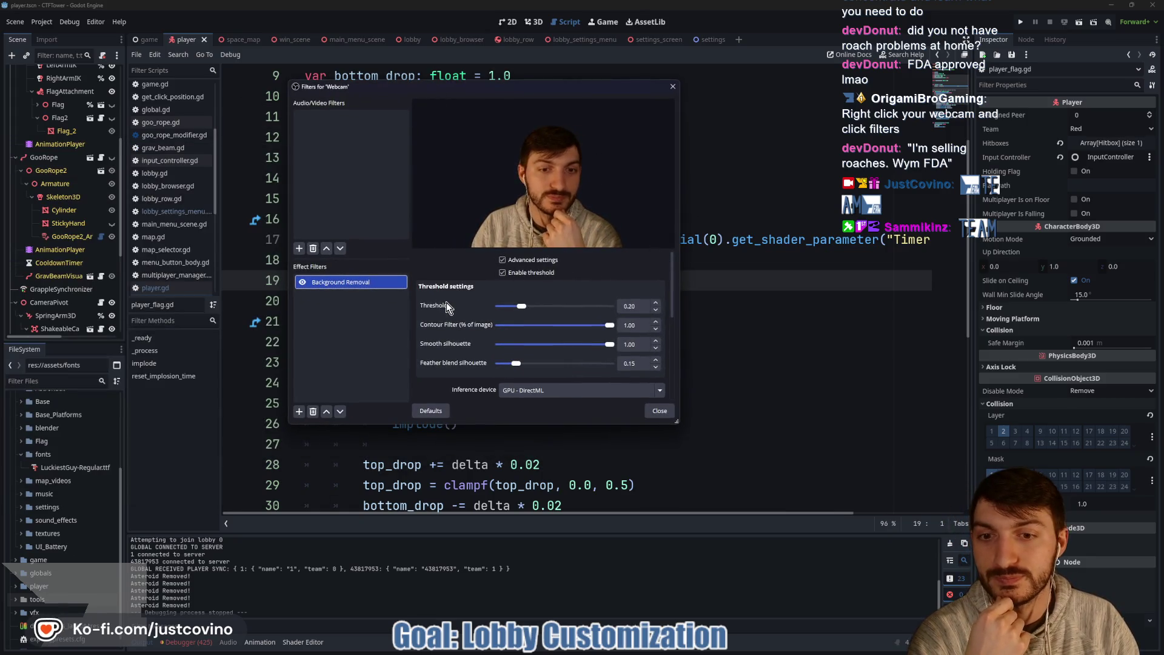
scroll(446, 303, down, 3)
scroll(442, 308, down, 2)
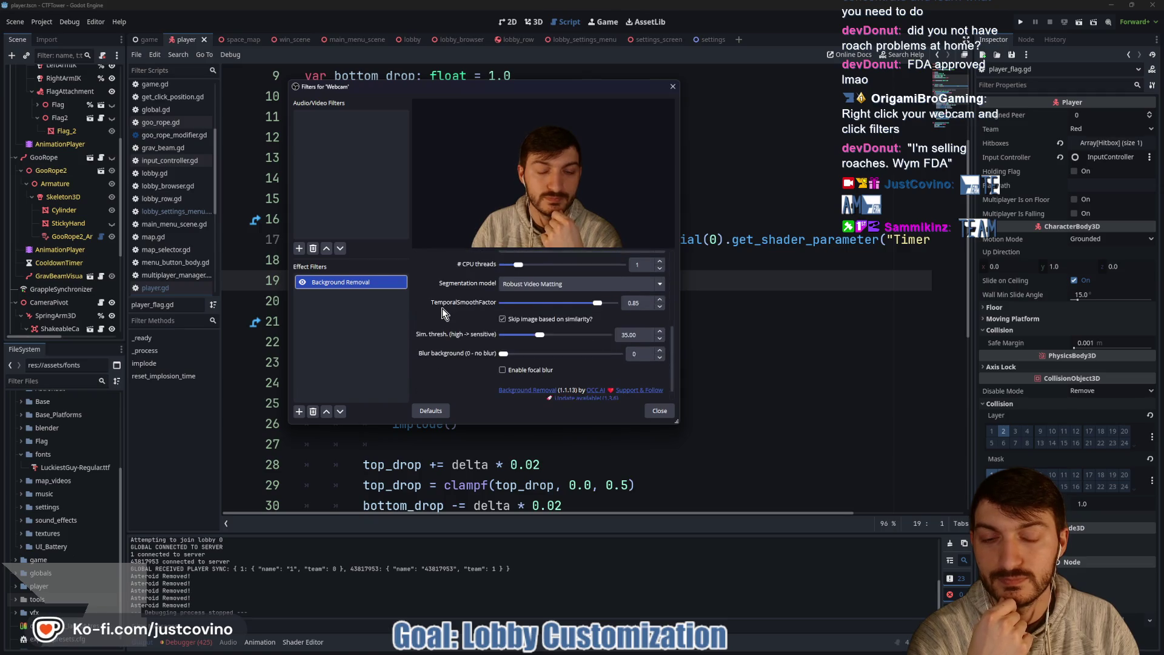
scroll(440, 330, up, 3)
scroll(440, 329, up, 2)
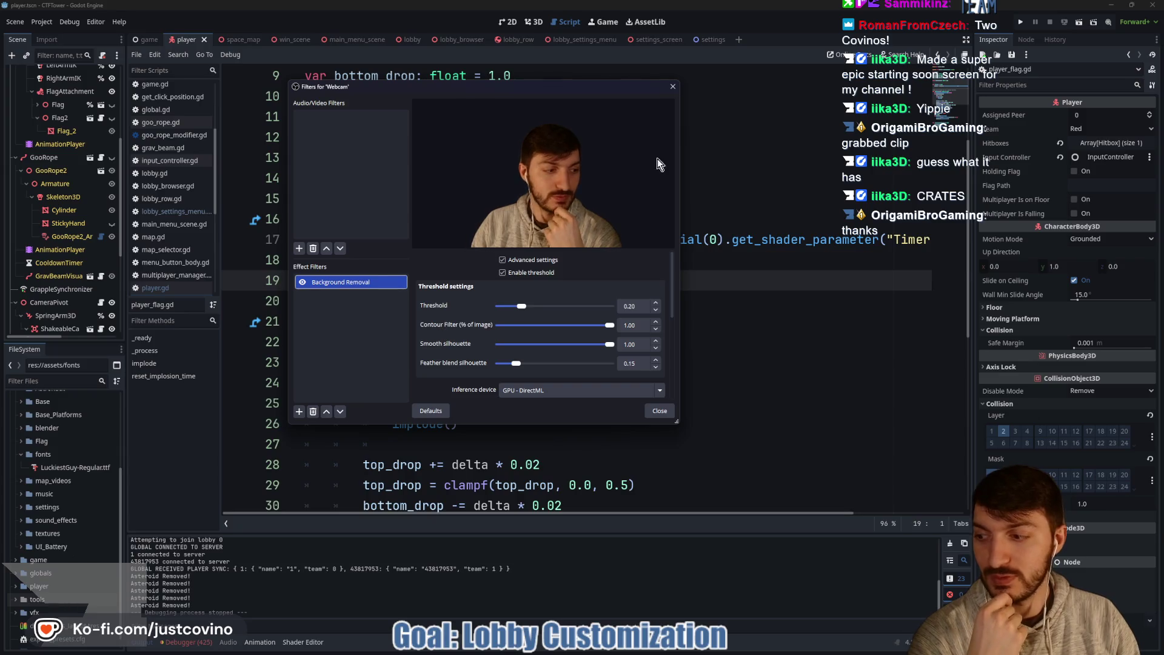
click(673, 87)
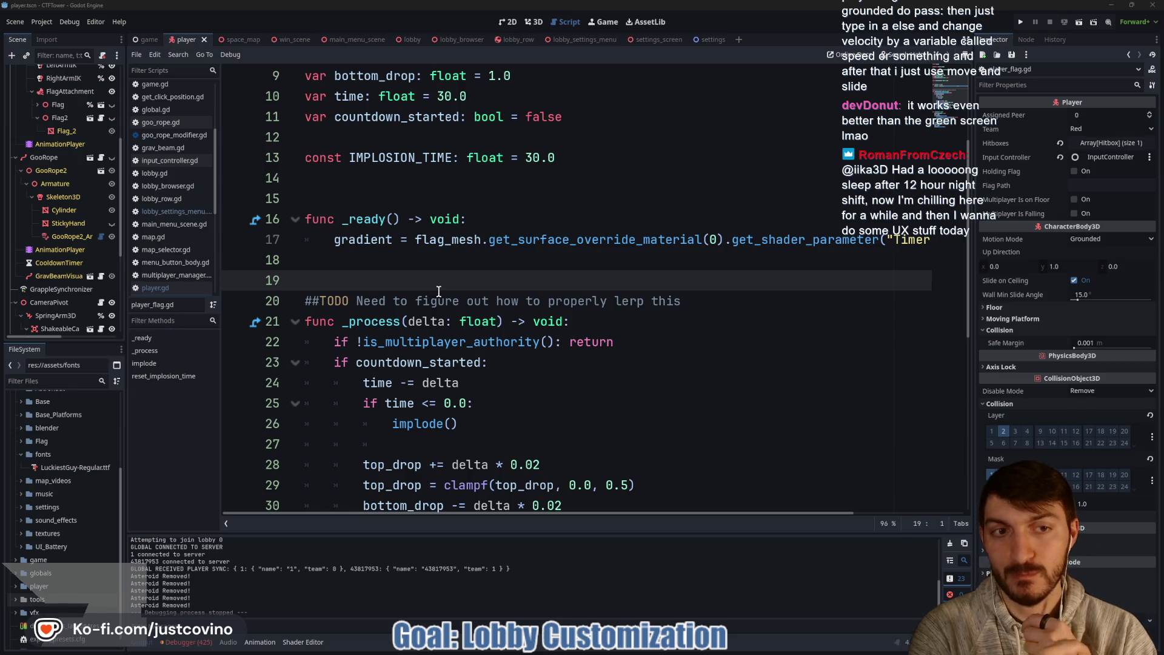
click(384, 261)
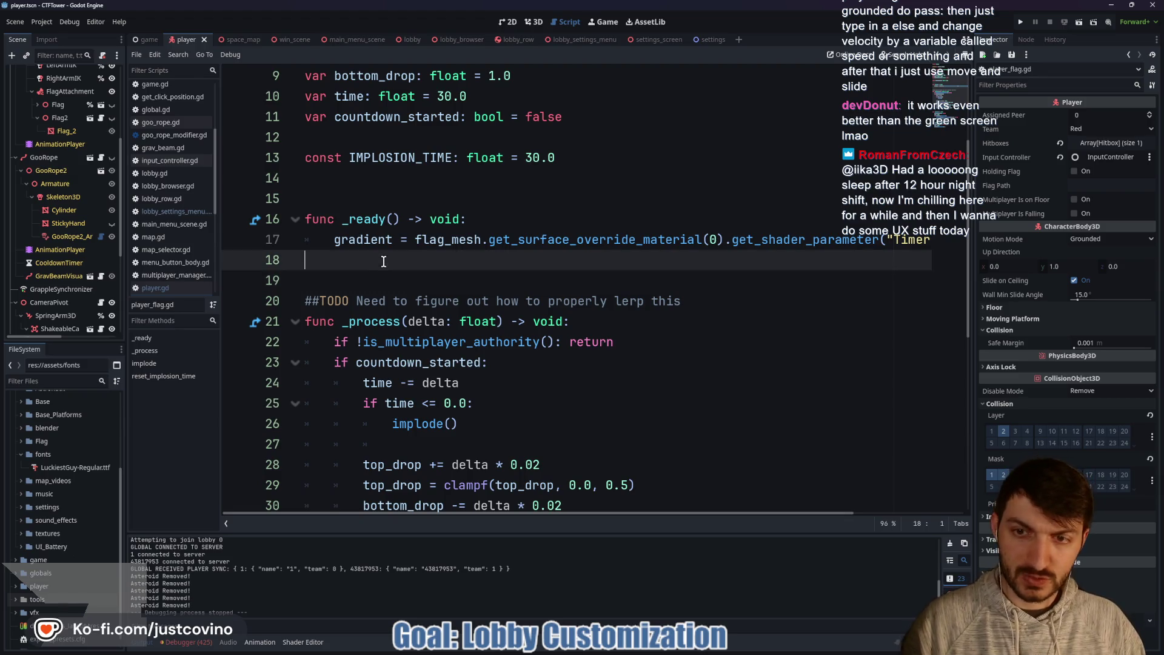
Step: Run the game, host a private lobby, join it from the second instance, and start the match
click(1020, 23)
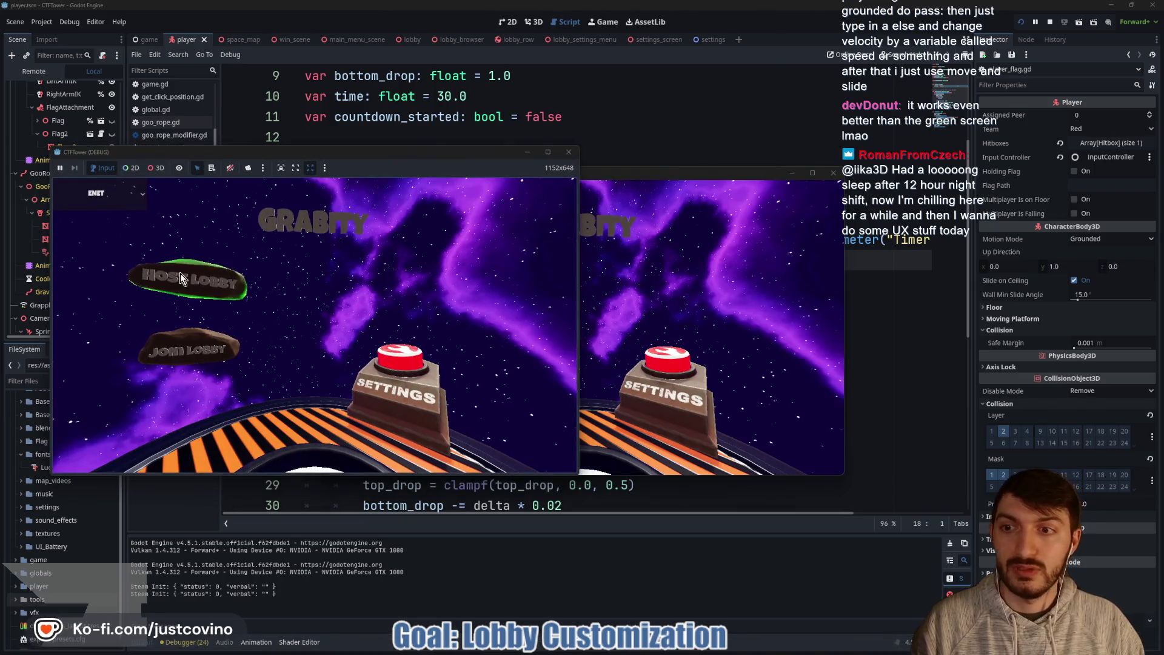
click(180, 274)
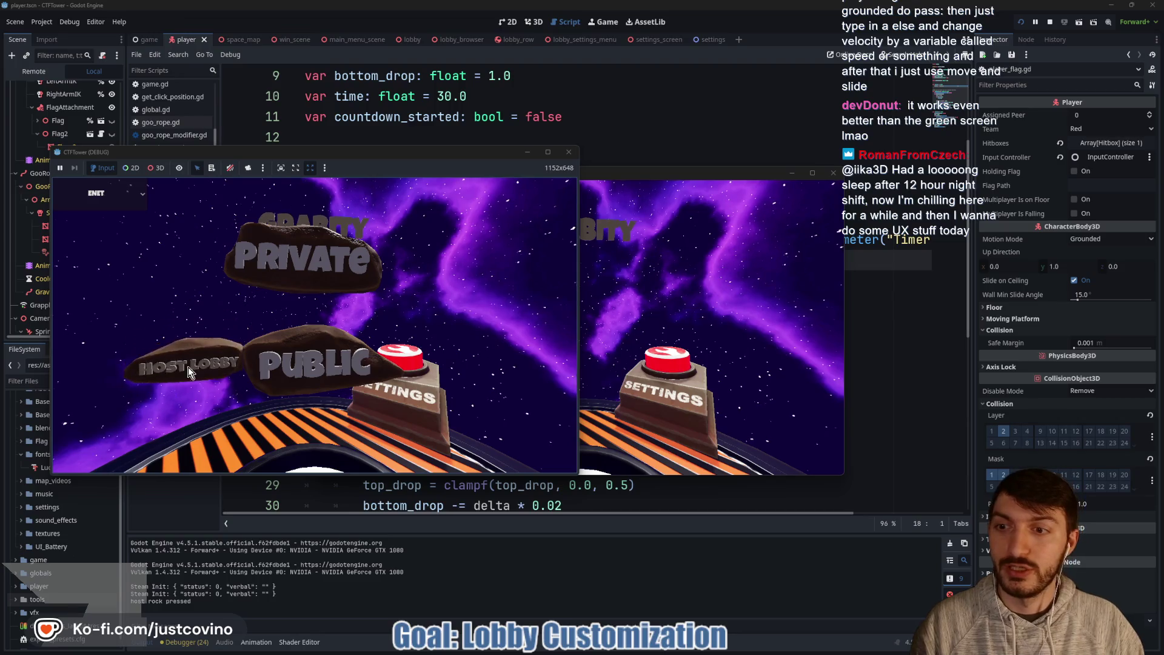
click(303, 258)
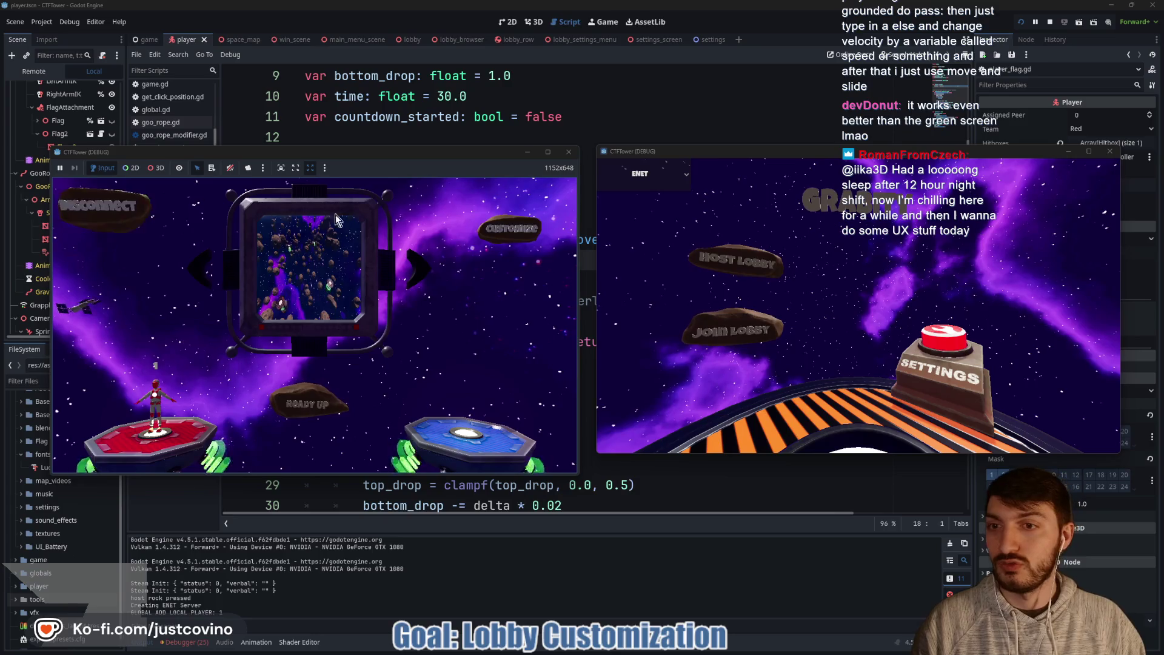
click(335, 214)
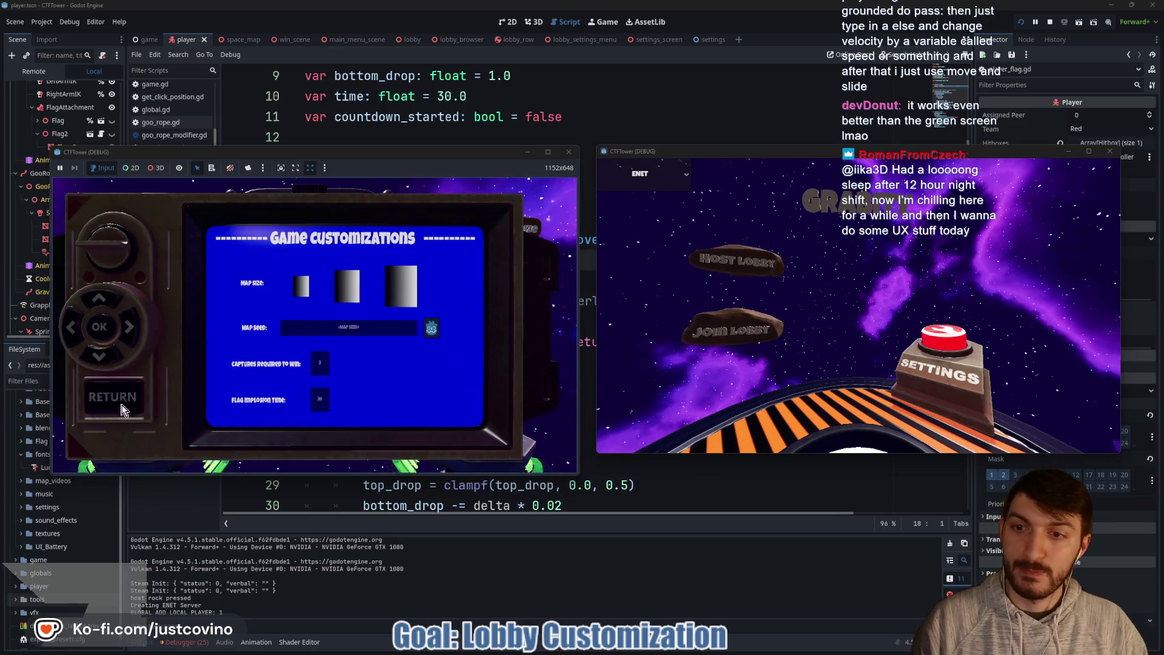
click(115, 397)
click(711, 341)
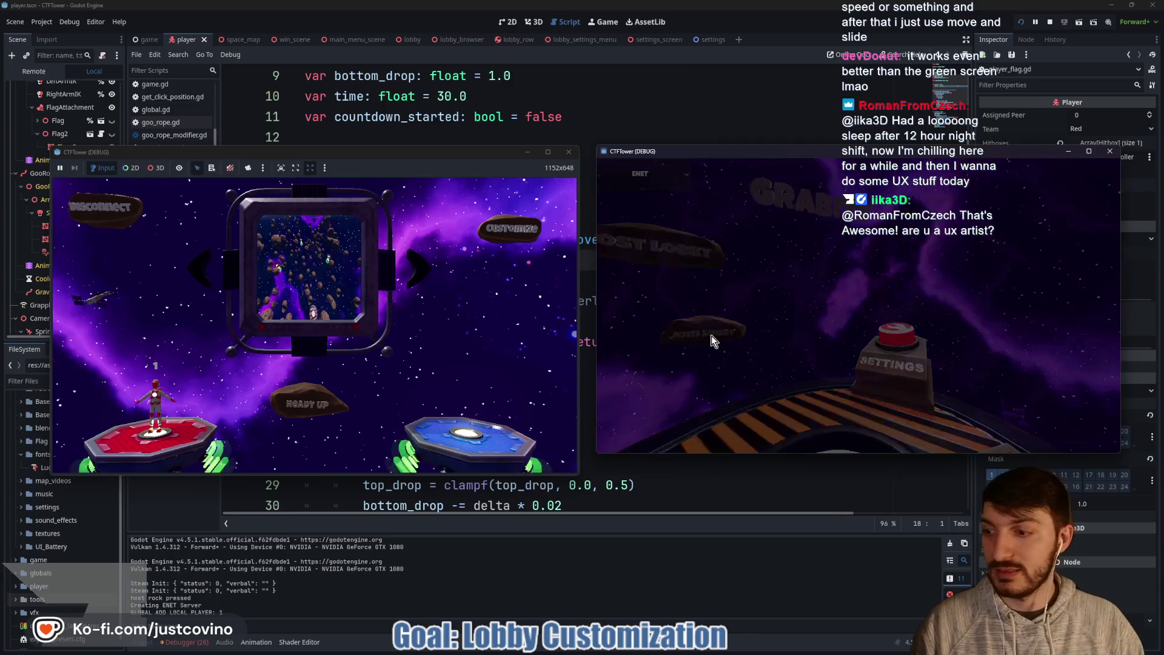
click(853, 261)
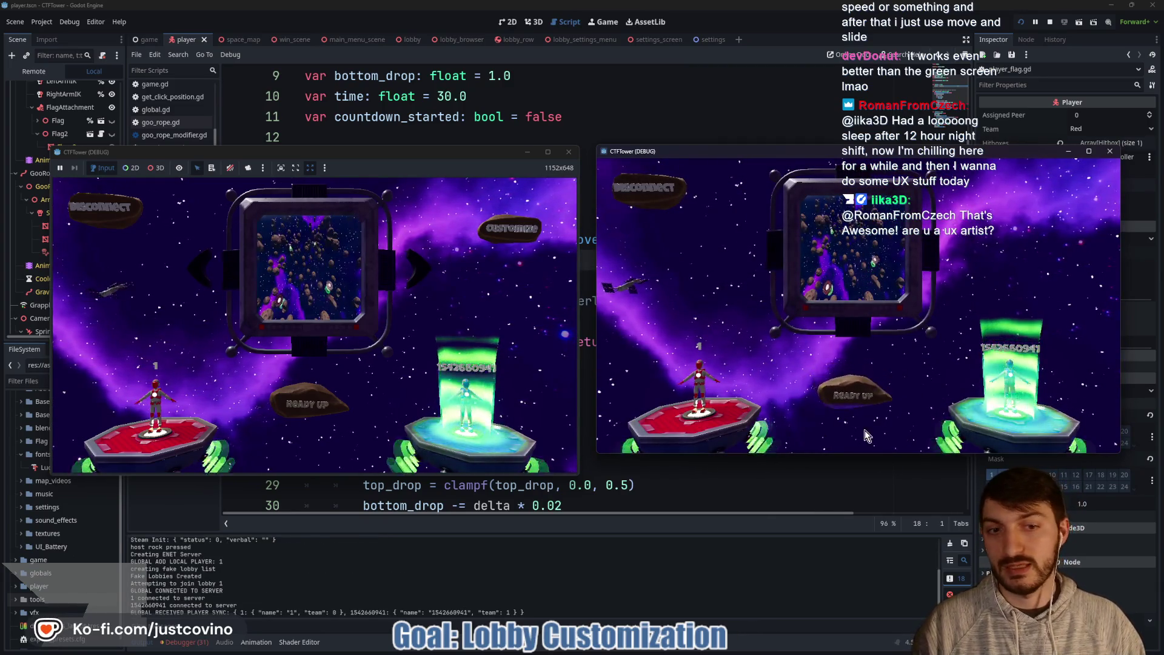
click(307, 403)
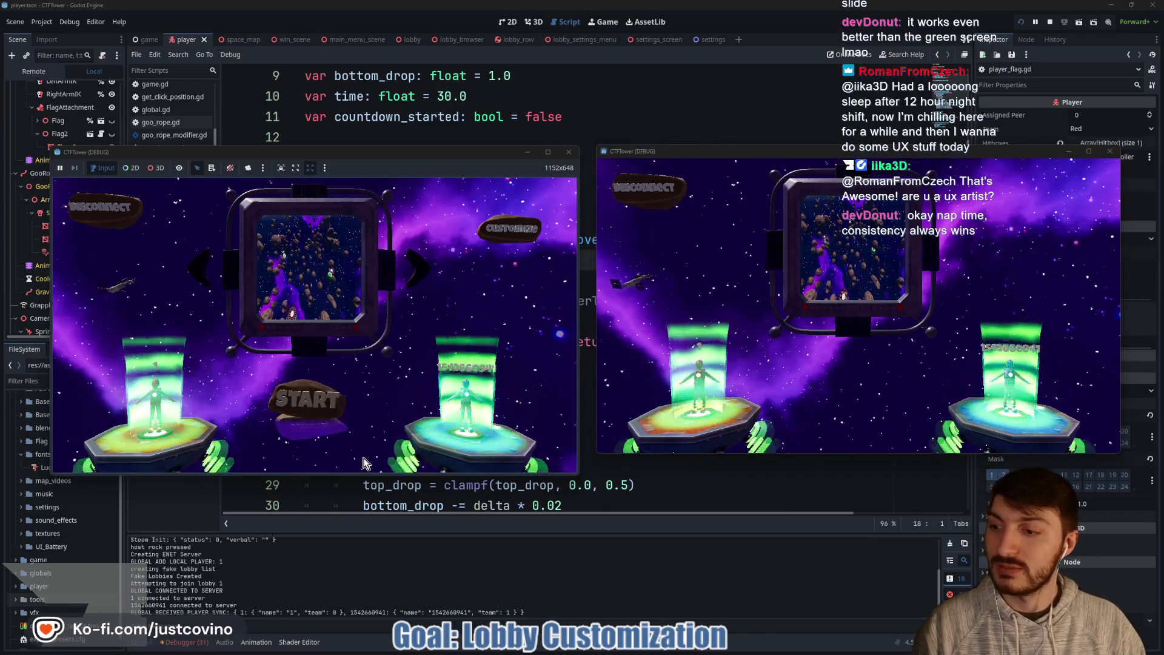
click(307, 399)
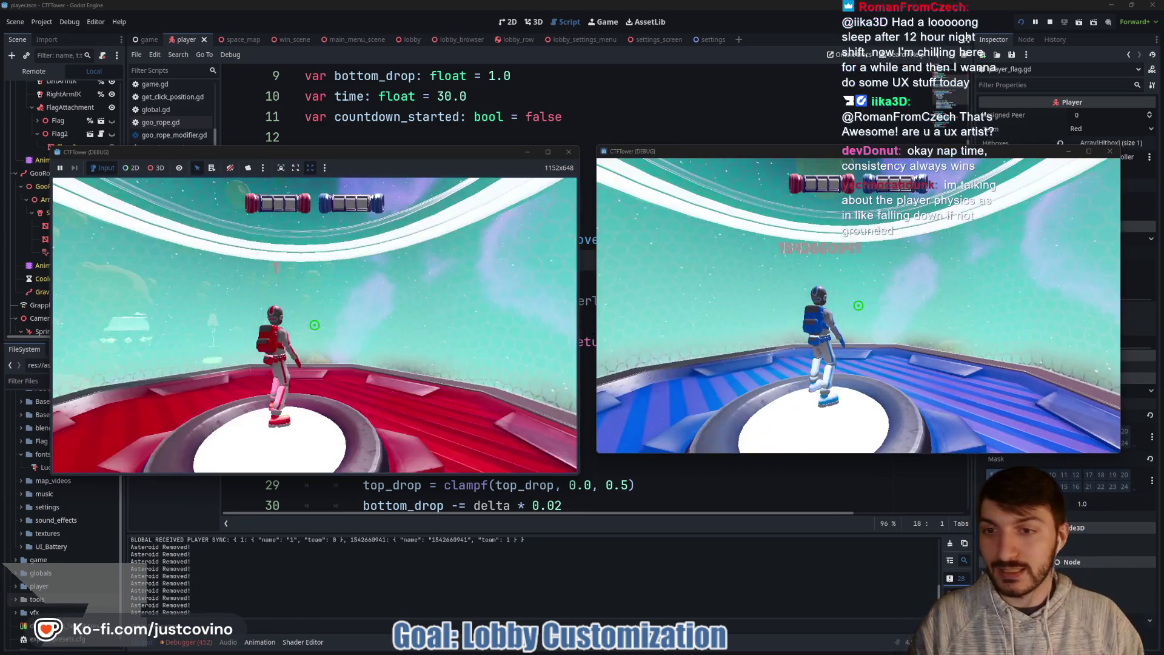
Step: Fly the red player off the ring onto an asteroid, then stop debugging and return to the script
key(super)
key(super)
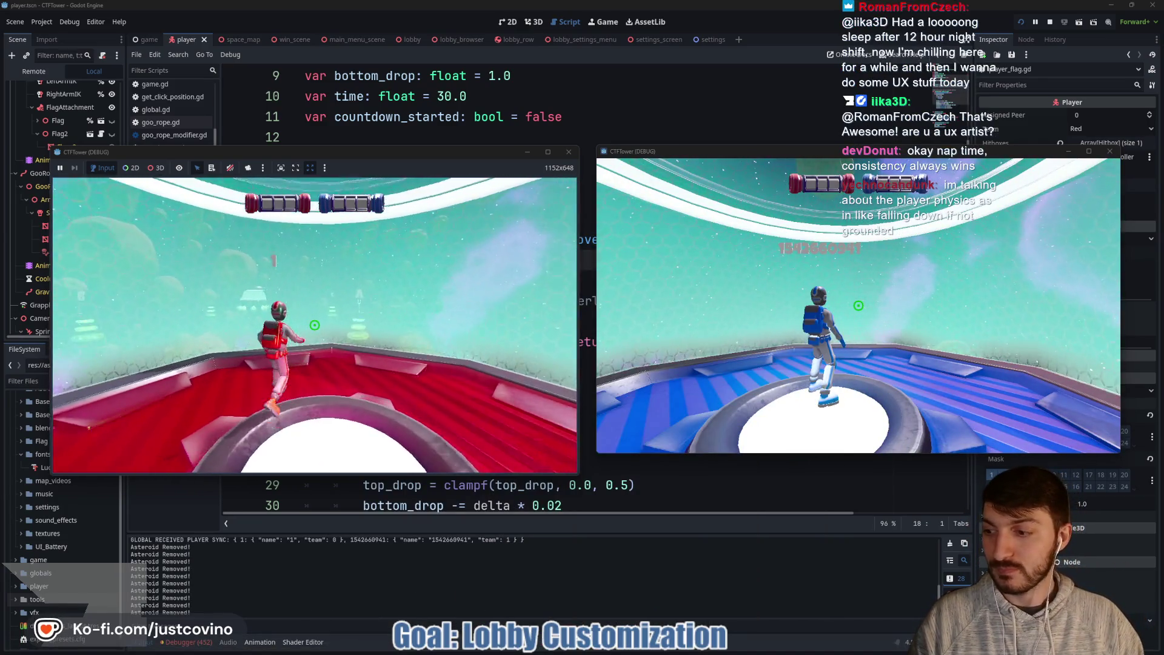
key(w)
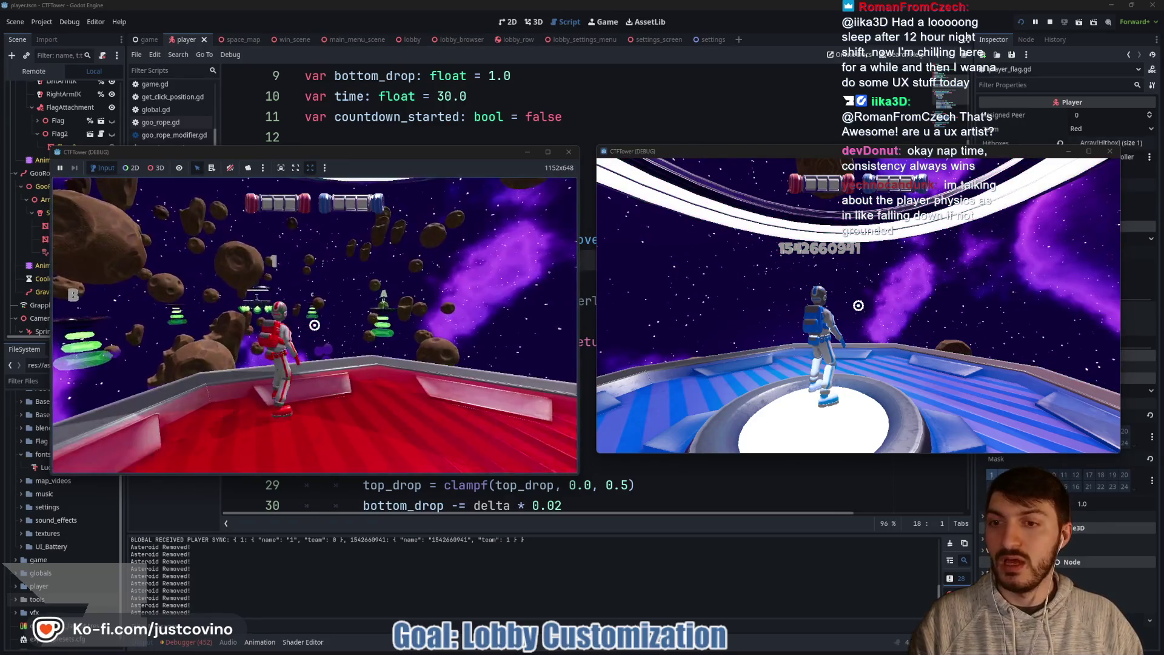
key(w)
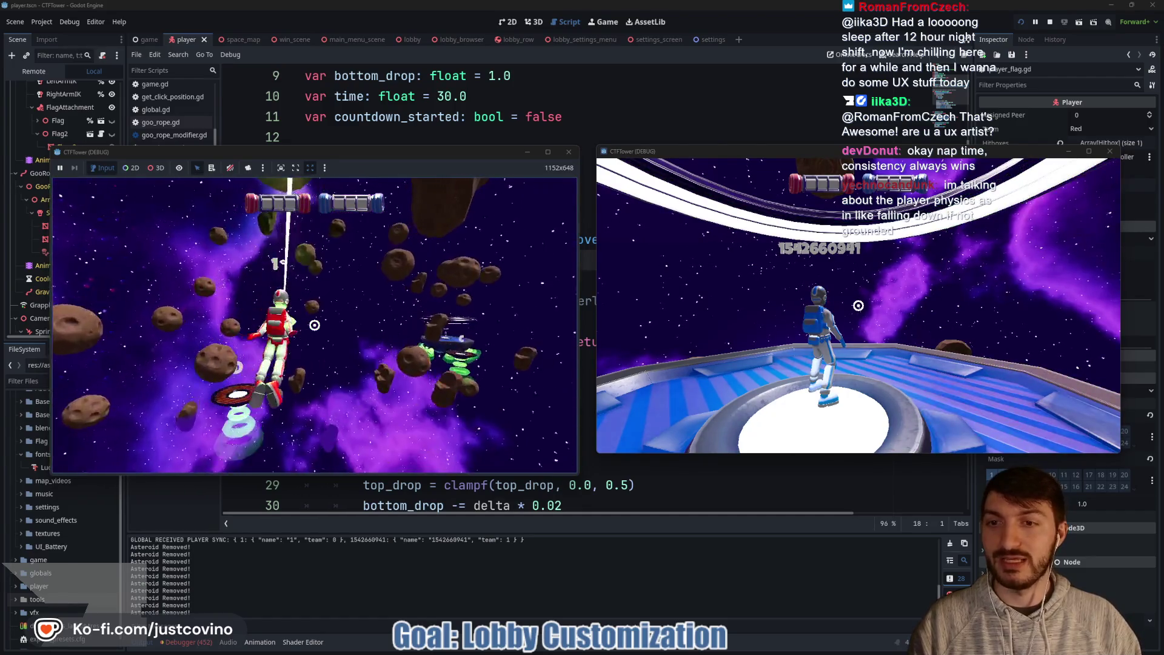
click(314, 325)
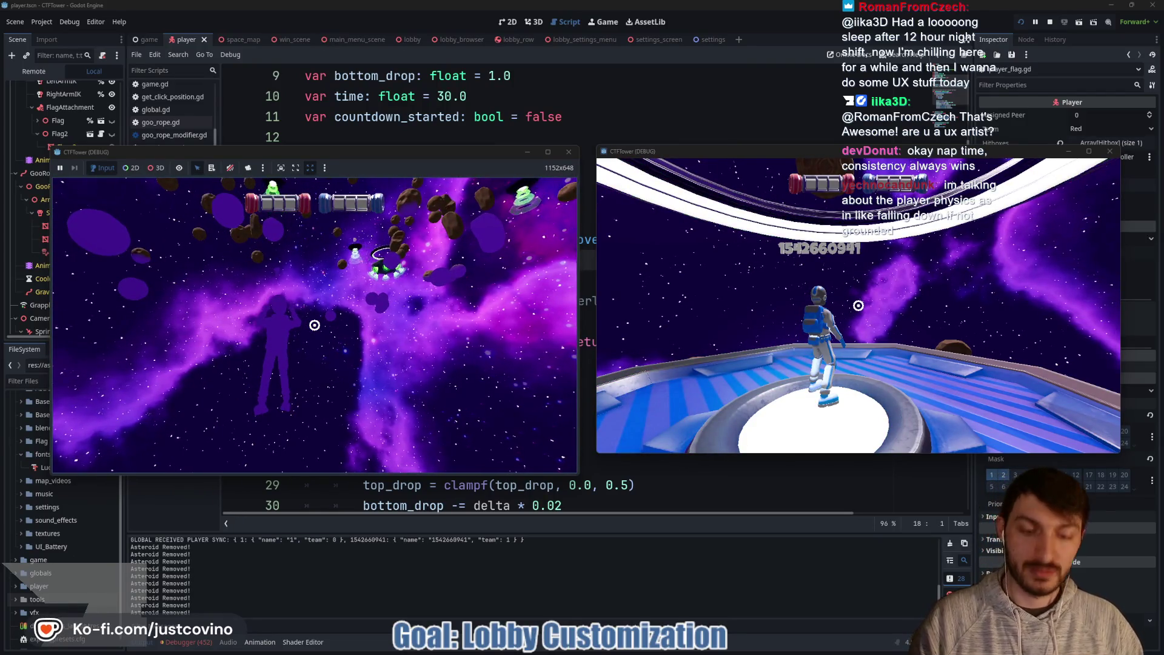
key(F8)
click(362, 285)
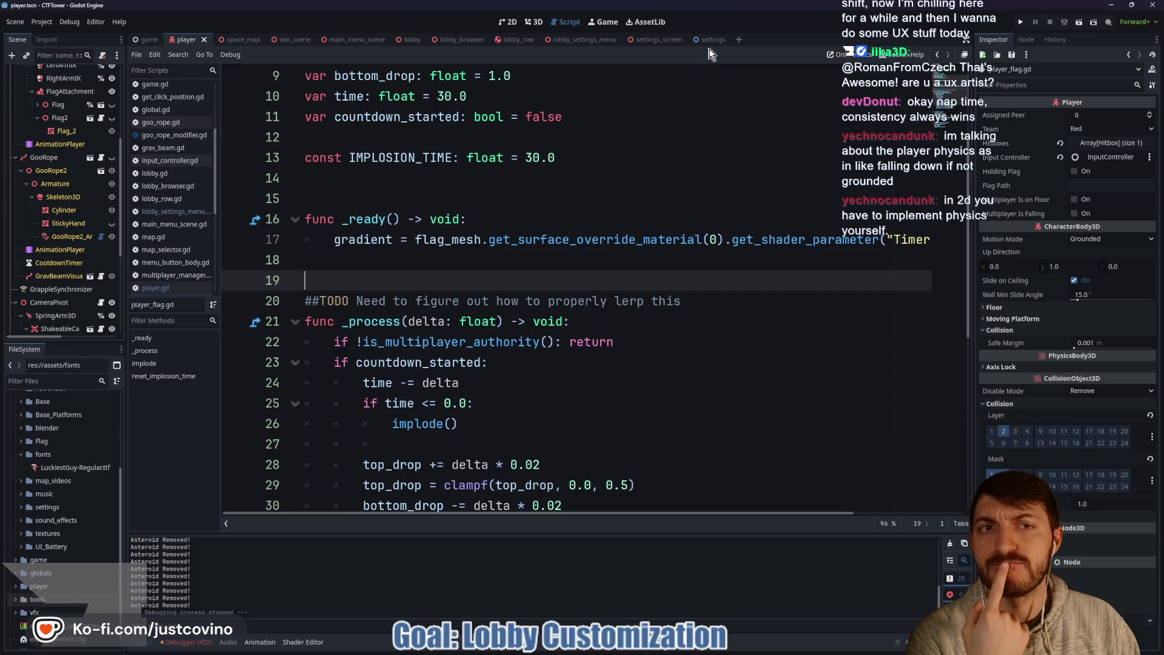
click(739, 40)
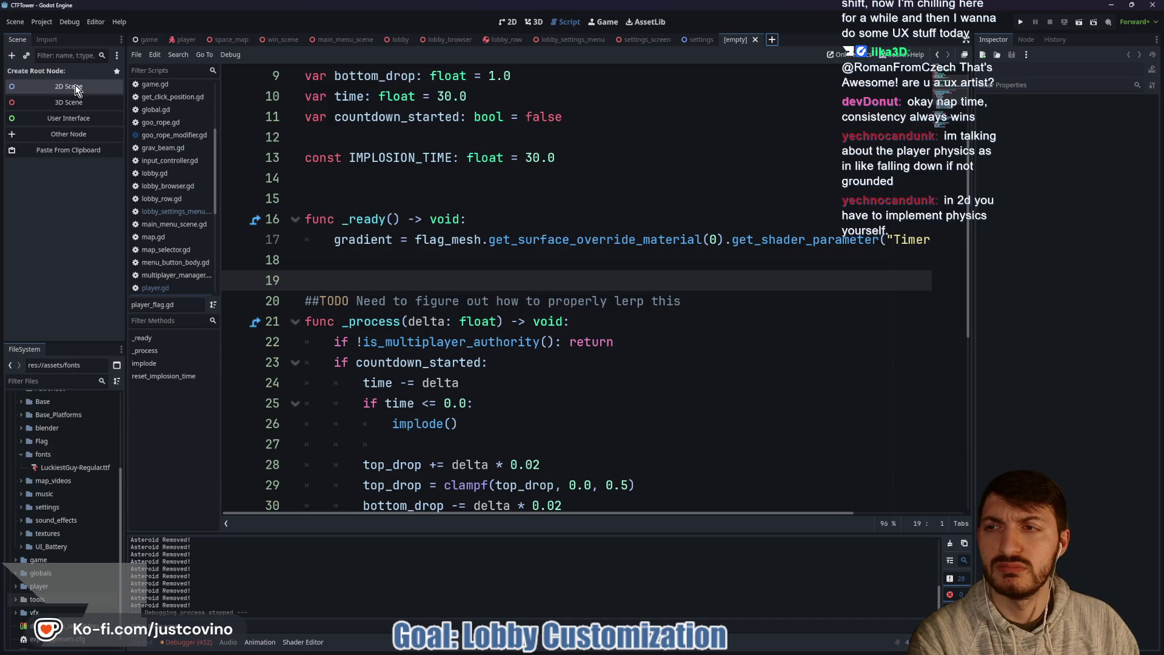
key(ctrl+a)
text(cha)
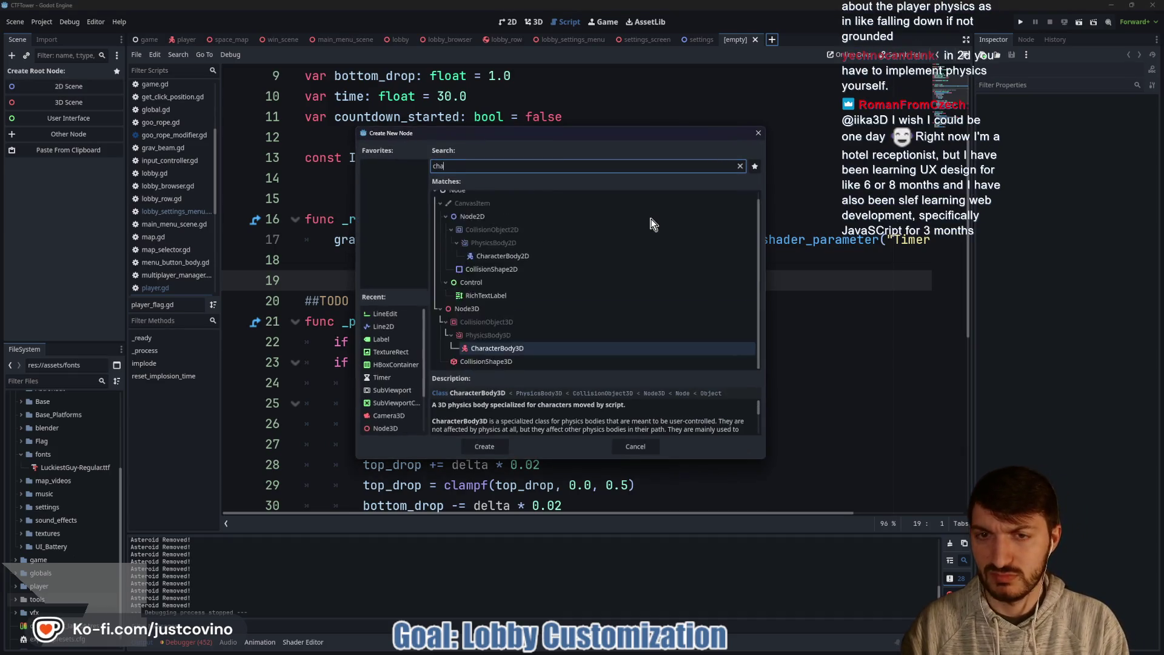
text(racter)
click(637, 263)
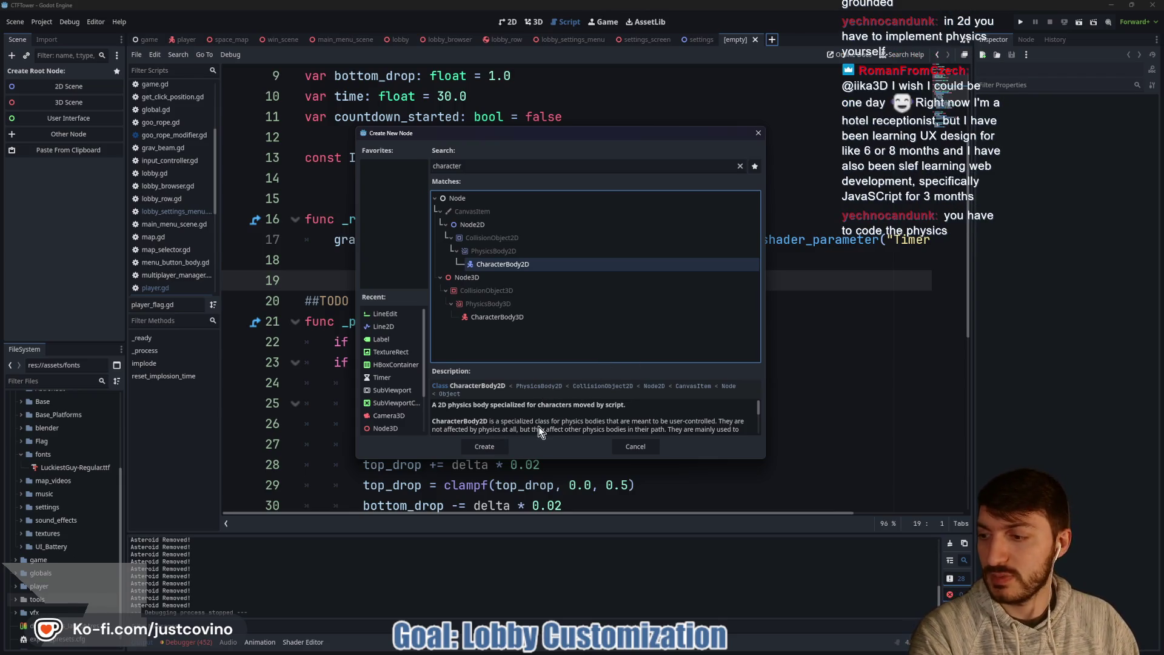
scroll(618, 425, down, 2)
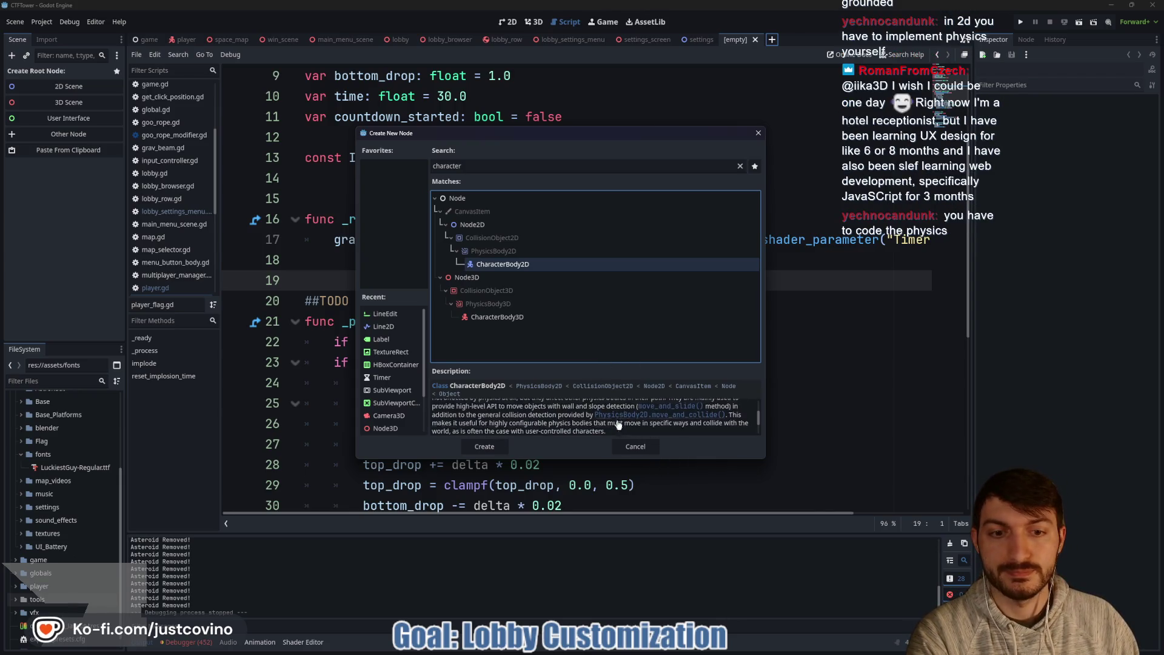
click(636, 445)
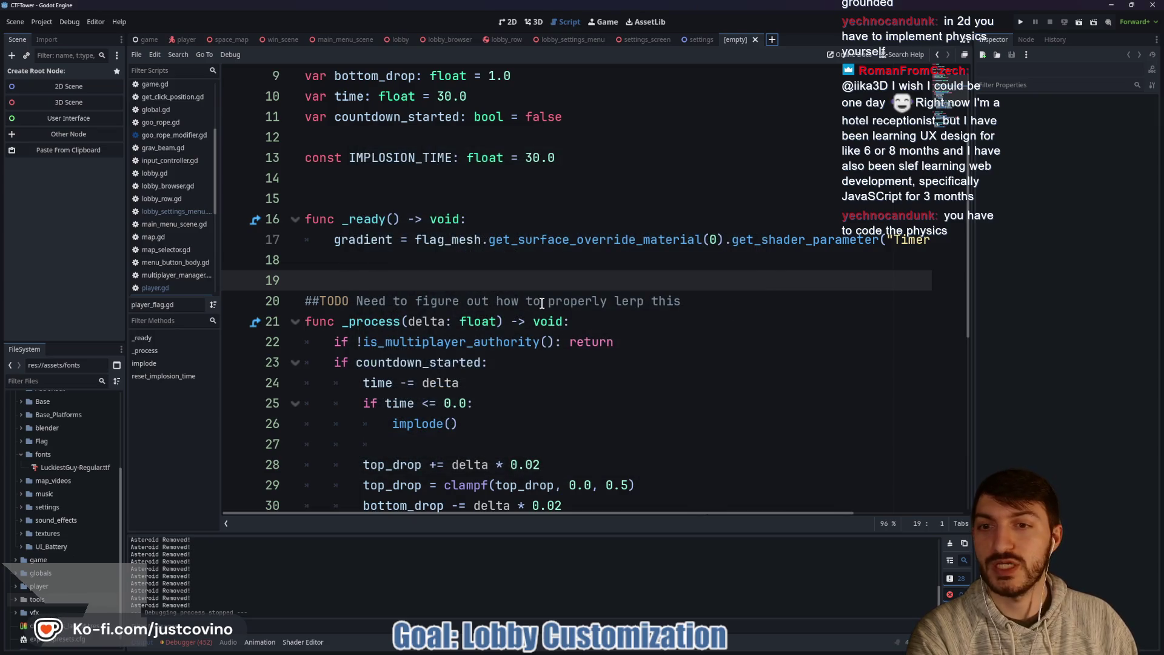
click(755, 40)
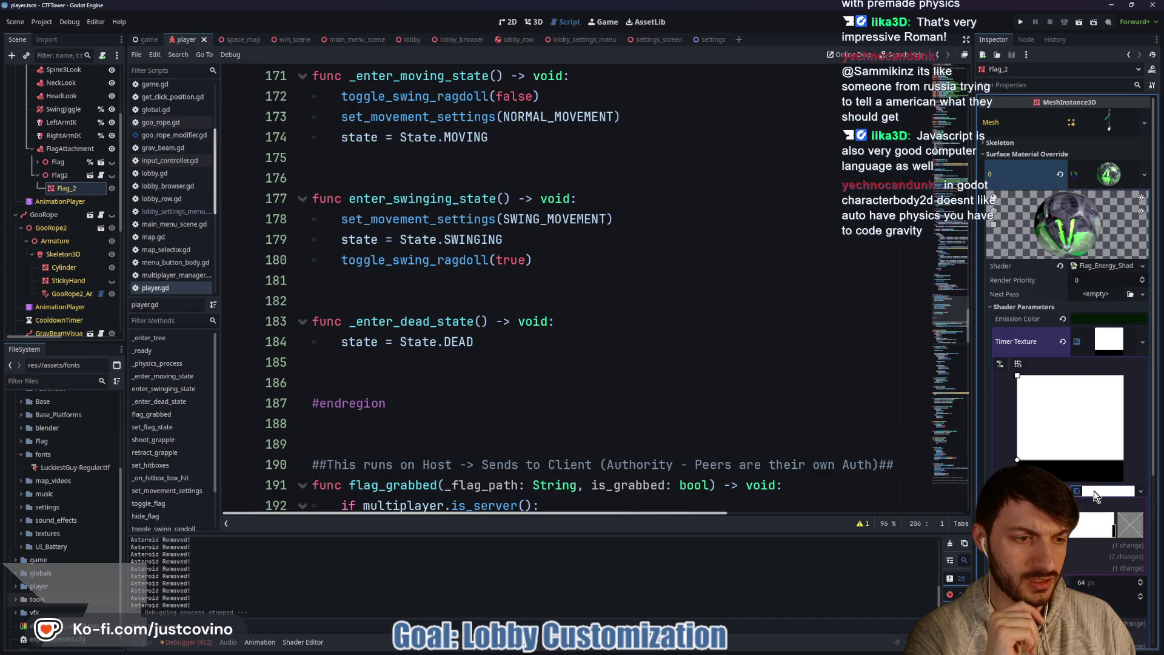
Step: Set Flag_2's first gradient offset to 0.0 in the Inspector and save the player scene
click(1016, 418)
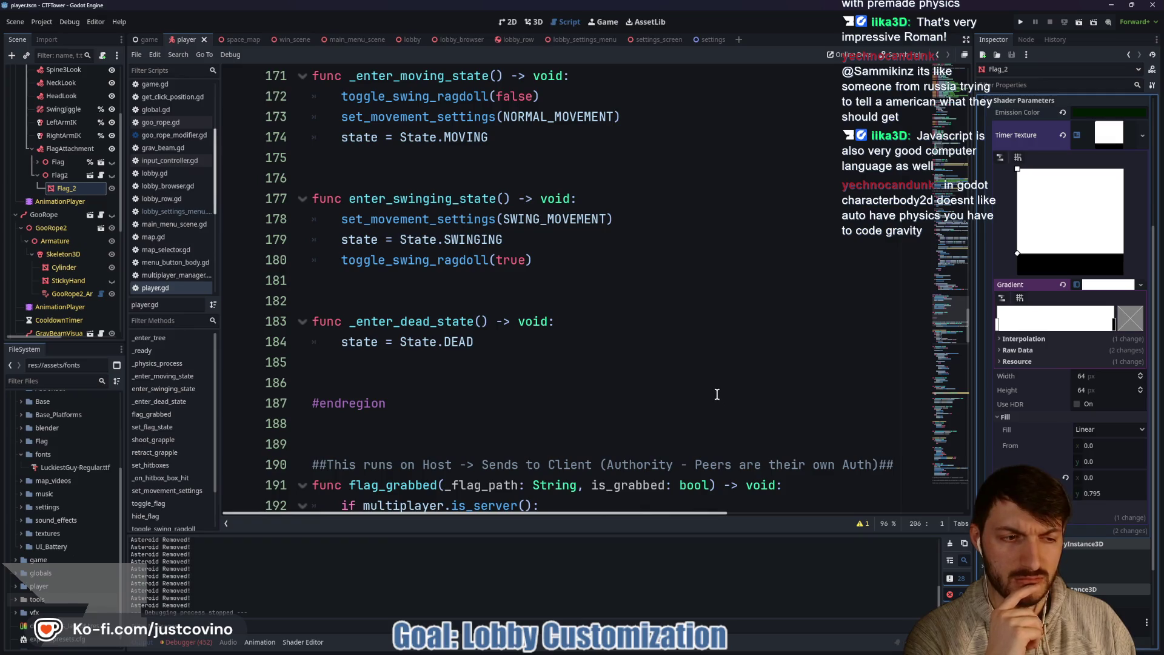
click(1032, 417)
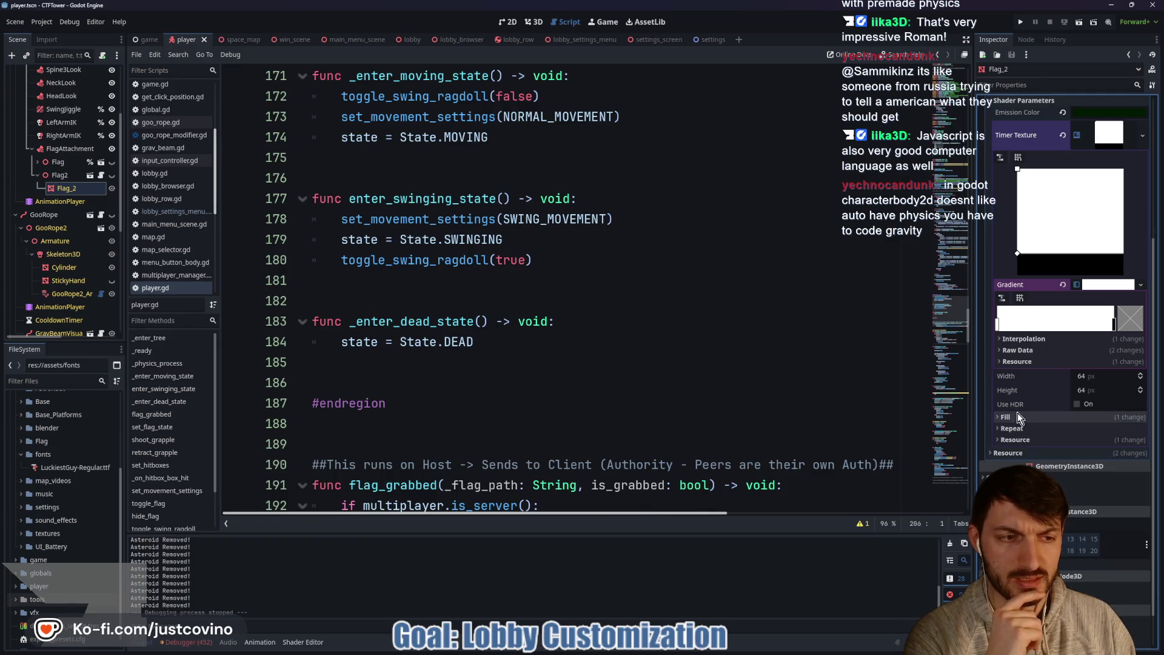
click(1018, 350)
click(1107, 363)
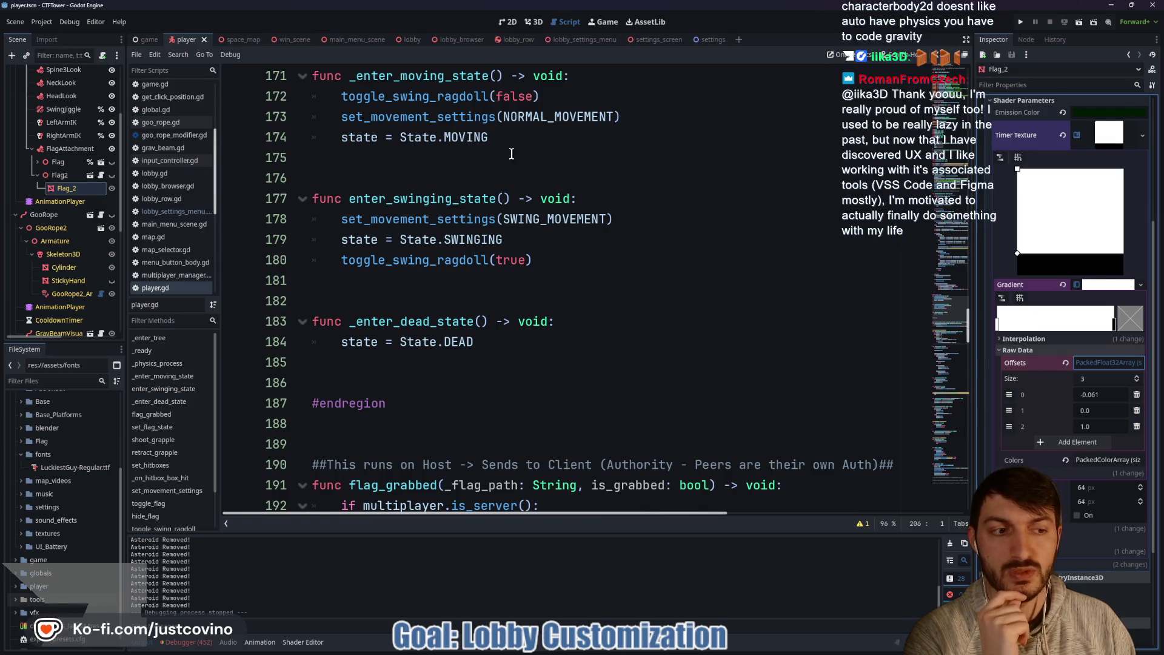
click(524, 24)
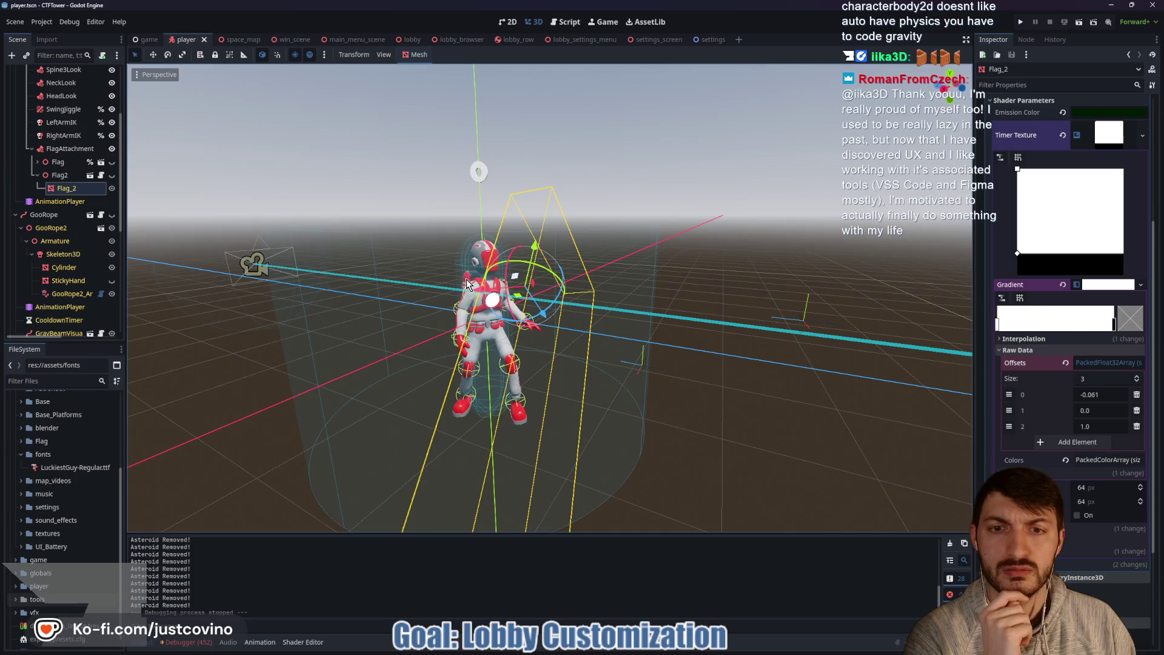
click(112, 174)
drag(264, 229, 795, 256)
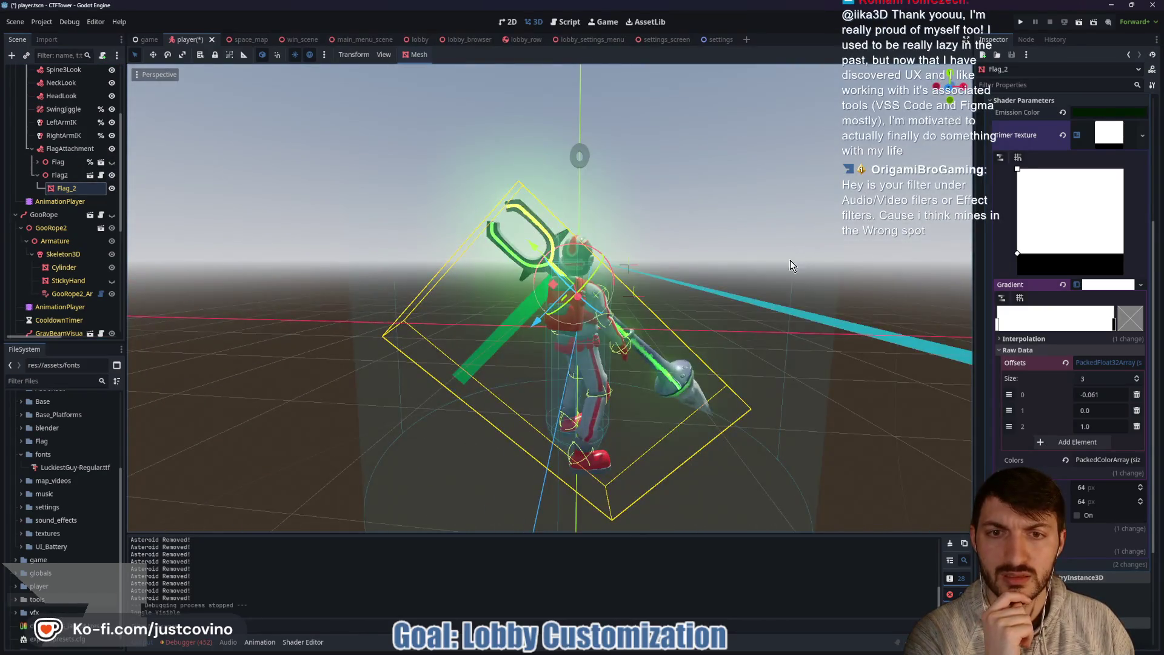
click(1101, 394)
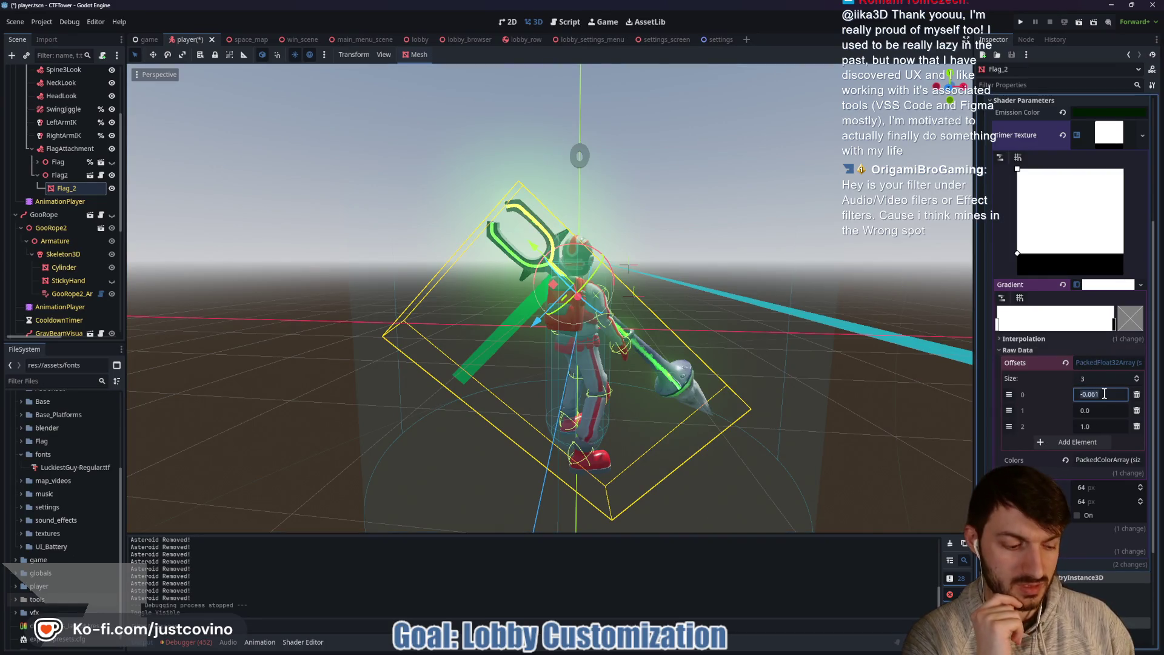
text(0)
key(Return)
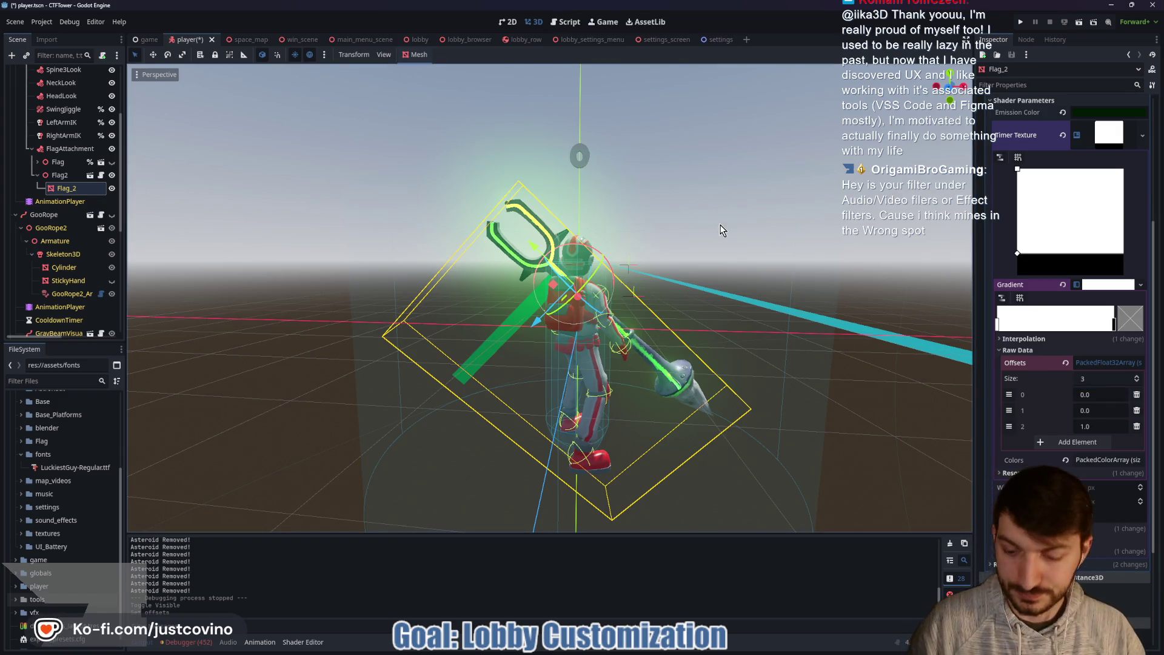
key(ctrl+s)
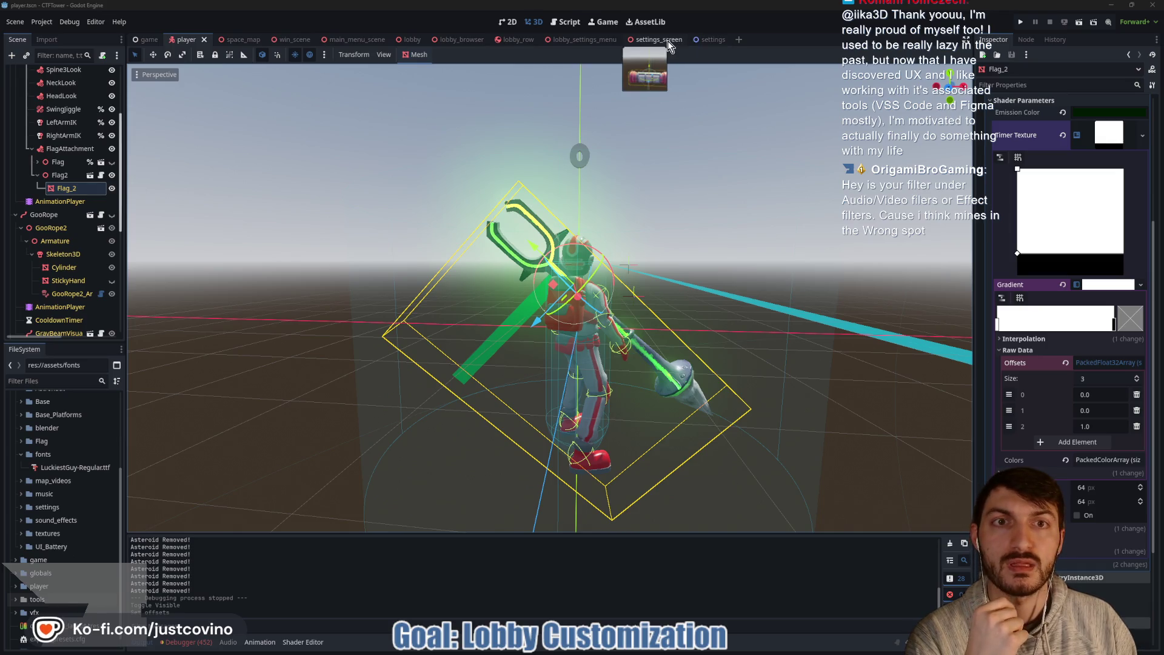
Step: Hide Flag2 again and open its attached player_flag.gd script
click(112, 175)
drag(456, 178, 319, 211)
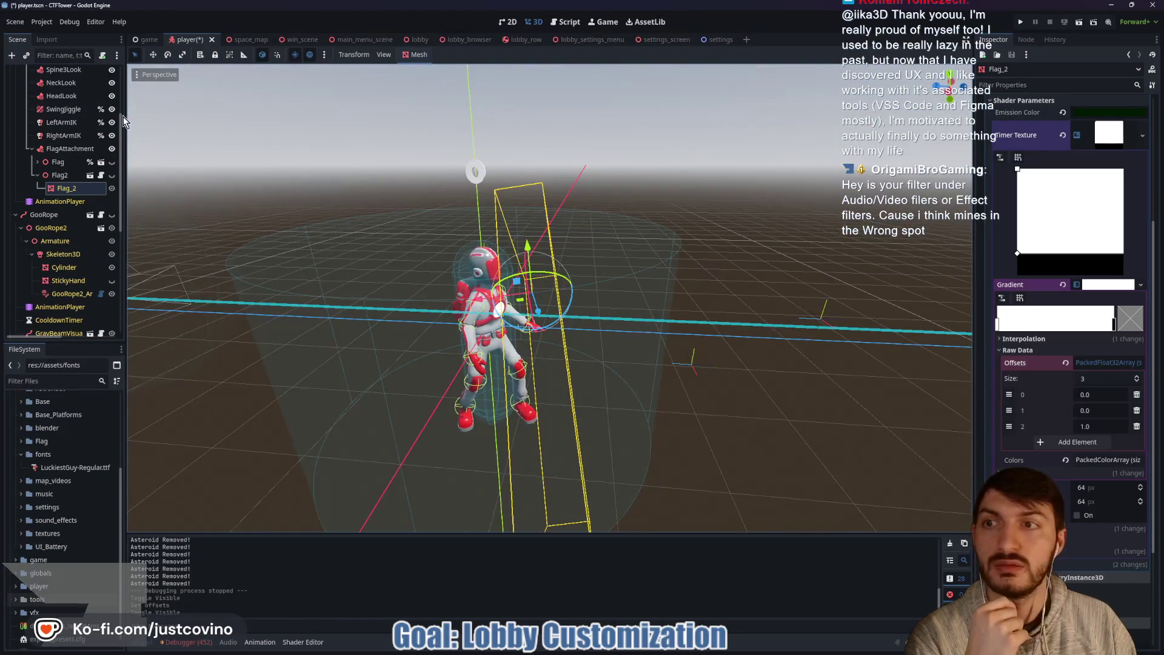
click(102, 175)
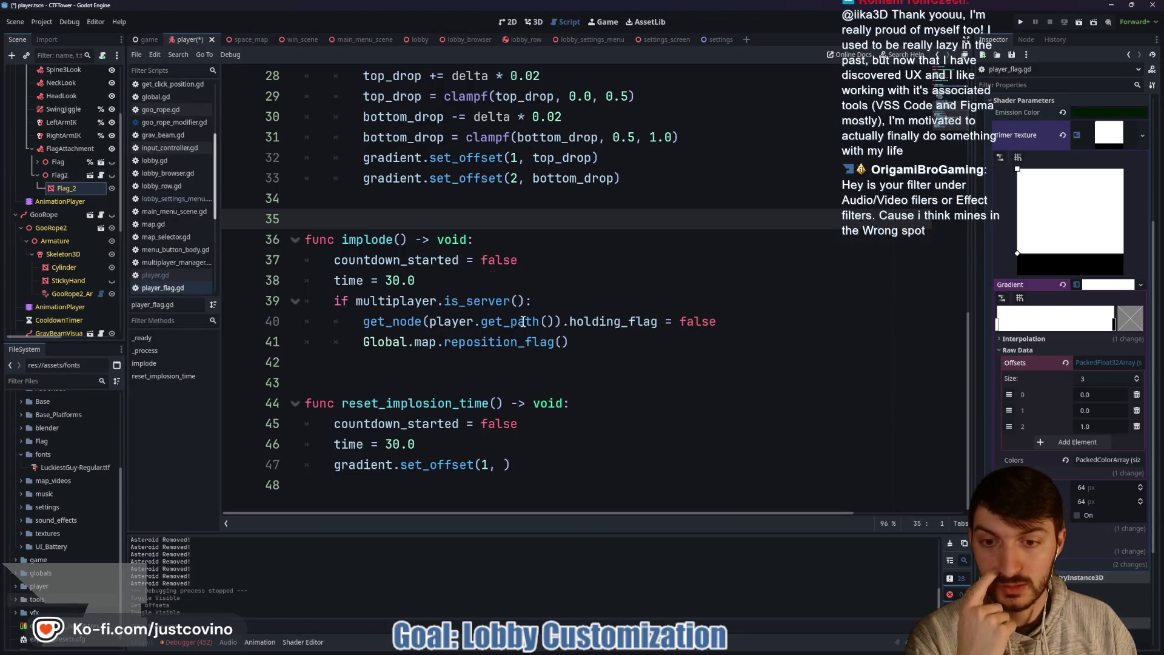
Step: Complete gradient.set_offset(1, 0), add gradient.set_offset(2, 0) below it, and save the script
click(496, 464)
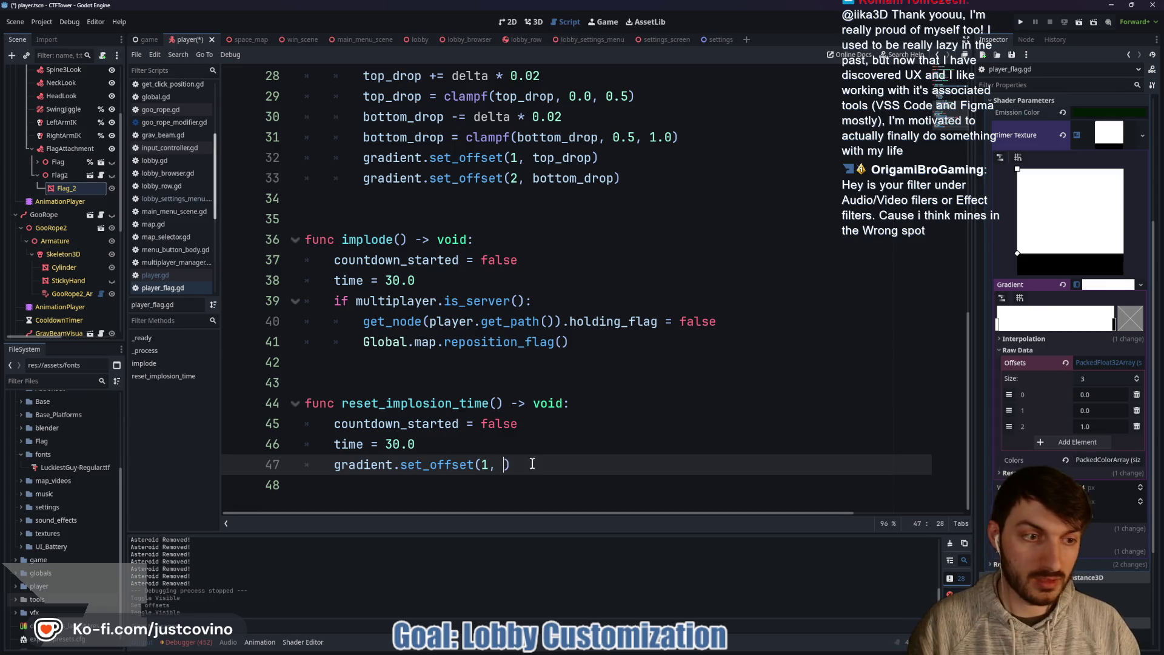
text(0)
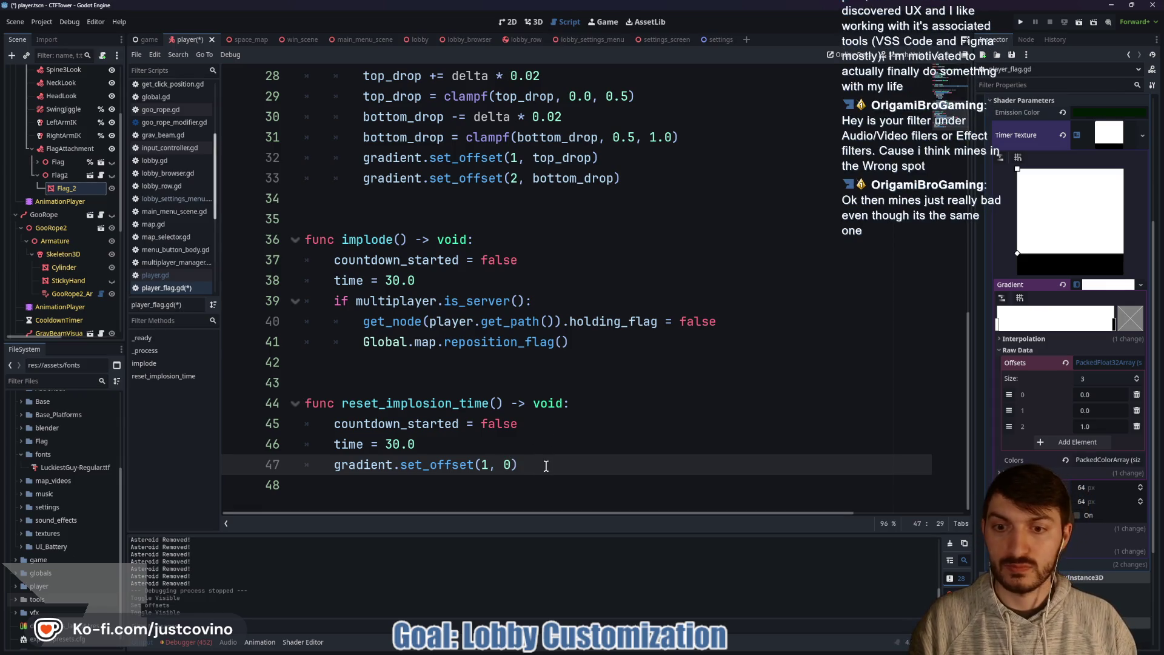
key(Return)
text(gradie)
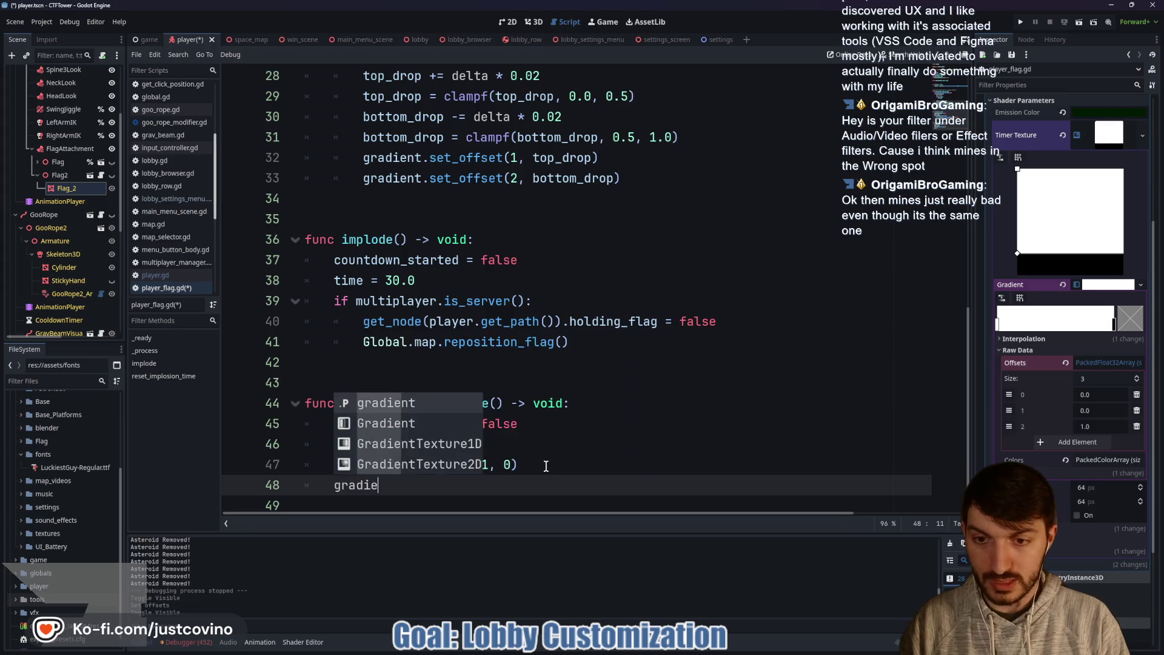
text(nt.set_offset)
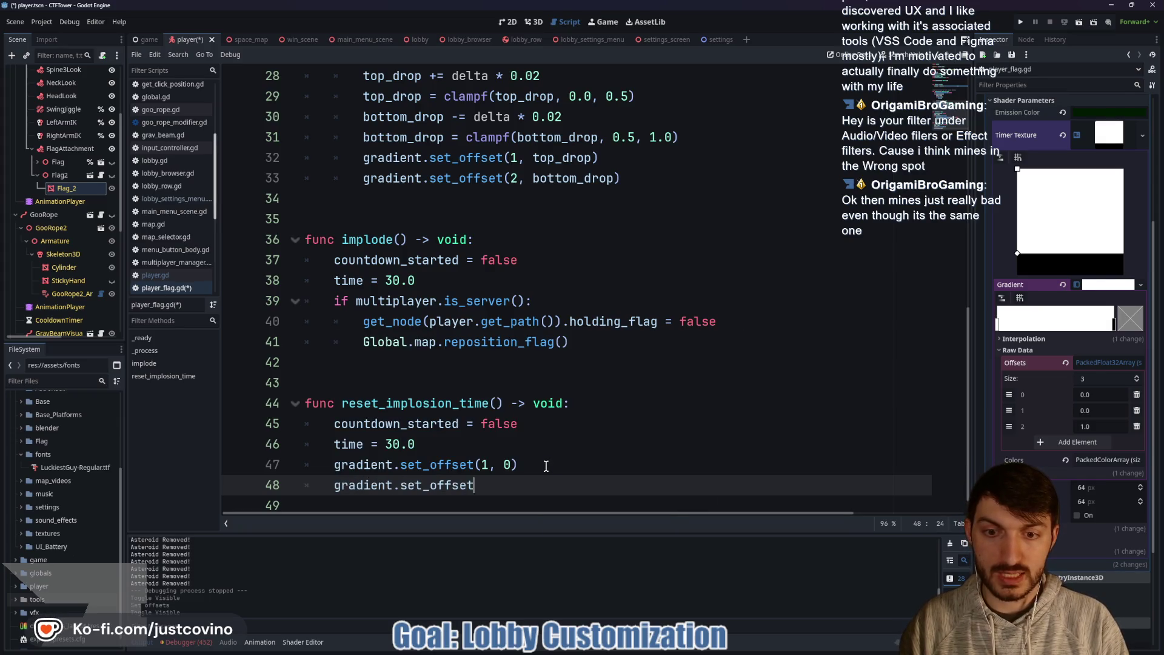
text((2, 0)
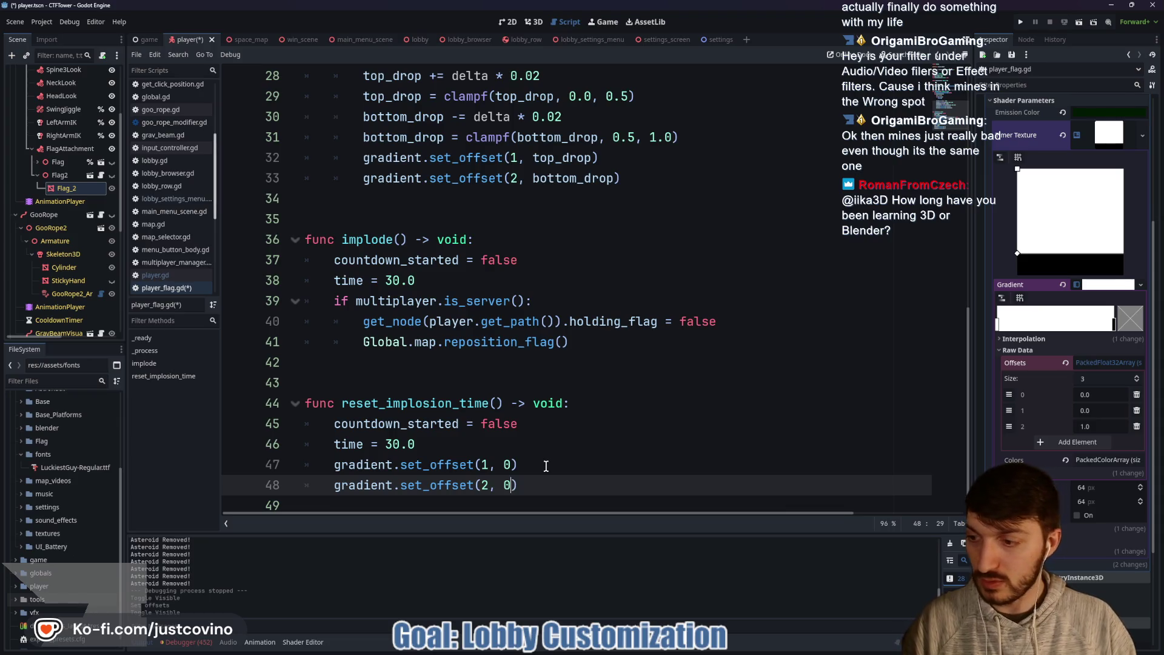
key(ctrl+s)
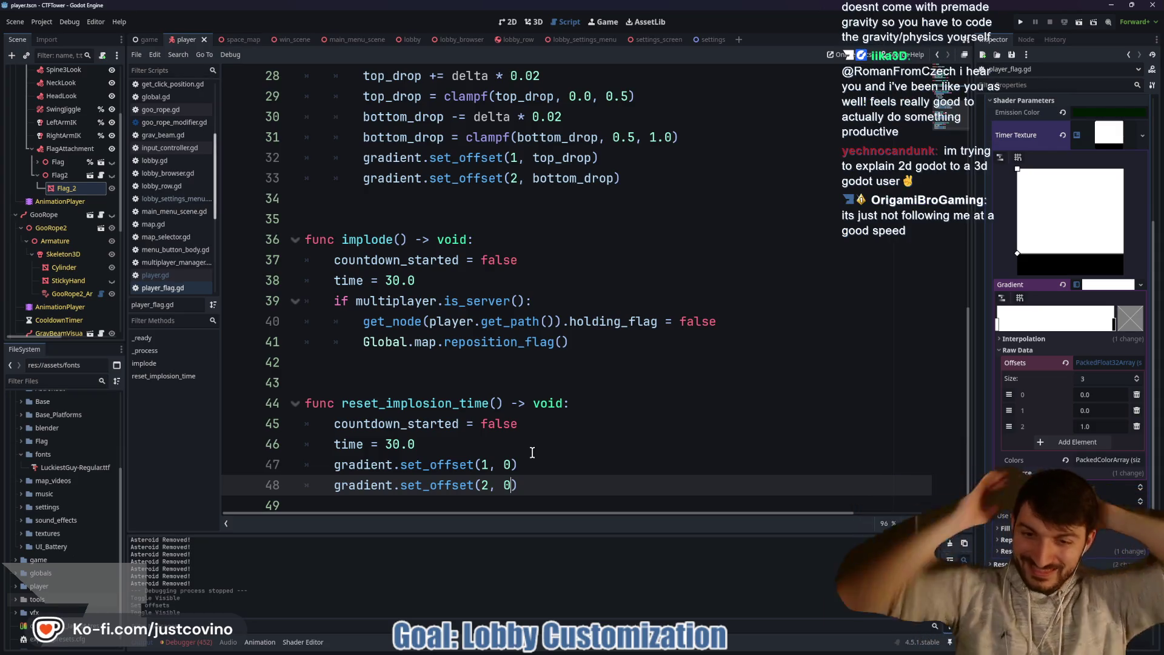
click(534, 453)
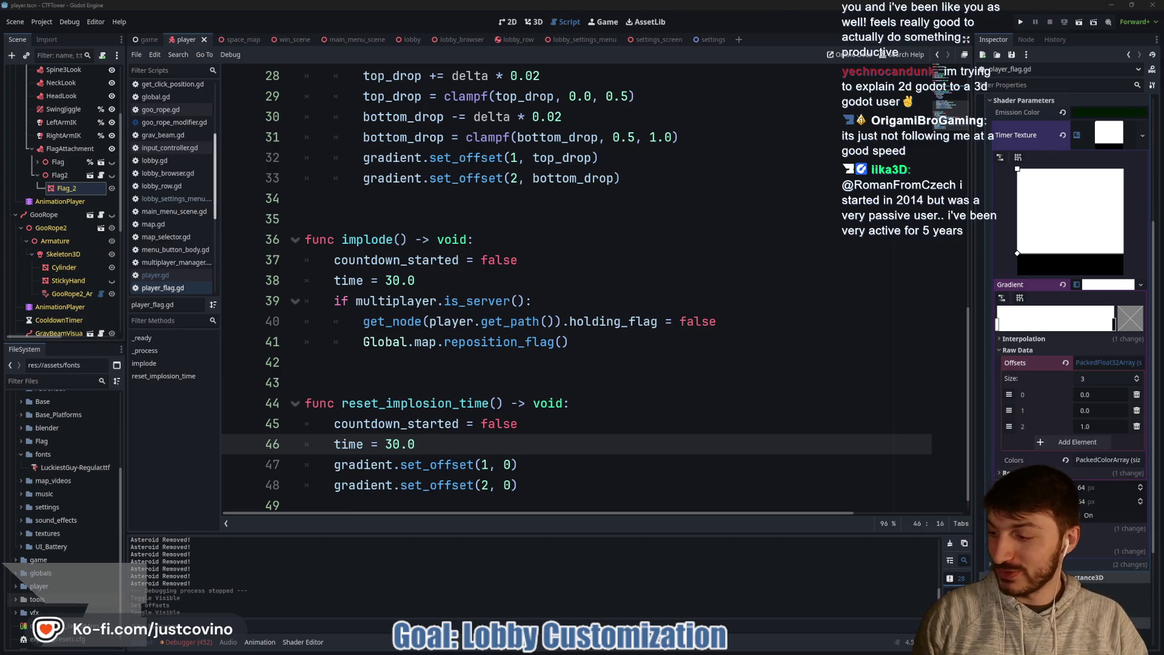
click(494, 385)
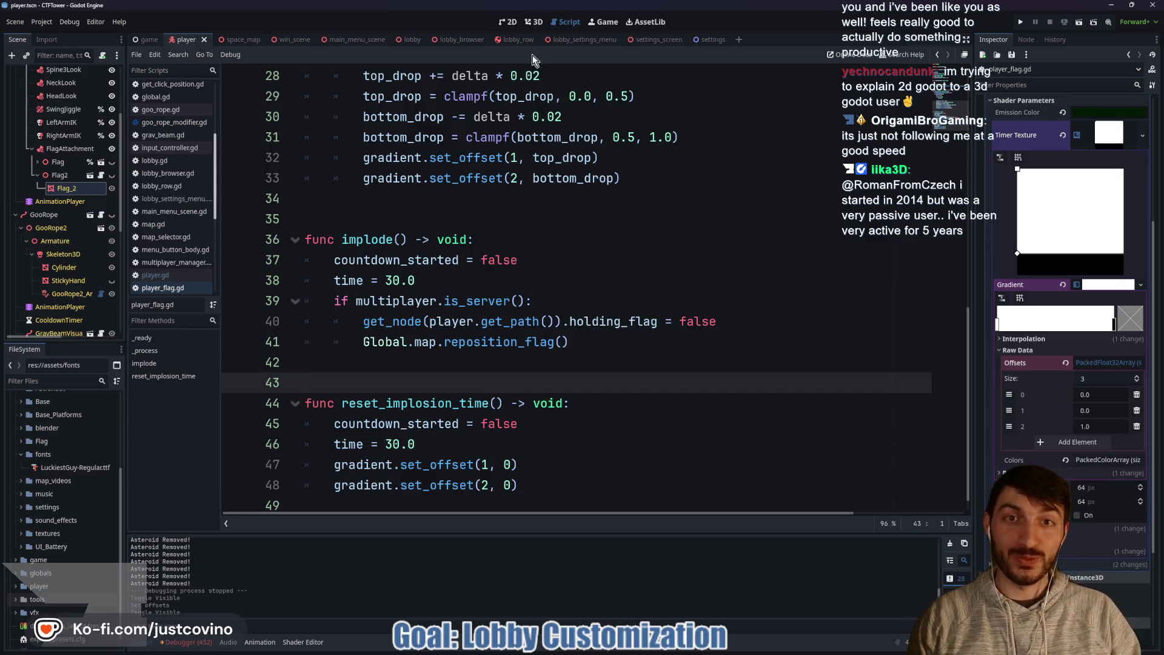
Step: Look over the reset_implosion_time function lines, selecting its name
click(703, 41)
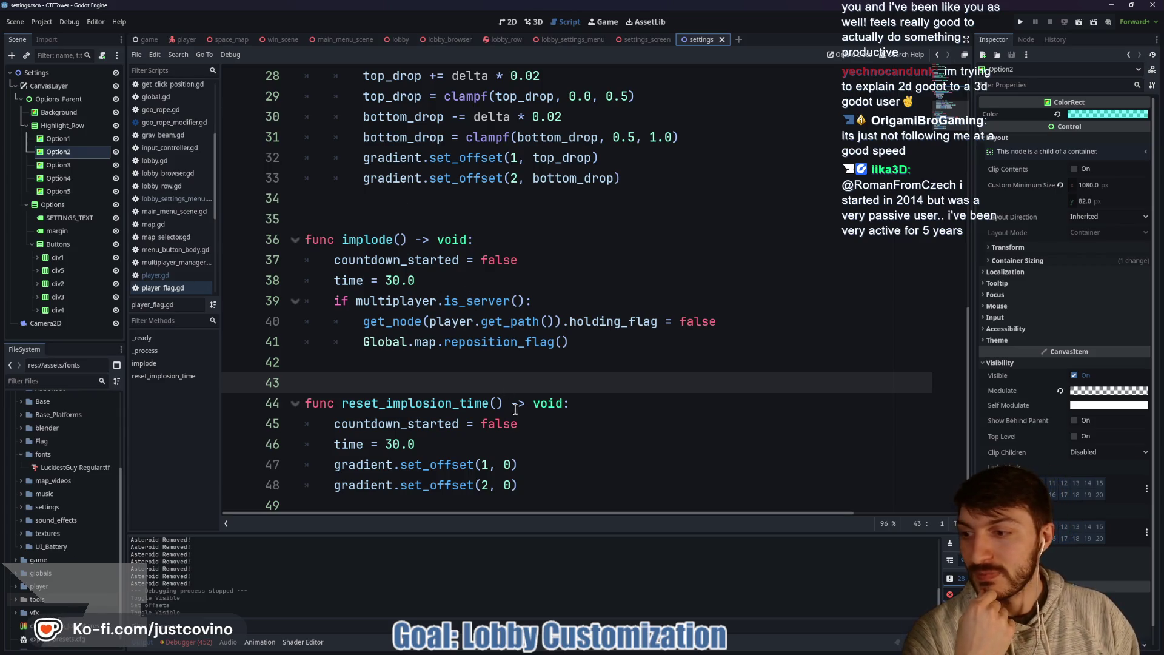
scroll(459, 360, down, 1)
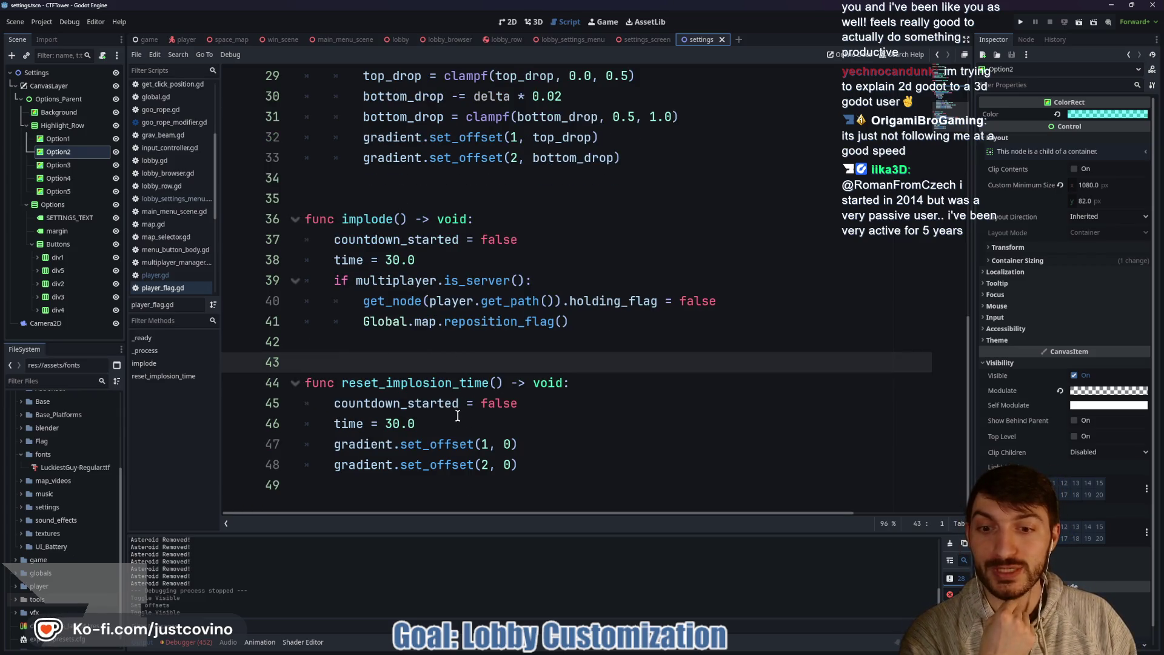
click(419, 410)
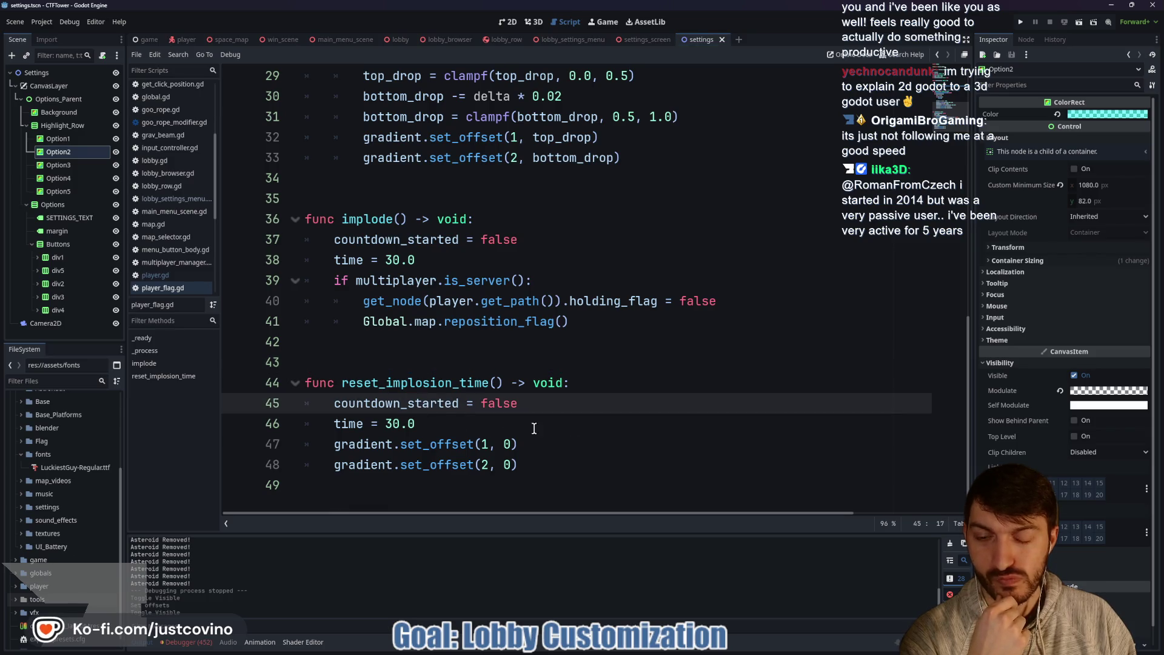
click(504, 404)
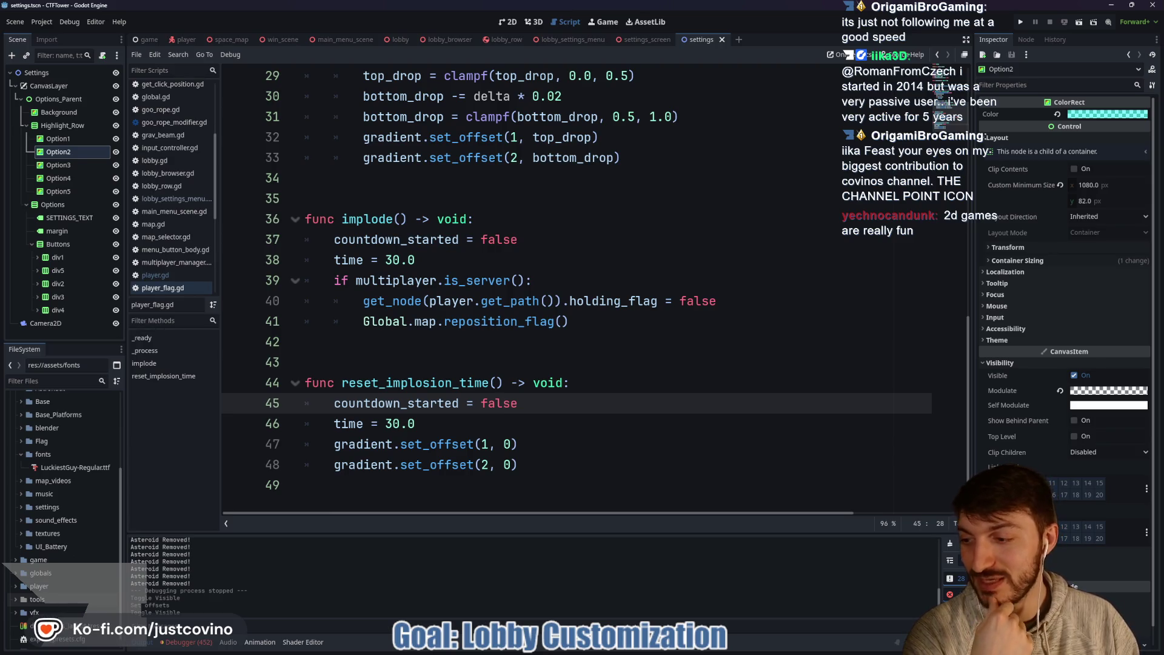
click(459, 369)
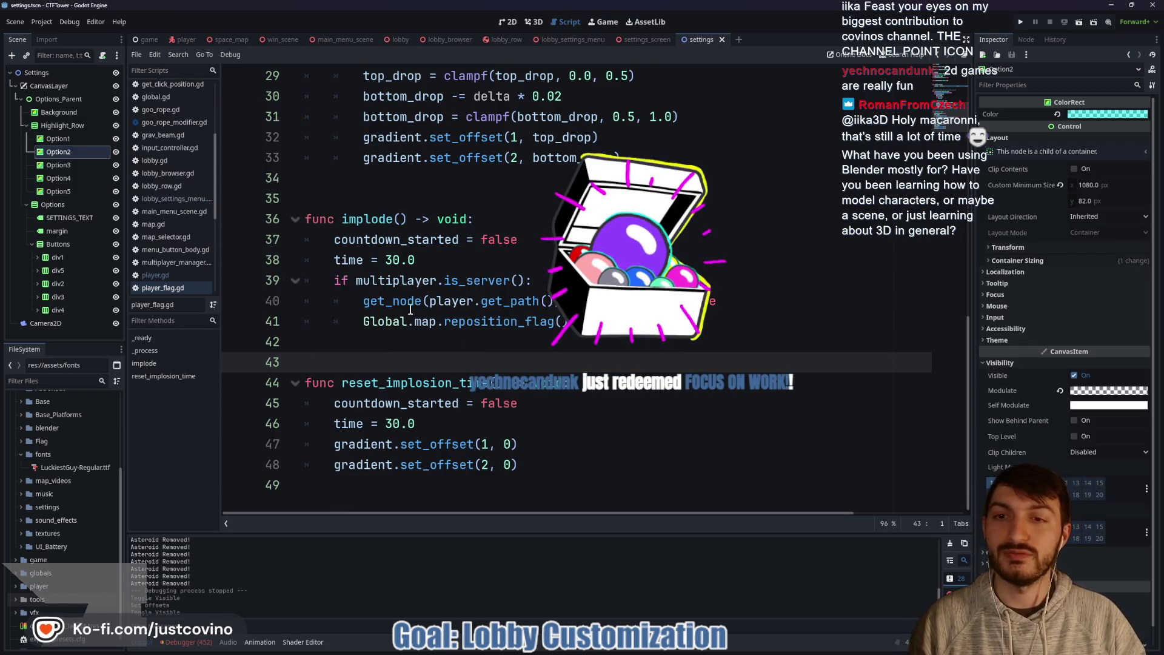
click(416, 341)
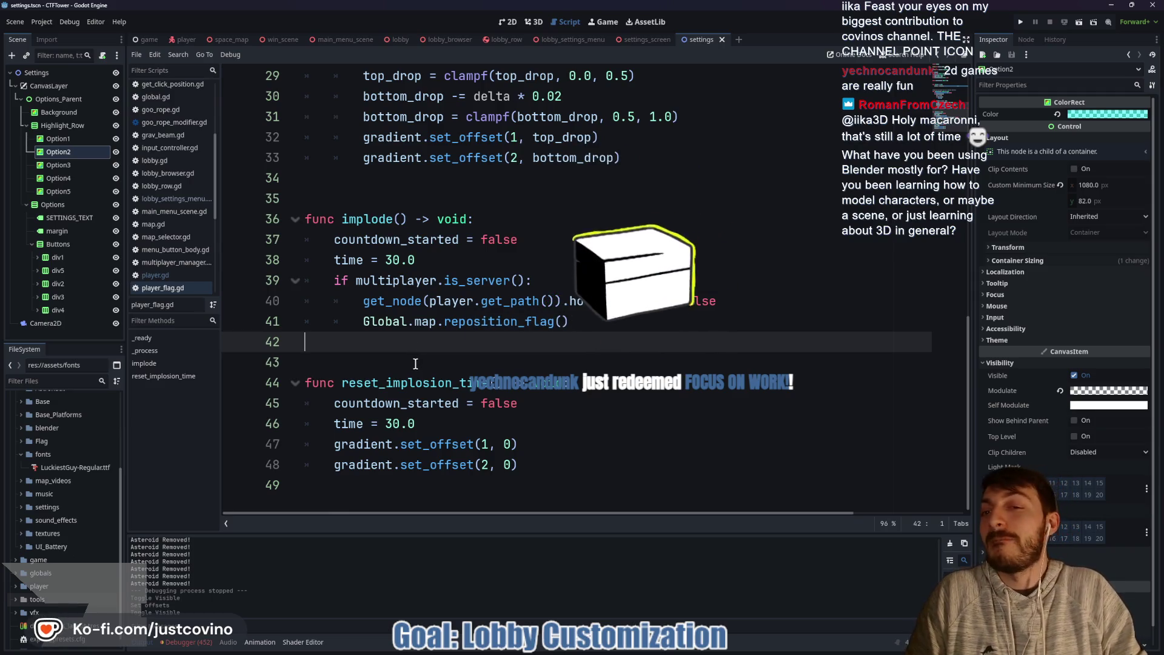
double_click(409, 385)
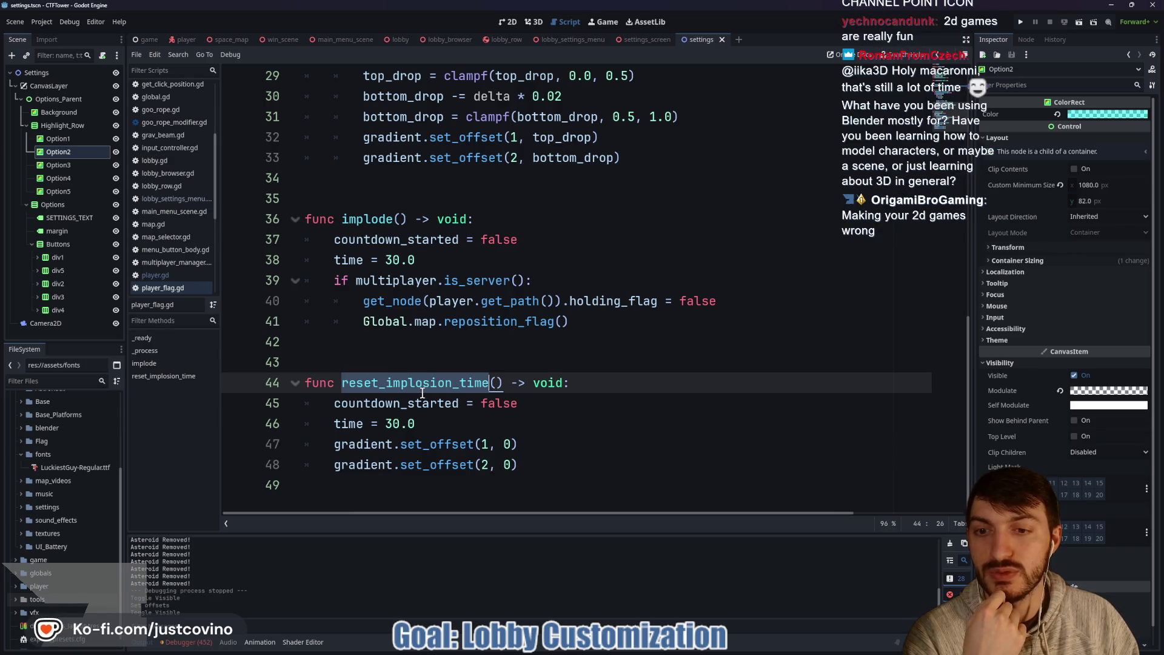
click(390, 358)
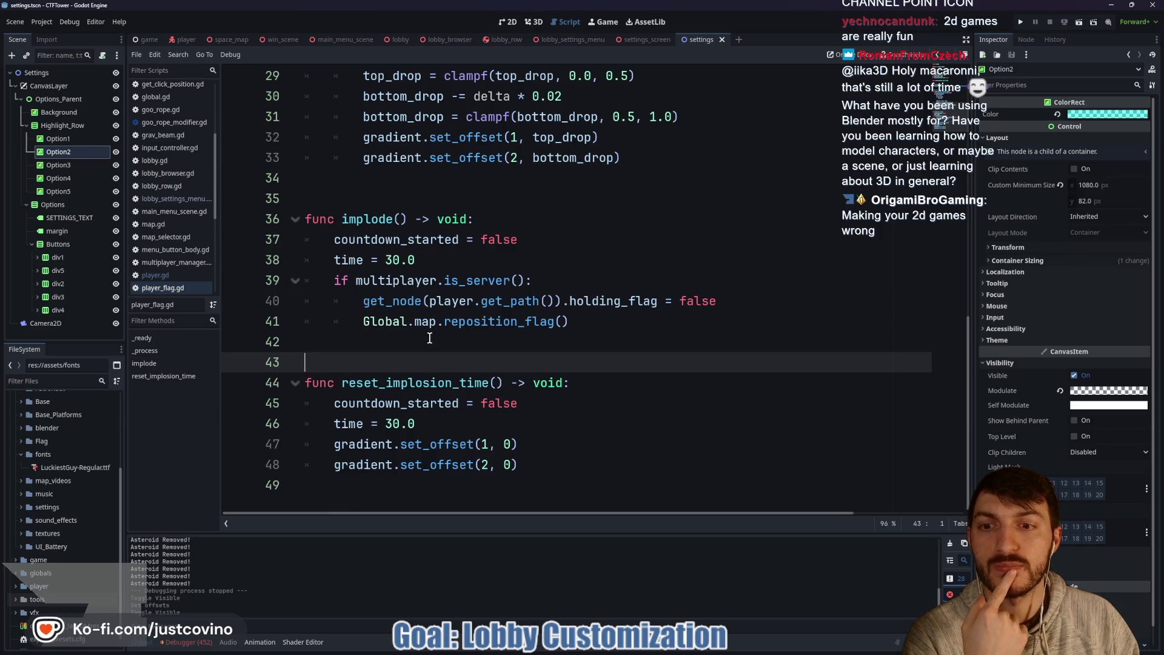
scroll(430, 339, up, 4)
scroll(428, 338, up, 4)
scroll(428, 338, down, 4)
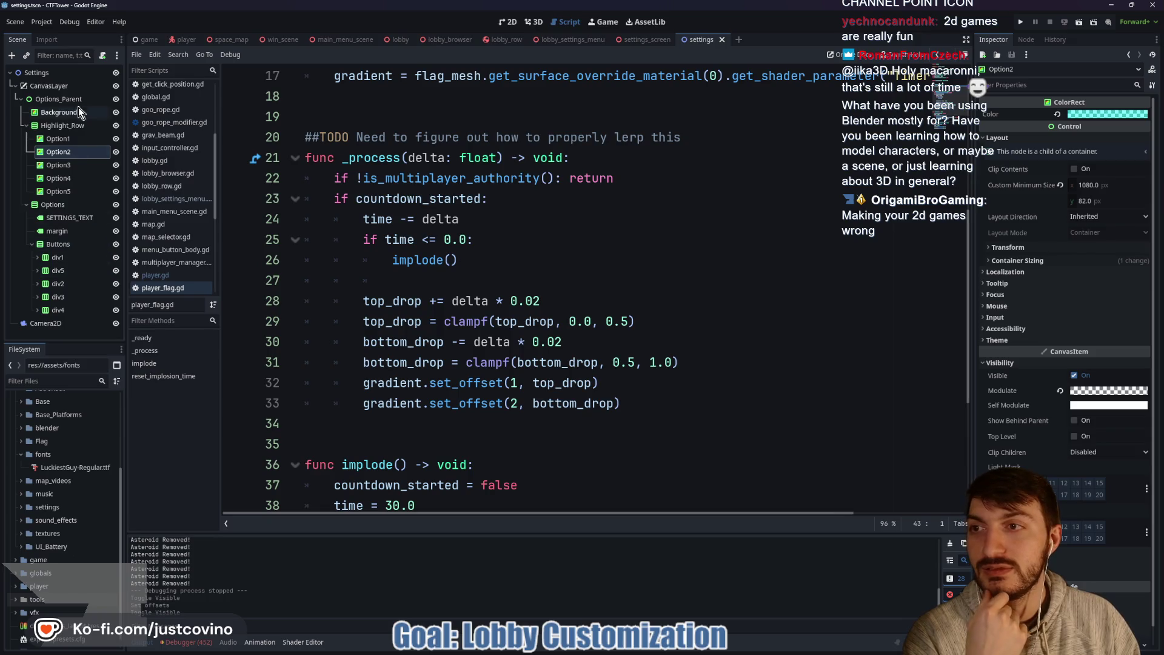
Step: Open player_flag.gd from the Flag node in the player scene
click(189, 38)
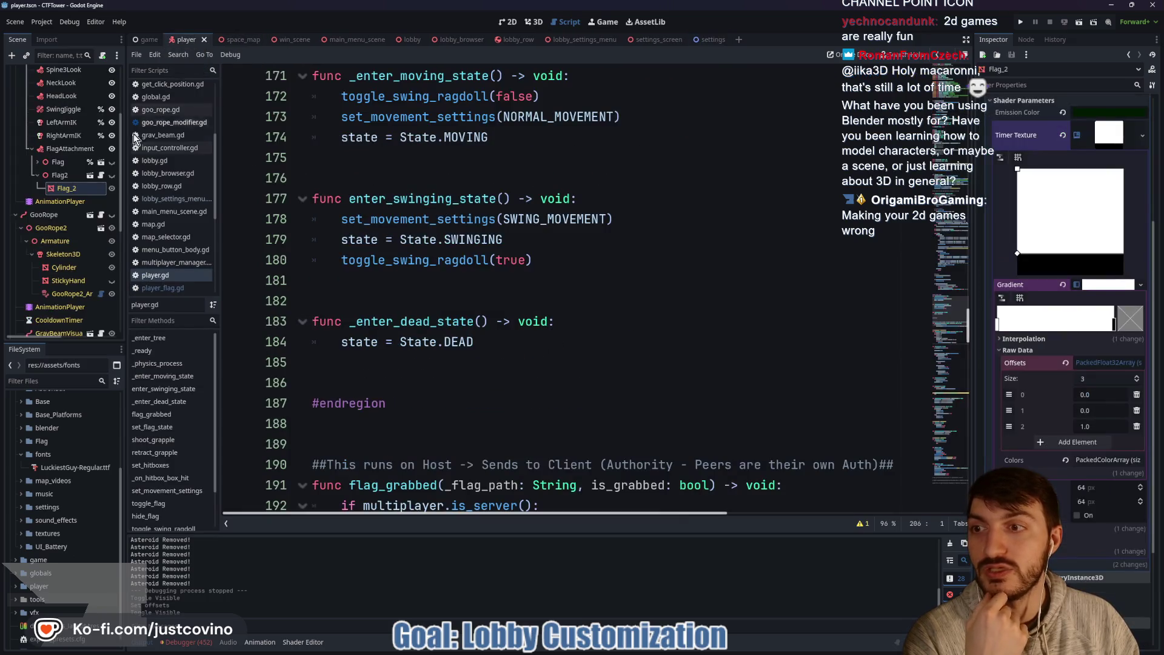
click(101, 178)
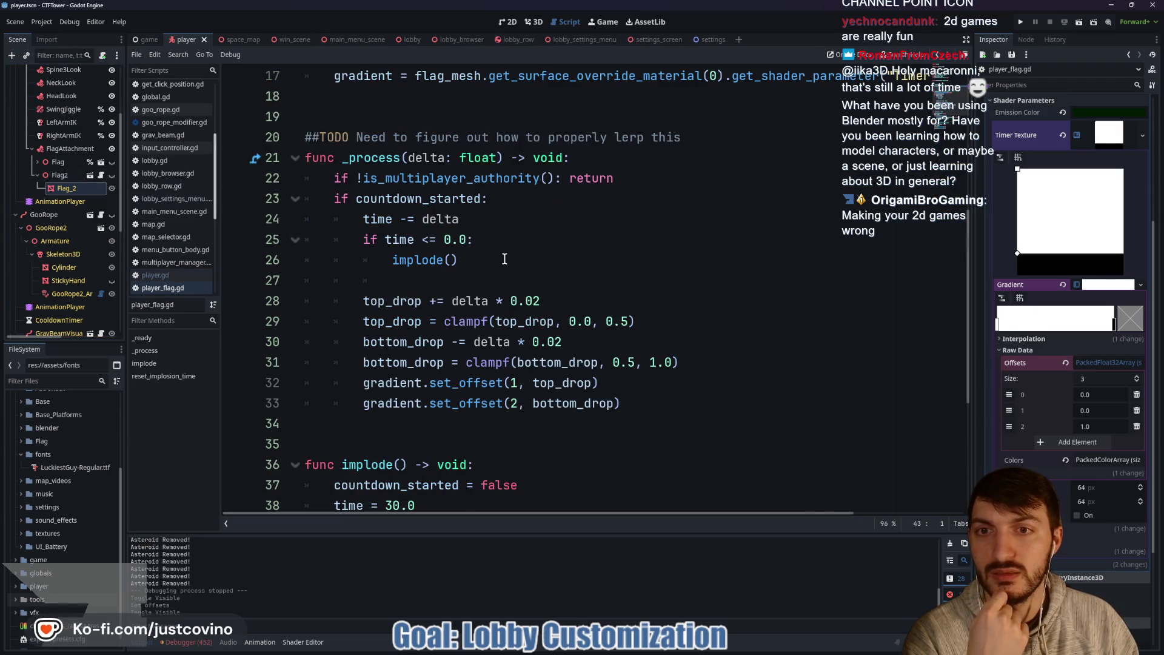
scroll(501, 256, up, 4)
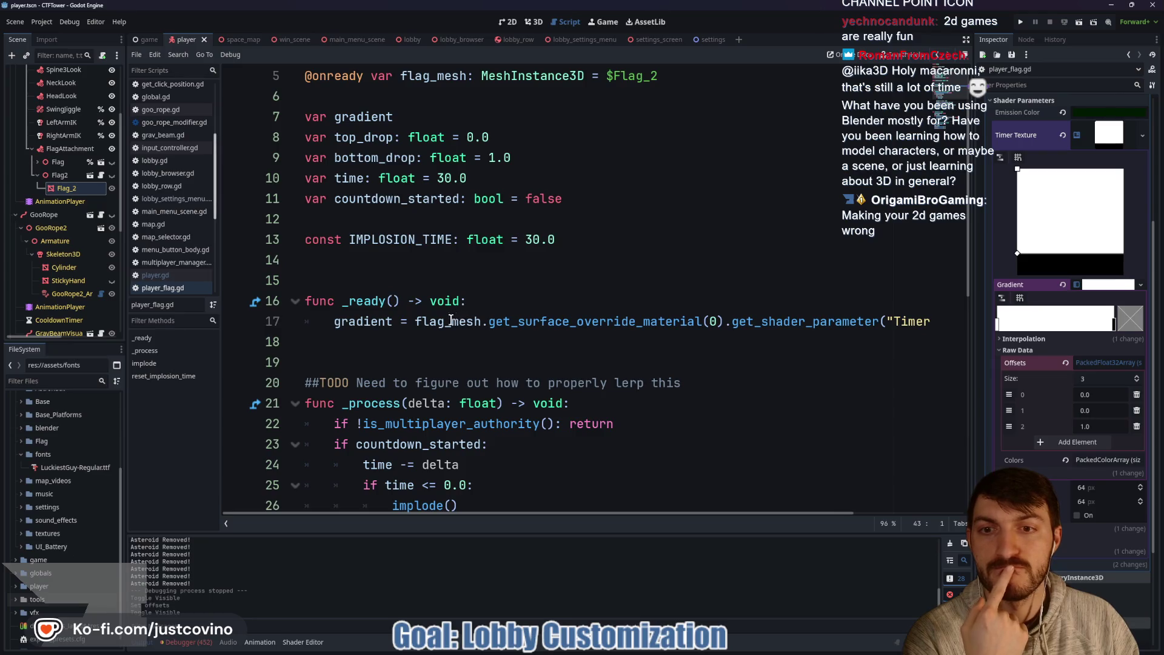
scroll(451, 320, down, 1)
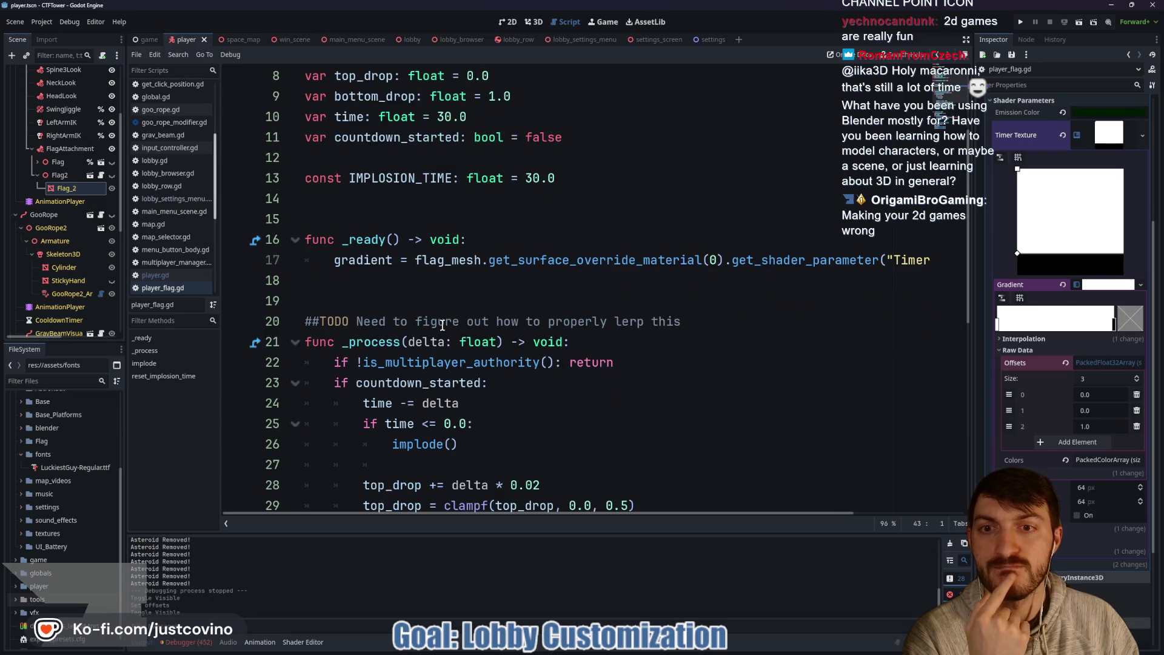
Step: Add visibility_changed.connect(reset_implosion_time) inside _ready and save the script
click(402, 277)
text(visib)
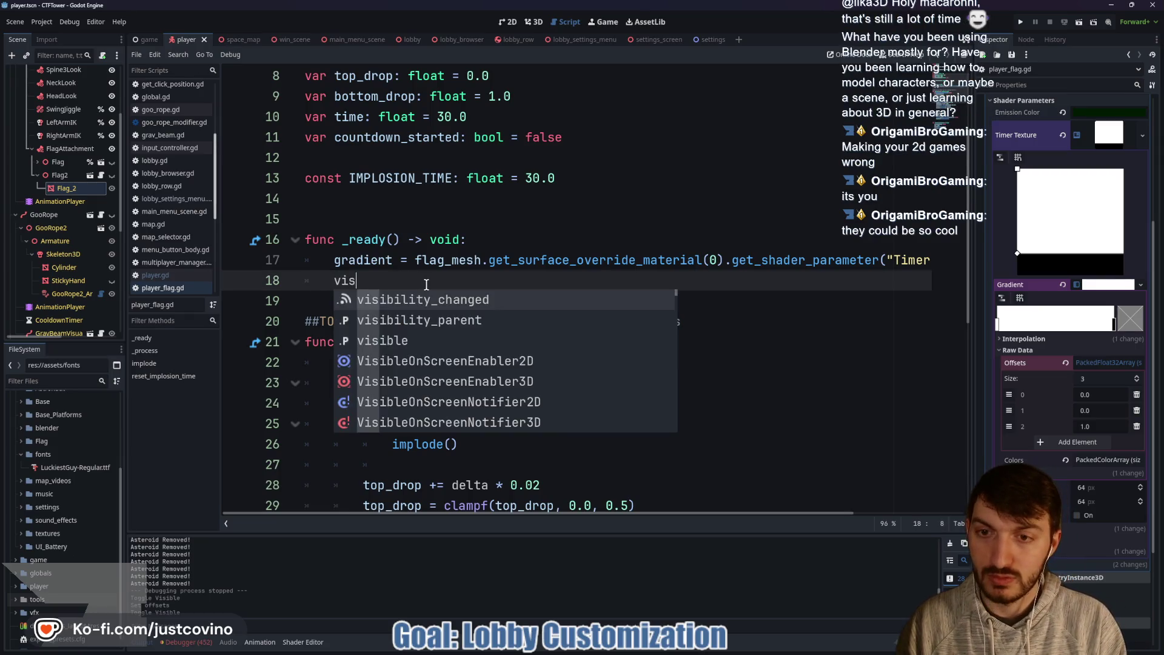
key(Return)
text(.c)
key(Return)
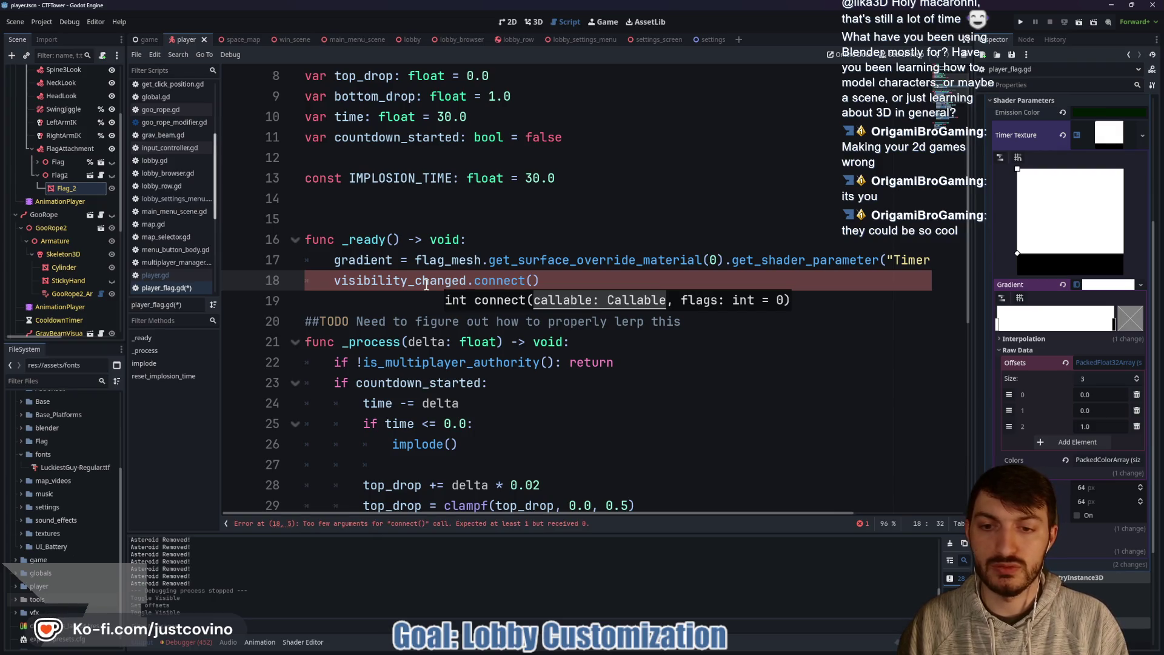
key(Return)
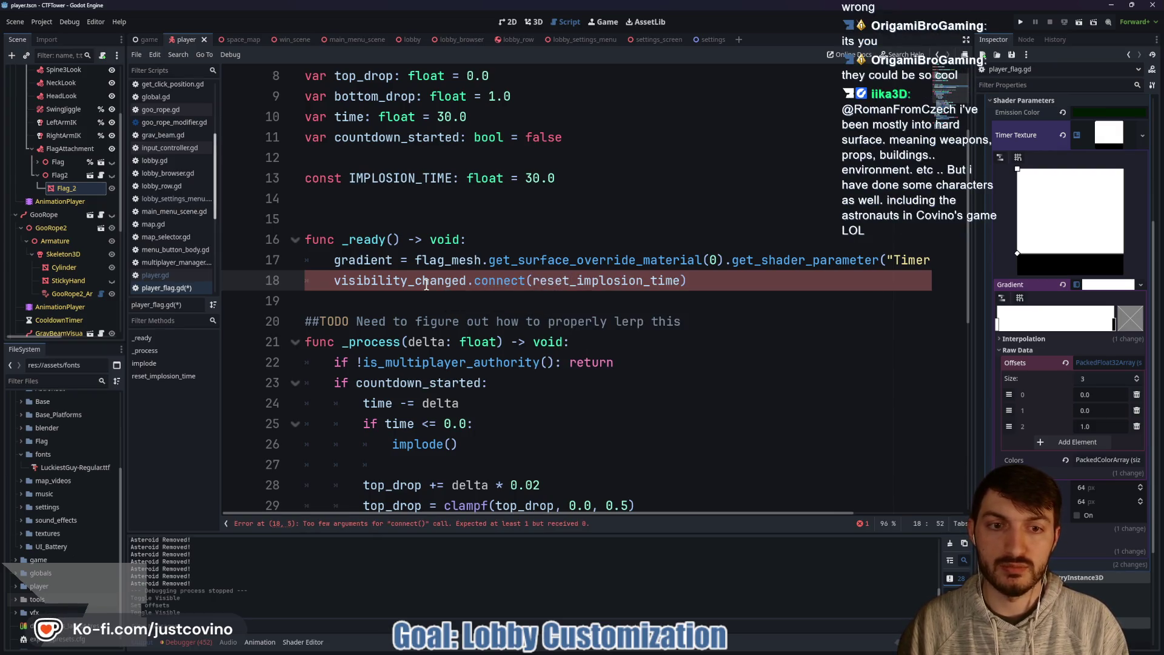
key(ctrl+s)
click(412, 301)
key(Return)
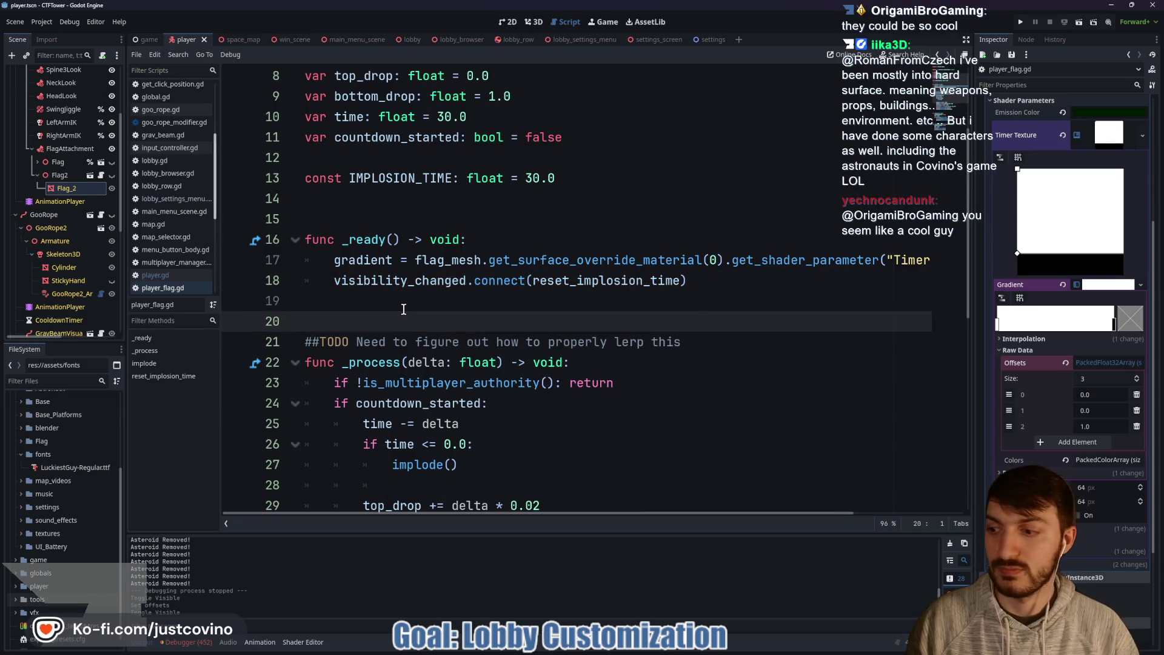
key(ctrl+s)
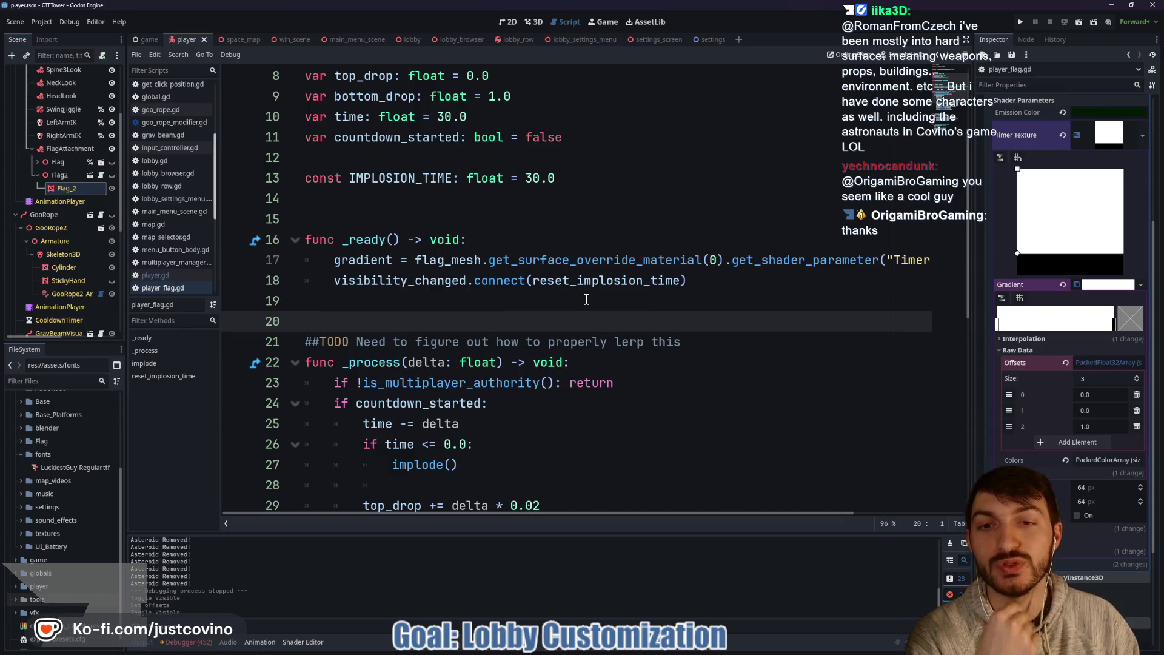
click(463, 220)
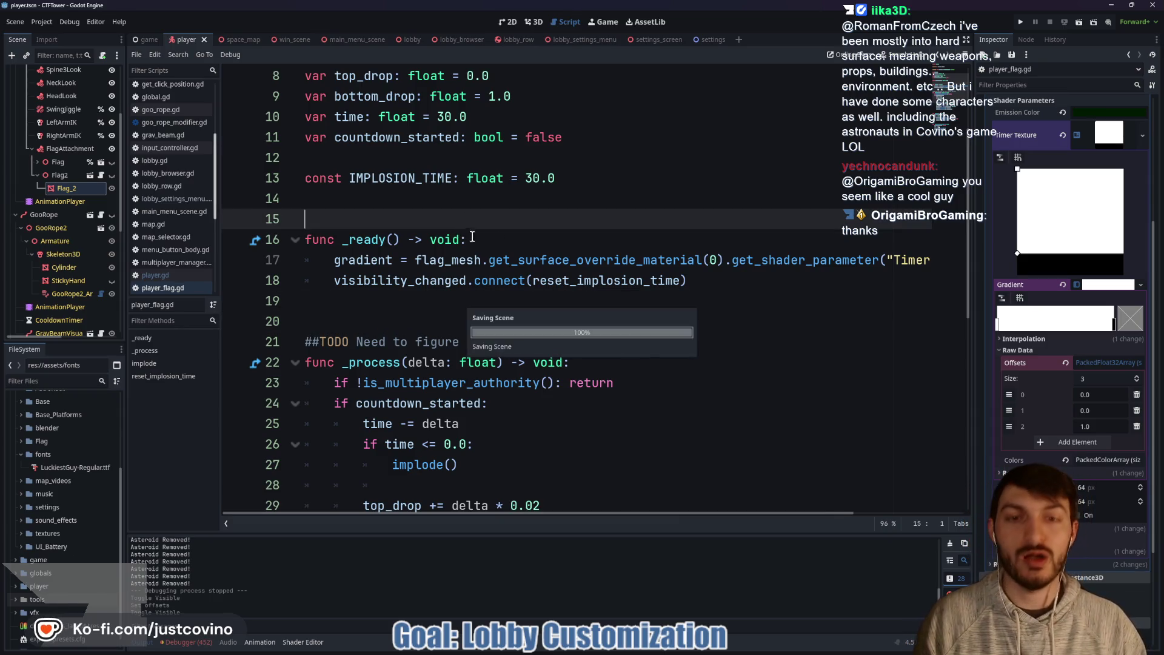
Step: Launch two debug instances side by side, host in the left and browse lobbies in the right
click(1019, 23)
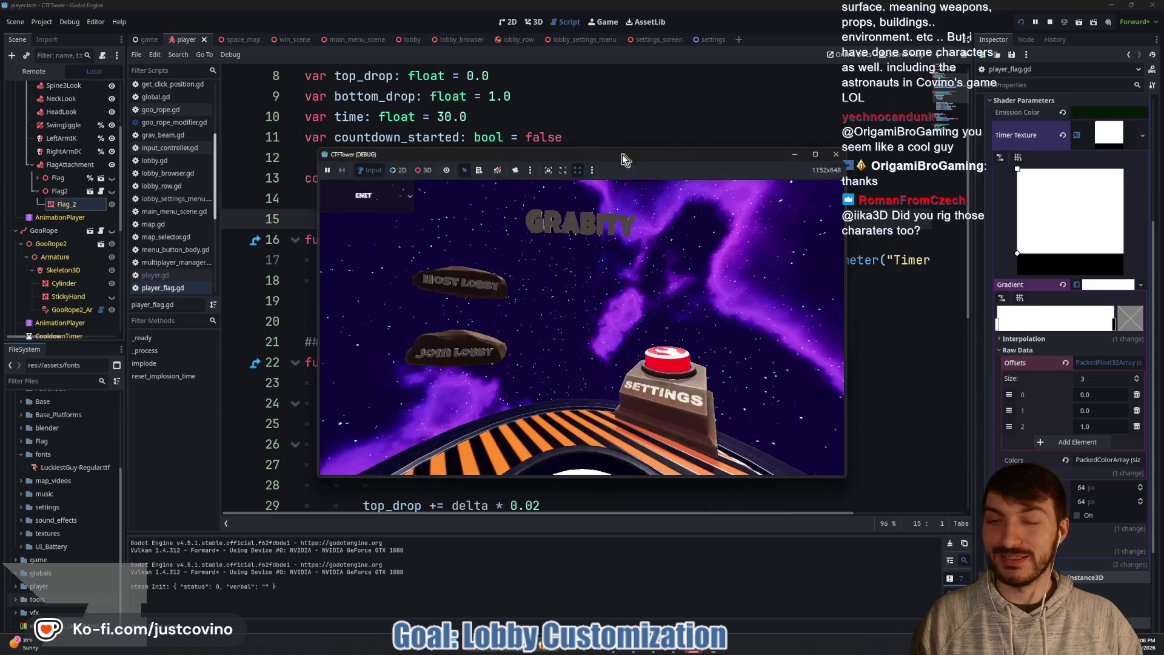
drag(587, 173, 820, 149)
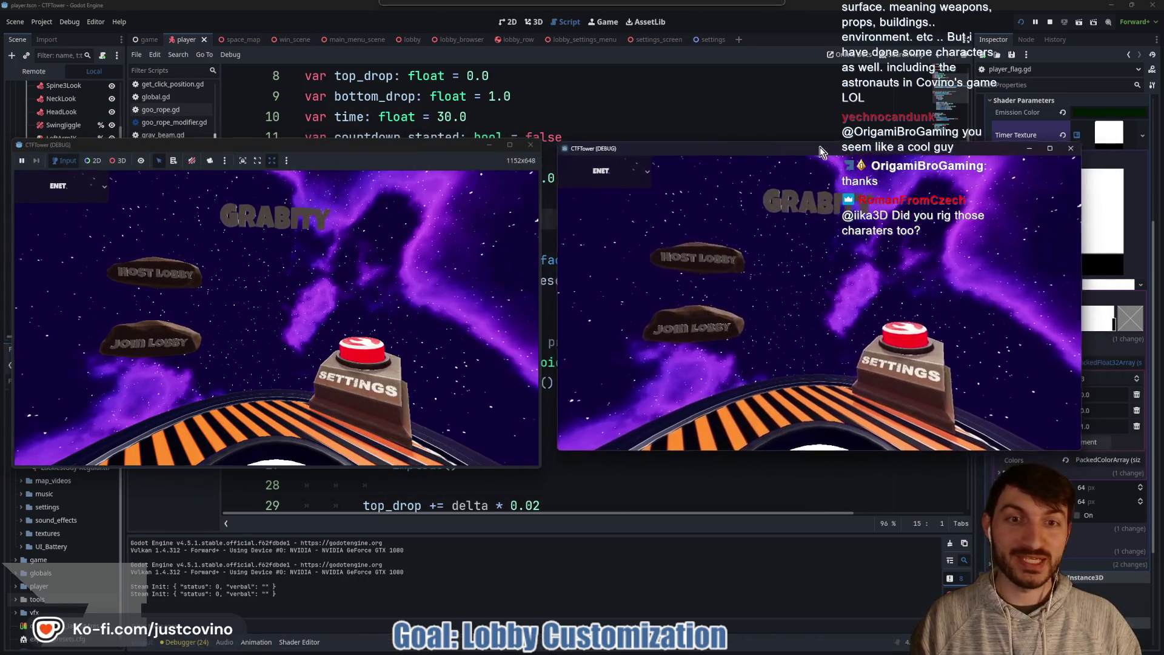
click(213, 288)
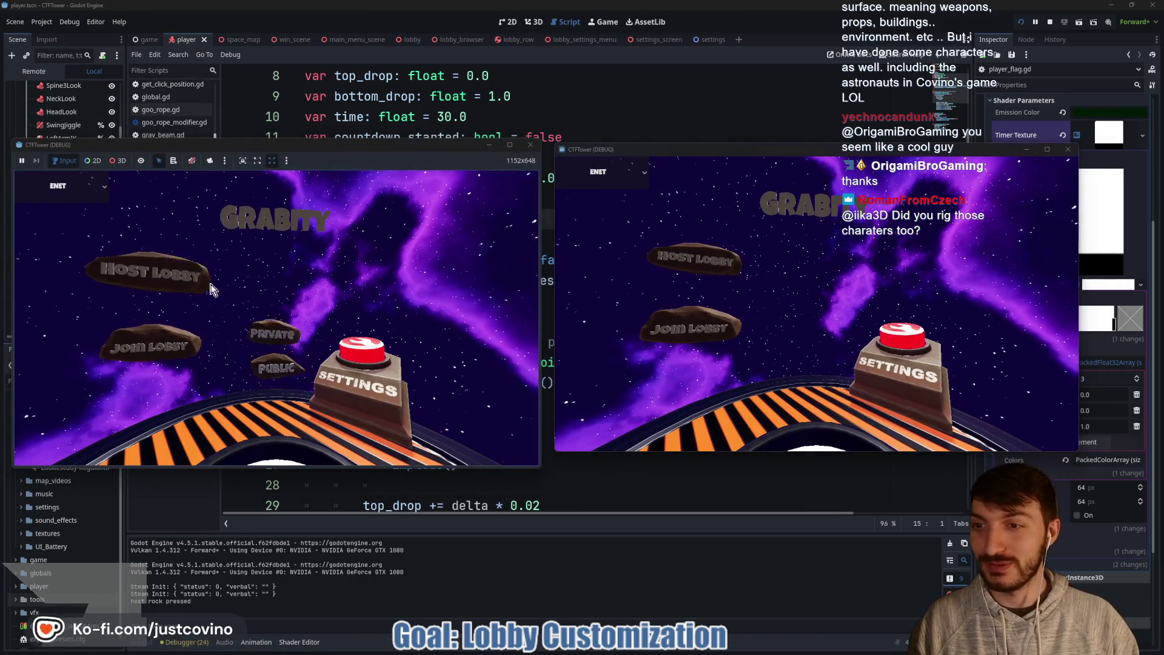
click(656, 335)
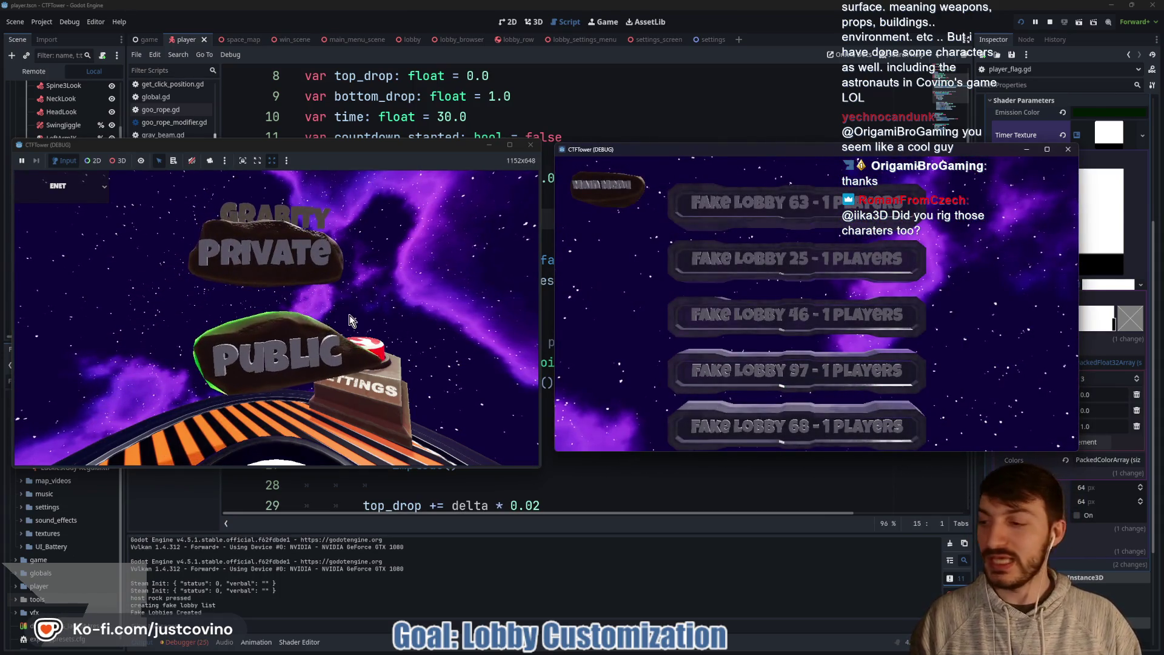
Step: Annotate the host choices as 2D and the lobby list as 3D in red, then clear the marks
drag(132, 217, 413, 474)
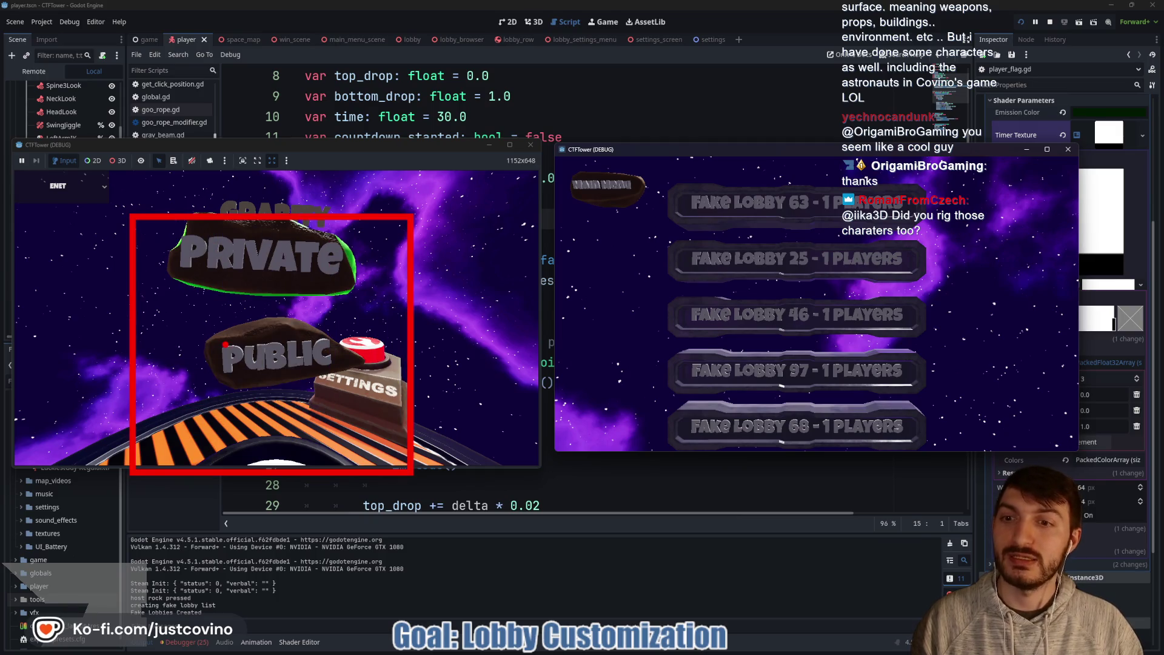
mouse_move(171, 302)
mouse_down()
mouse_move(212, 379)
mouse_move(230, 388)
mouse_up()
mouse_move(274, 315)
mouse_down()
mouse_move(283, 382)
mouse_move(334, 337)
mouse_move(298, 383)
mouse_up()
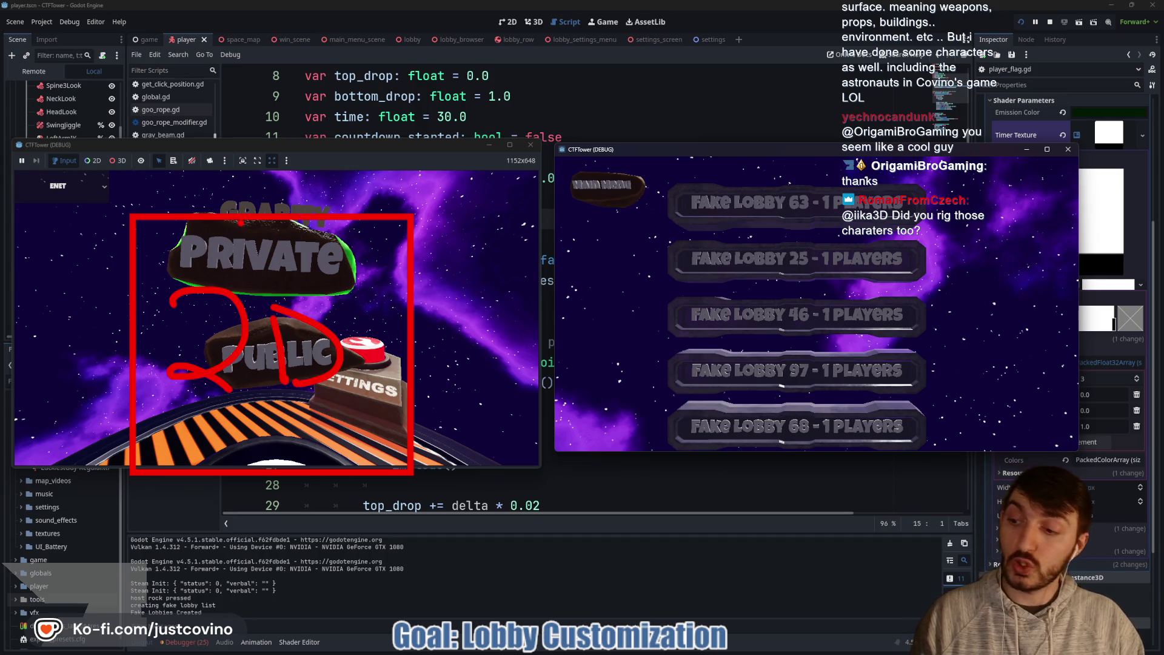
drag(645, 221, 948, 448)
mouse_move(695, 294)
mouse_down()
mouse_move(724, 319)
mouse_move(709, 357)
mouse_up()
drag(794, 295, 799, 353)
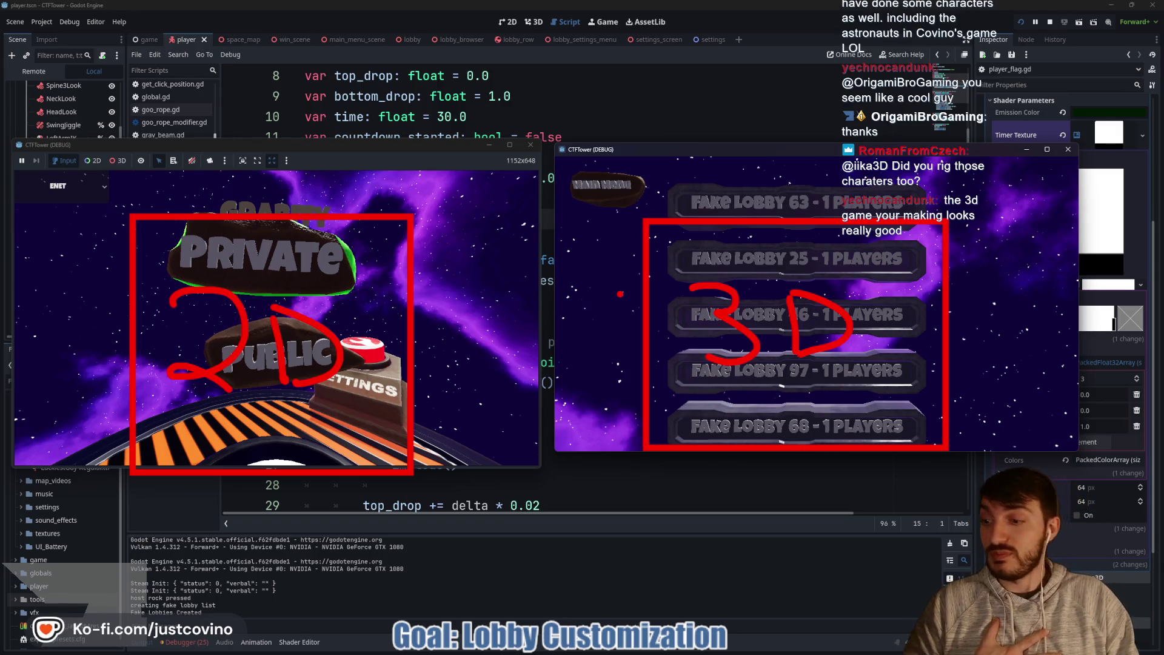
key(Escape)
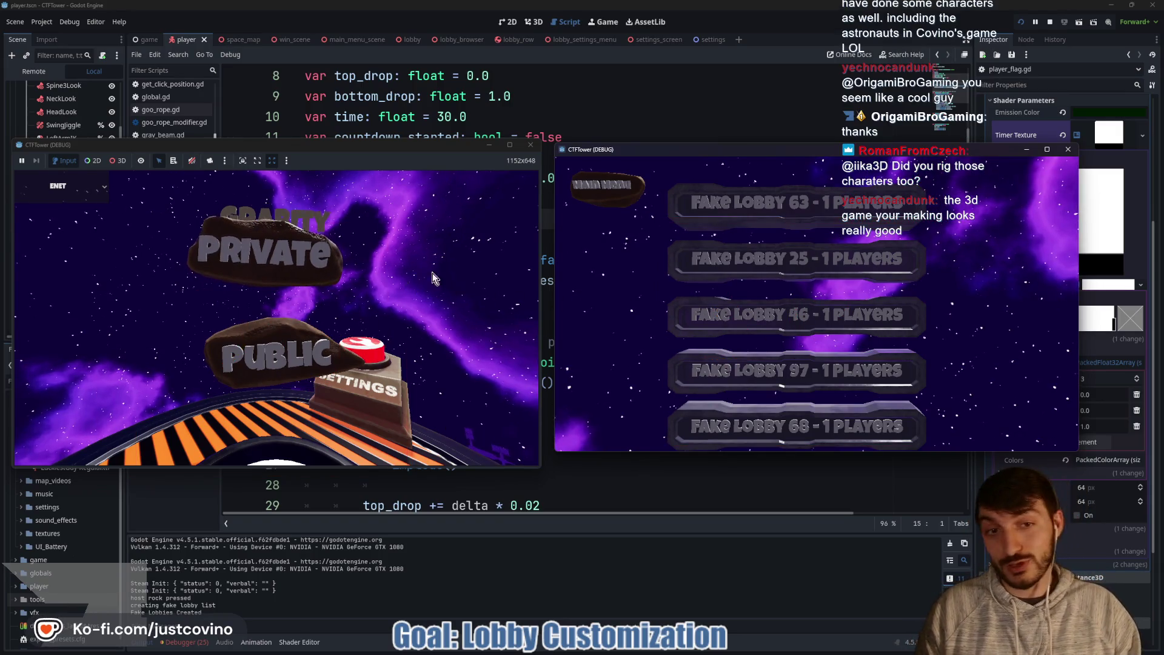
Step: Join Fake Lobby 63, host from the left game, ready both players, then disconnect both
click(747, 224)
click(747, 225)
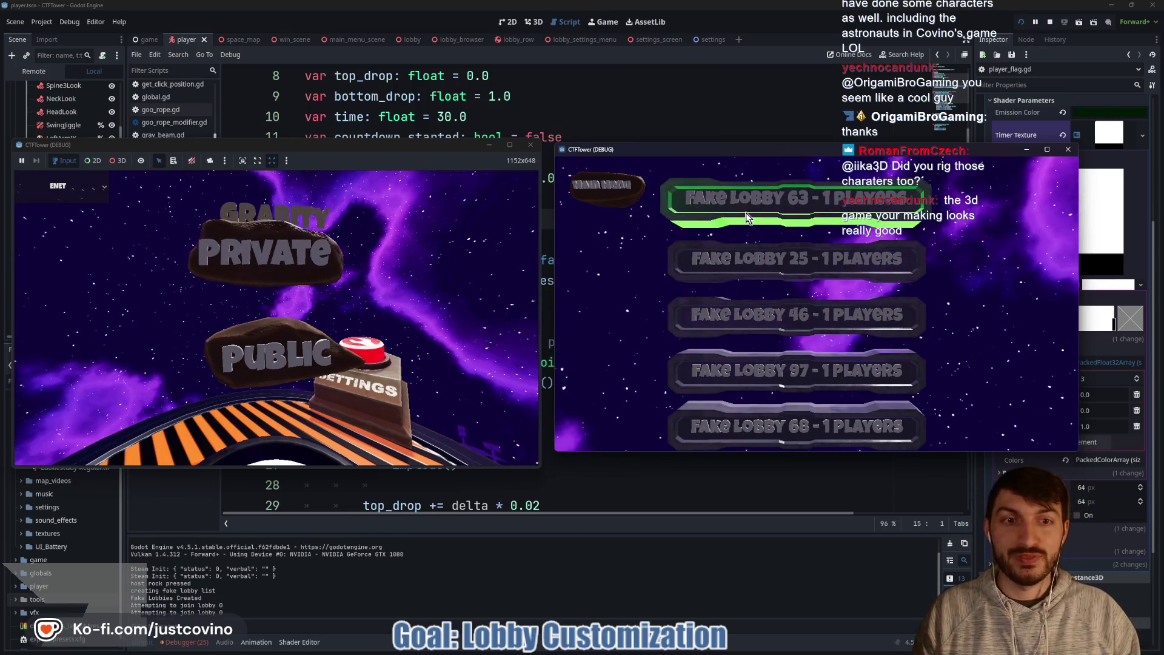
click(351, 250)
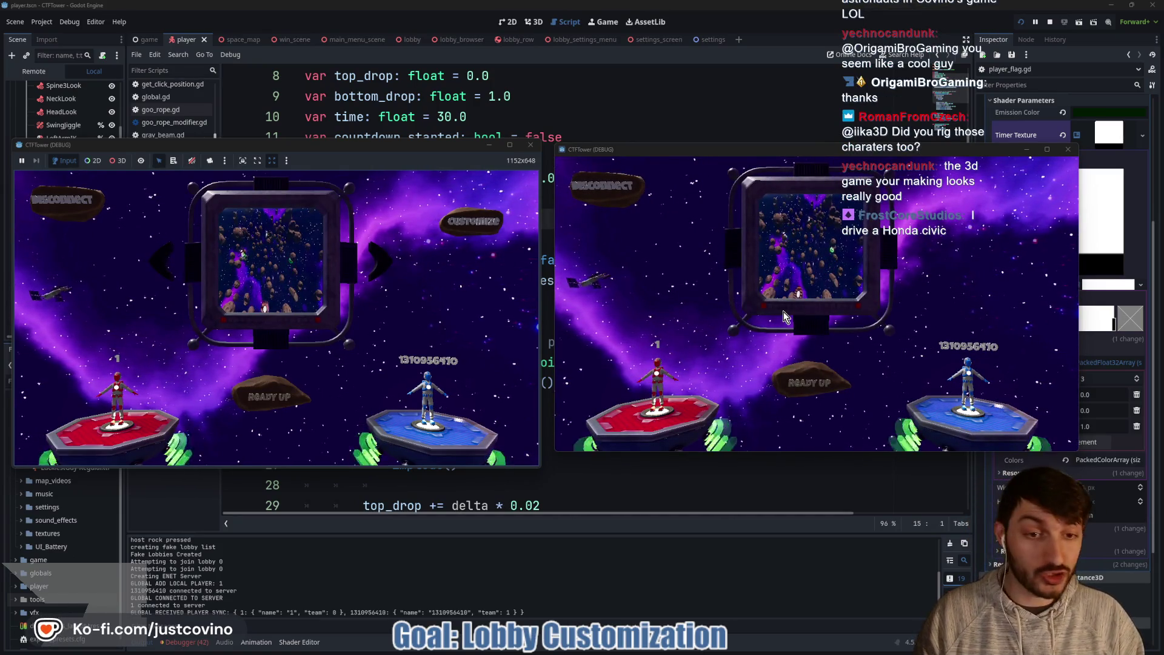
click(809, 382)
click(285, 392)
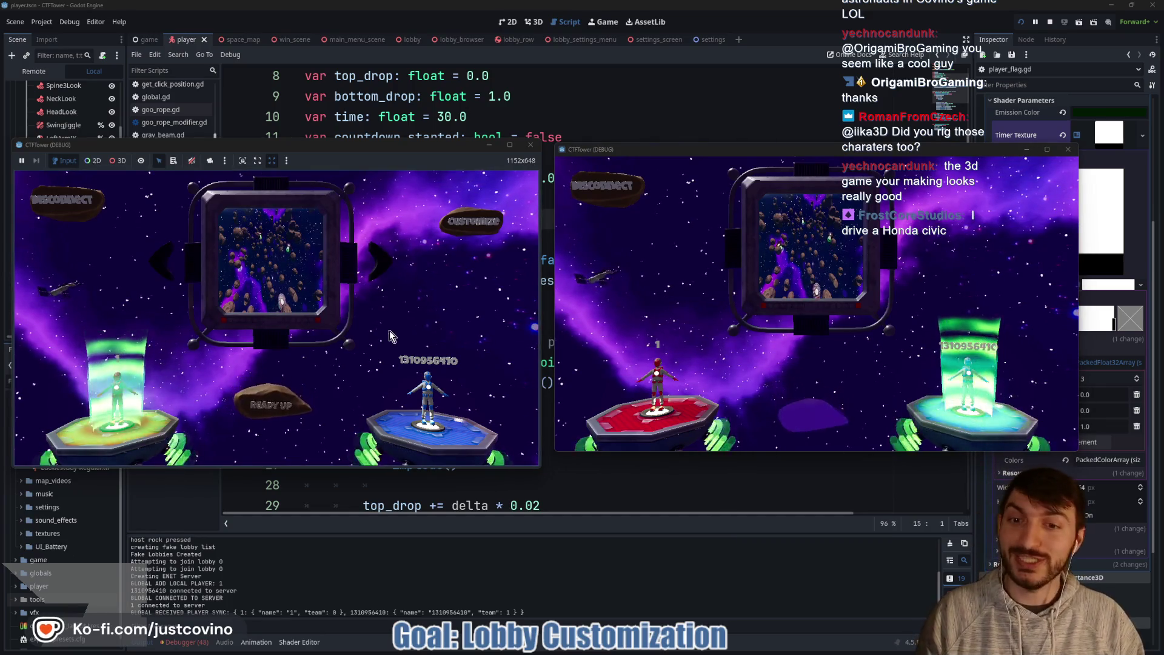
click(606, 197)
click(90, 205)
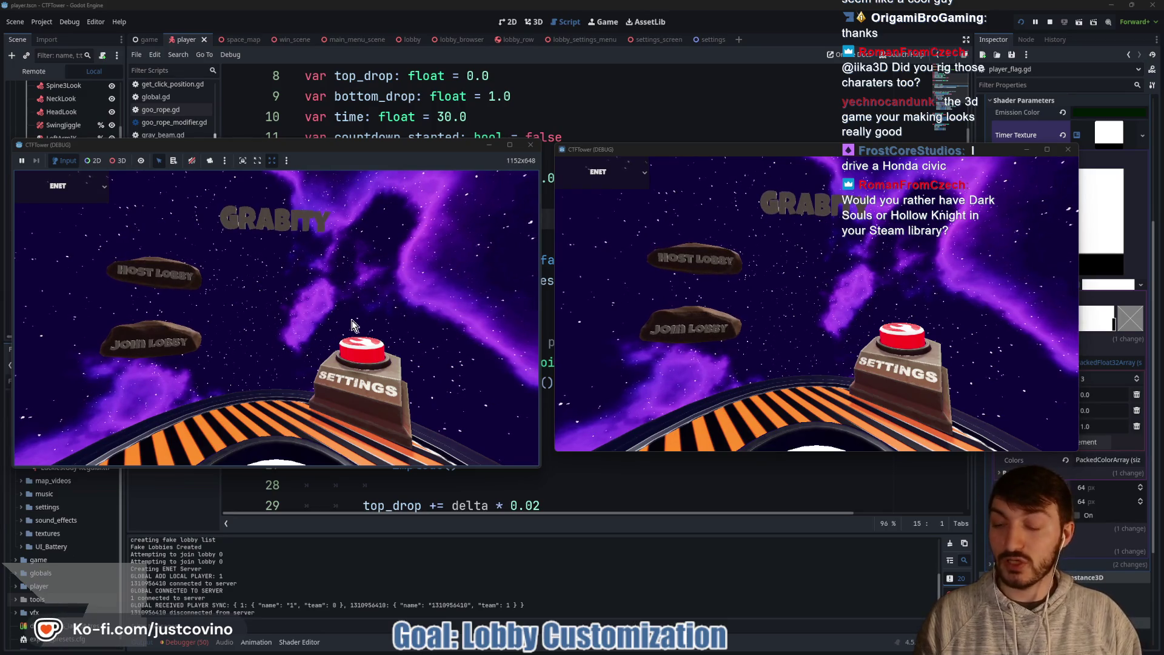
Step: Host a lobby in the left game, join it from the right game, and ready up both players
click(169, 273)
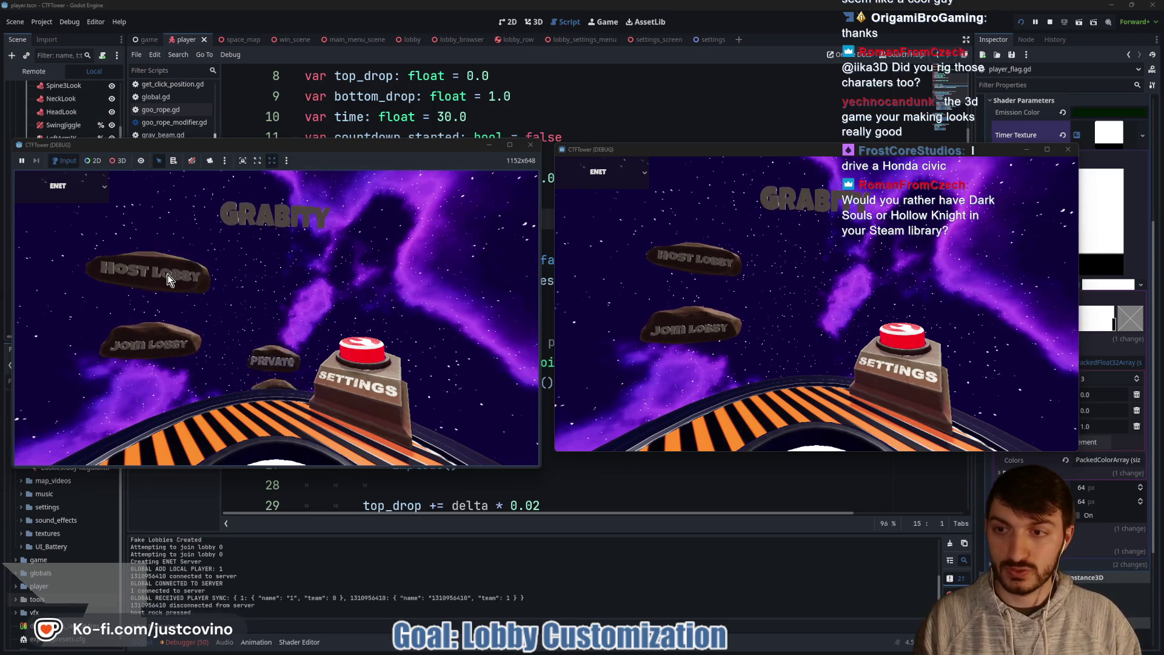
click(668, 337)
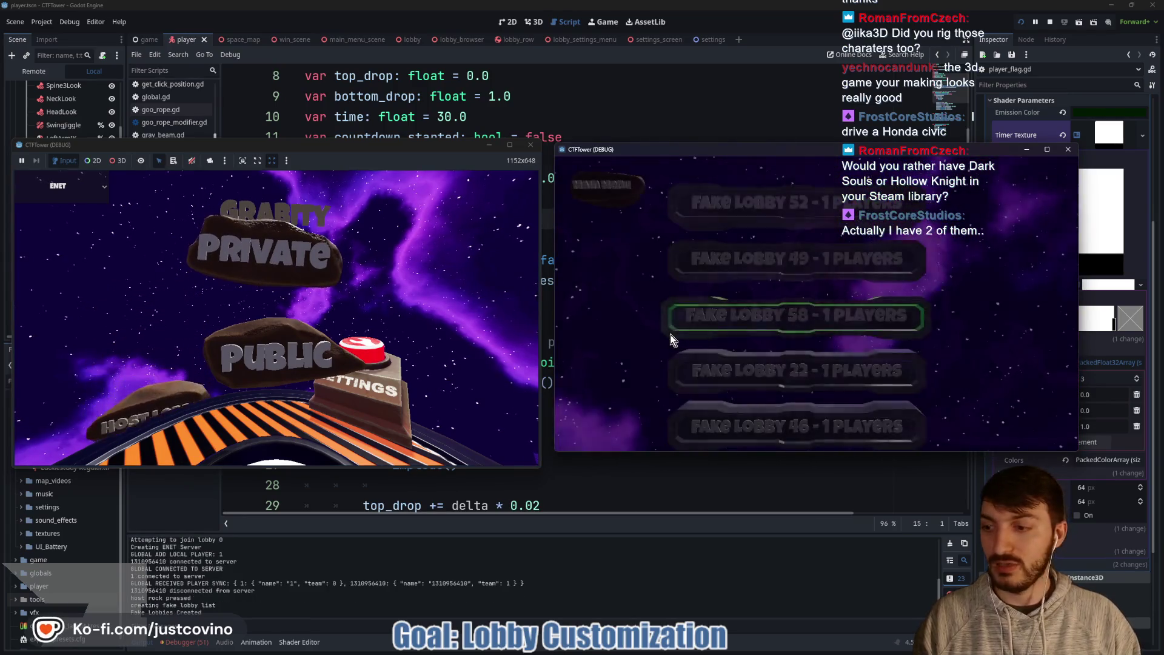
click(266, 273)
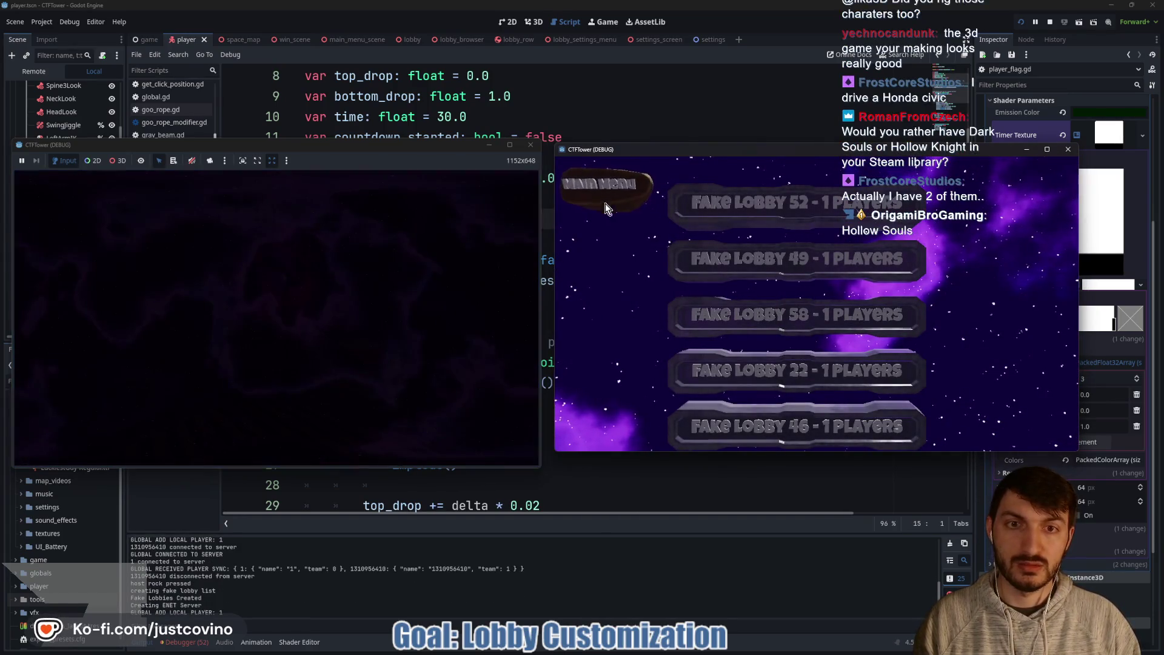
click(704, 377)
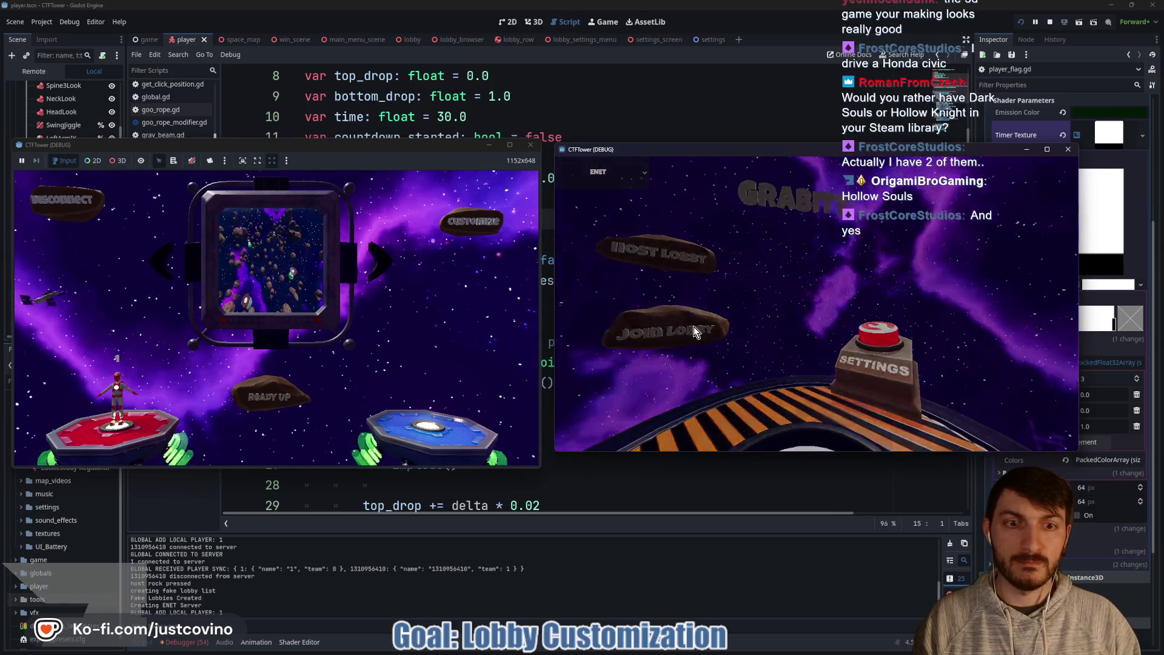
click(694, 328)
click(799, 358)
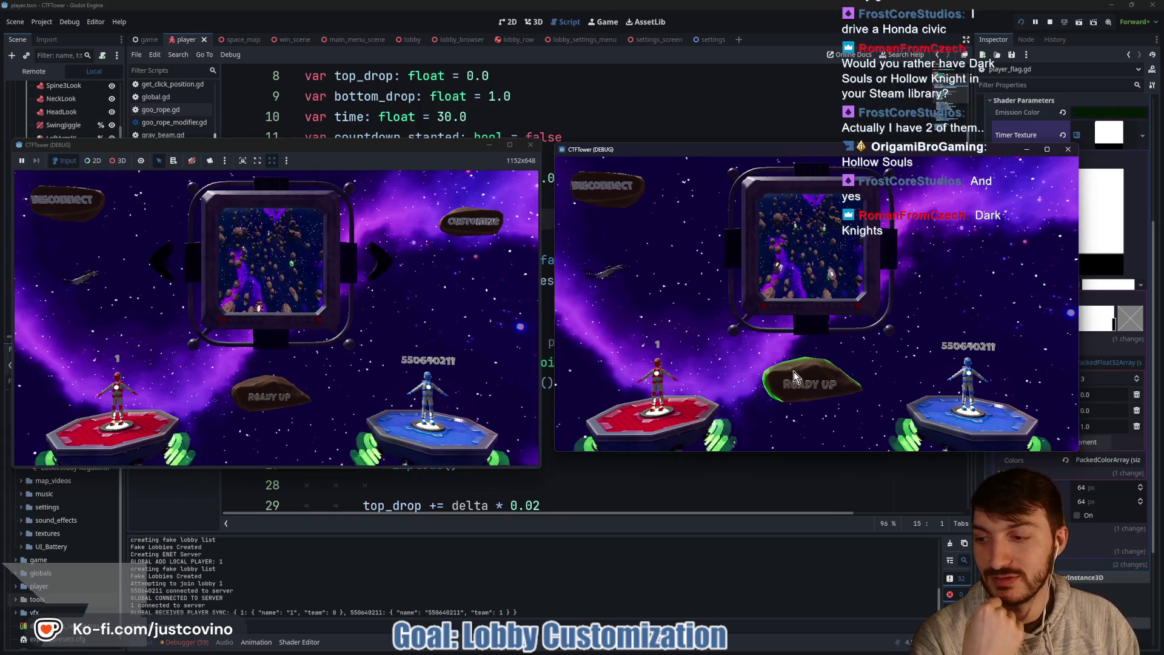
click(794, 376)
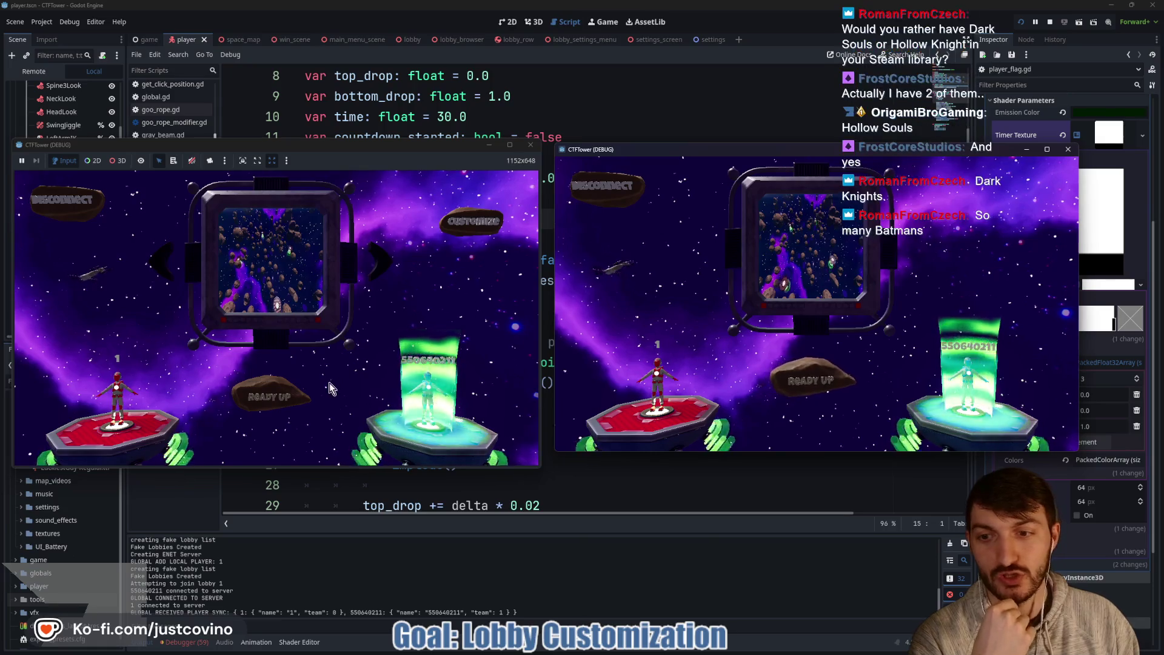
click(261, 395)
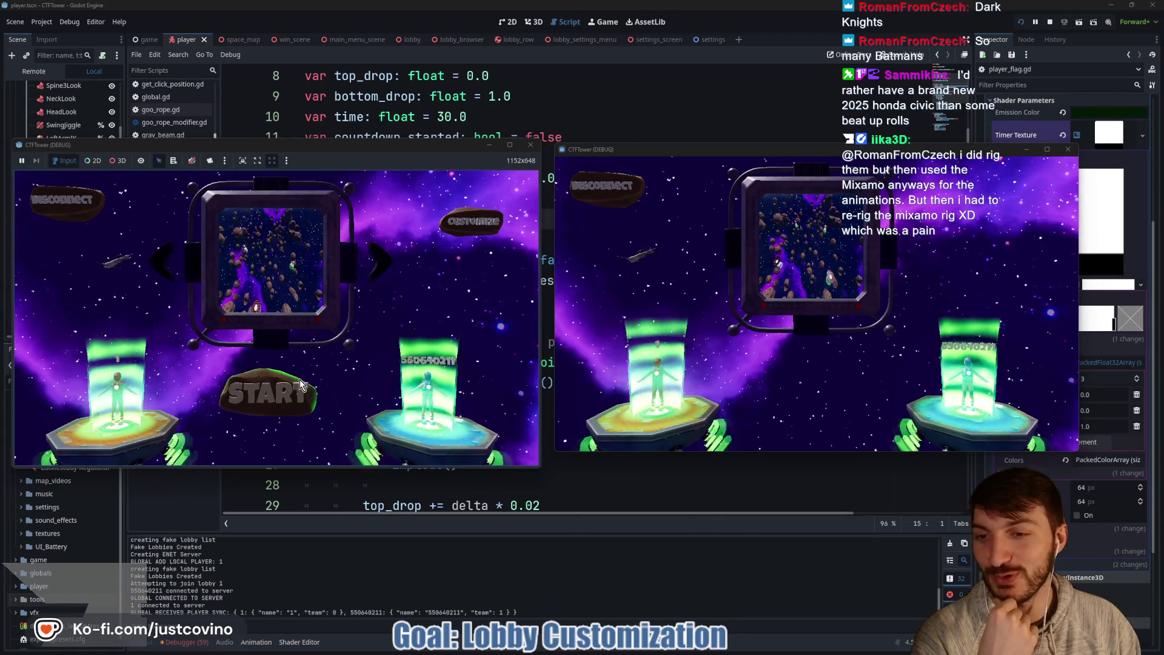
Step: Start the match, run and jump the red player onto the B platform, and fire a rope
click(280, 408)
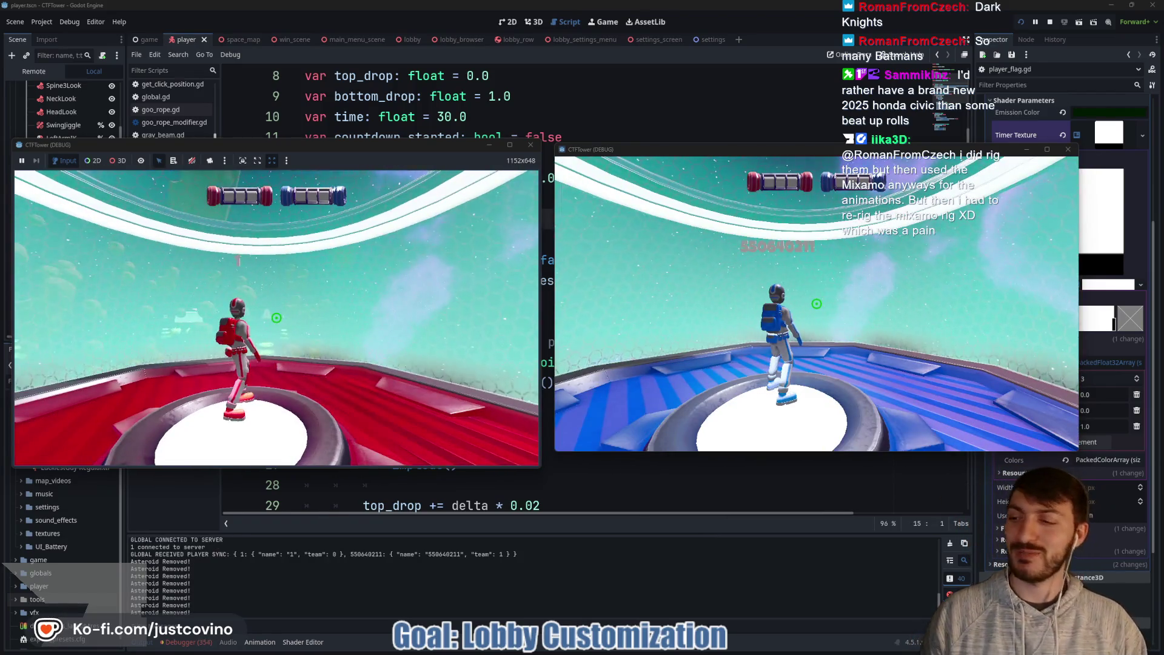
key(super)
key(super)
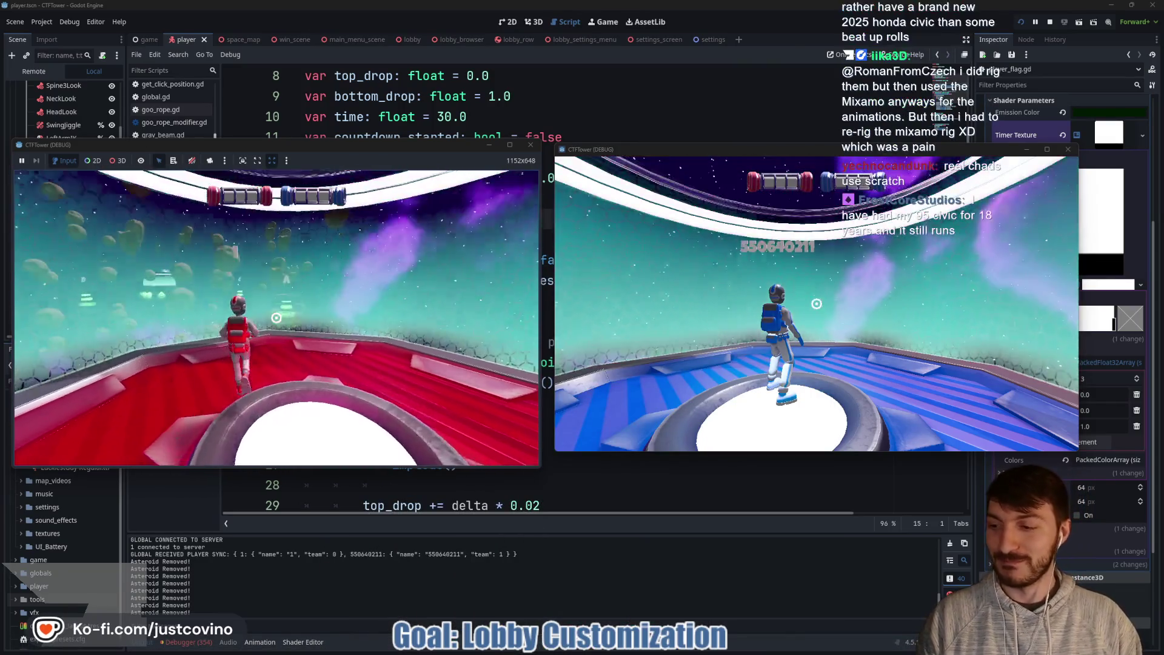
key(w)
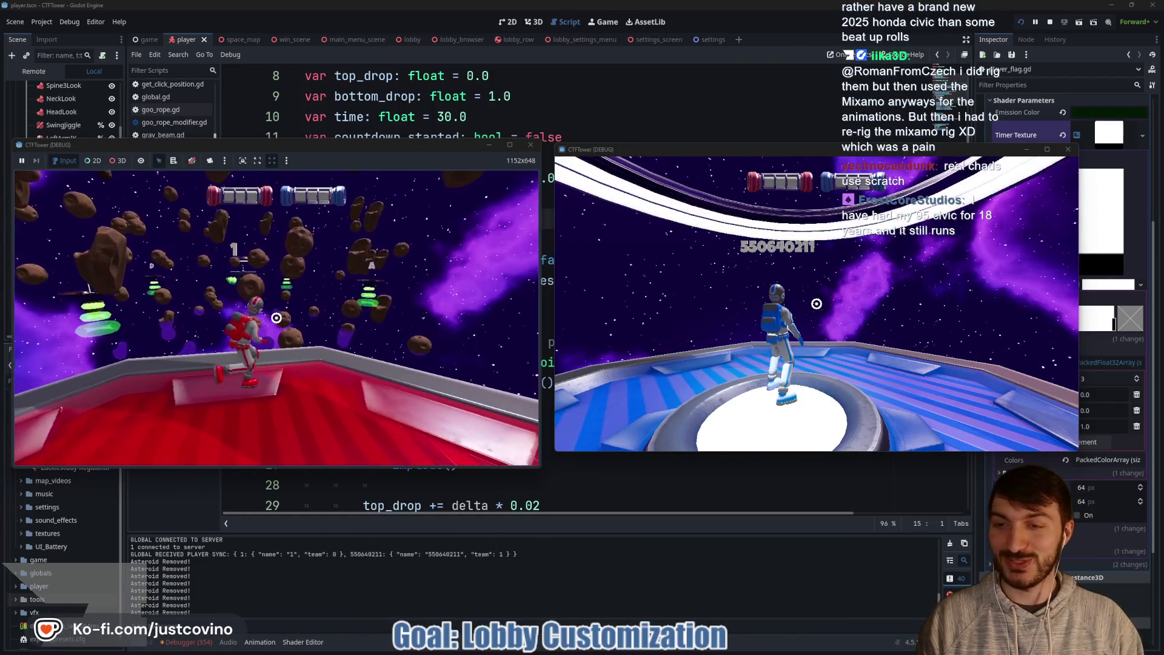
key(space)
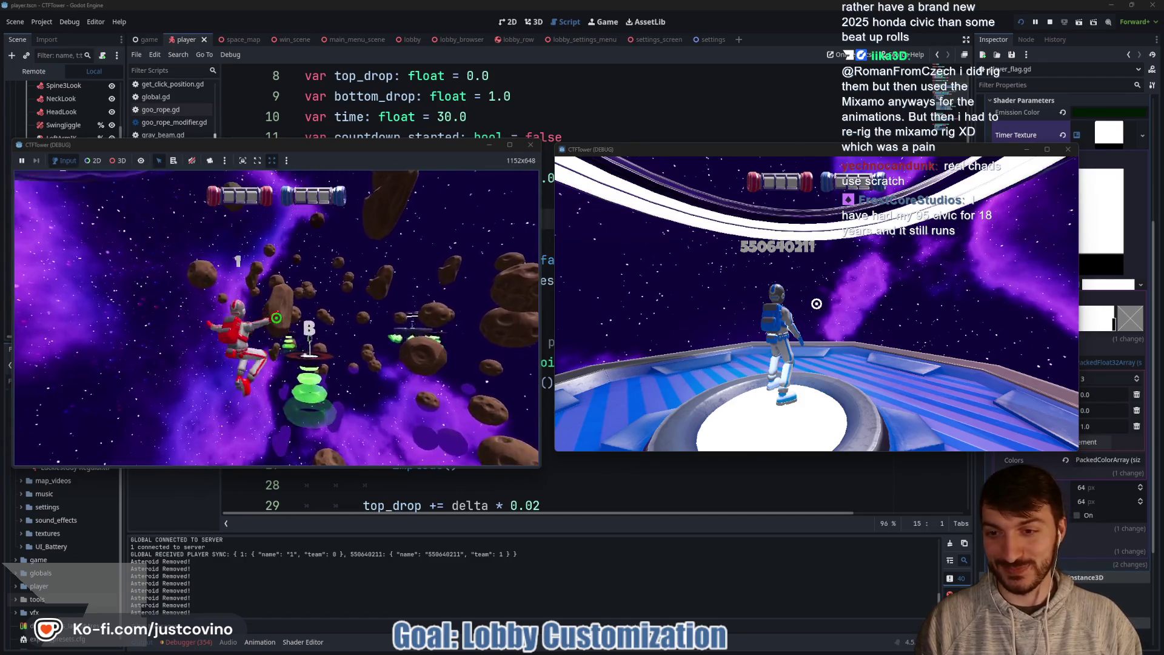
key(w)
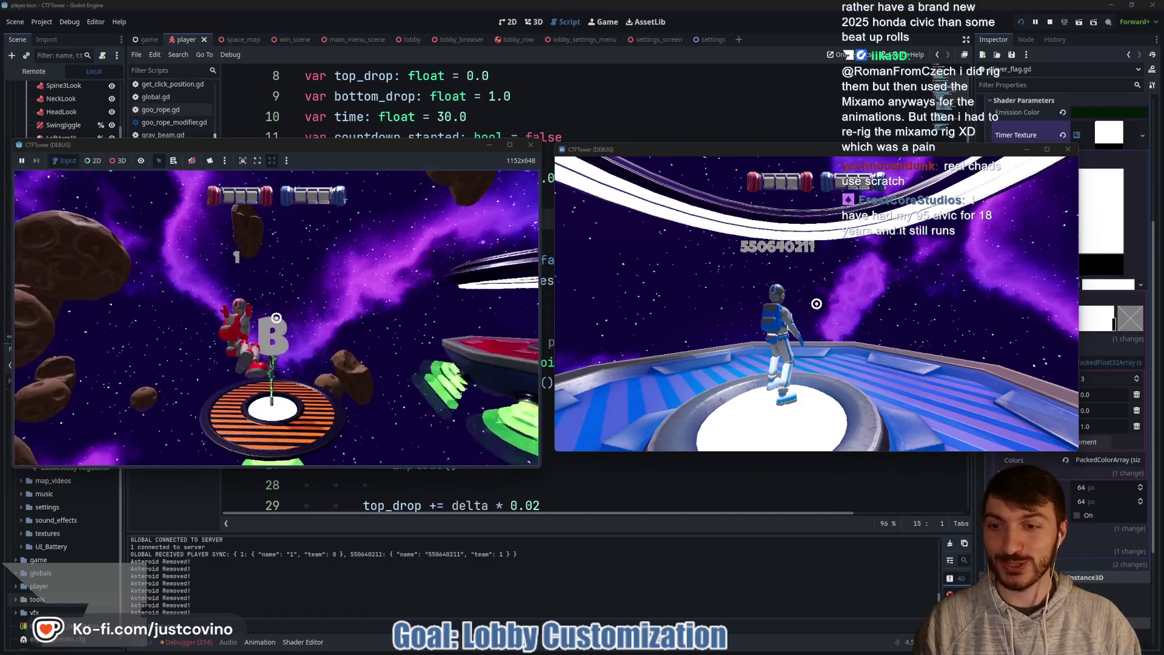
key(w)
key(w)
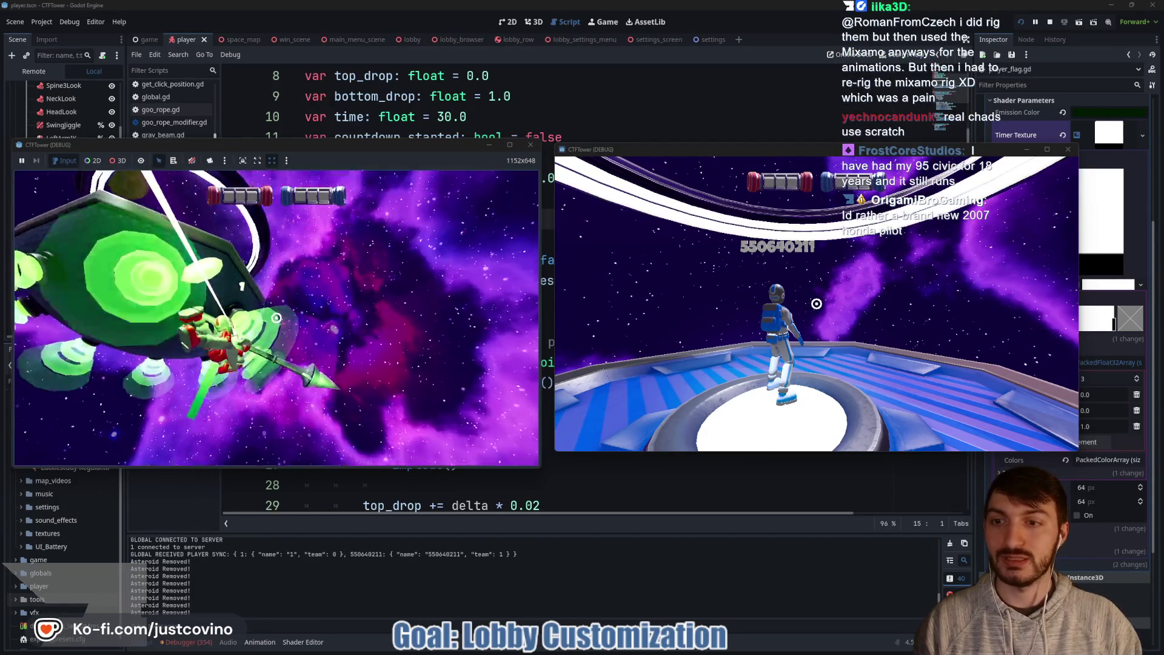
click(276, 318)
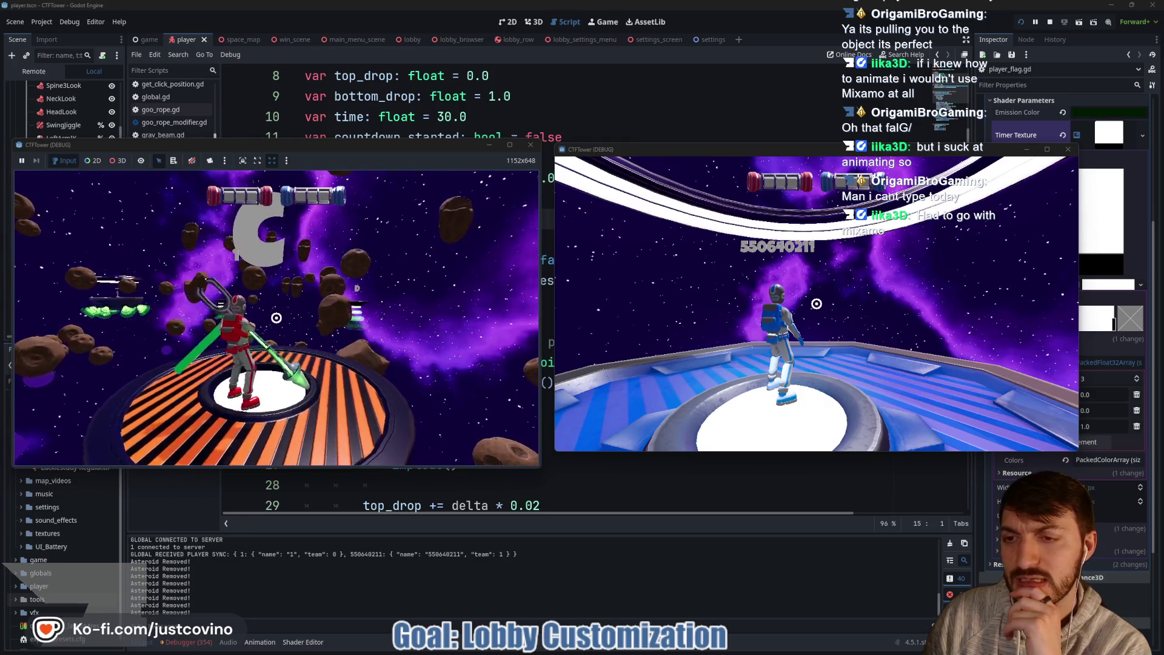
Step: Stop the game and delete 'countdown_started = false' from reset_implosion_time
key(F8)
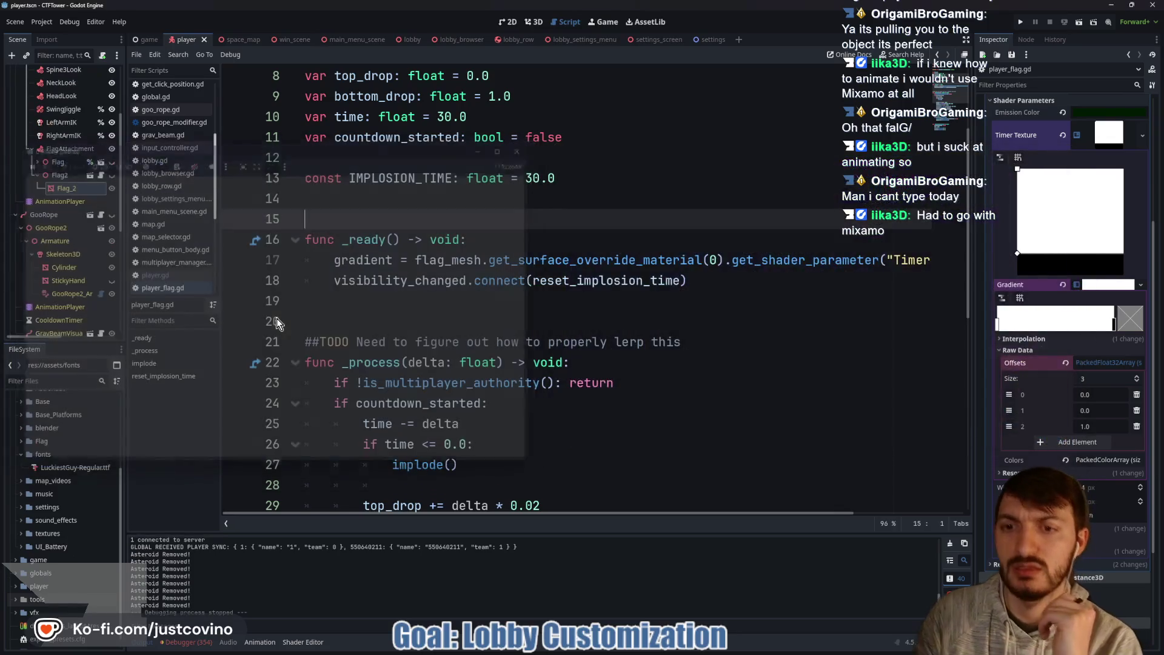
scroll(276, 321, down, 7)
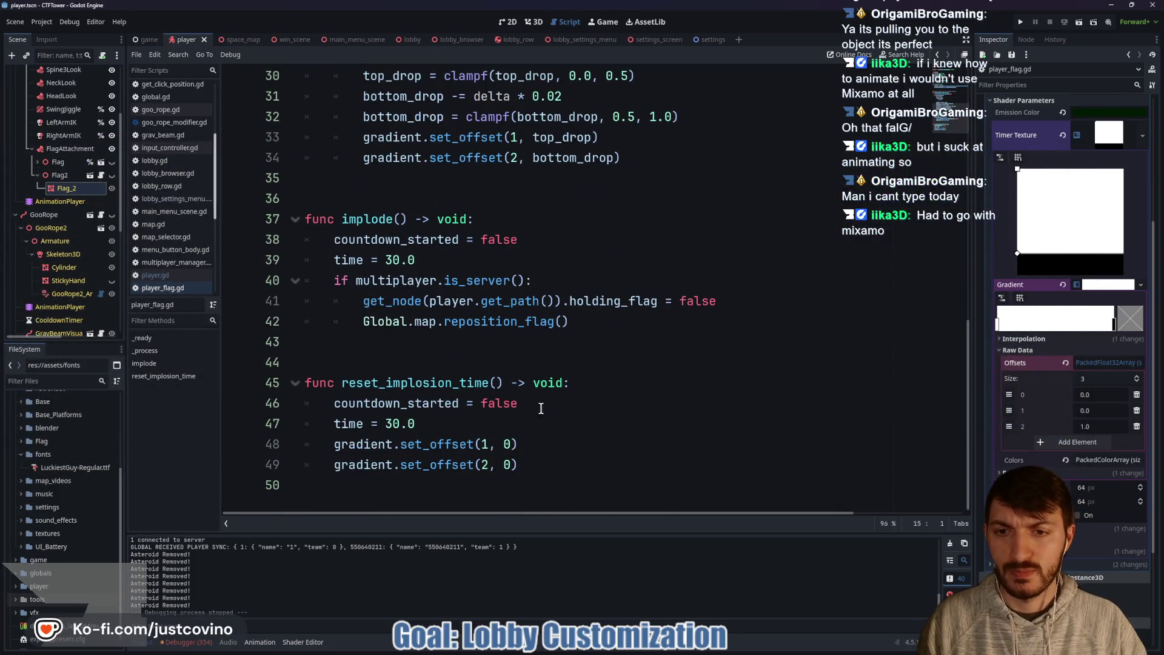
click(541, 409)
key(shift+Home)
key(BackSpace)
key(BackSpace)
key(BackSpace)
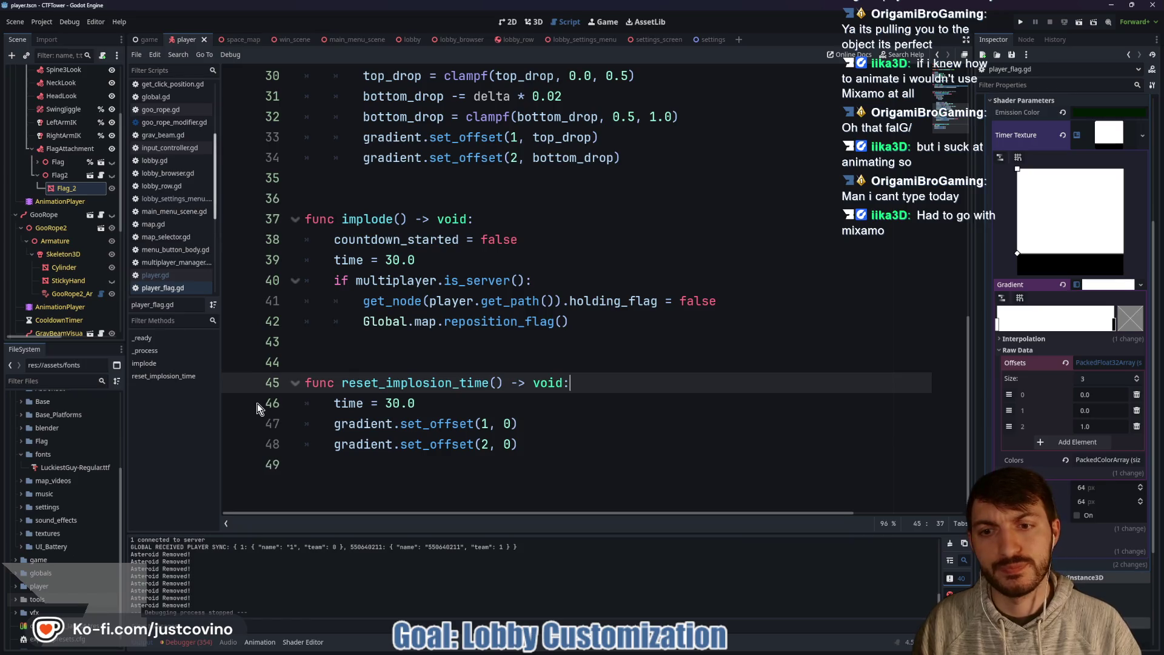
Step: Change the second gradient offset to 1.0, save player_flag.gd, and relaunch the game
click(464, 405)
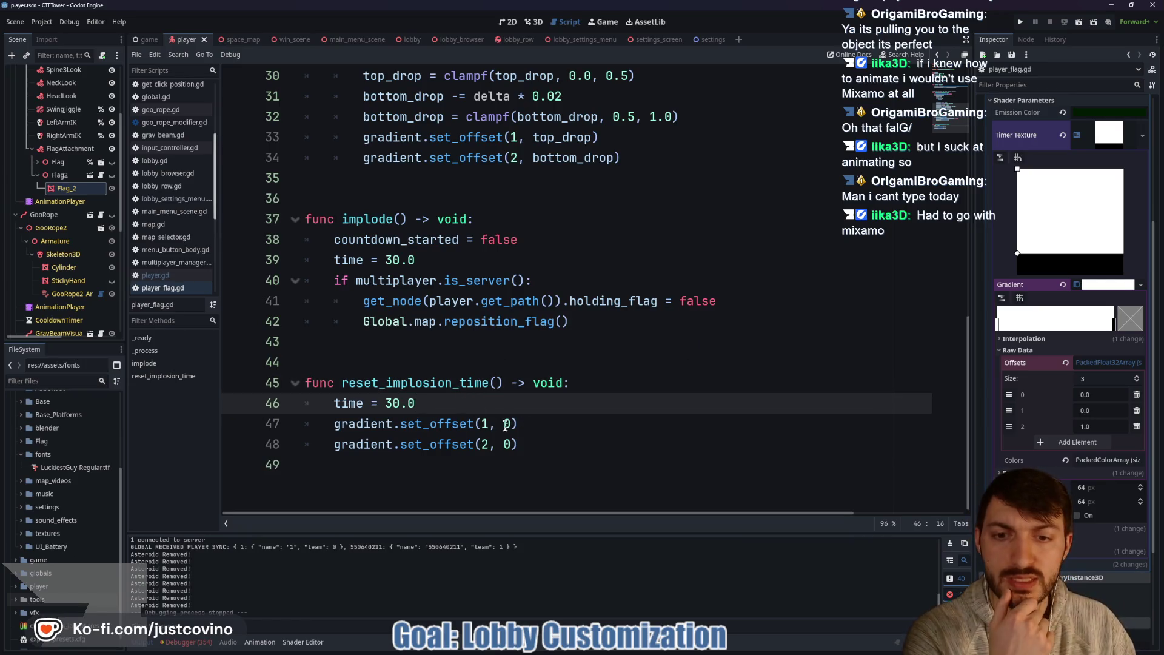
click(504, 445)
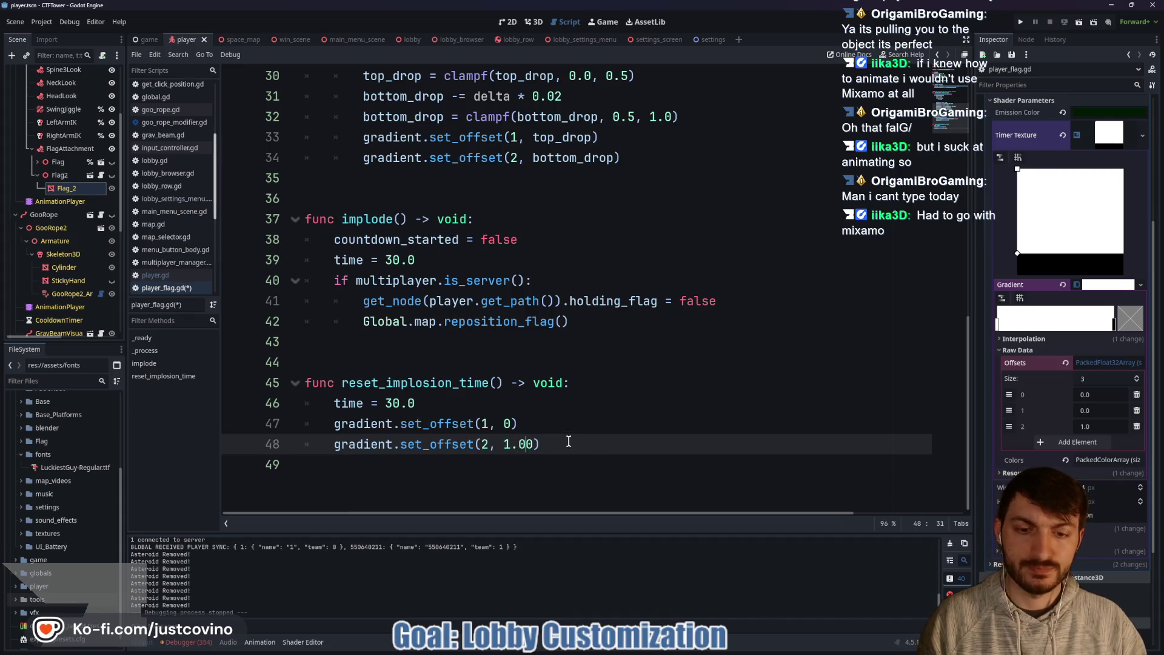
key(BackSpace)
key(ctrl+s)
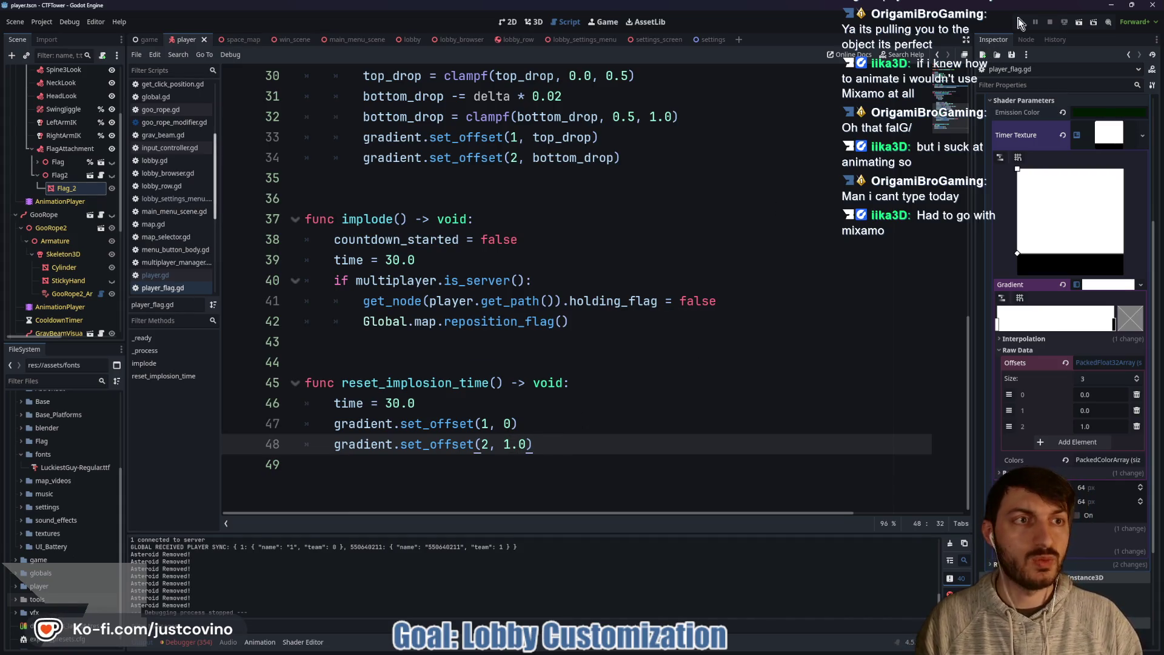
click(1021, 23)
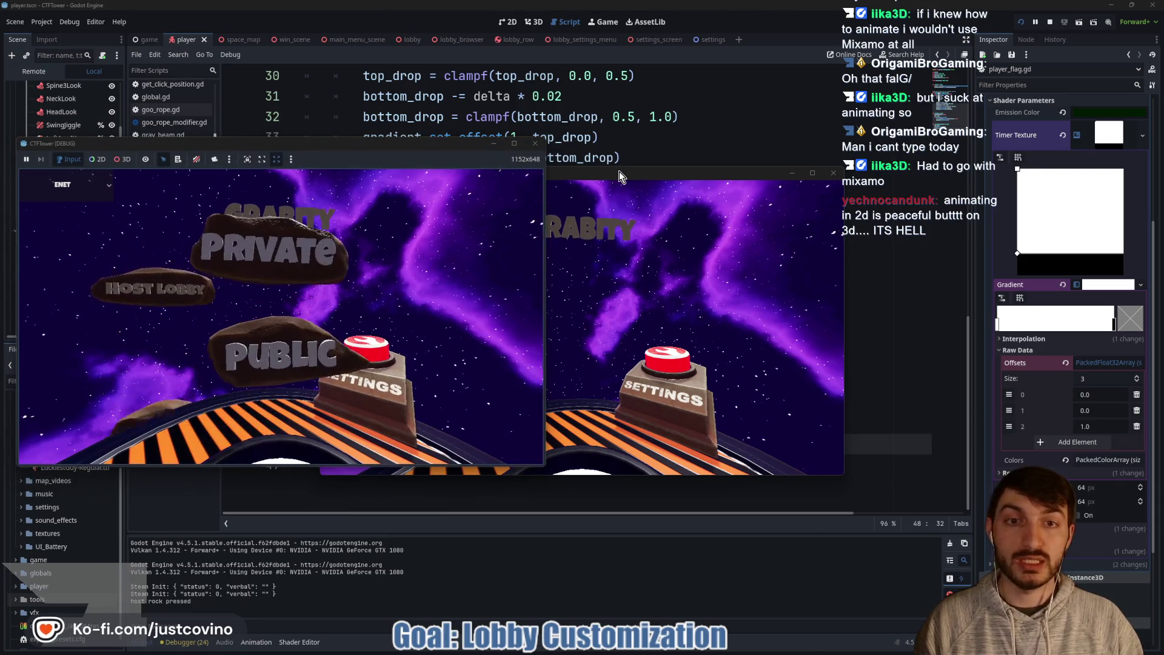
Step: Host a lobby on the left, join lobby 2 on the right, ready both players, and press START
drag(620, 175, 882, 155)
click(270, 244)
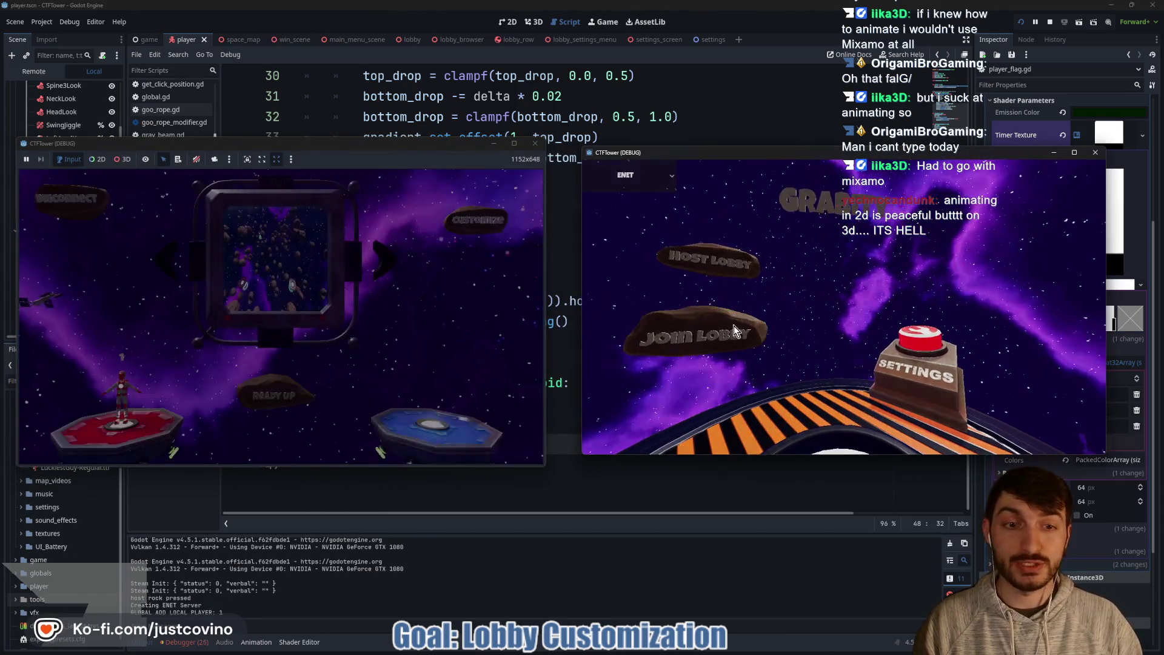
click(734, 331)
click(760, 318)
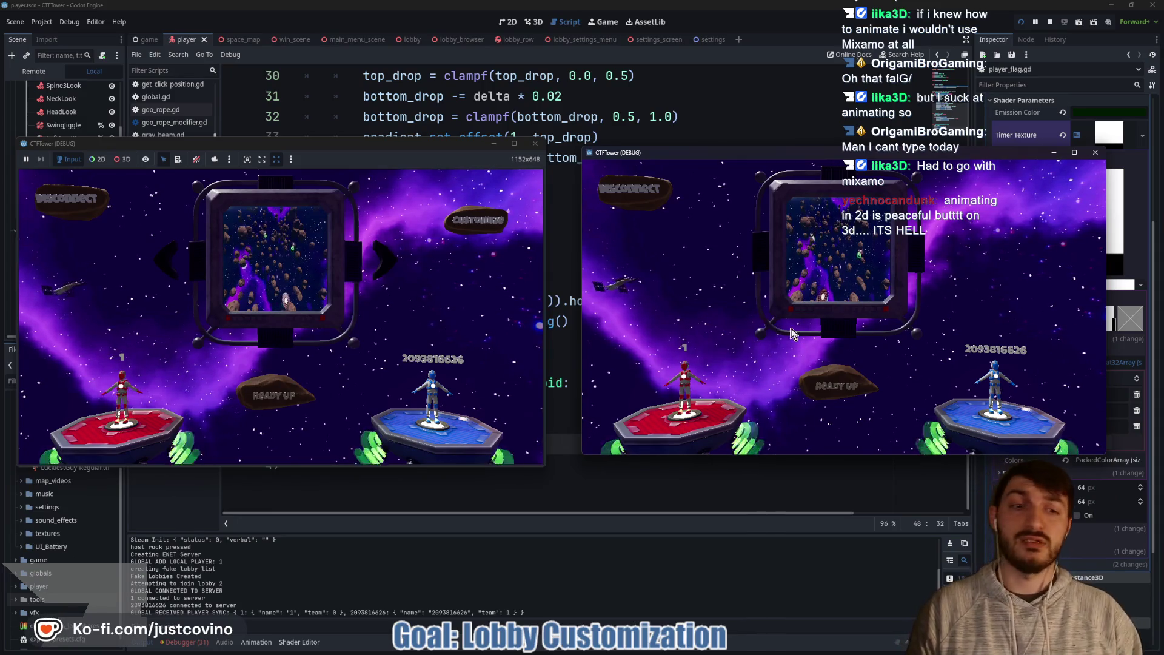
click(837, 386)
click(274, 395)
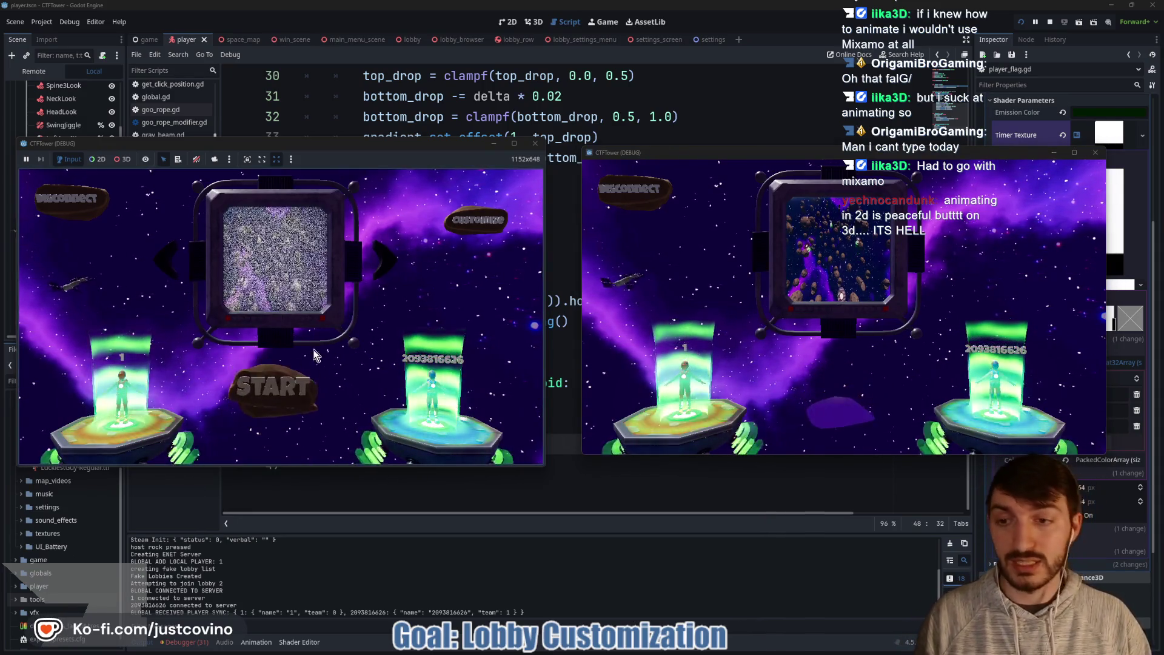
click(279, 378)
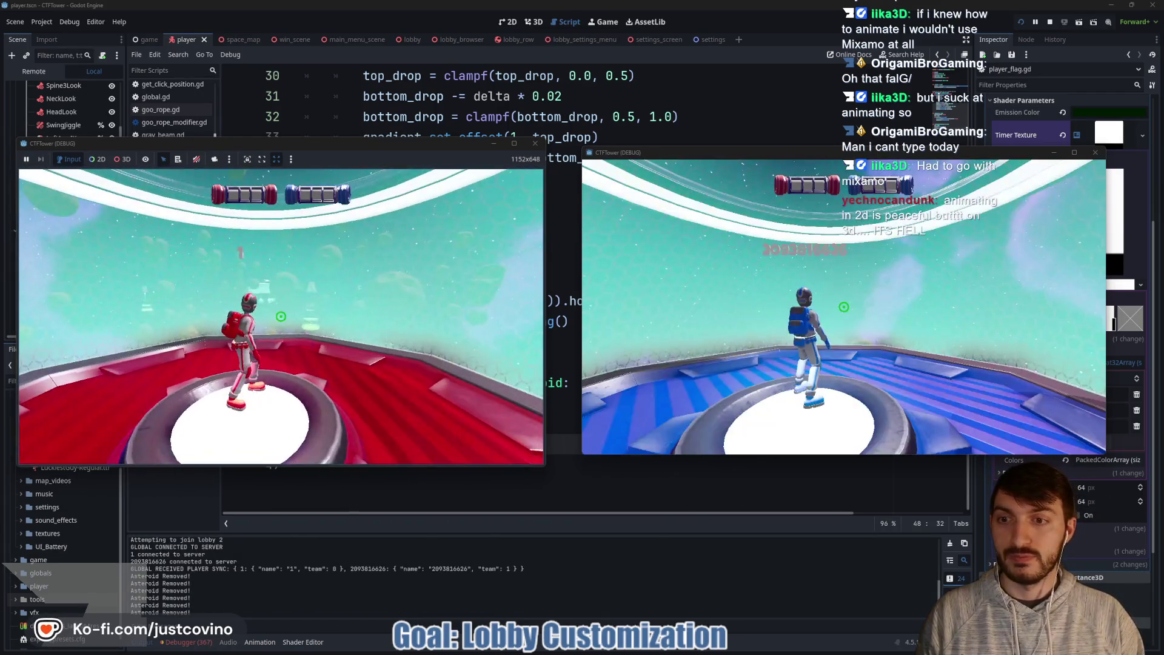
Step: Walk and jump the red player off its base, then grapple an asteroid to reach the blue platform
key(super)
key(super)
key(w)
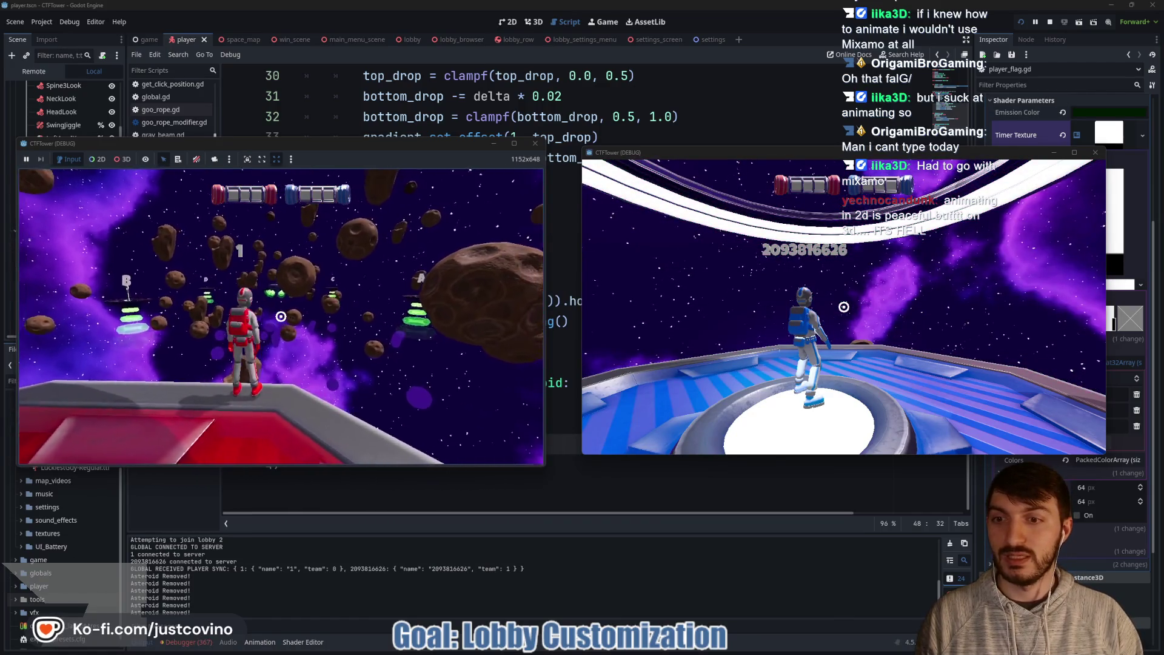
key(space)
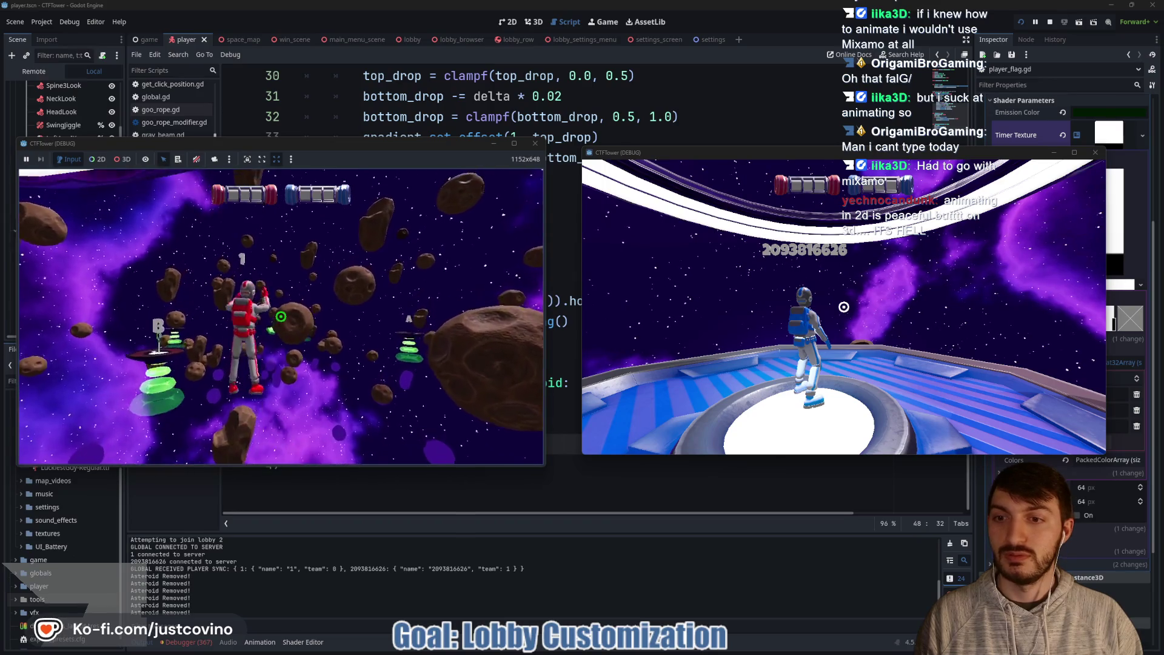
key(a)
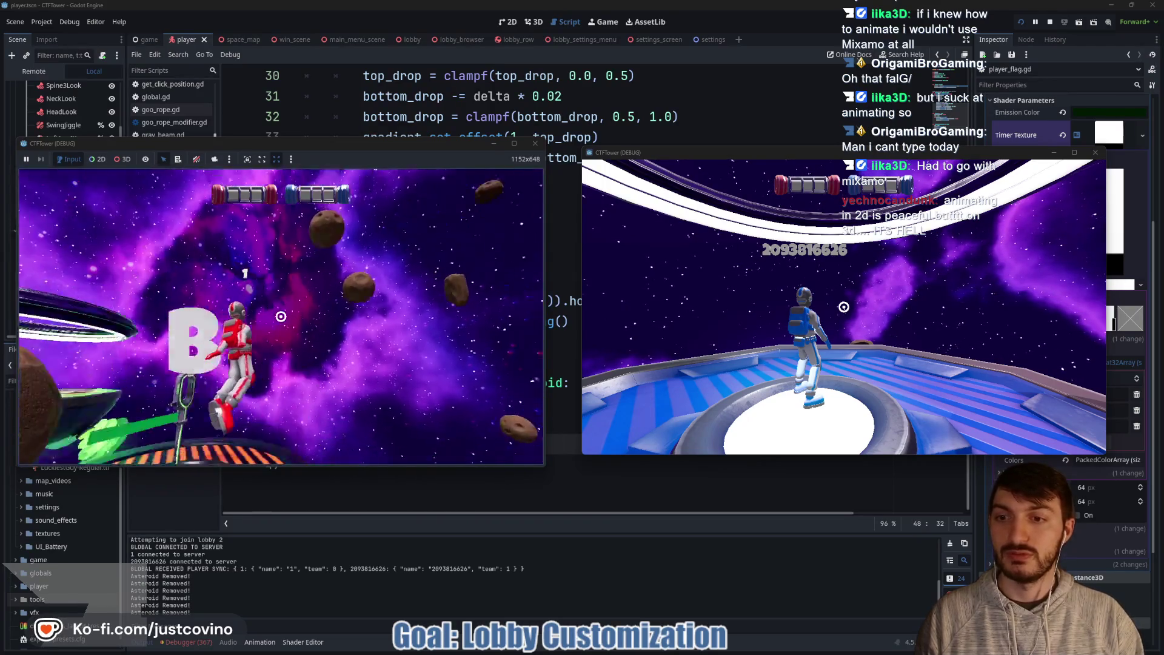
click(281, 316)
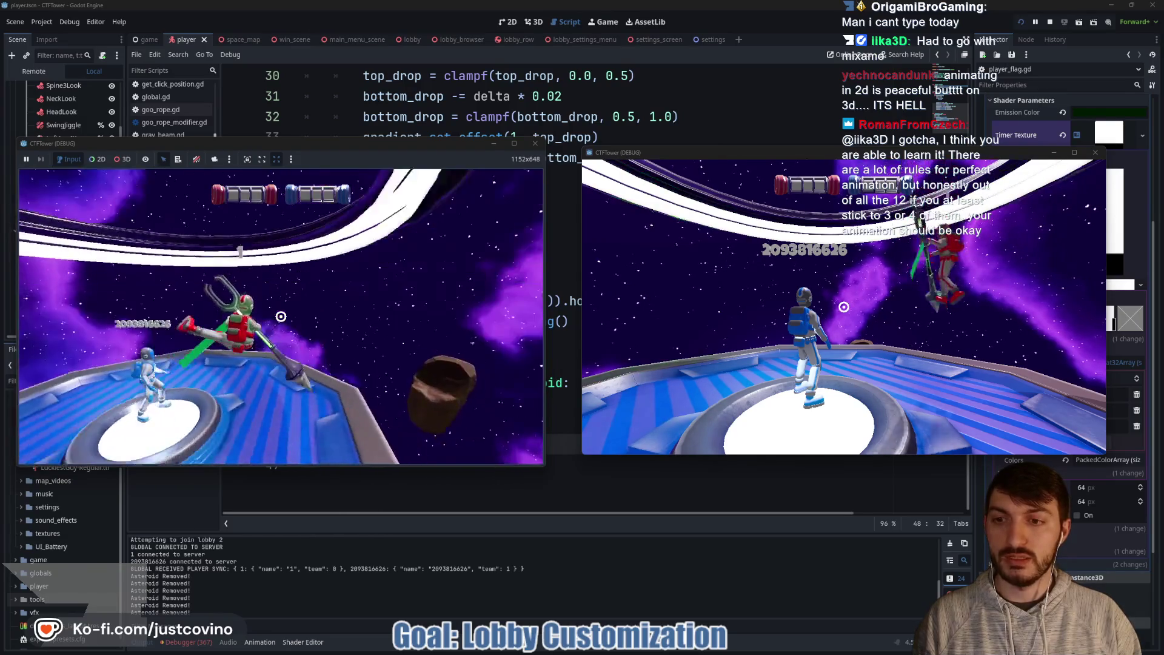
mouse_move(684, 651)
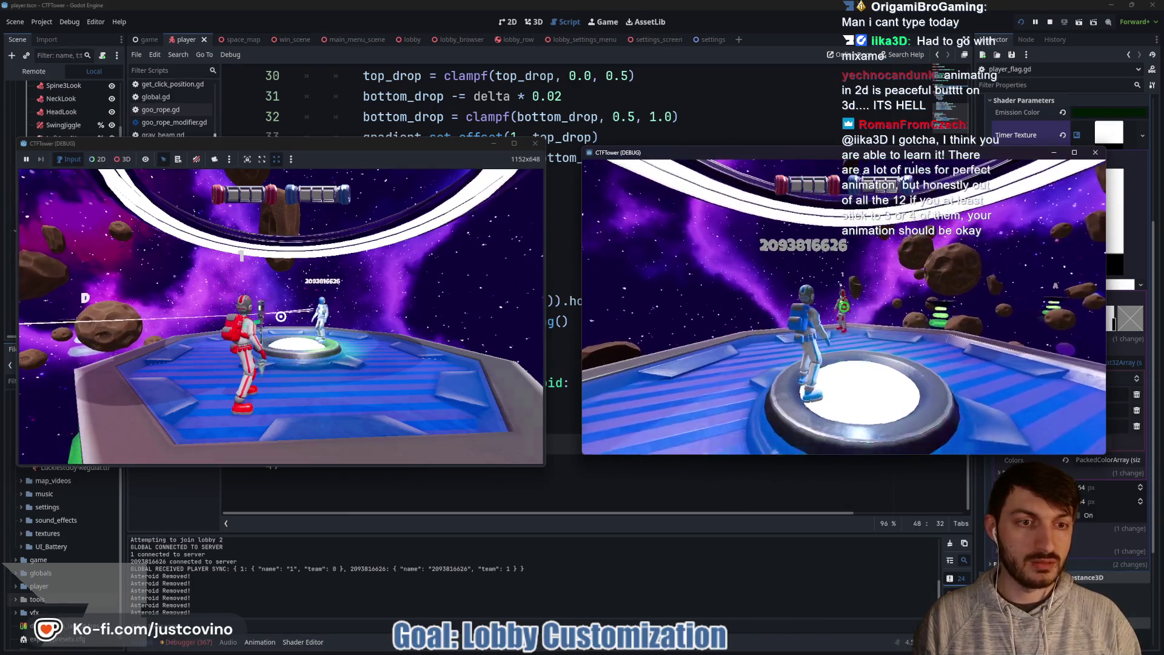
Step: Swing the blue player's net twice in the right game, then the red player's trident in the left
click(843, 307)
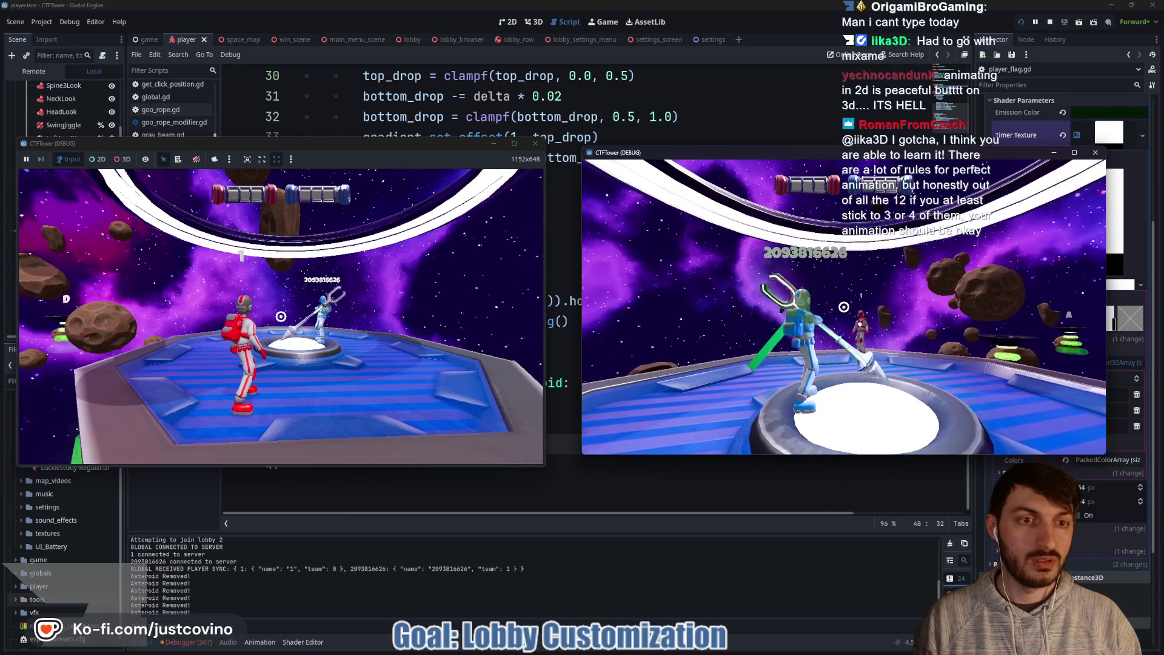
click(844, 307)
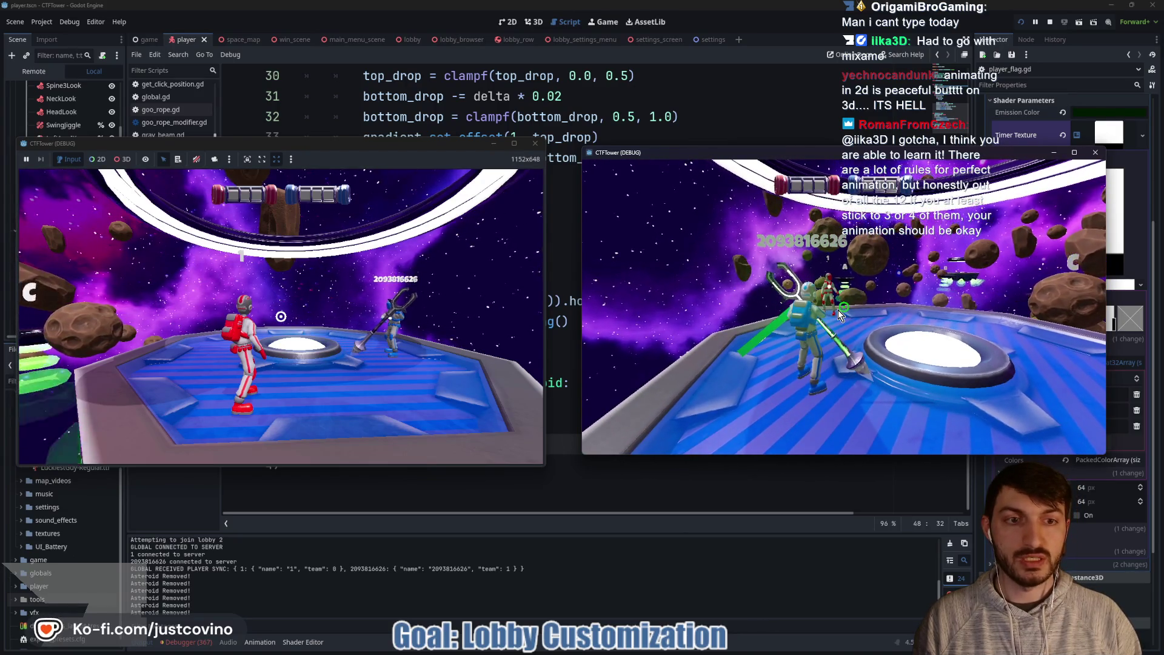
click(329, 309)
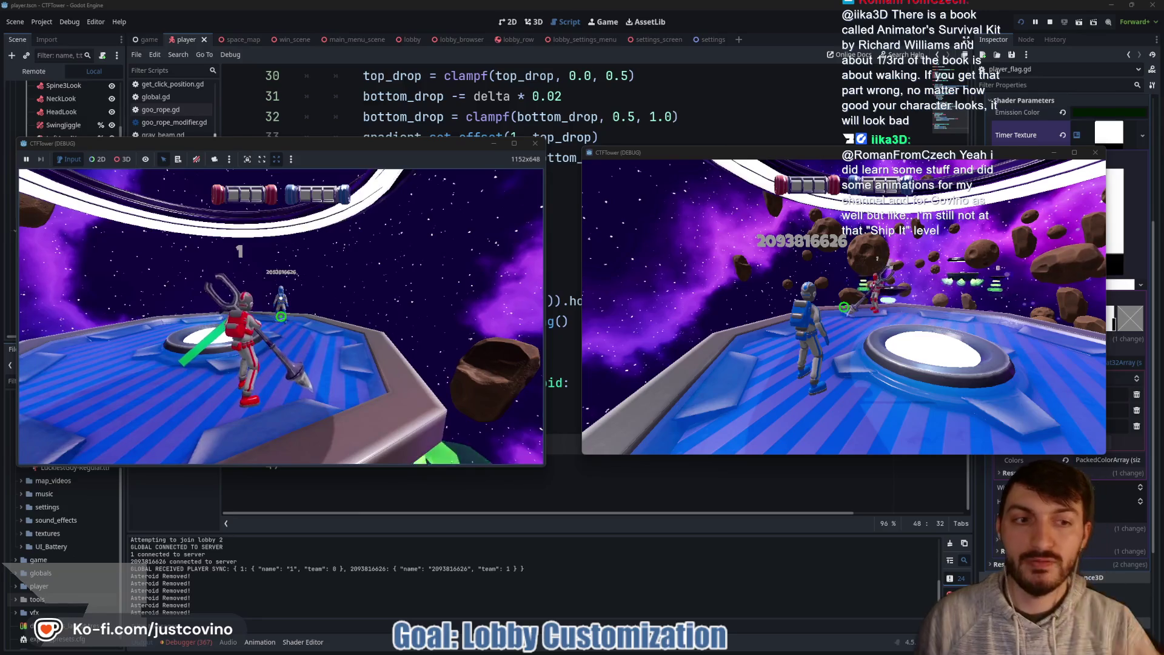
Step: Draw the blue player's grabber, swing the red trident, then aim and fire the grapple at the ring
click(693, 311)
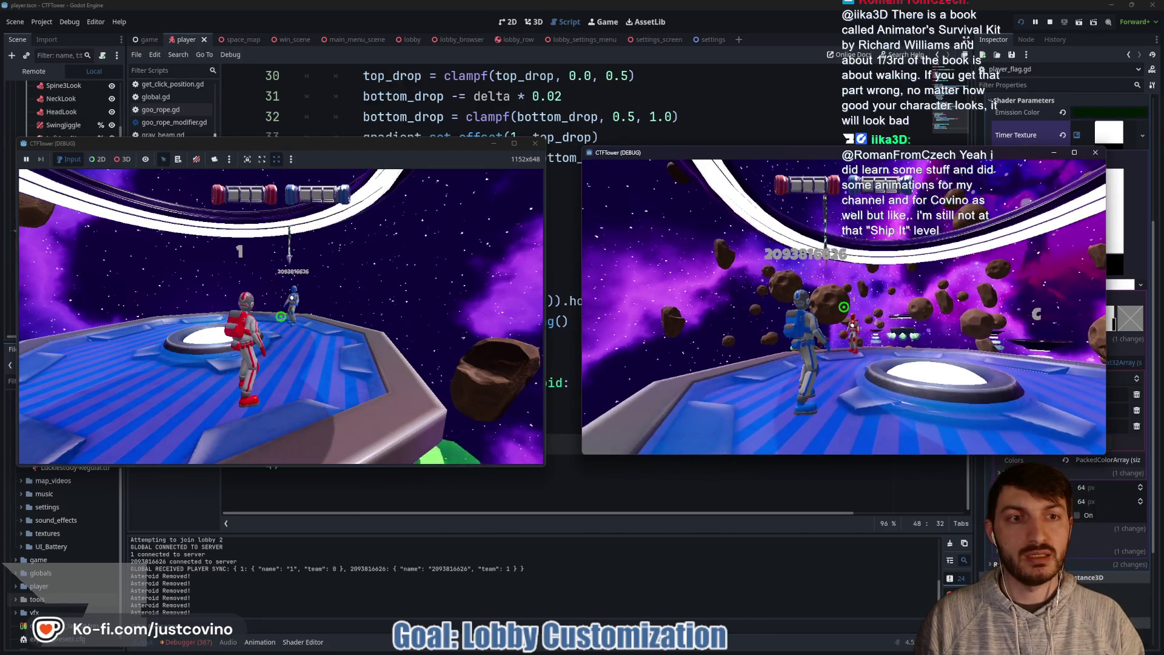
click(843, 307)
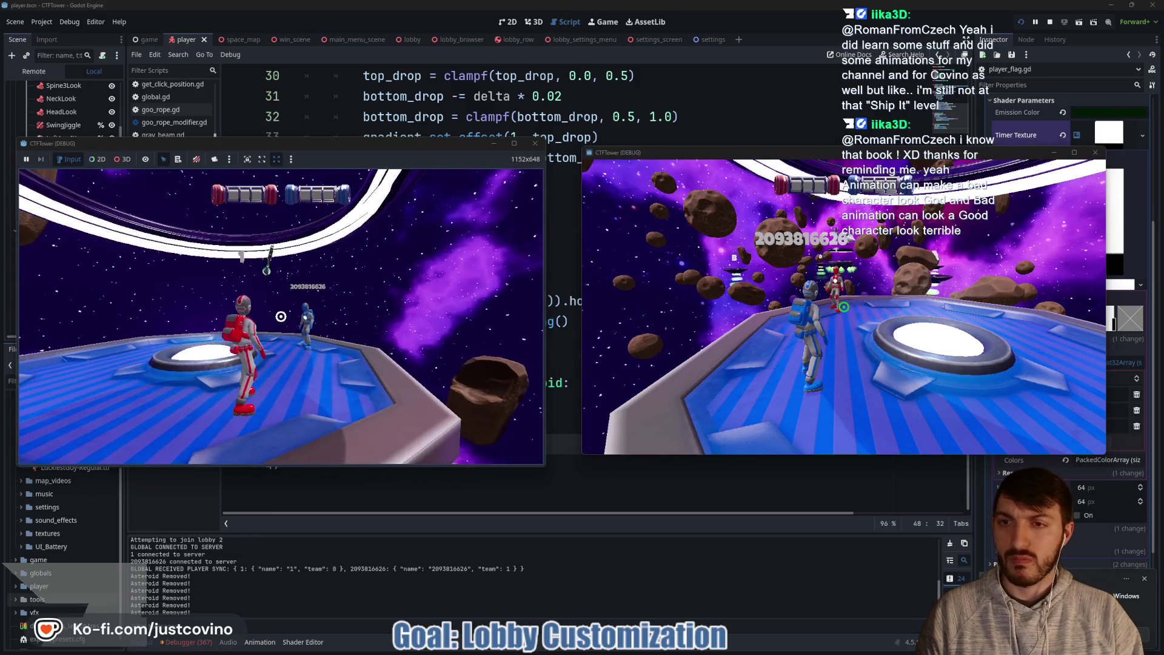
click(280, 316)
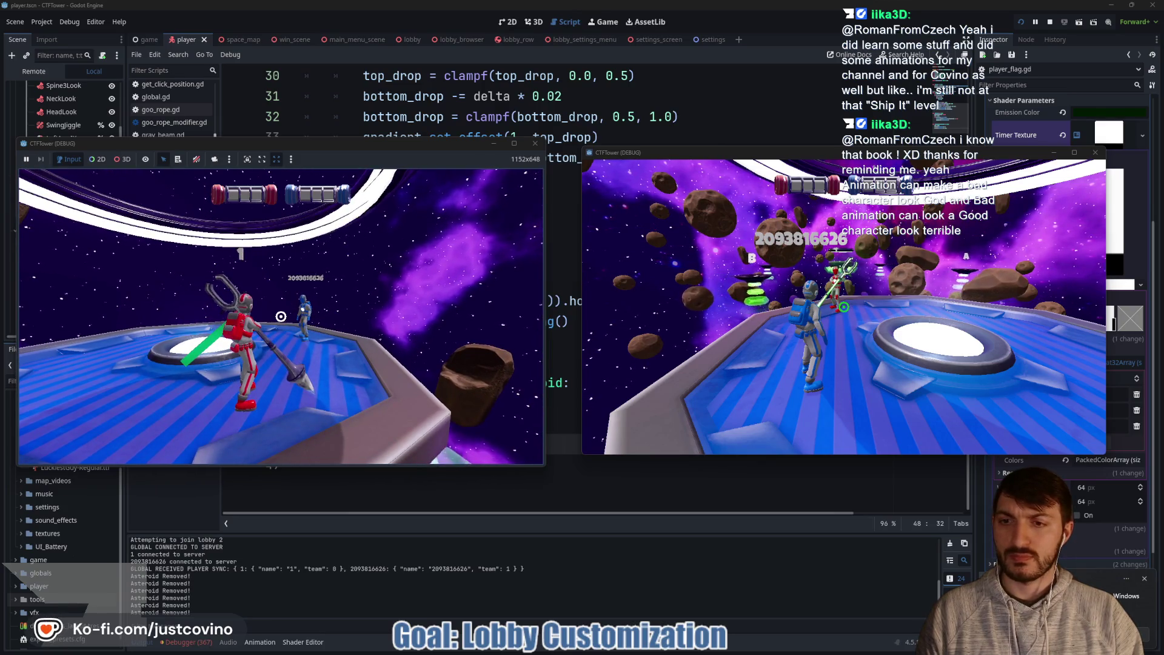
click(797, 313)
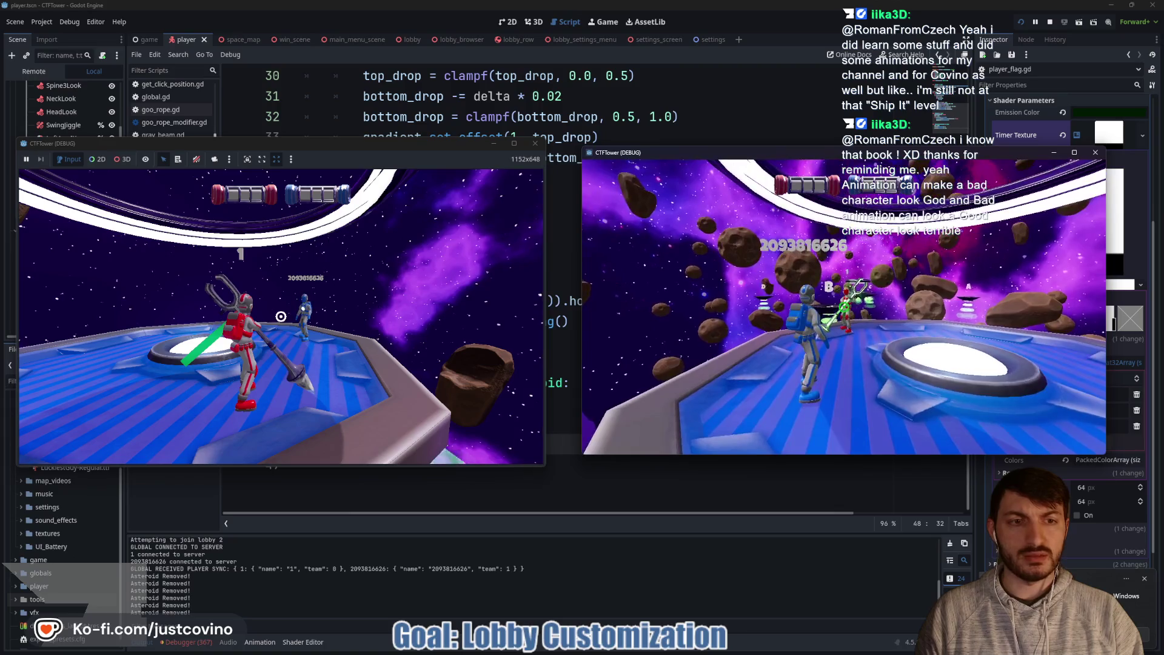
click(844, 307)
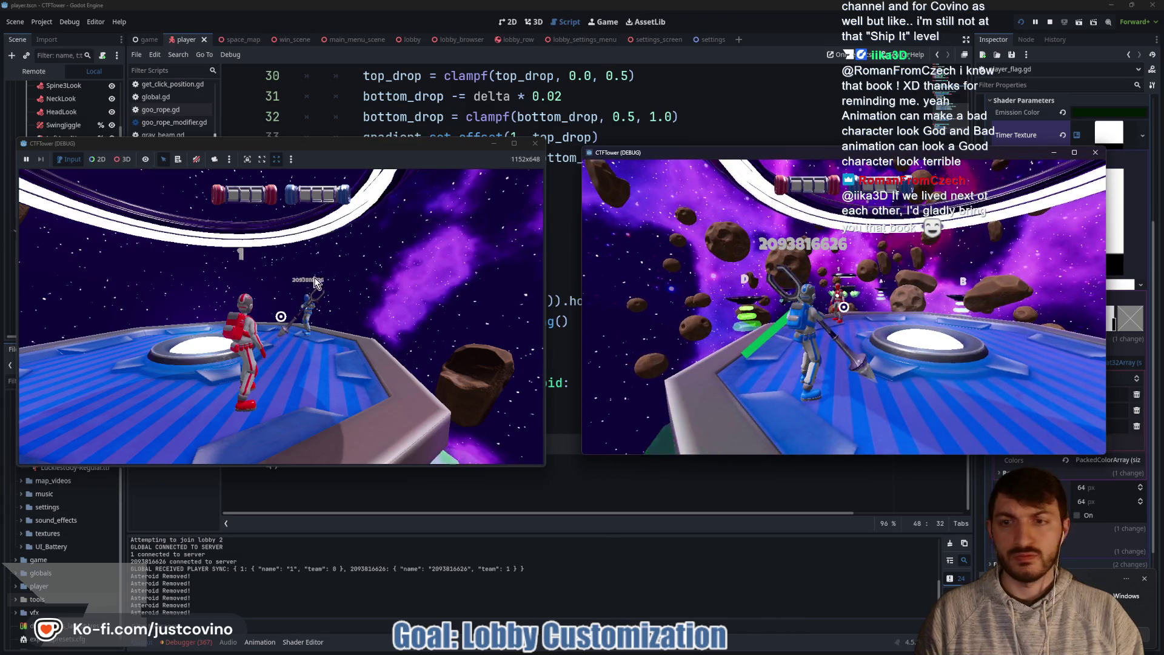
click(843, 306)
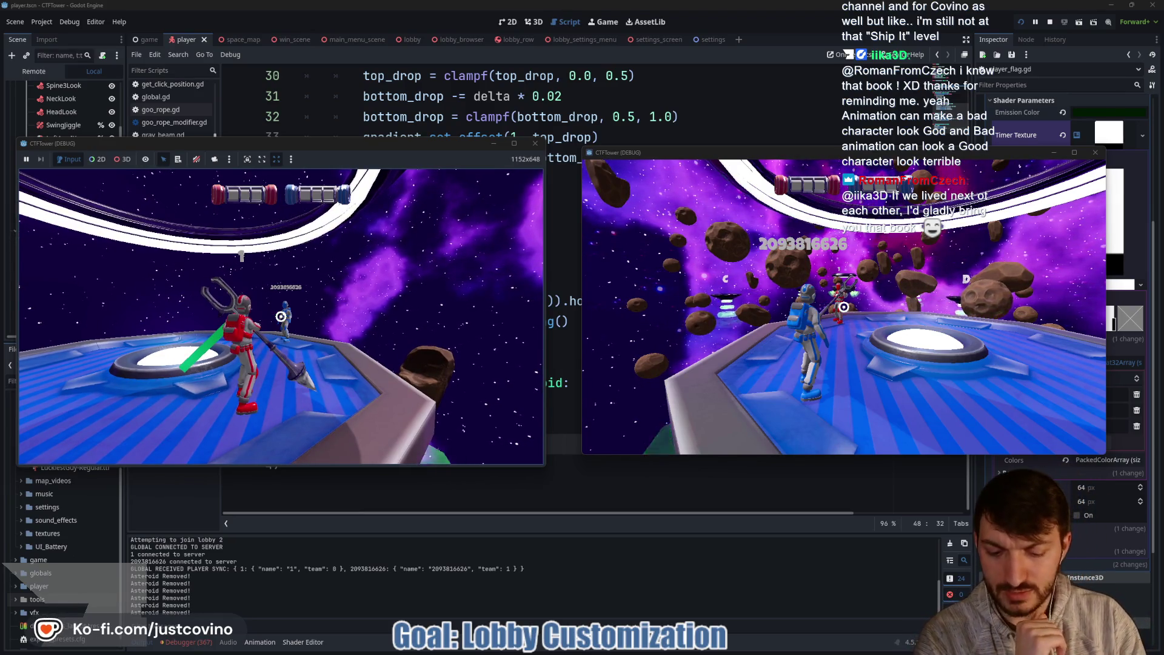
Step: Stop the game and delete the visibility_changed.connect statement from _ready in player_flag.gd
key(F8)
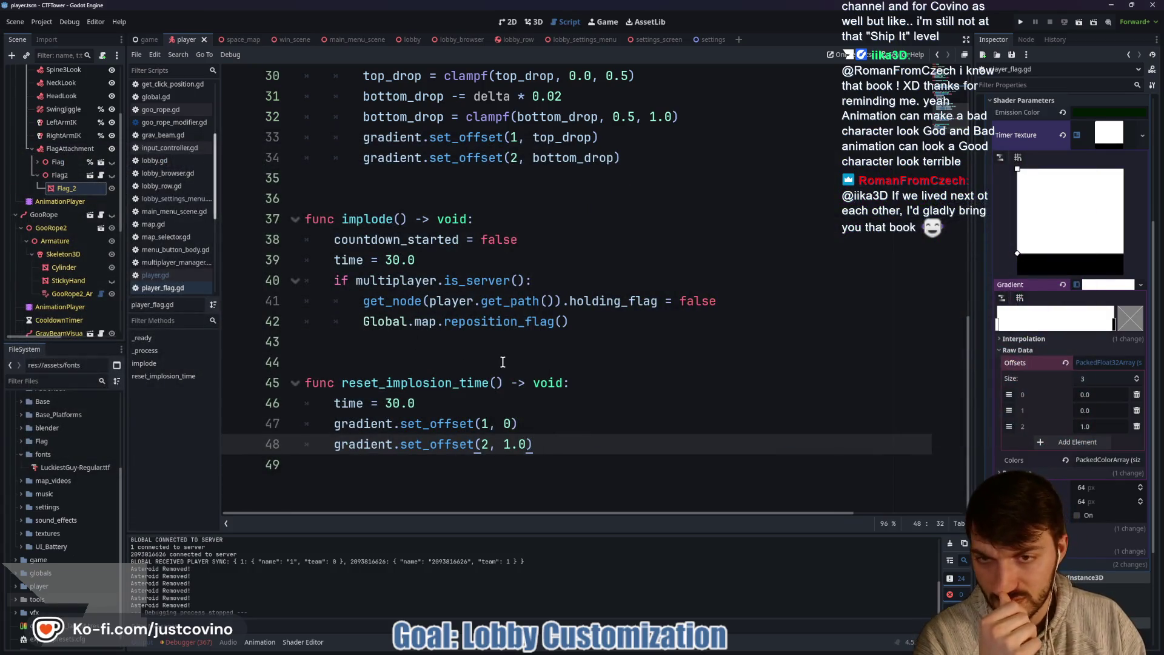
scroll(480, 405, up, 8)
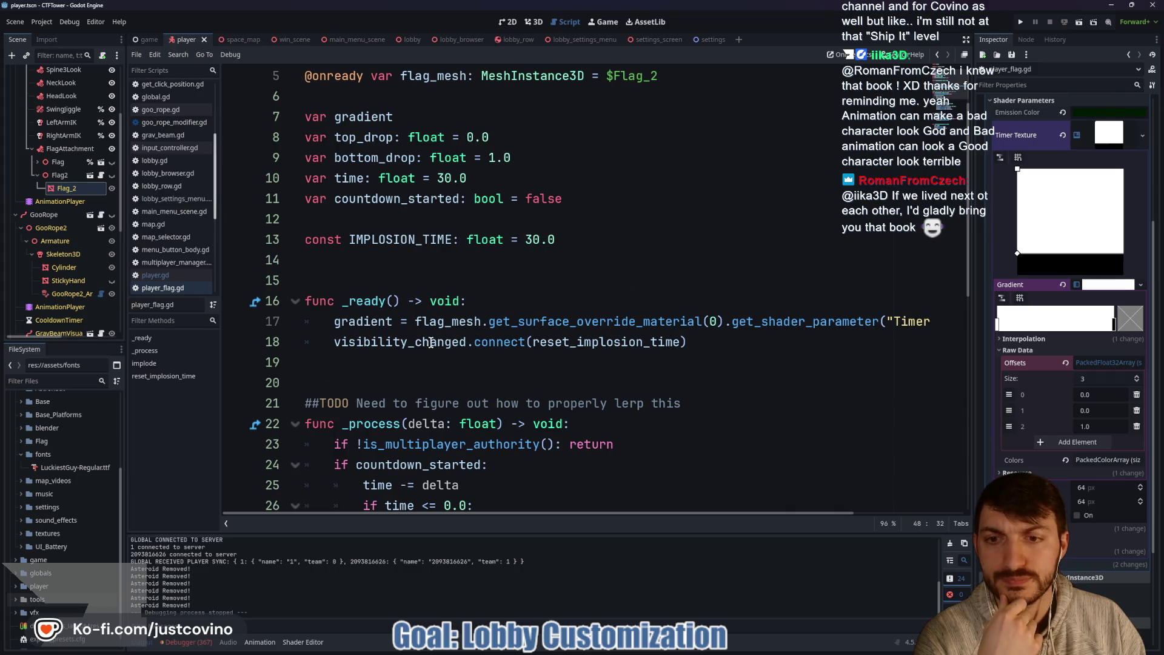
mouse_move(430, 343)
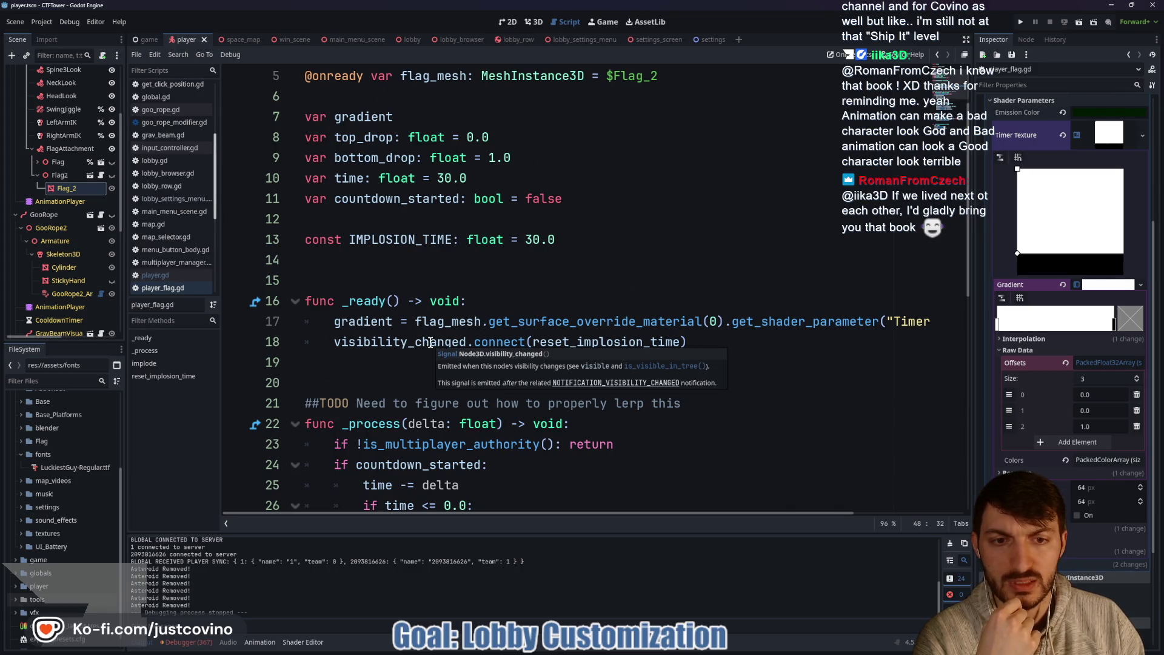
click(430, 342)
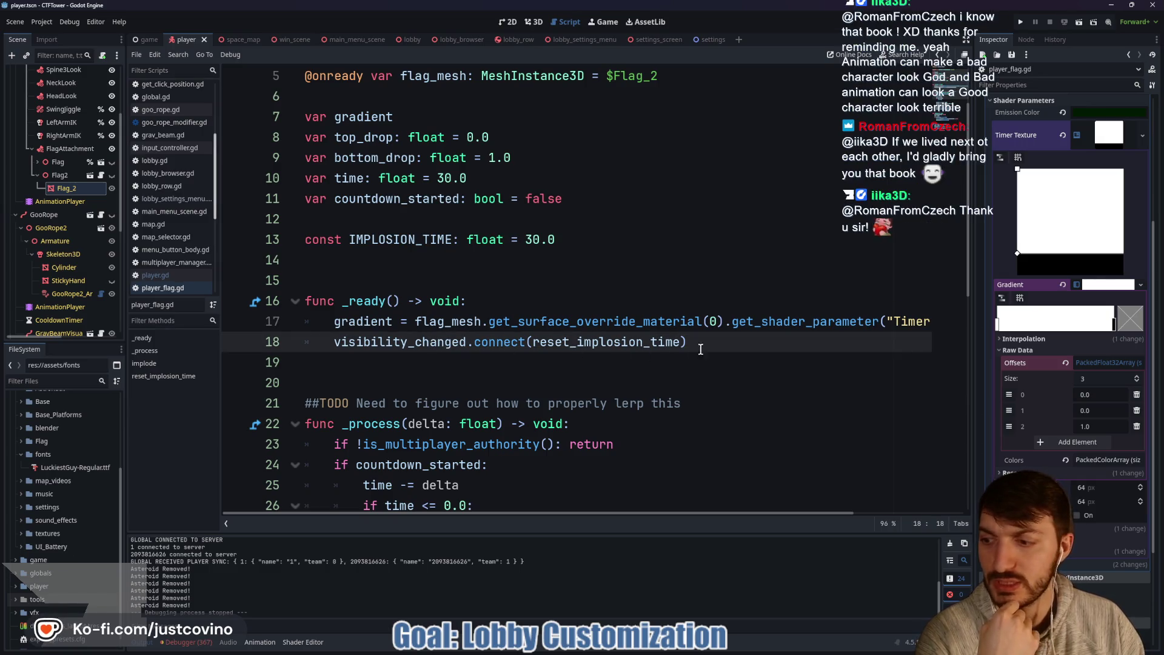
drag(695, 342, 331, 340)
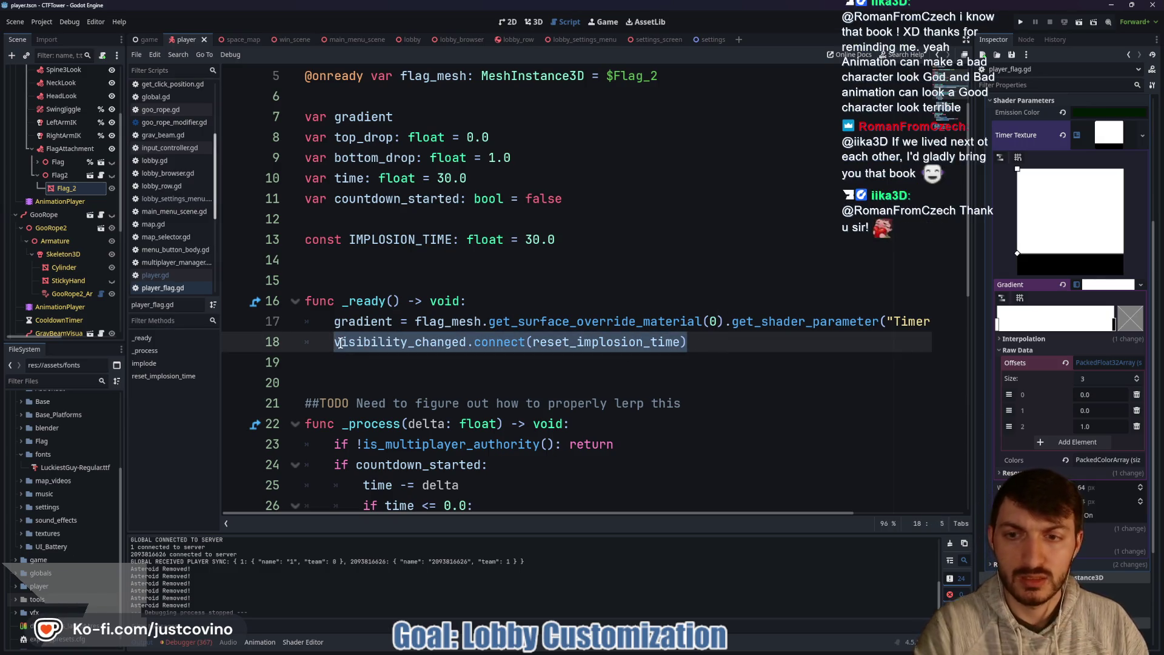
mouse_move(341, 344)
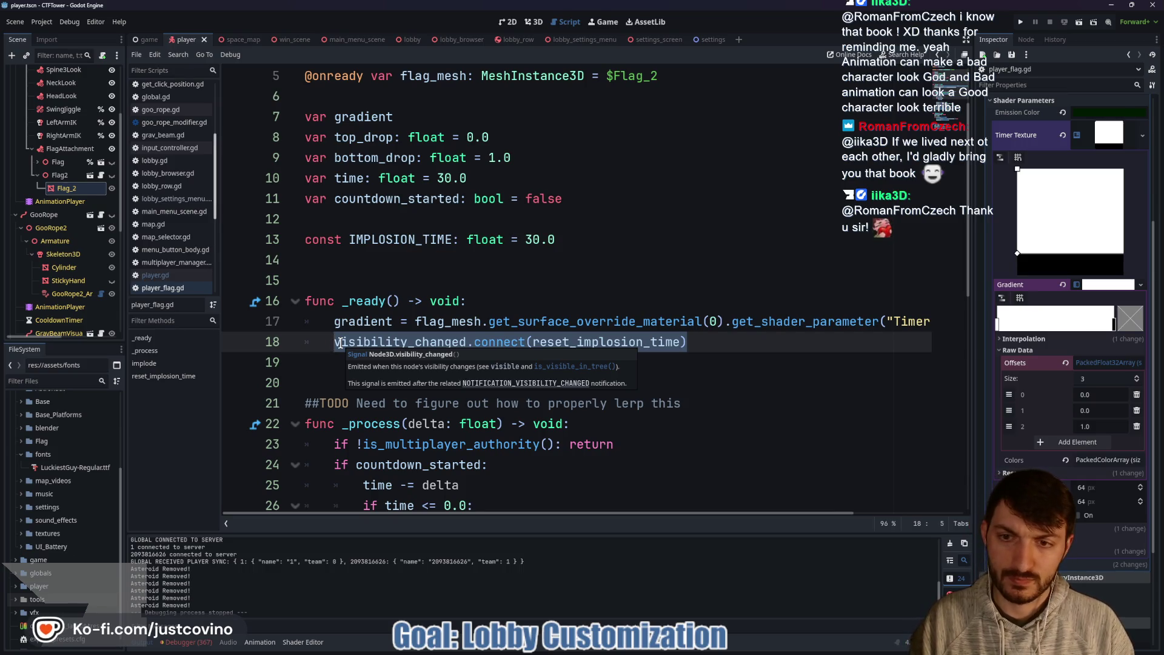
key(BackSpace)
Step: Try typing 'visible' with autocomplete, then clear it and remove the empty line 18
text(visible)
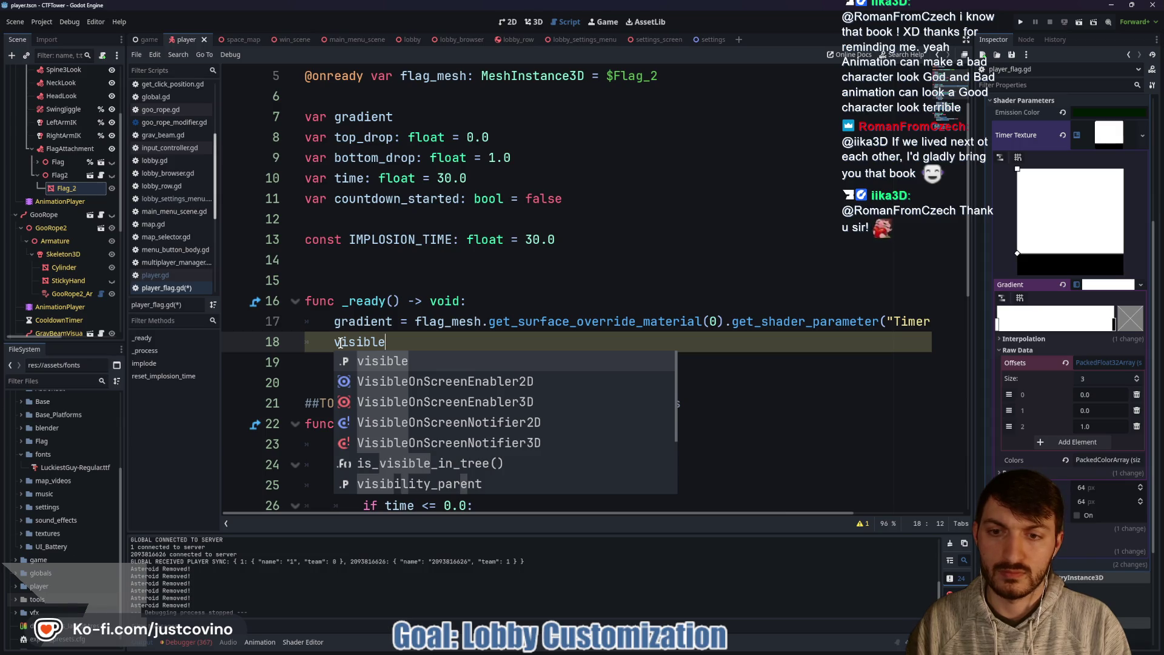
key(BackSpace)
key(BackSpace)
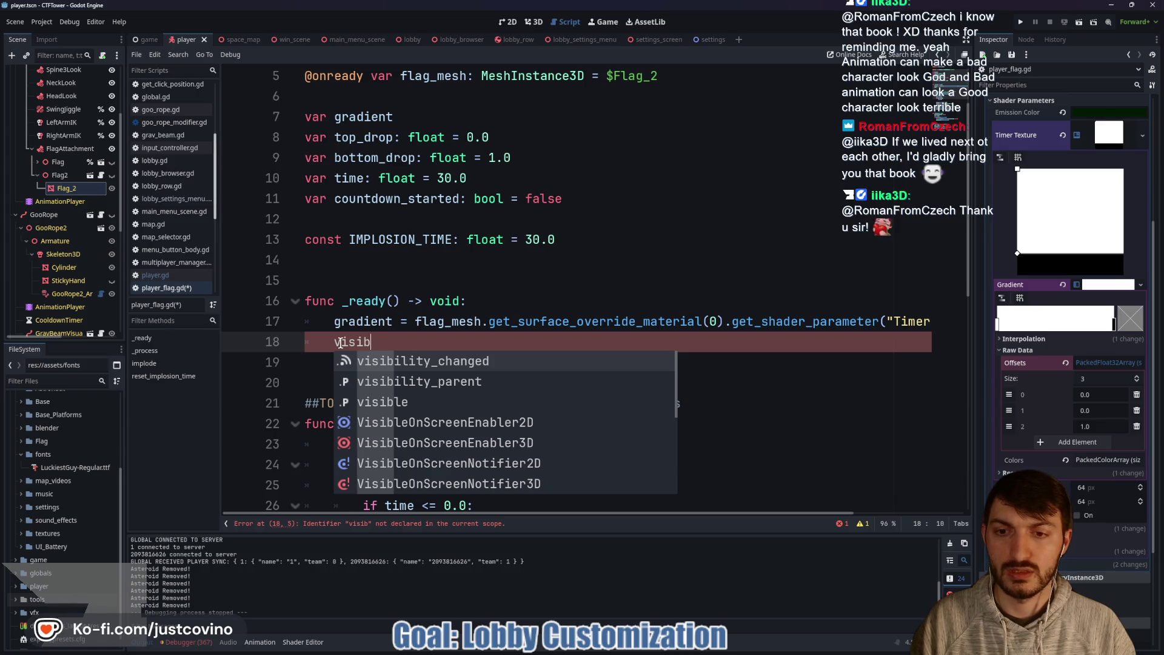
key(Up)
key(Up)
key(Up)
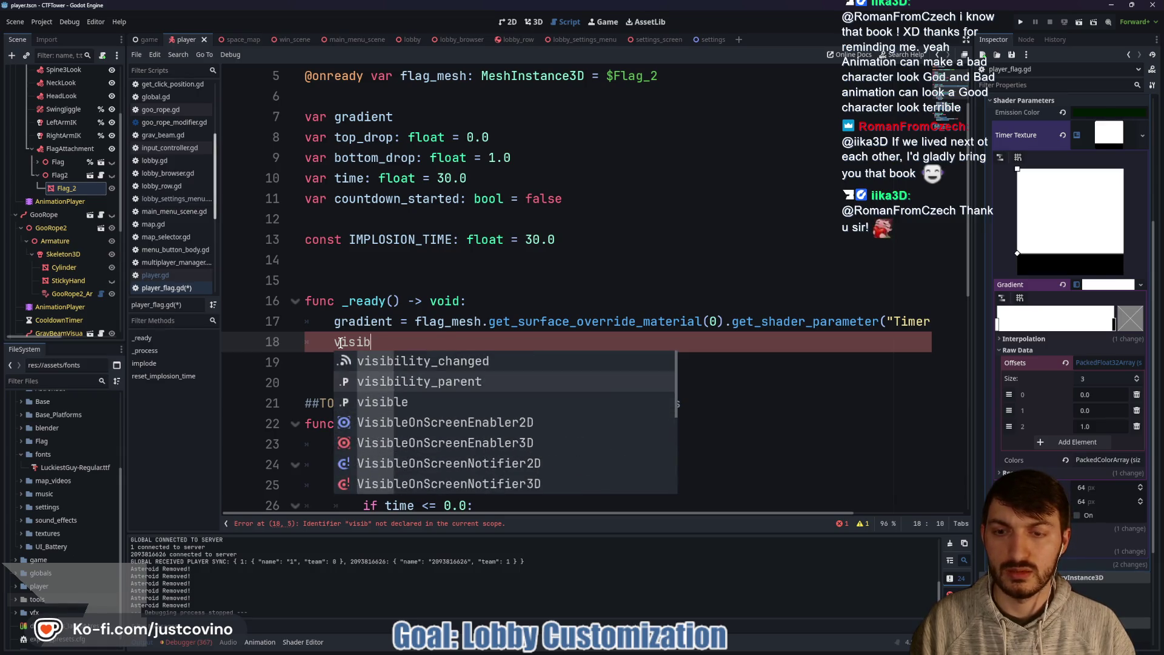
key(Up)
key(Up)
key(BackSpace)
key(BackSpace)
key(BackSpace)
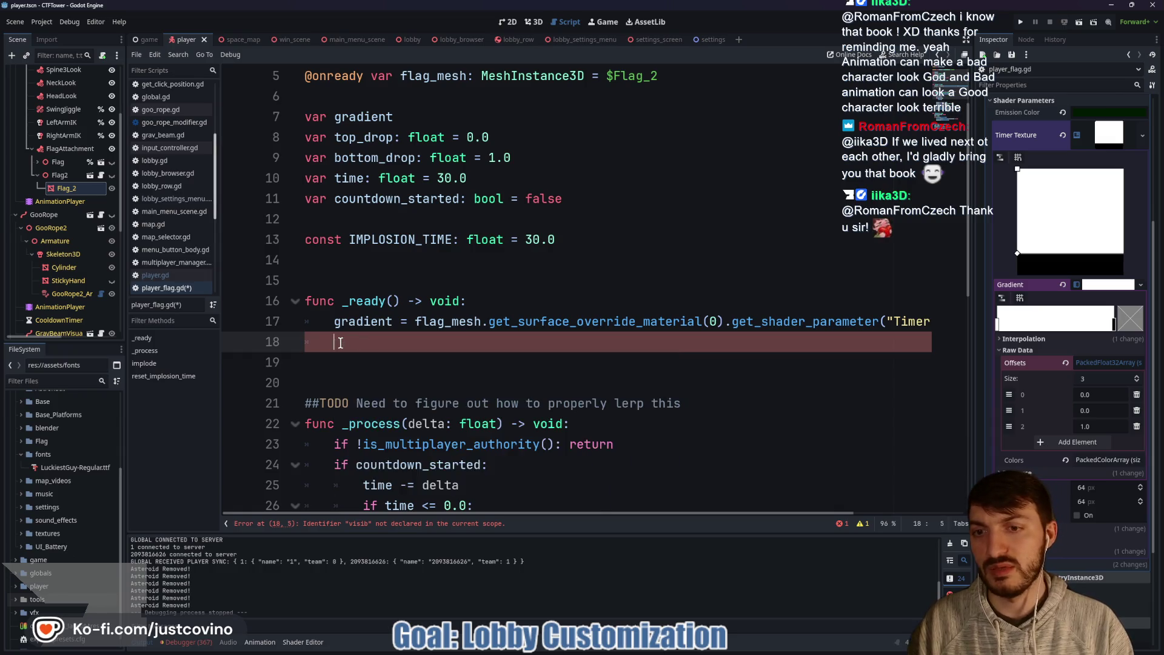
key(BackSpace)
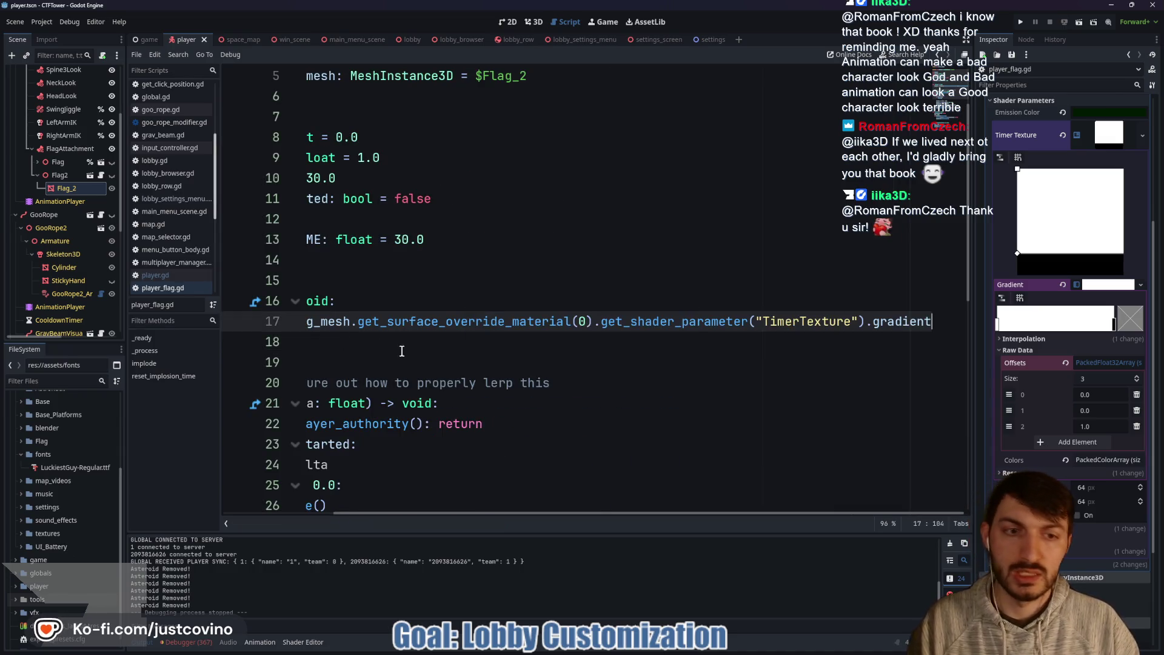
Step: Review player_flag.gd, then switch to the Player node's script player.gd
scroll(424, 355, left, 3)
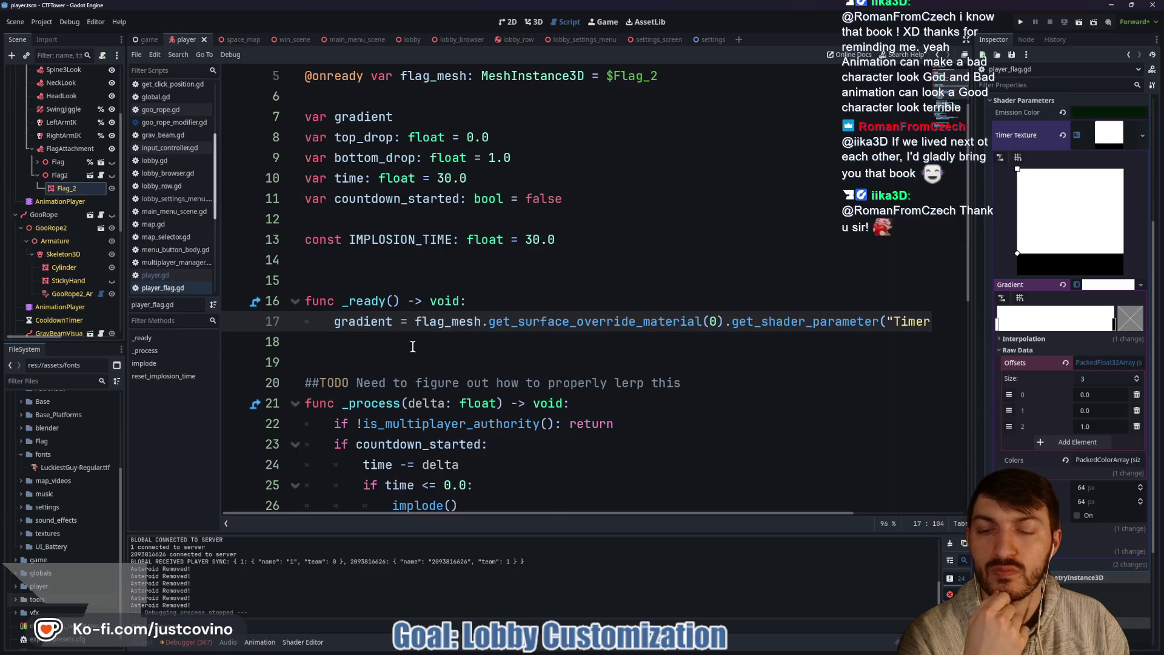
scroll(413, 347, down, 8)
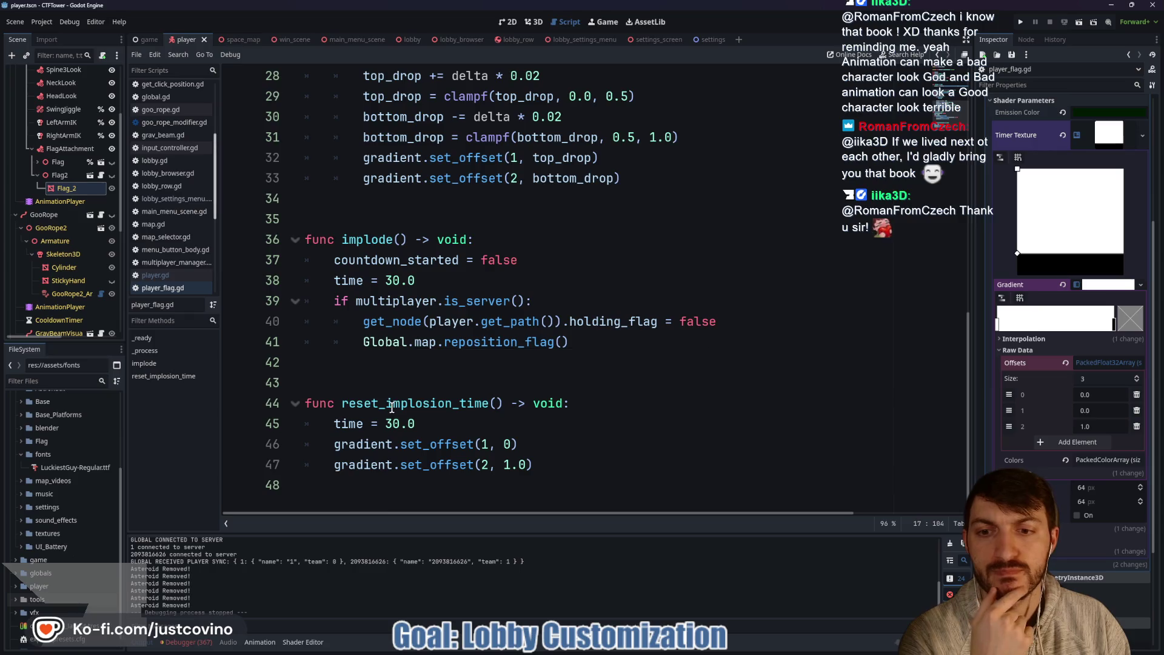
scroll(97, 188, up, 3)
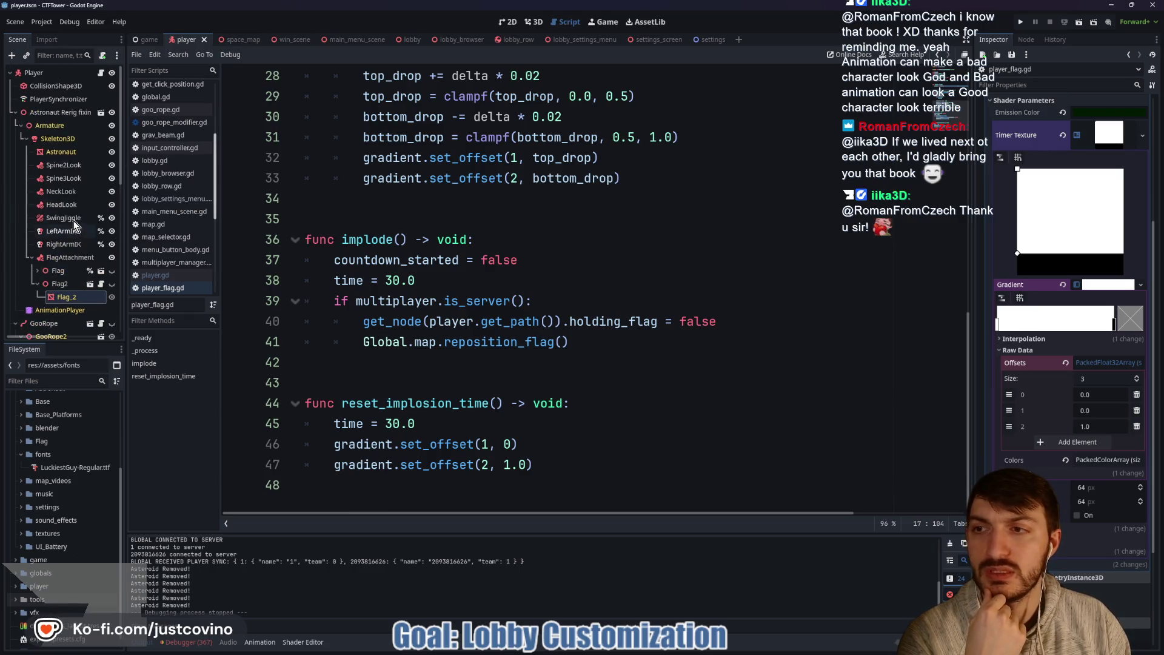
click(102, 72)
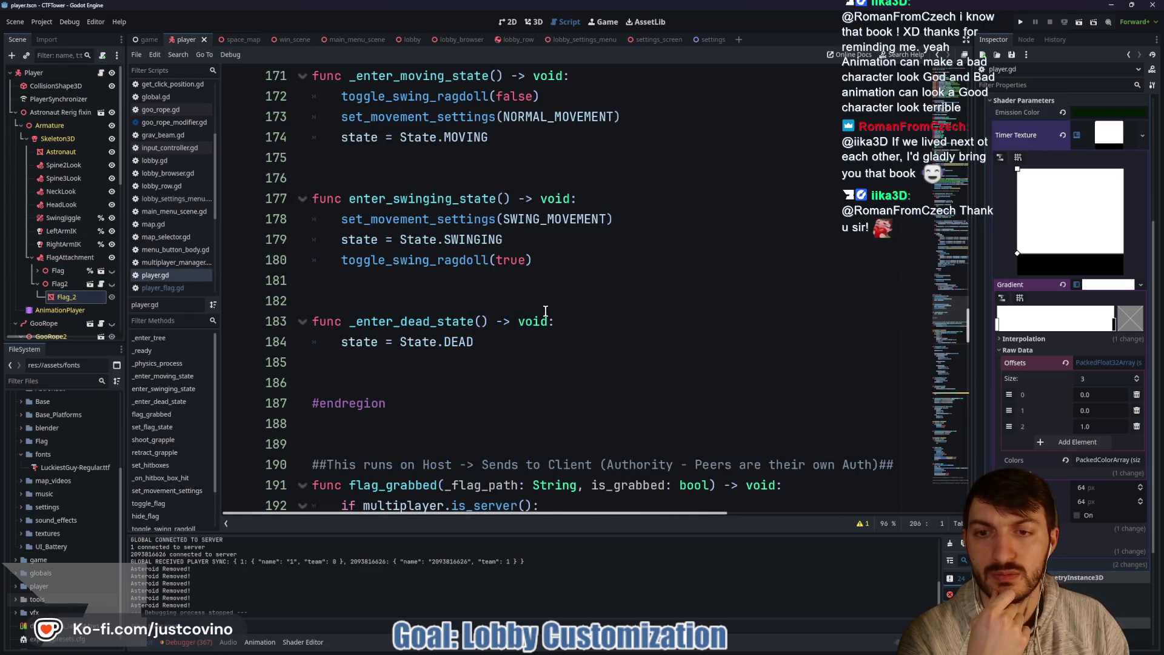
scroll(546, 311, down, 6)
scroll(515, 306, down, 1)
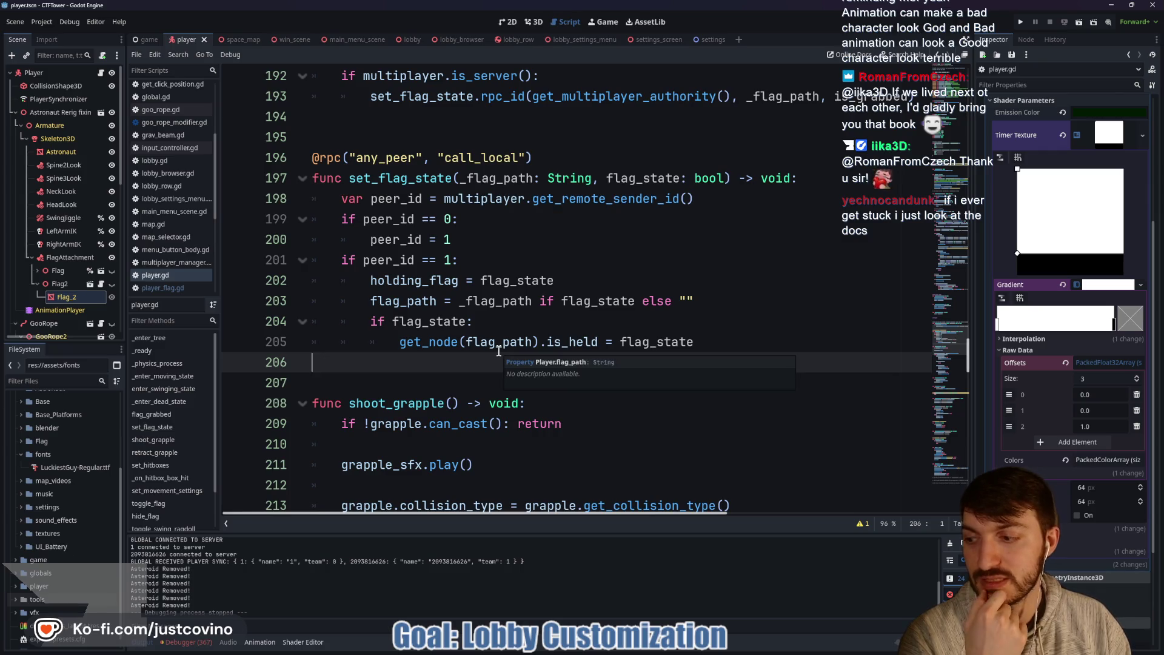
scroll(564, 312, down, 2)
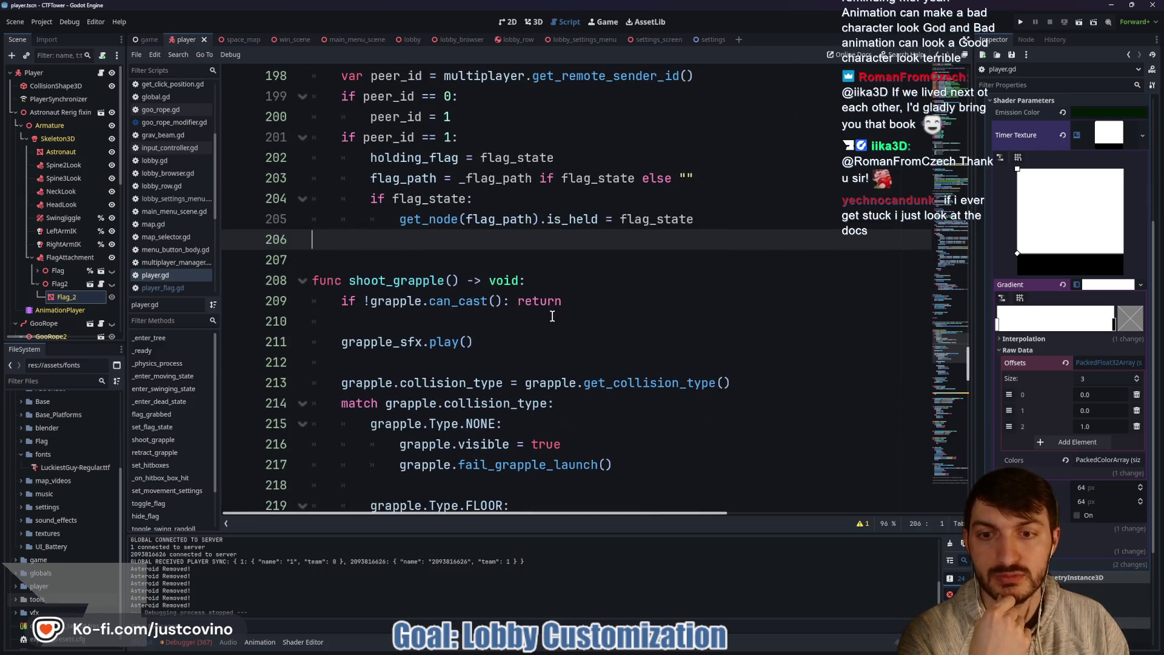
scroll(479, 258, up, 1)
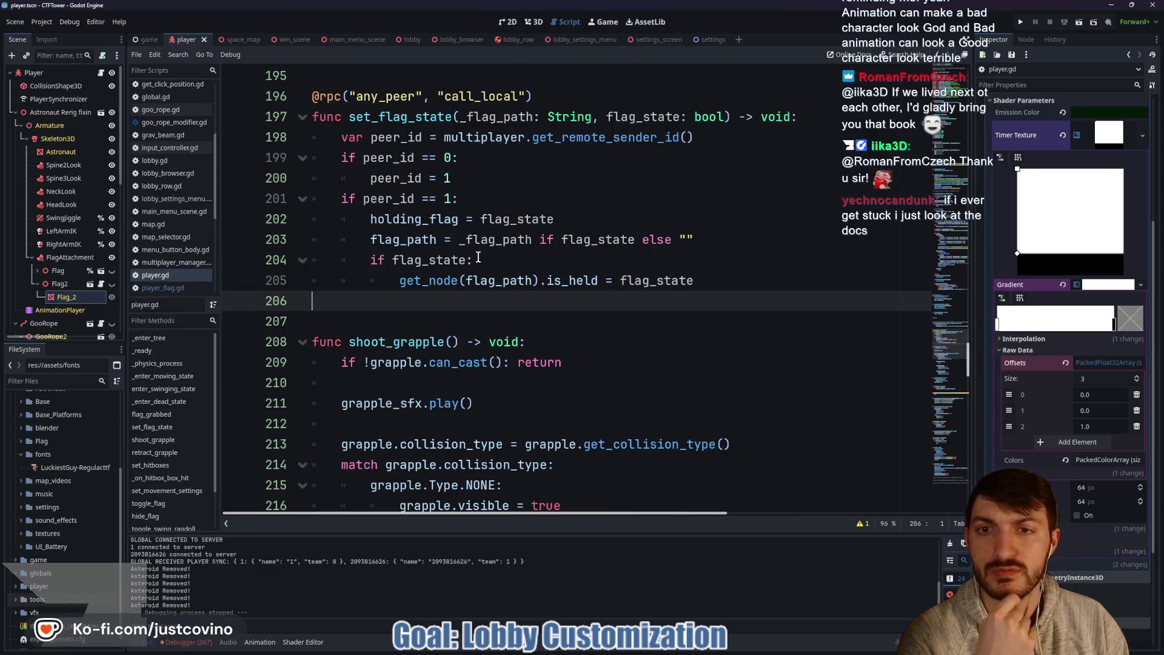
scroll(479, 258, down, 4)
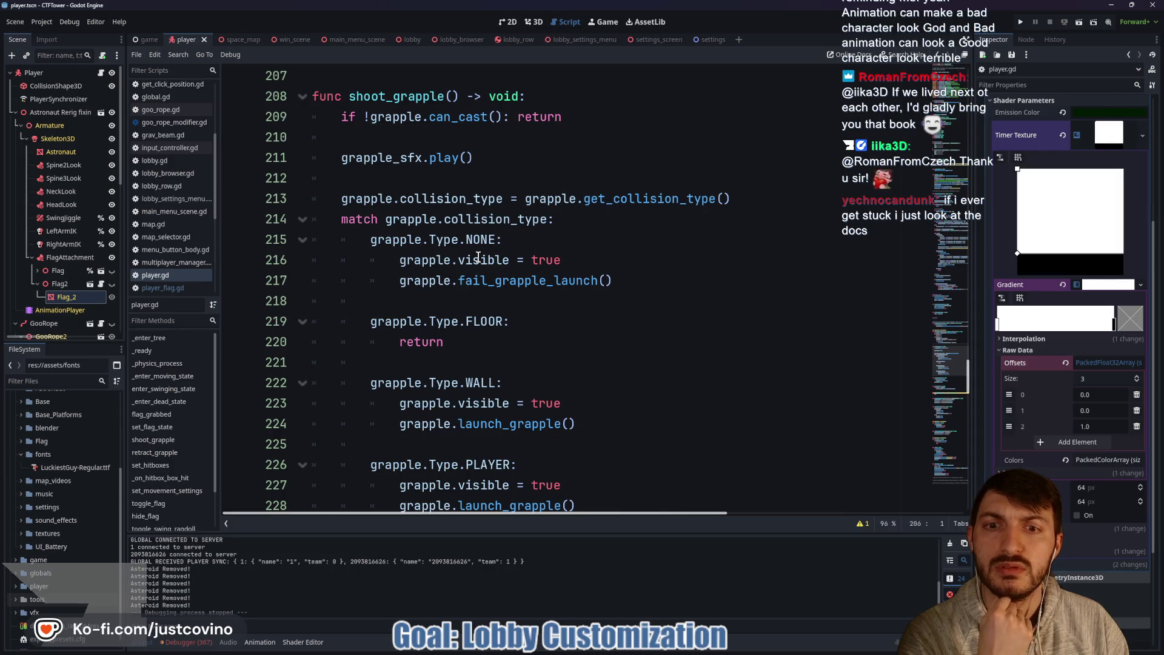
scroll(479, 257, down, 6)
scroll(479, 258, down, 3)
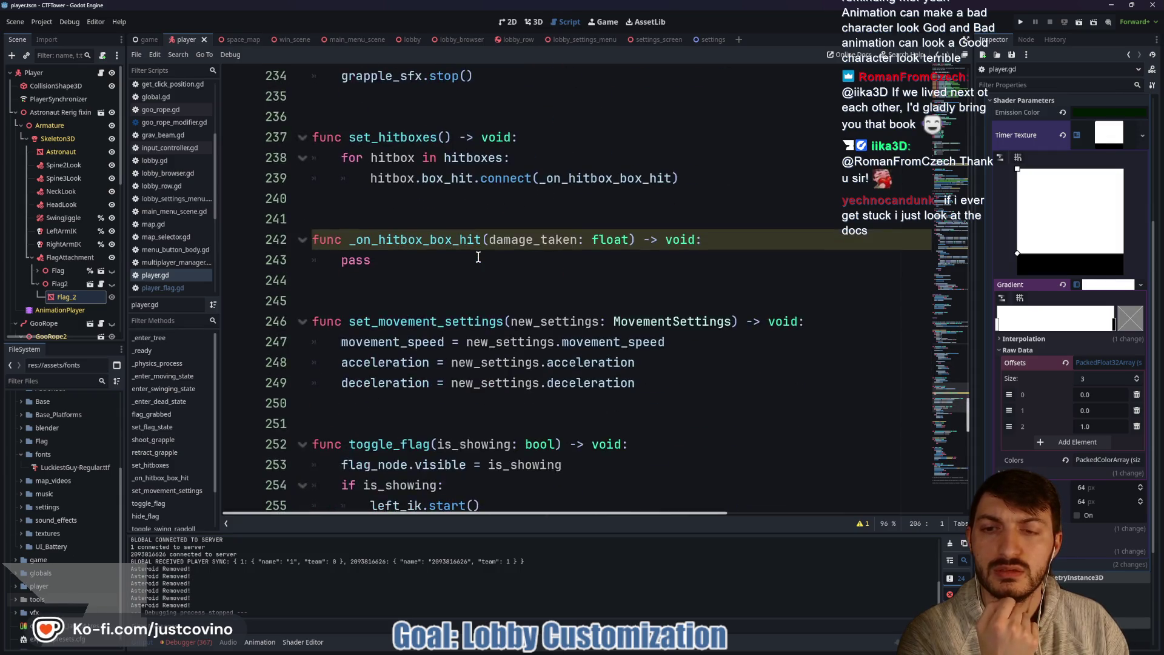
scroll(479, 257, up, 14)
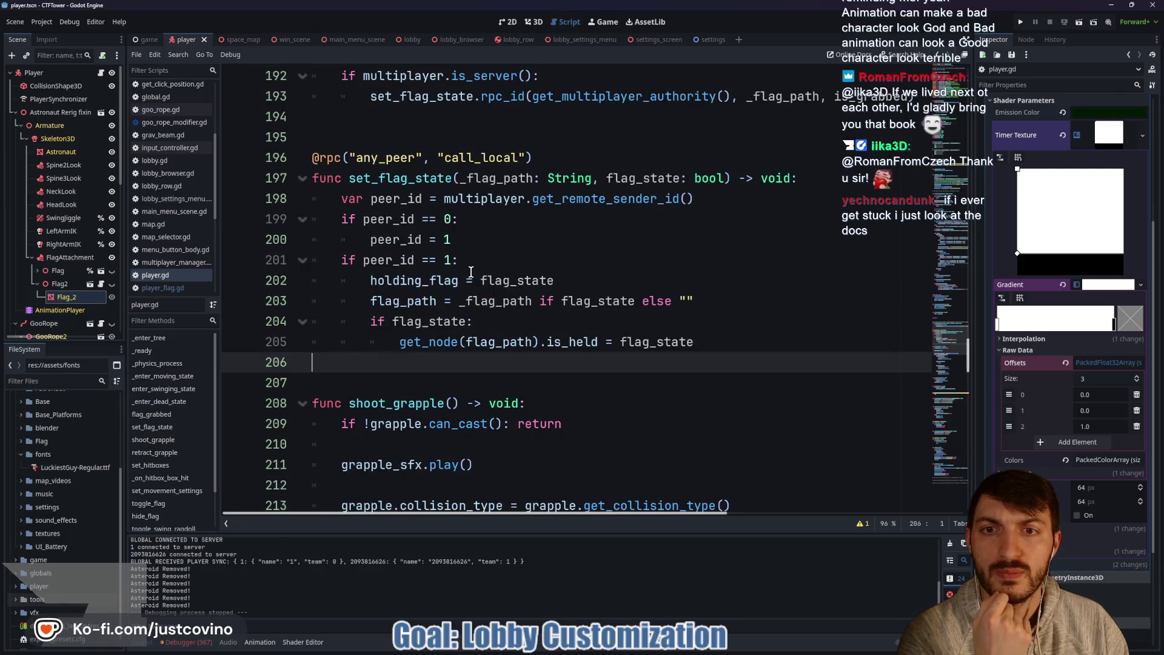
scroll(471, 272, up, 3)
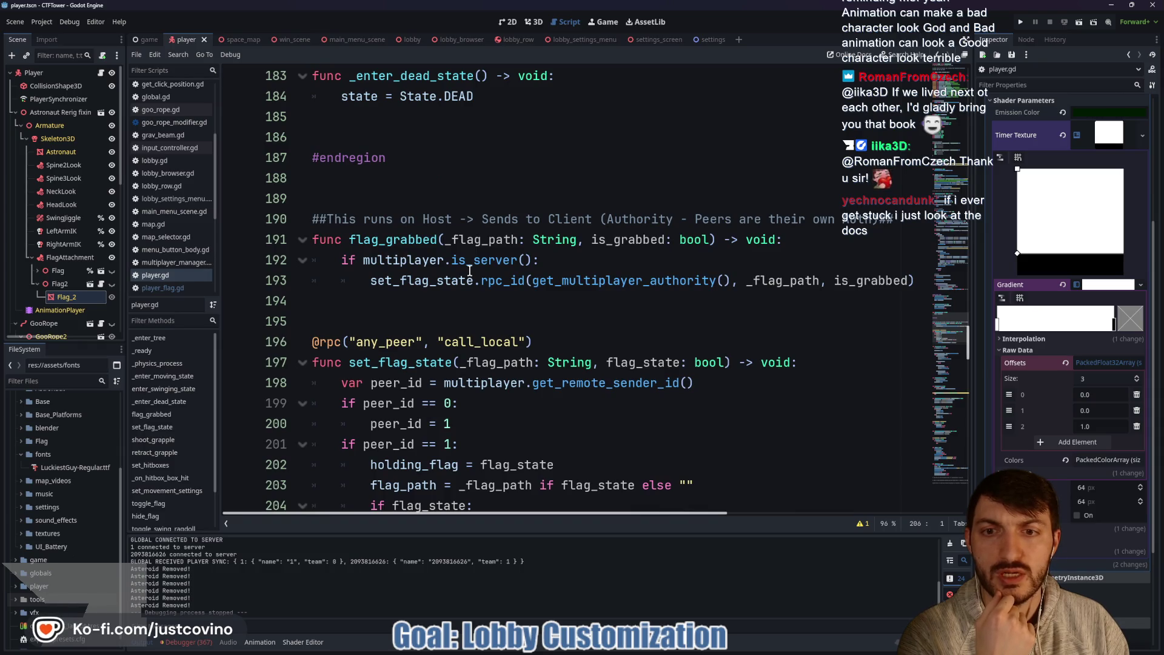
scroll(471, 272, down, 3)
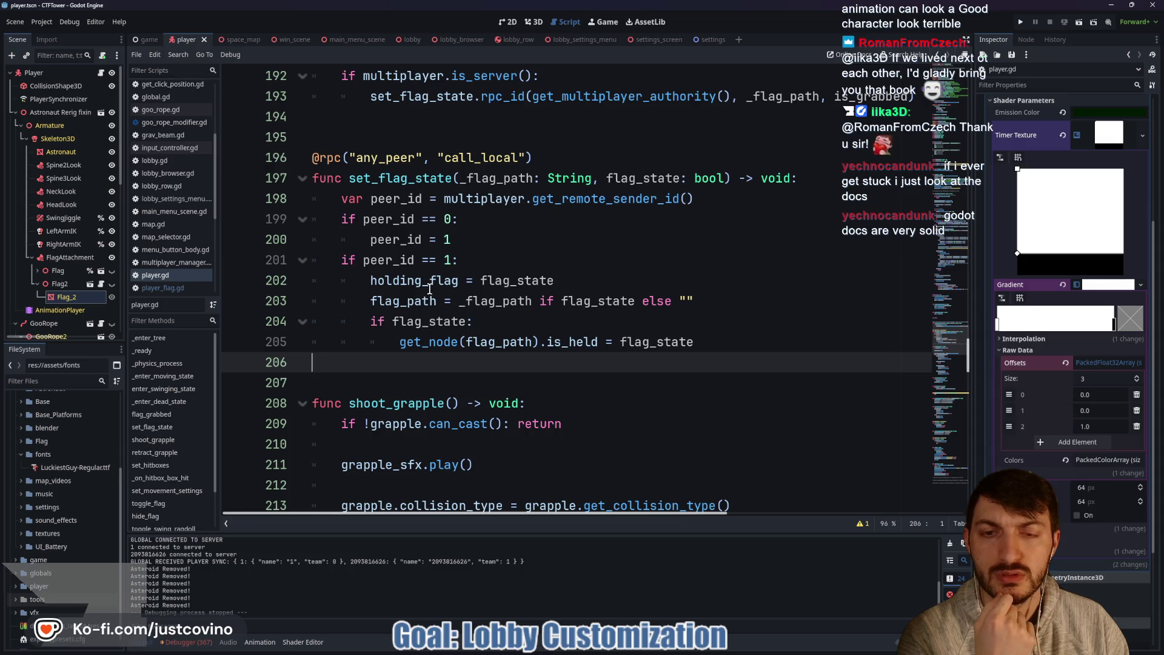
scroll(434, 285, up, 20)
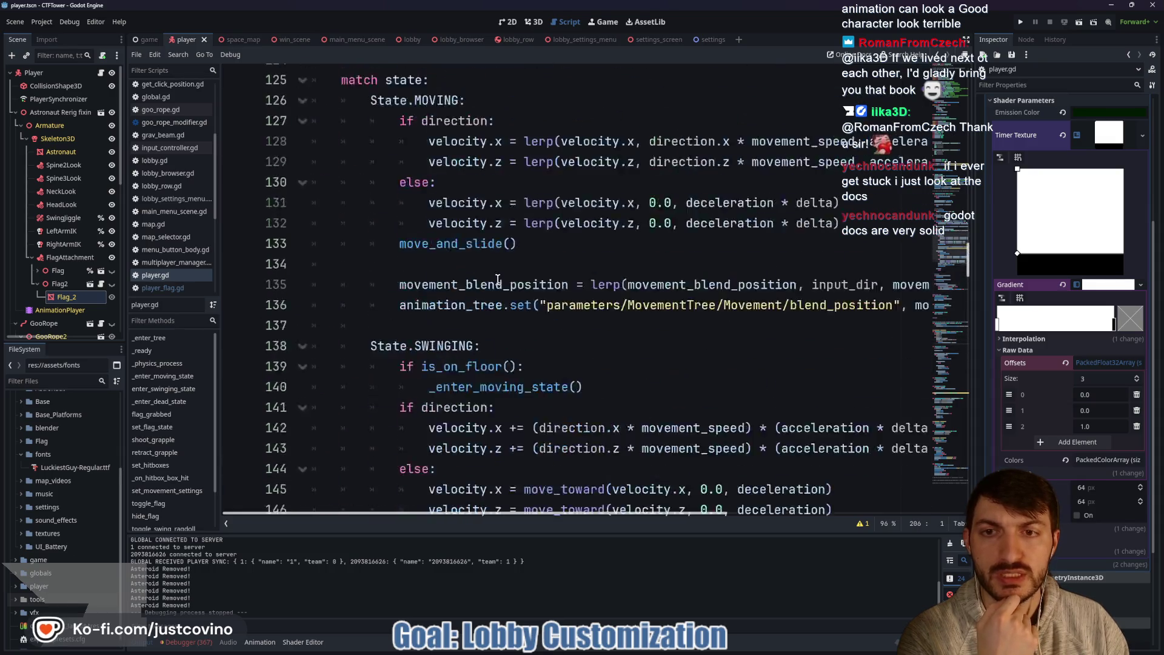
scroll(498, 279, up, 13)
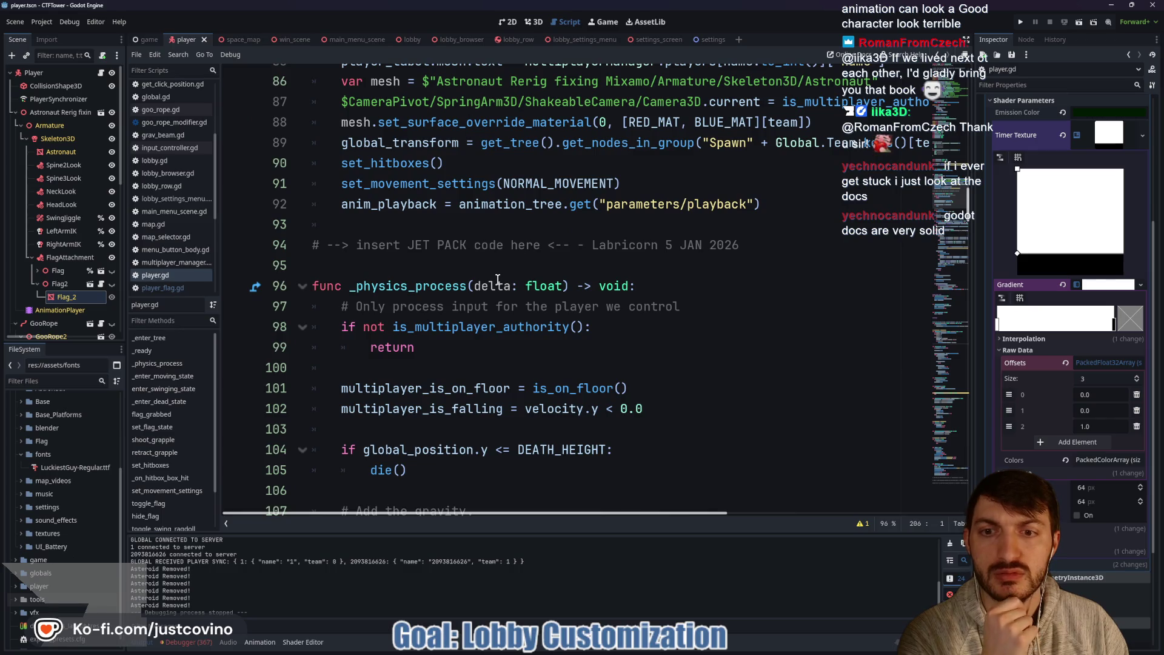
scroll(495, 279, up, 15)
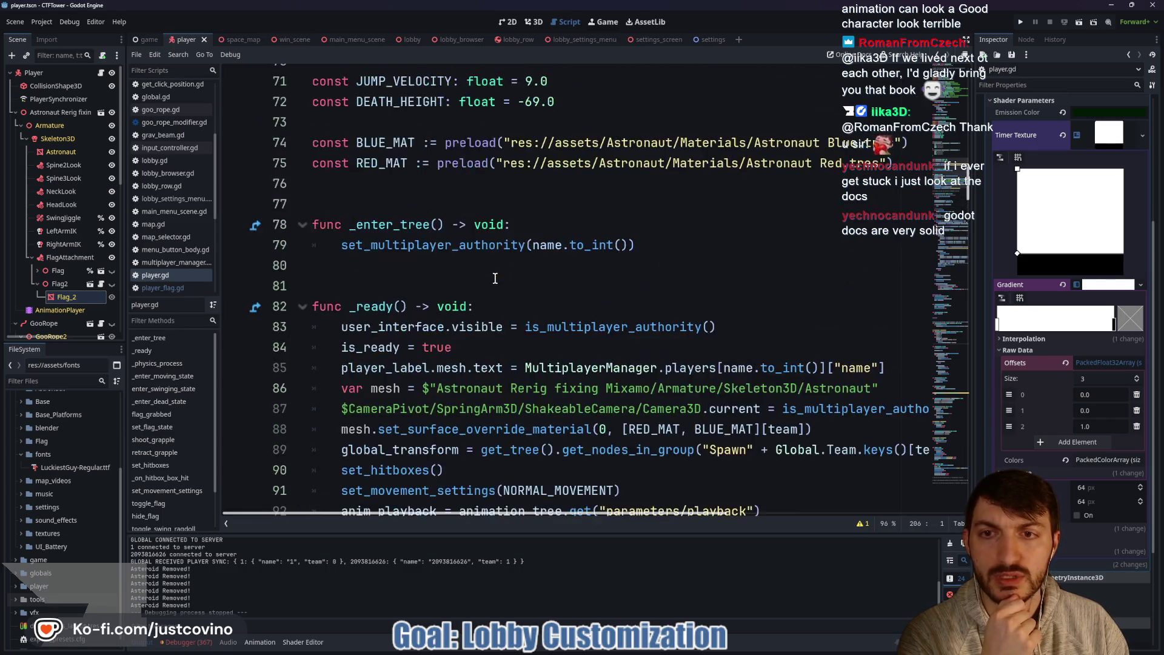
scroll(495, 278, up, 4)
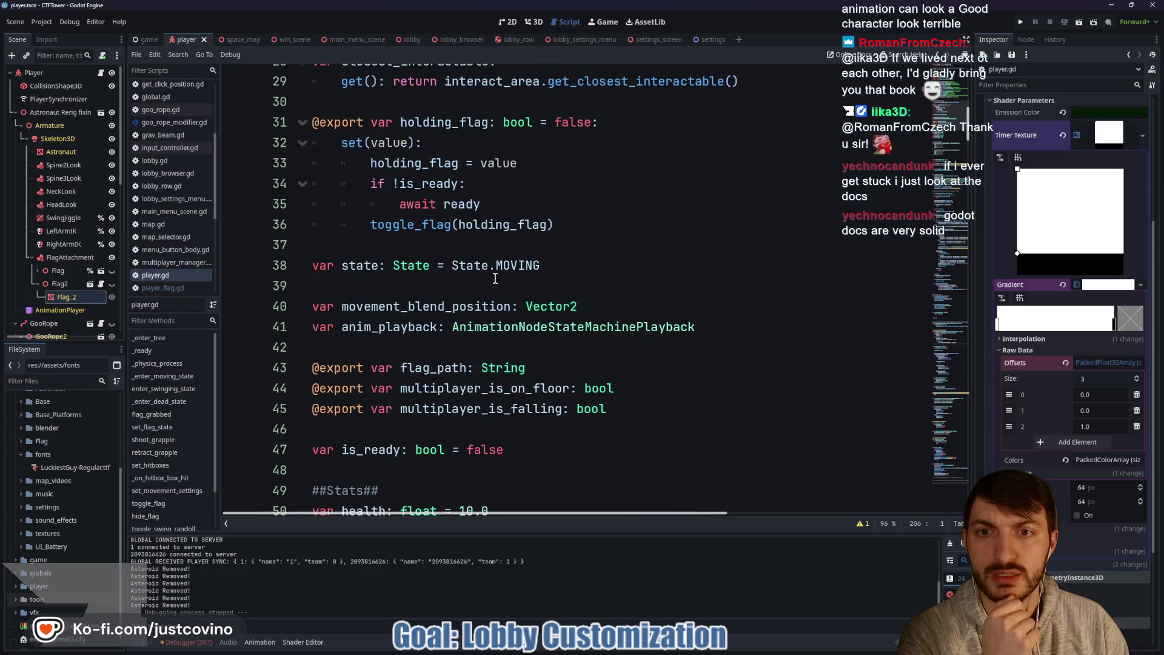
scroll(495, 278, up, 1)
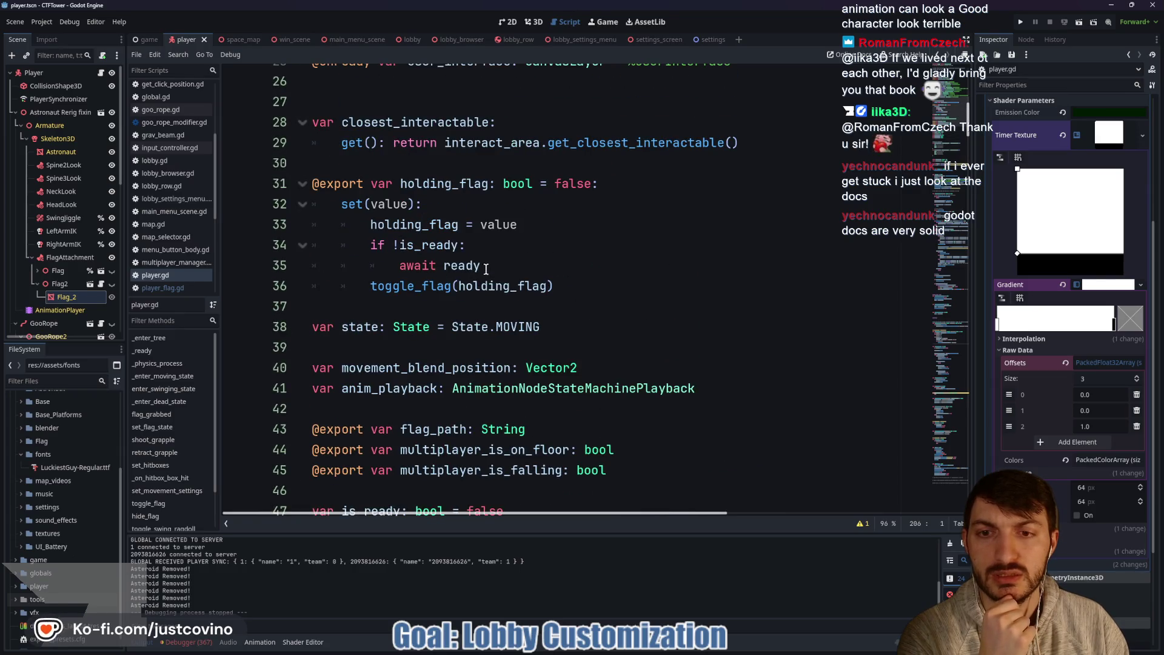
Step: Add a flag_node.reset_implosion_time() call after right_ik.start() in toggle_flag and save
click(399, 289)
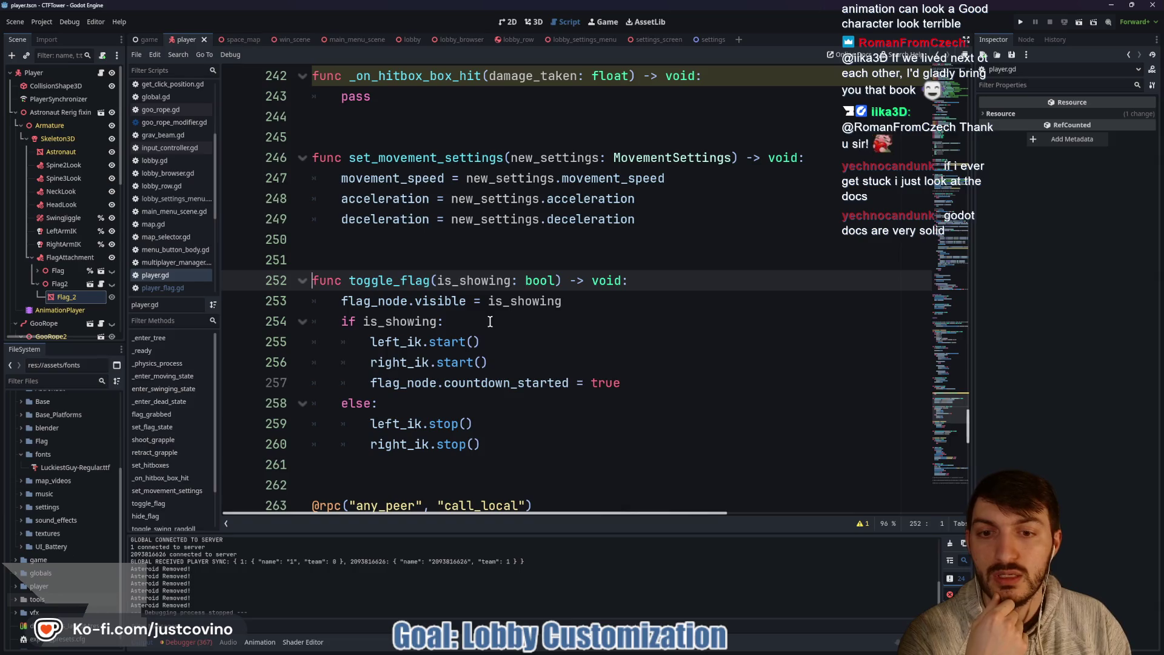
click(535, 368)
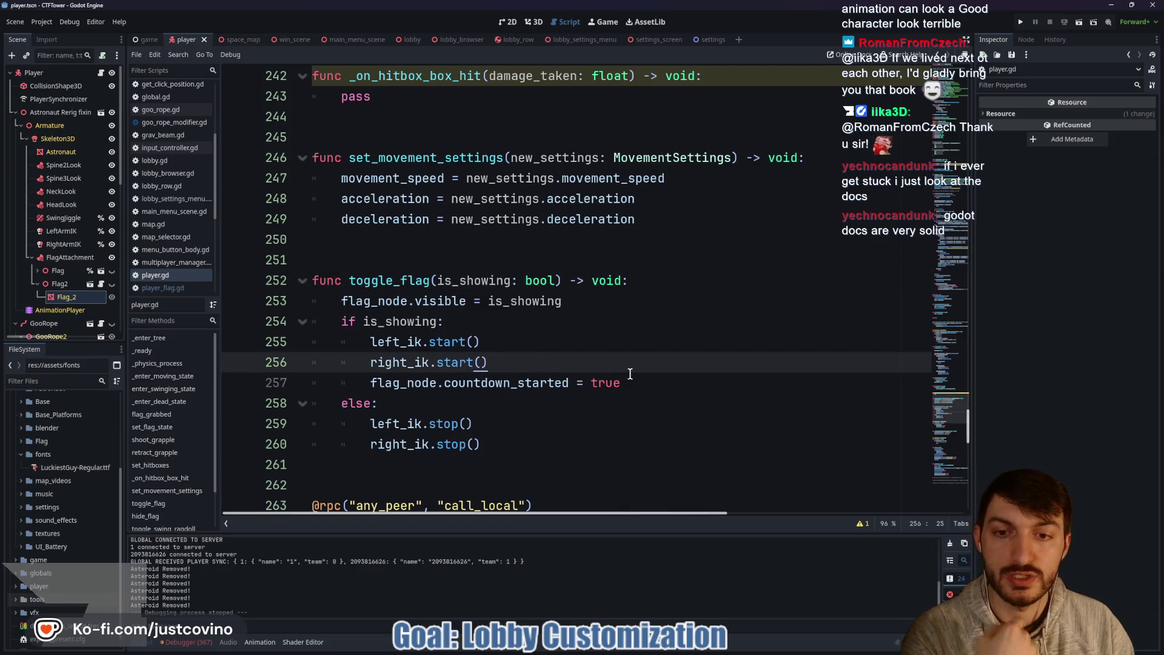
key(Return)
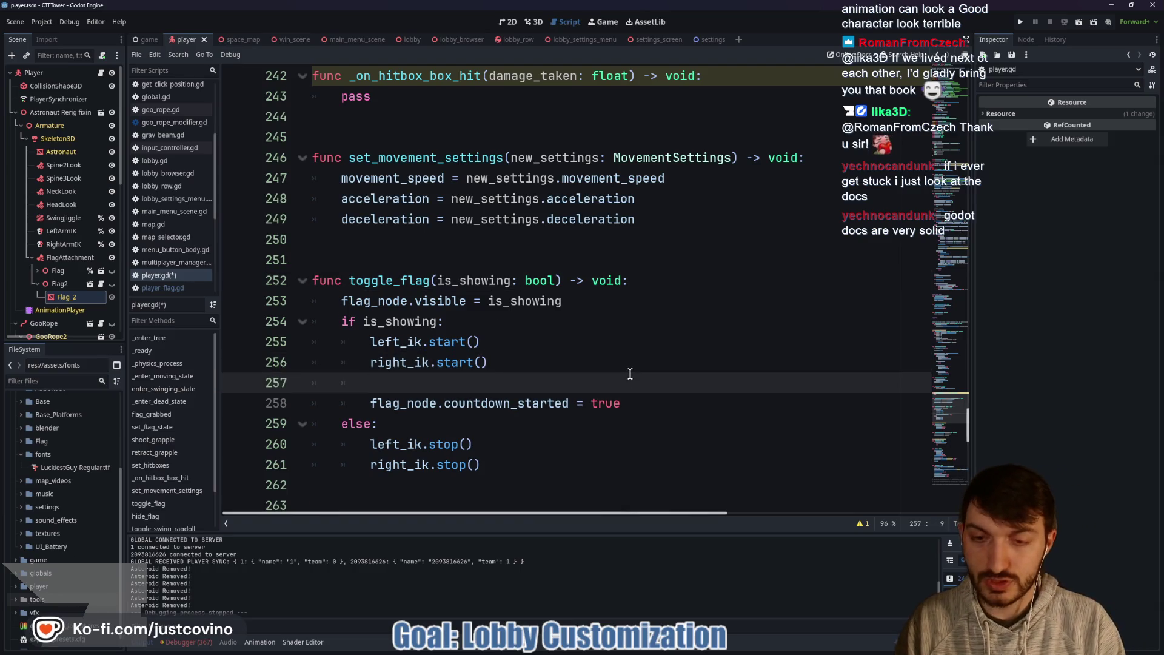
text(flag_node.)
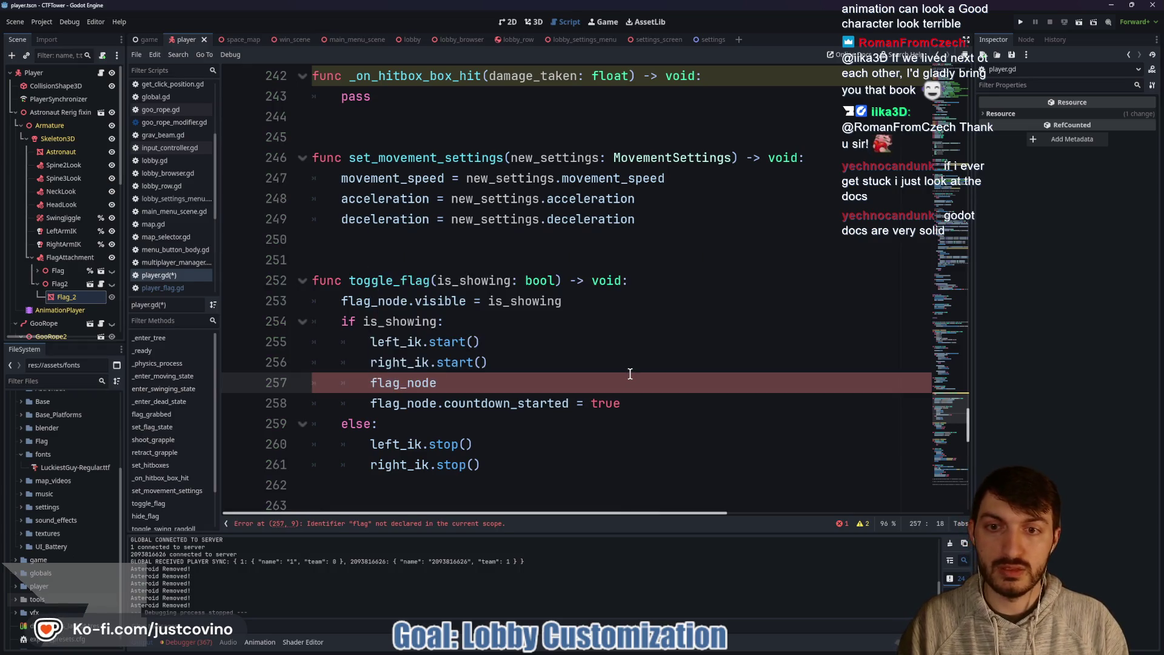
text(reset)
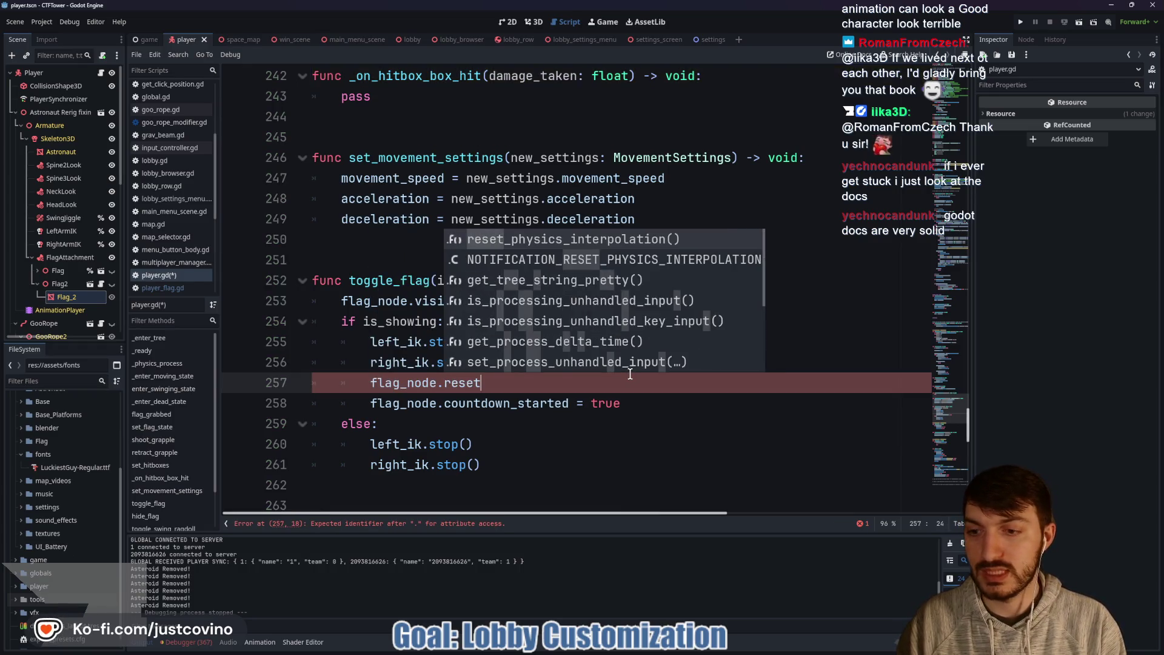
text(_)
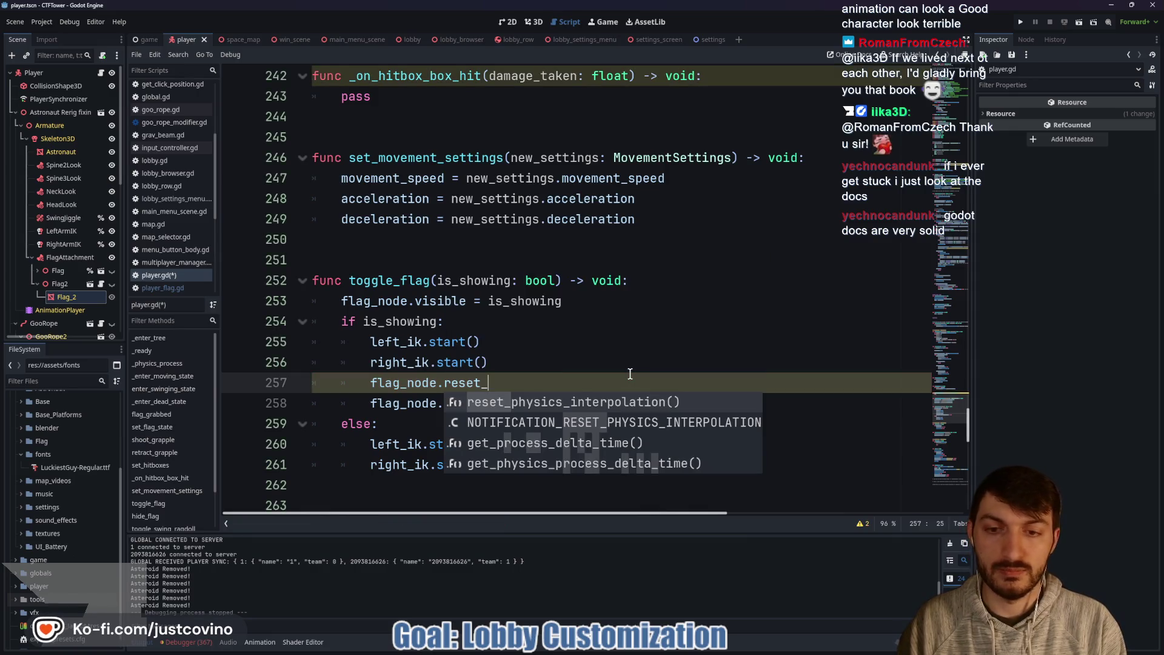
text(imp)
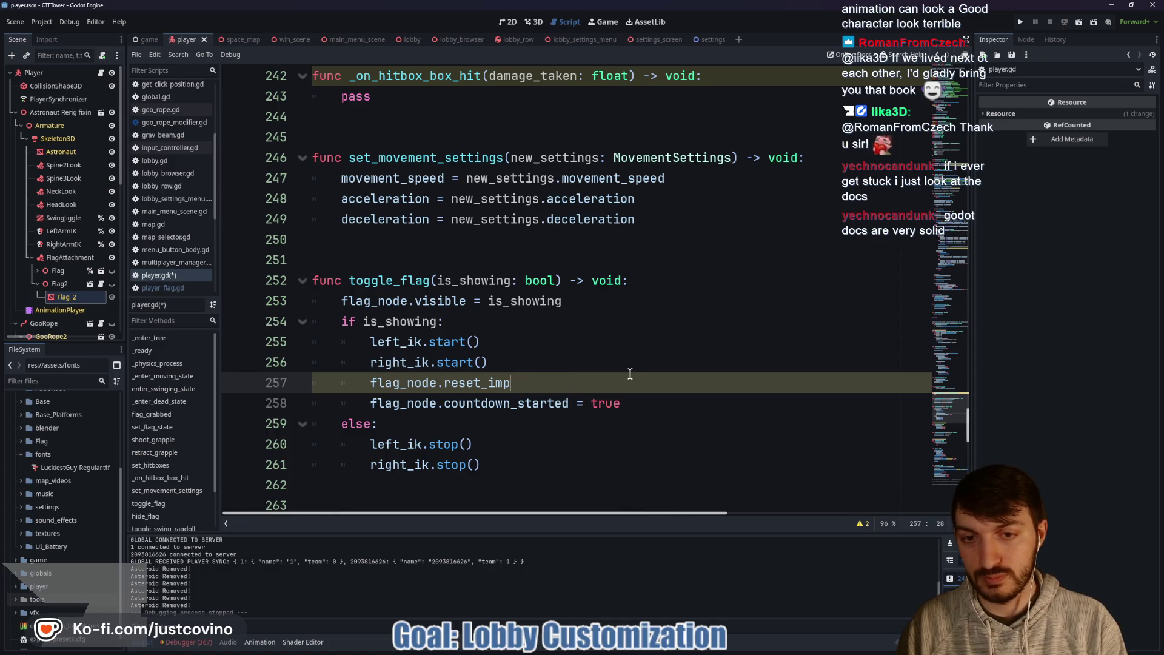
text(osioin_n)
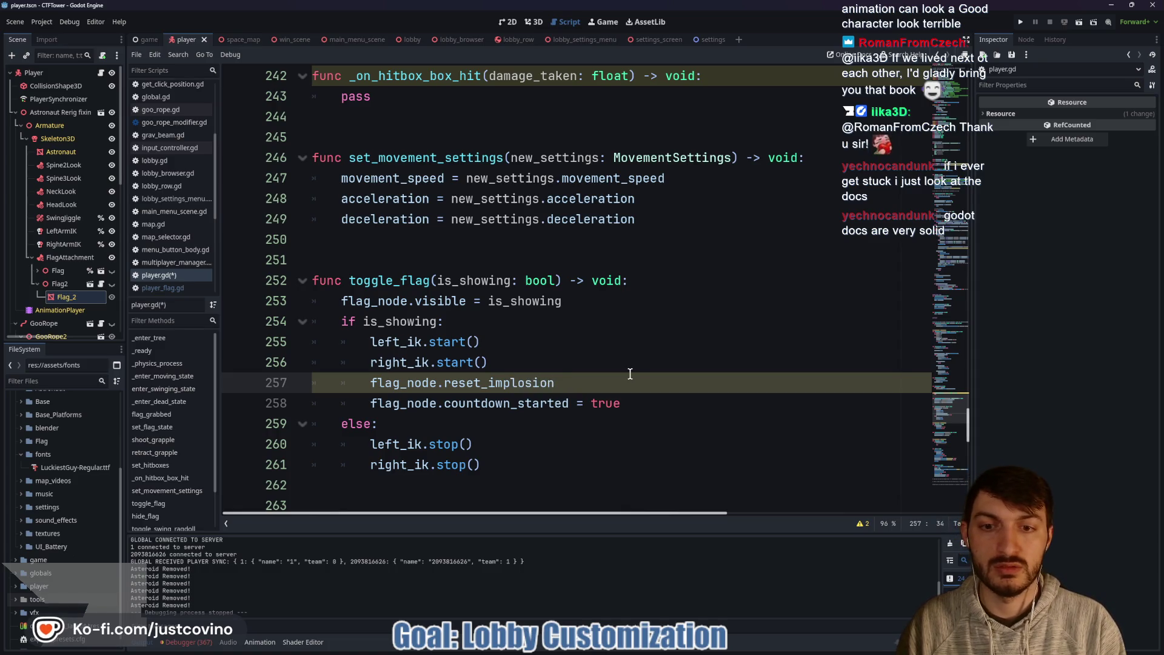
key(BackSpace)
key(BackSpace)
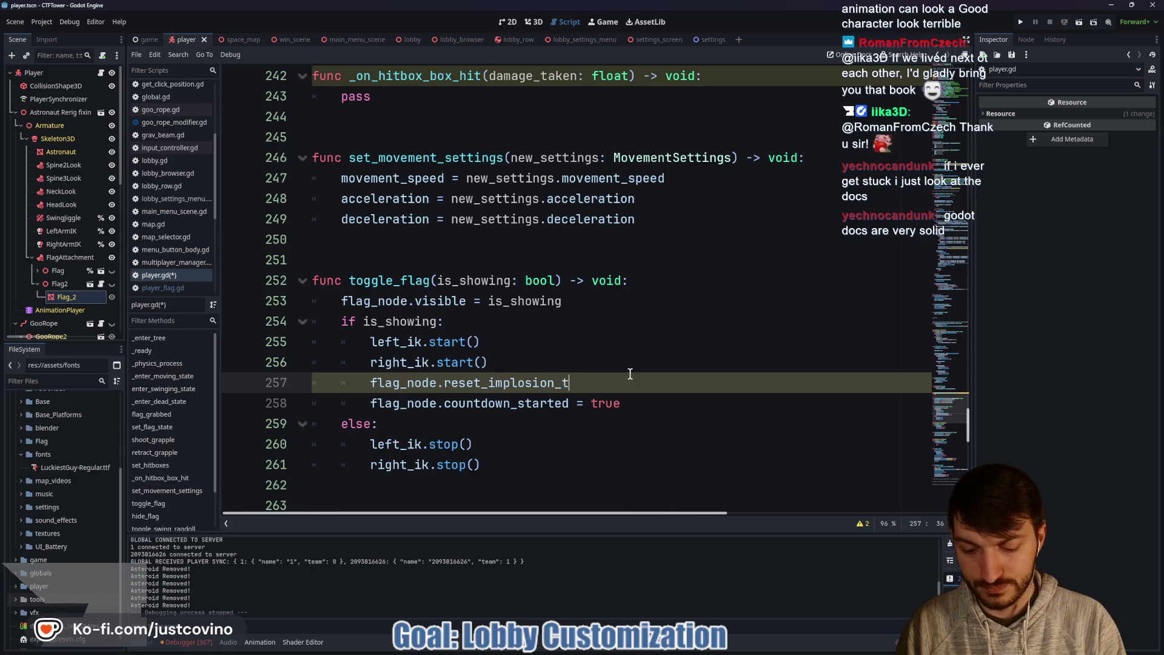
text(imer()
key(ctrl+s)
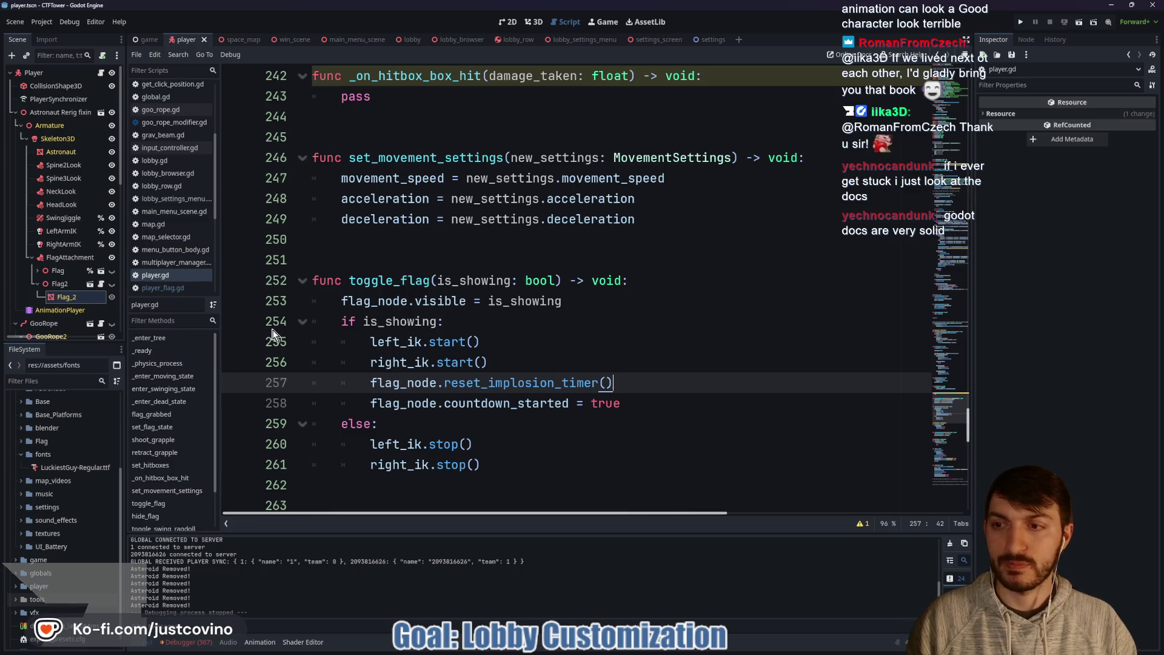
Step: Check the function name in the flag script, correct the call, save player.gd, and run the game
click(101, 283)
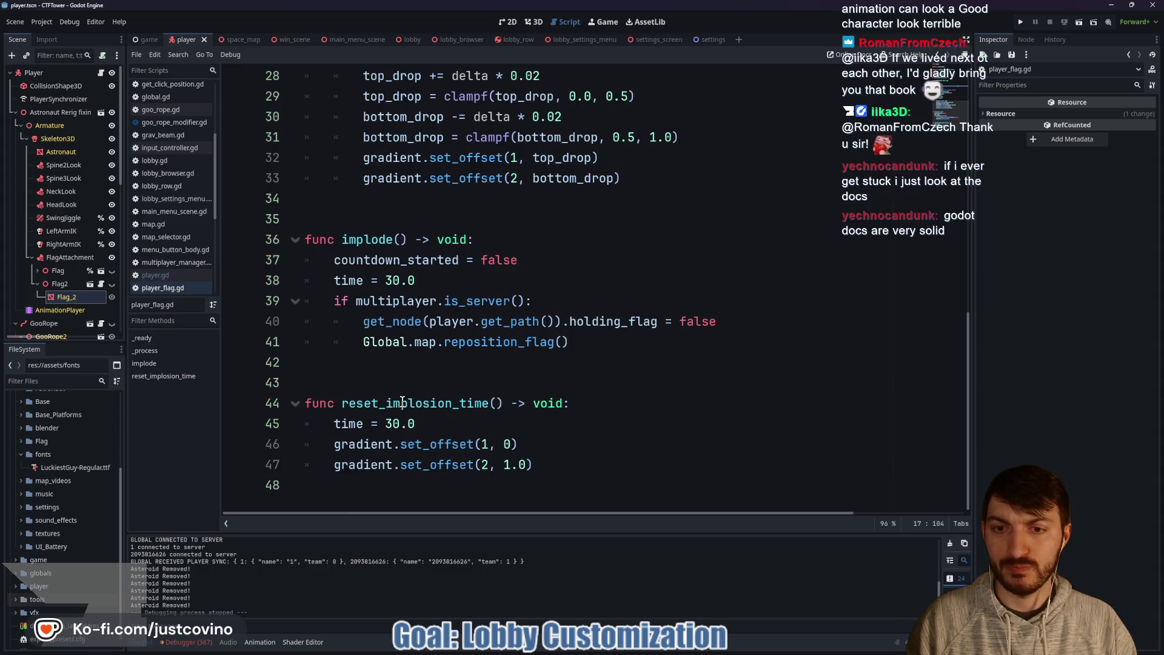
click(101, 73)
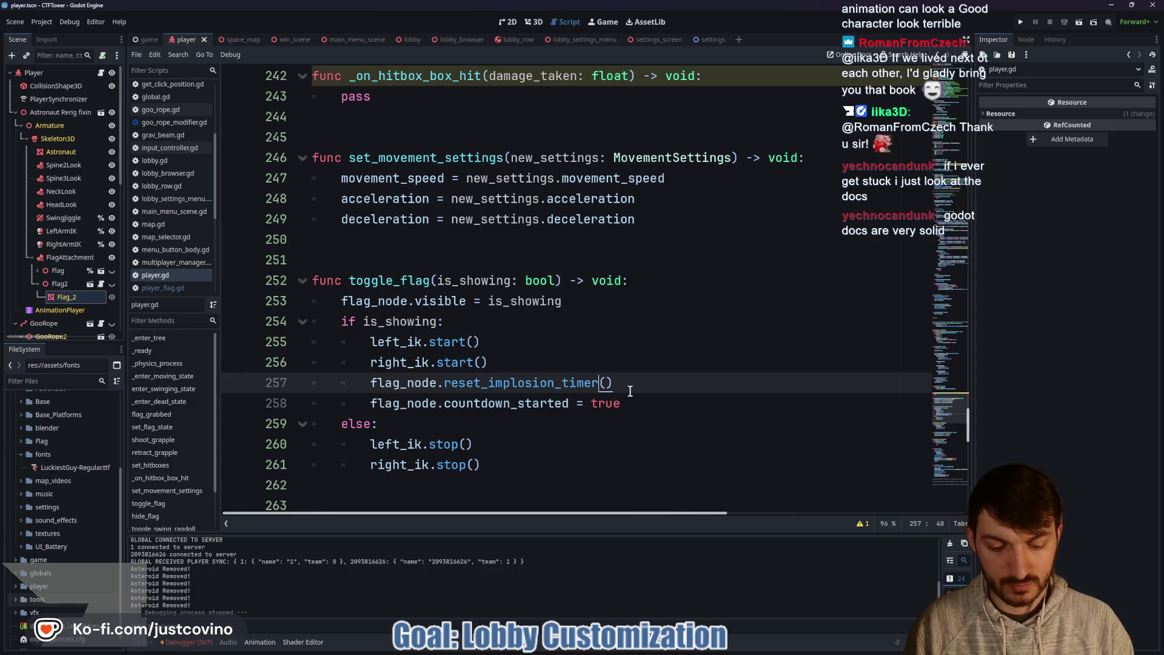
key(Right)
key(Right)
key(ctrl+s)
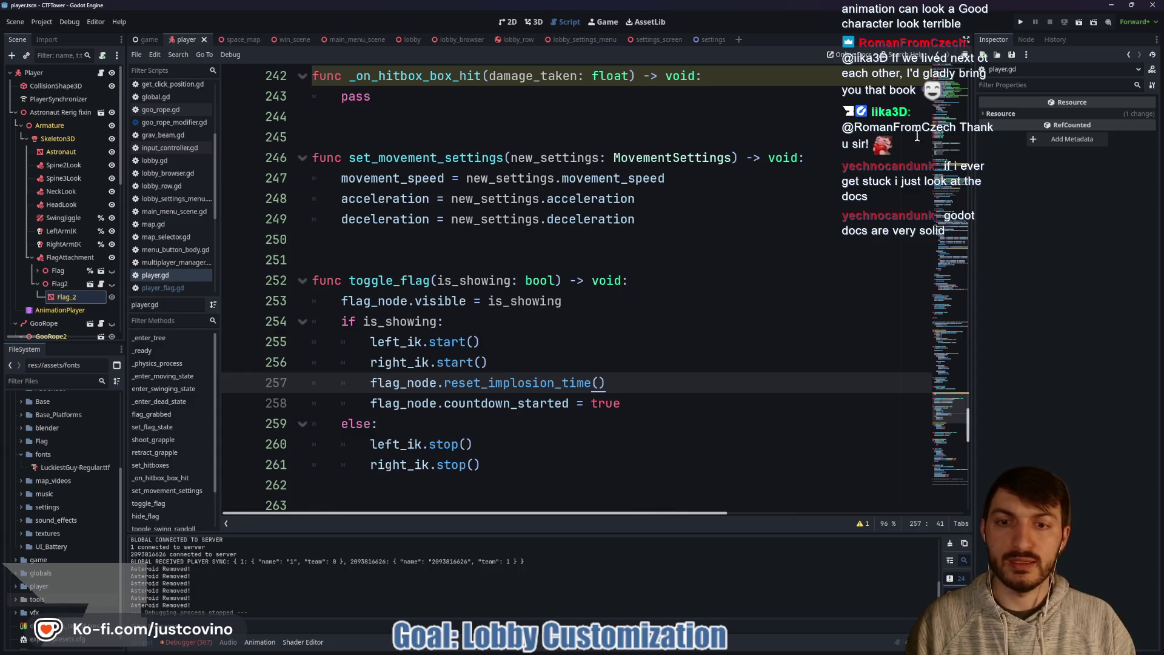
click(1022, 21)
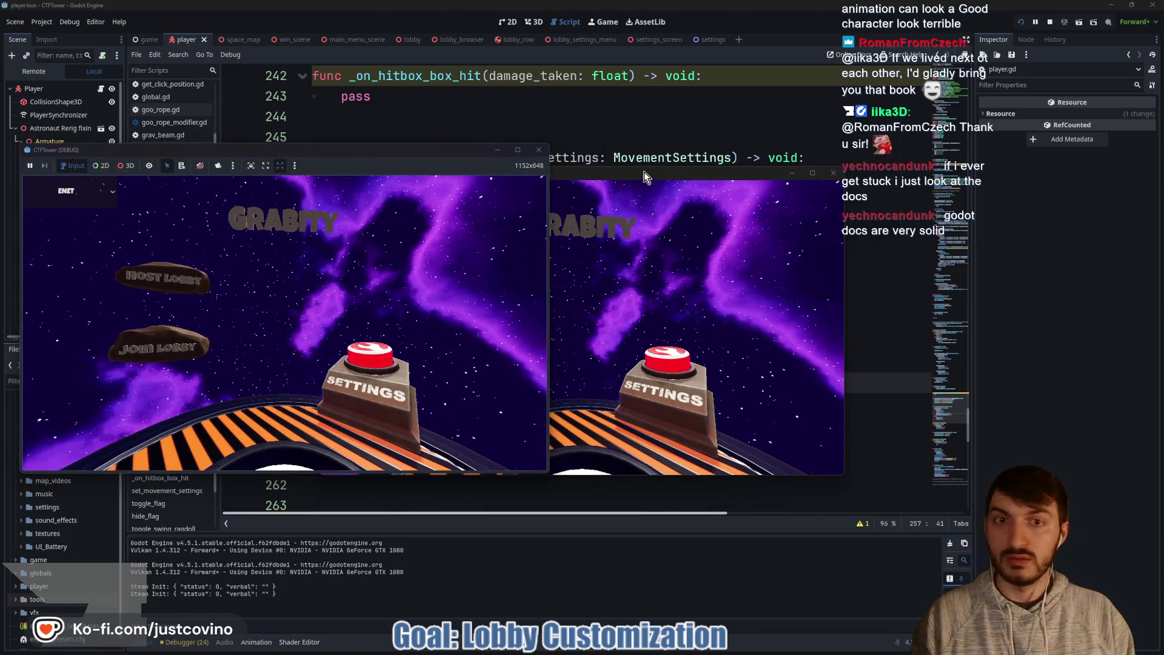
Step: Host a lobby in the left game window and join it from the right window
click(182, 280)
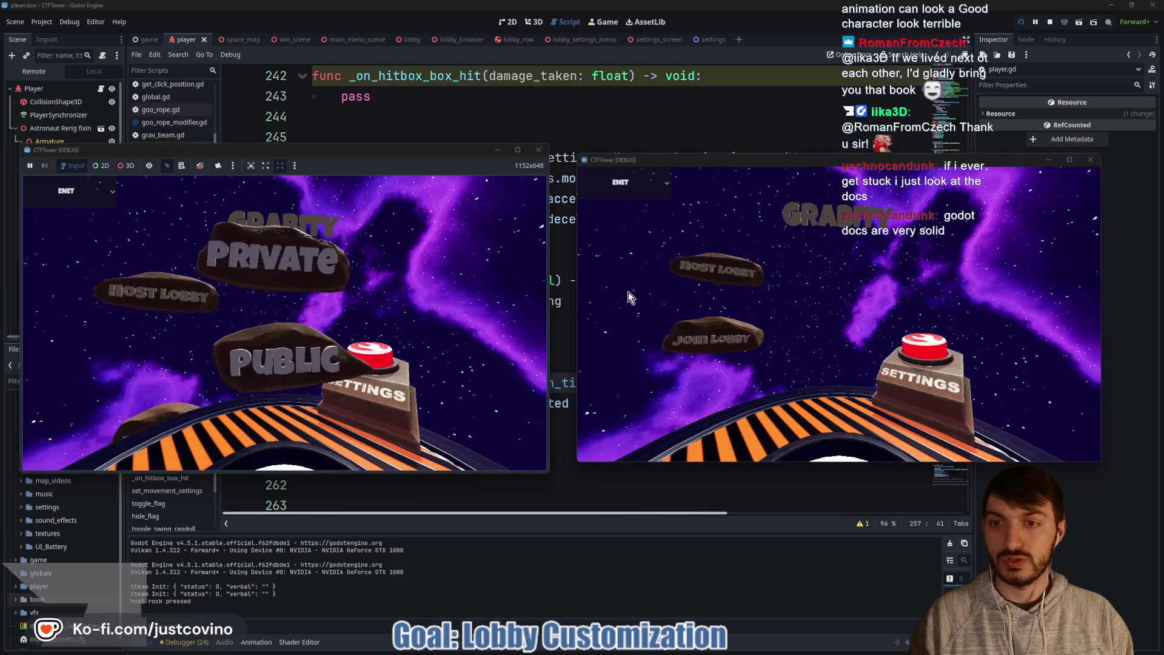
click(285, 360)
click(697, 348)
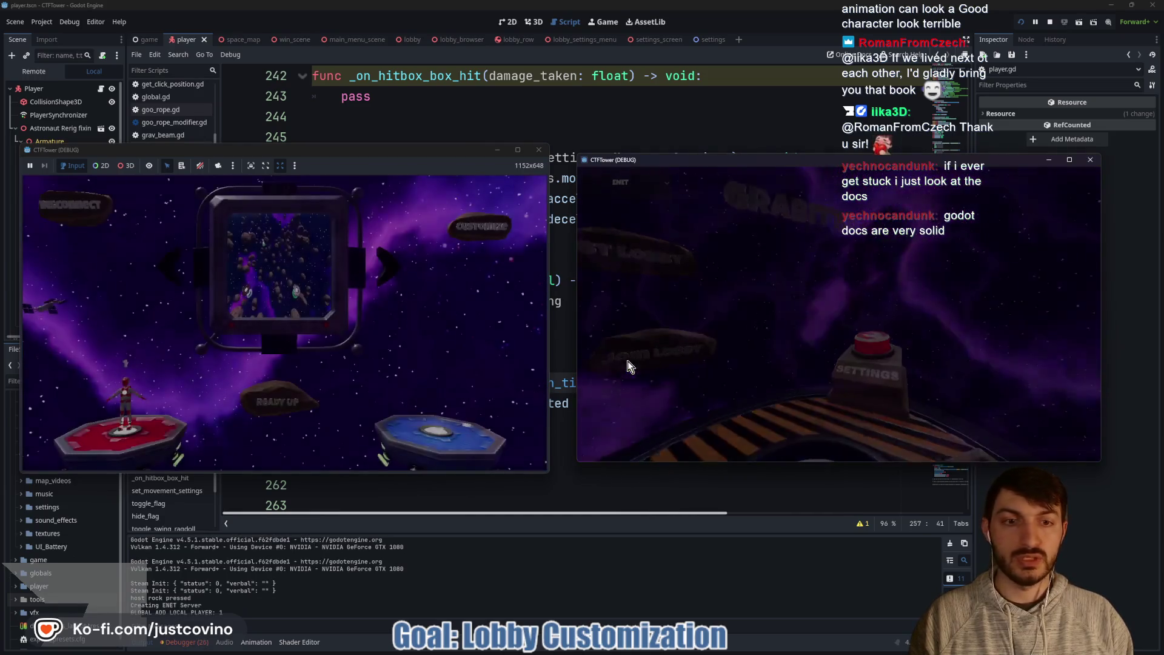
click(809, 275)
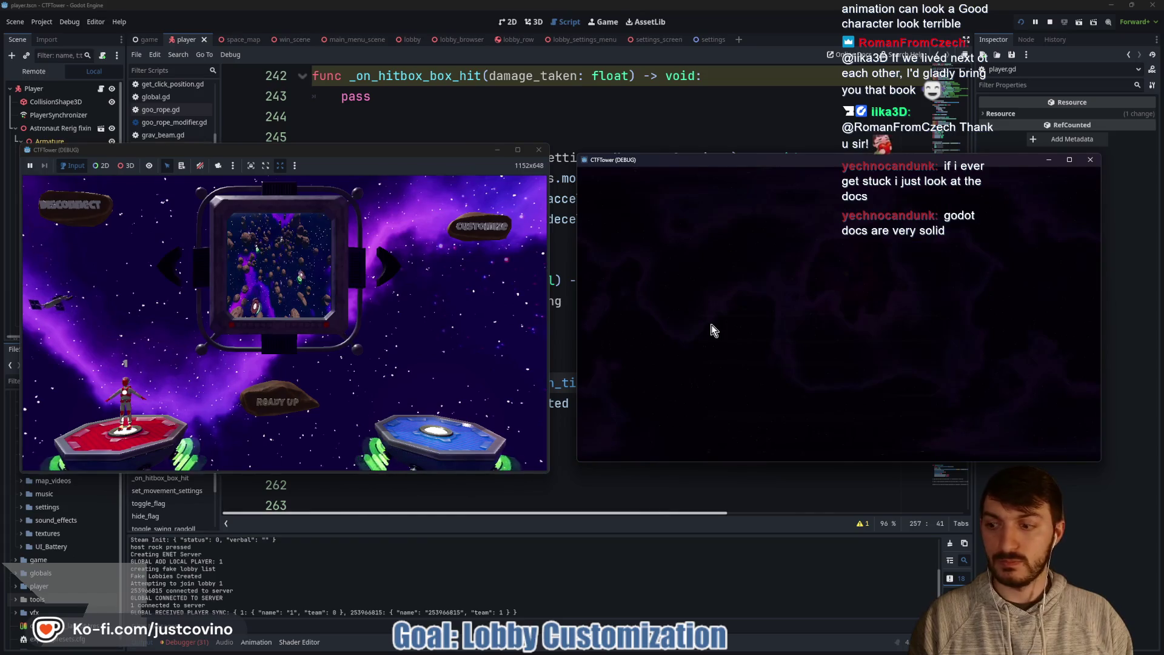
Step: Ready up both players and start the match
click(828, 384)
click(289, 393)
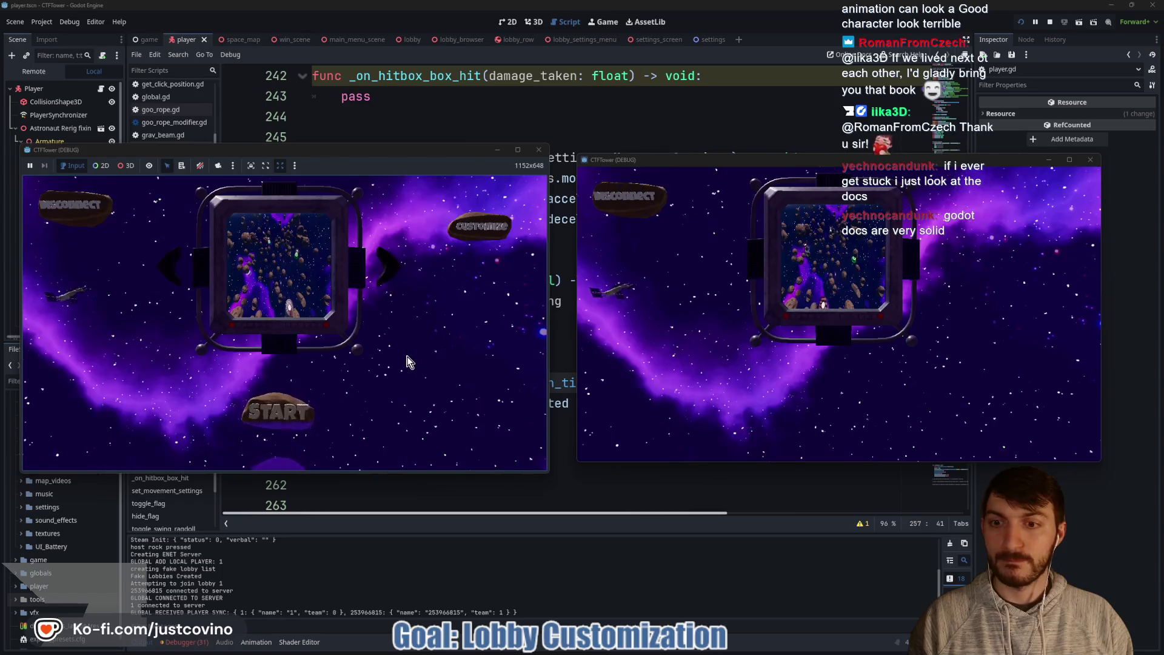
click(276, 414)
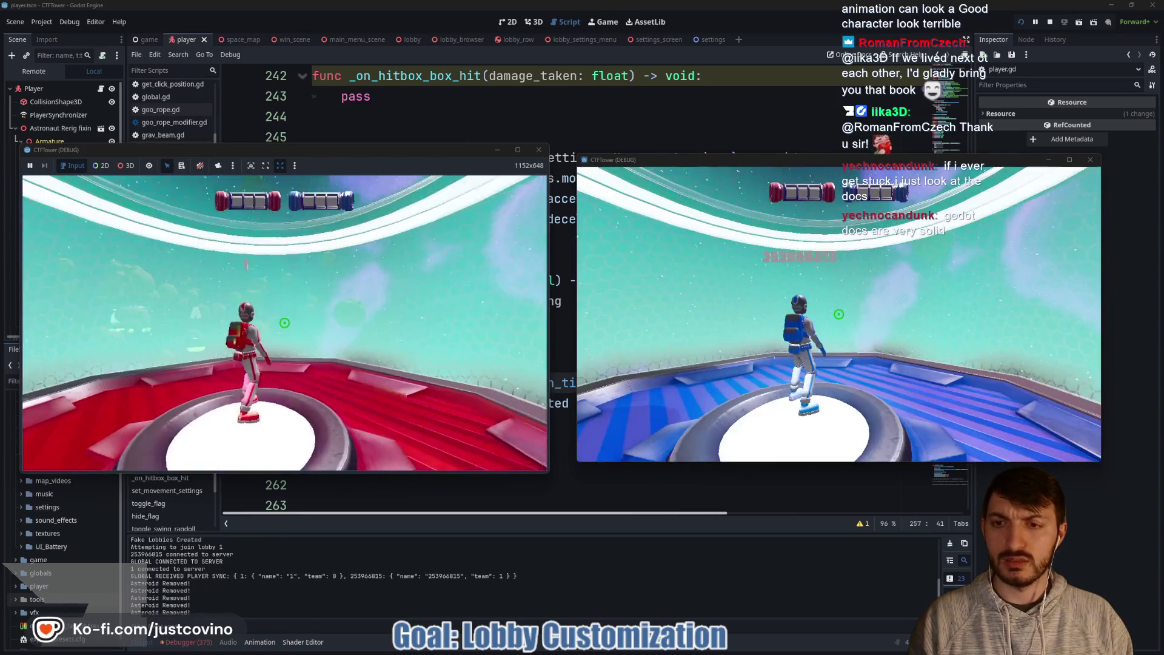
Step: Walk the red player forward and grapple onto a green asteroid, then release
key(w)
key(super)
key(super)
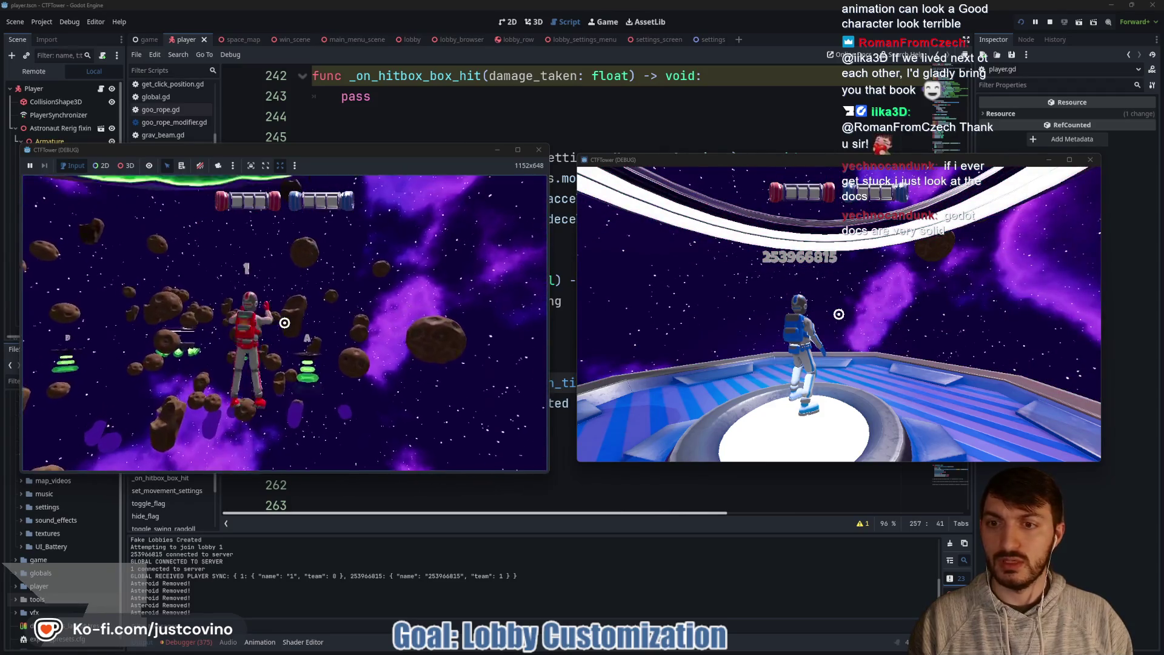
click(285, 322)
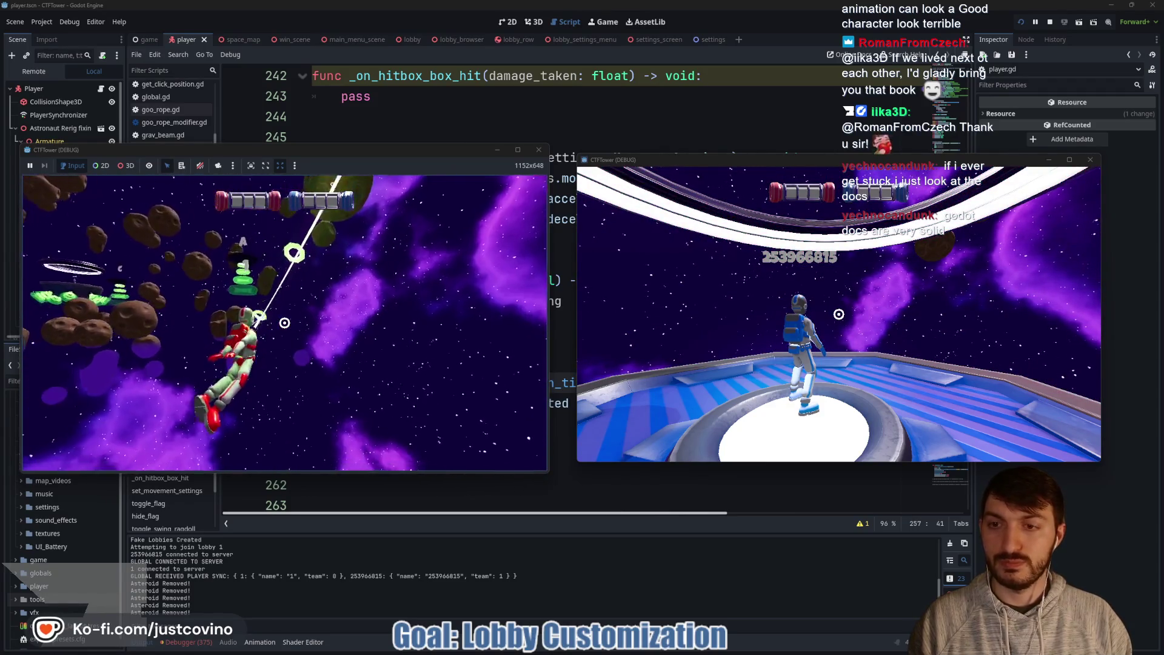
click(285, 322)
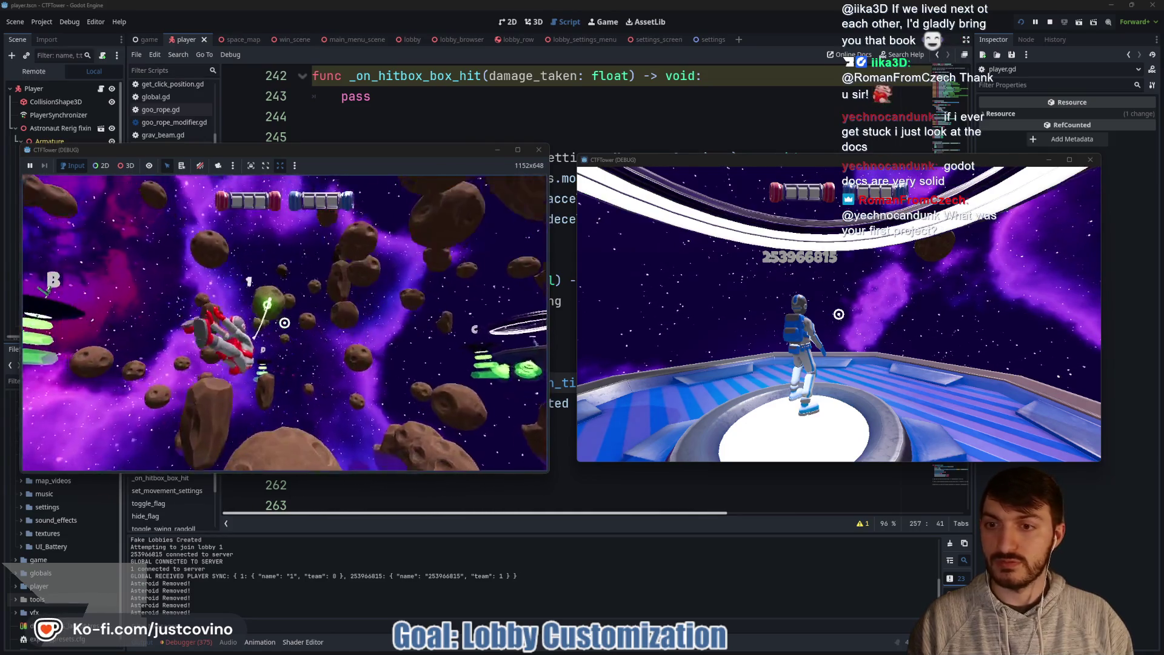
click(284, 322)
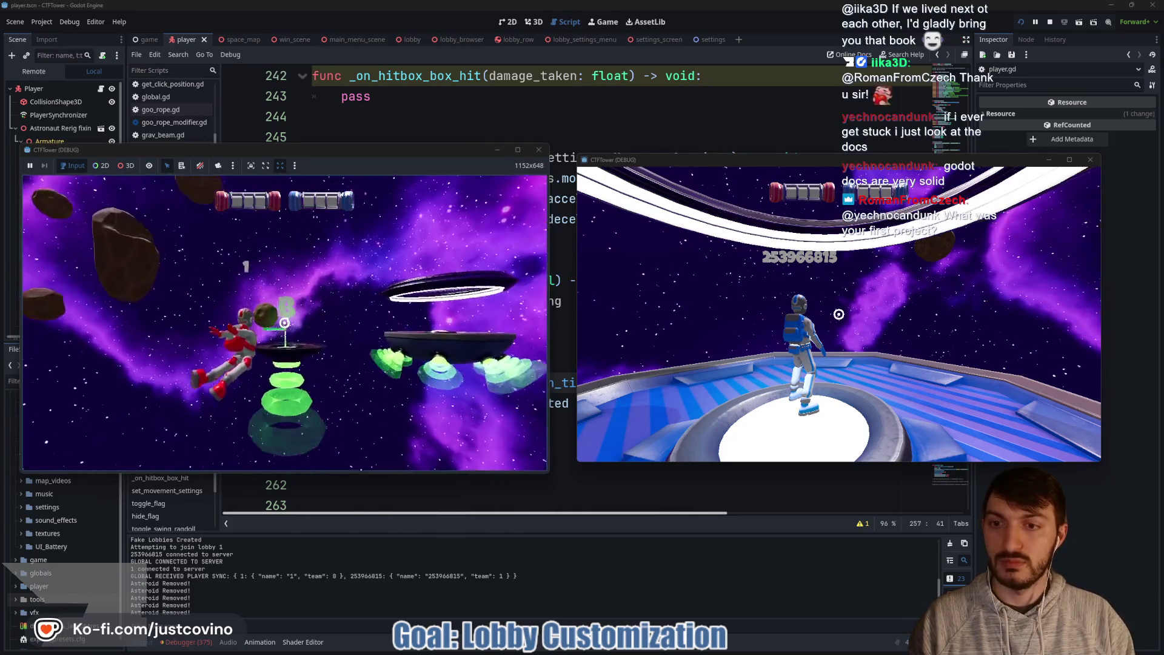
Step: Keep swinging on grapple ropes until landing on the striped B platform
click(284, 323)
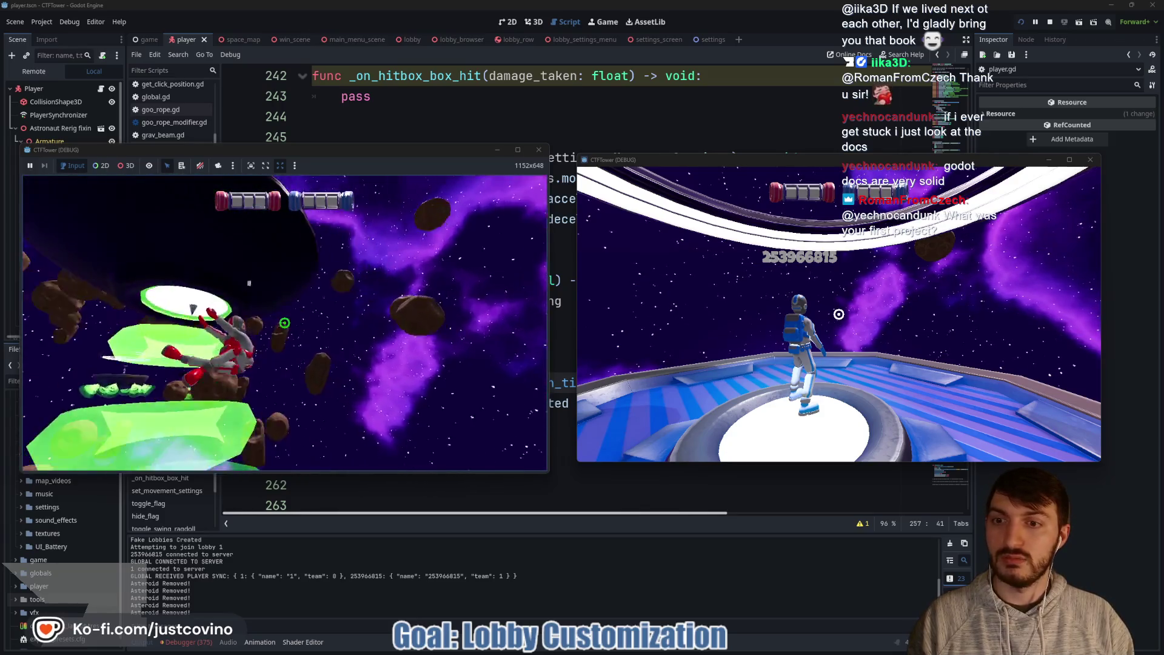
click(285, 323)
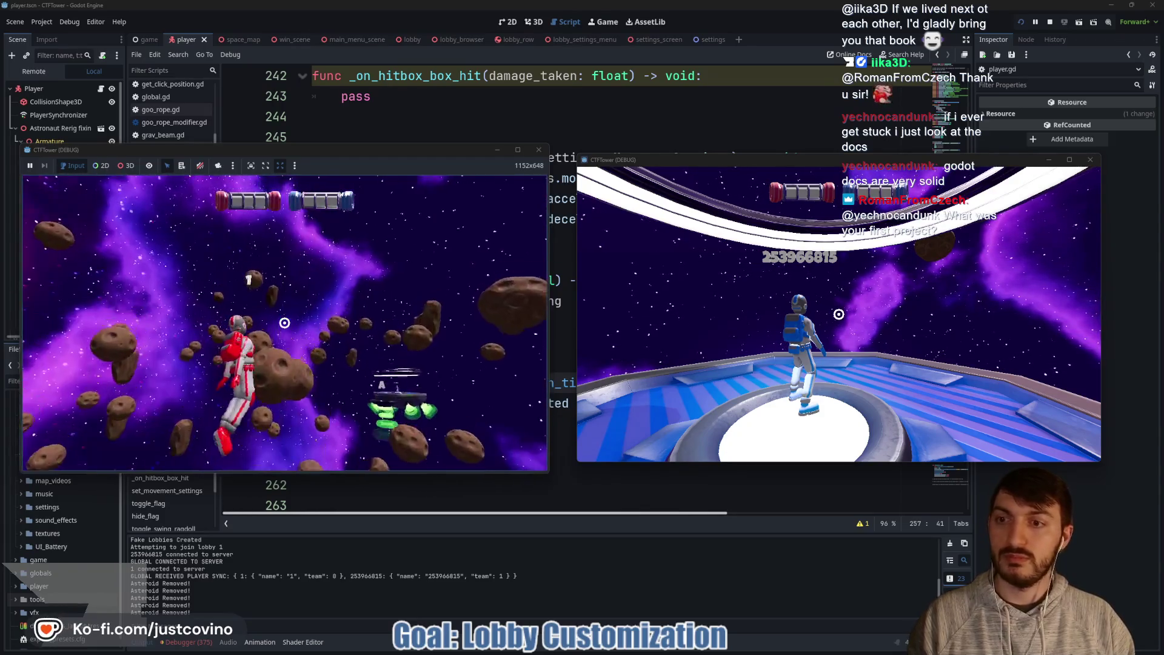
click(285, 323)
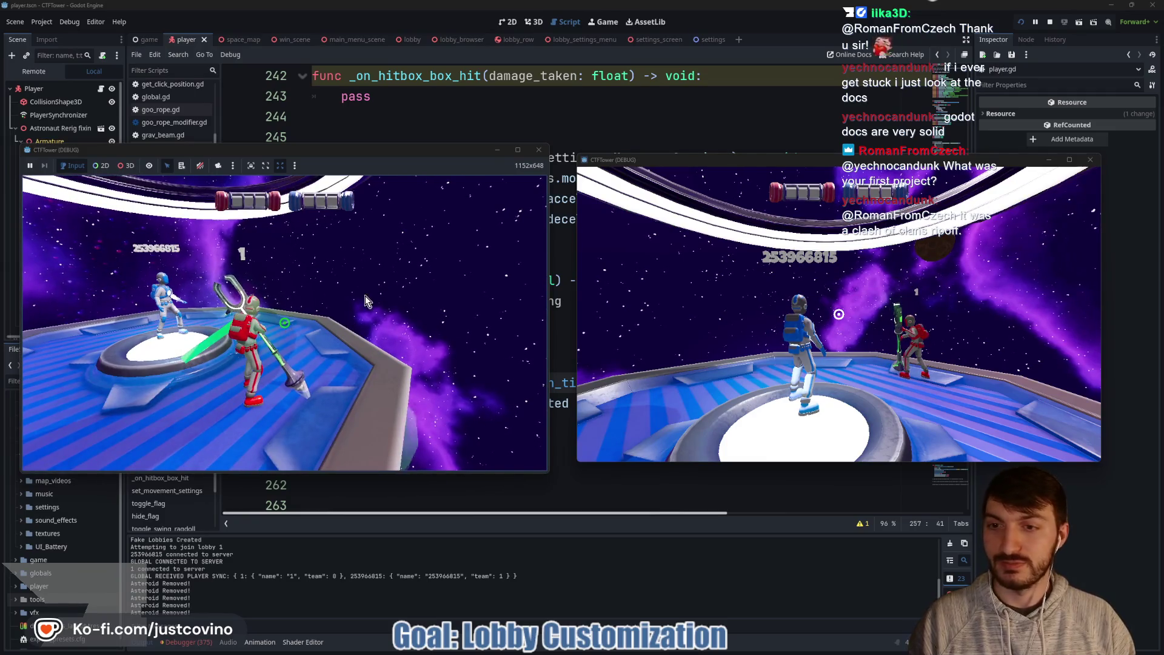
key(super)
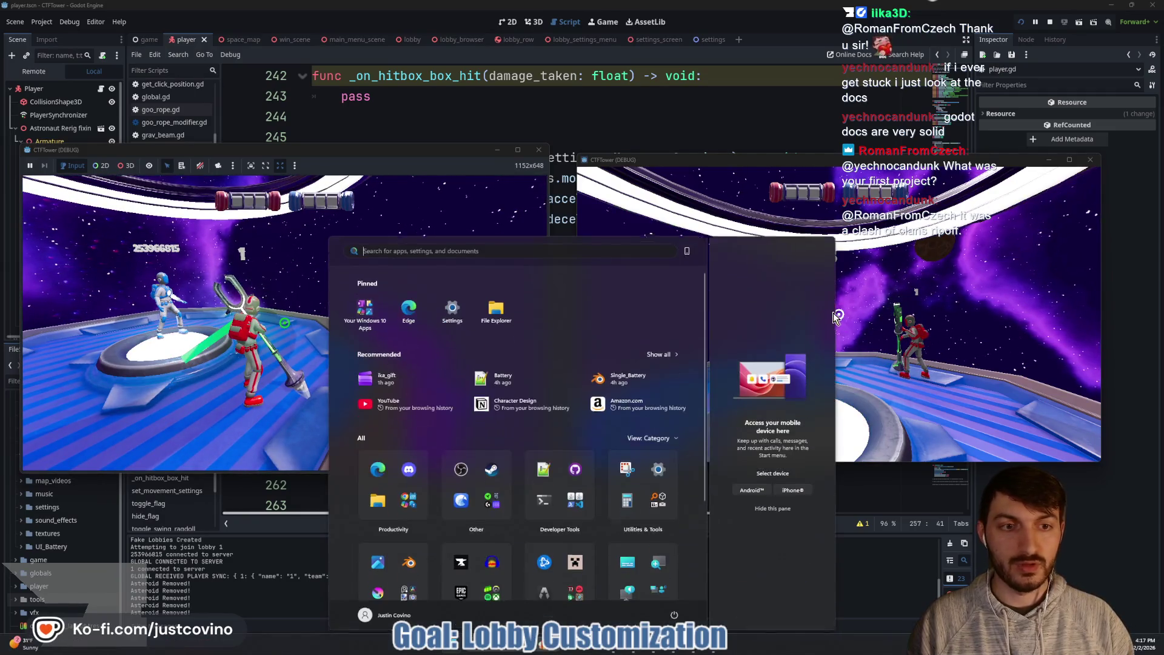
key(super)
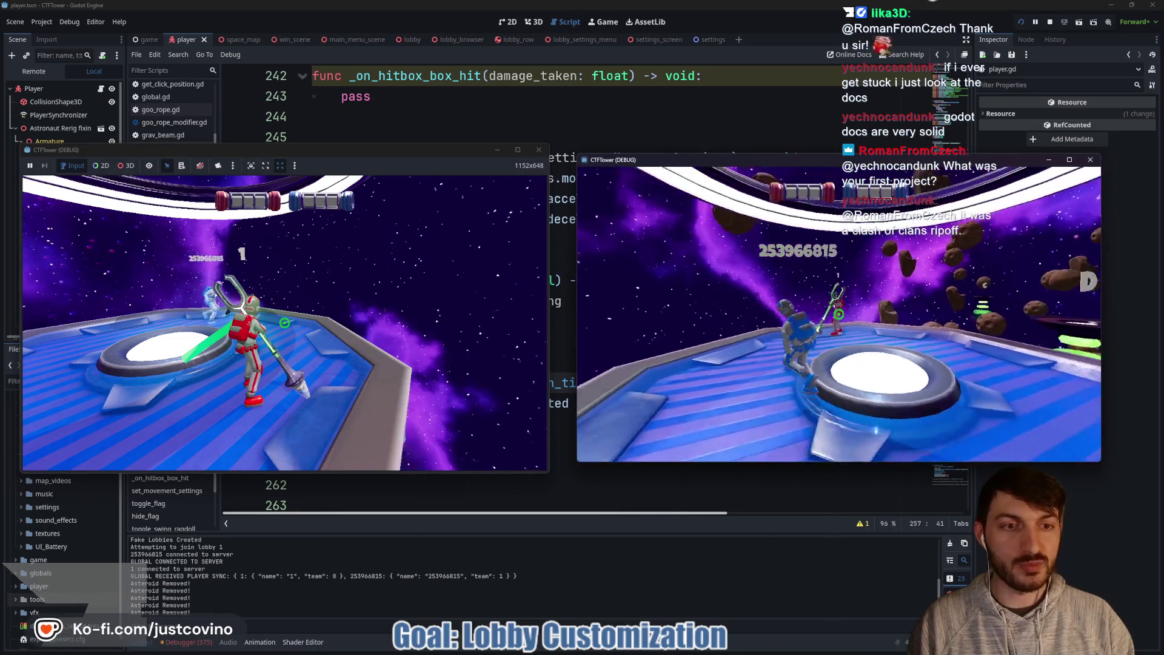
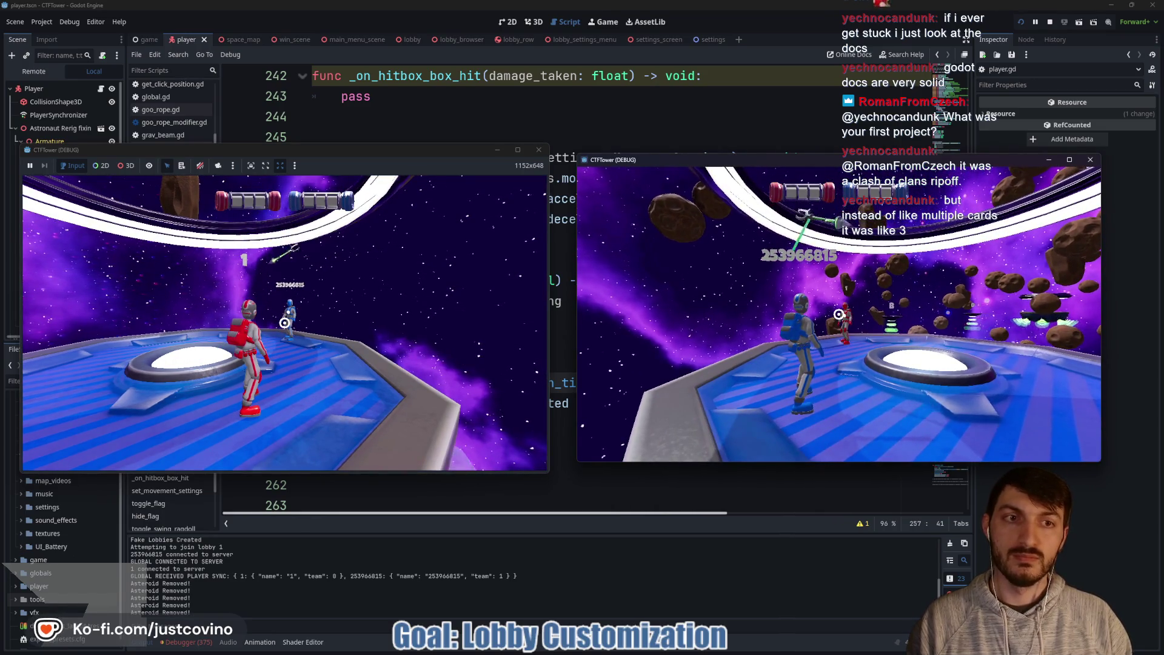
Step: Stop the two CTFTower debug windows with F8 to end the debug session
click(839, 314)
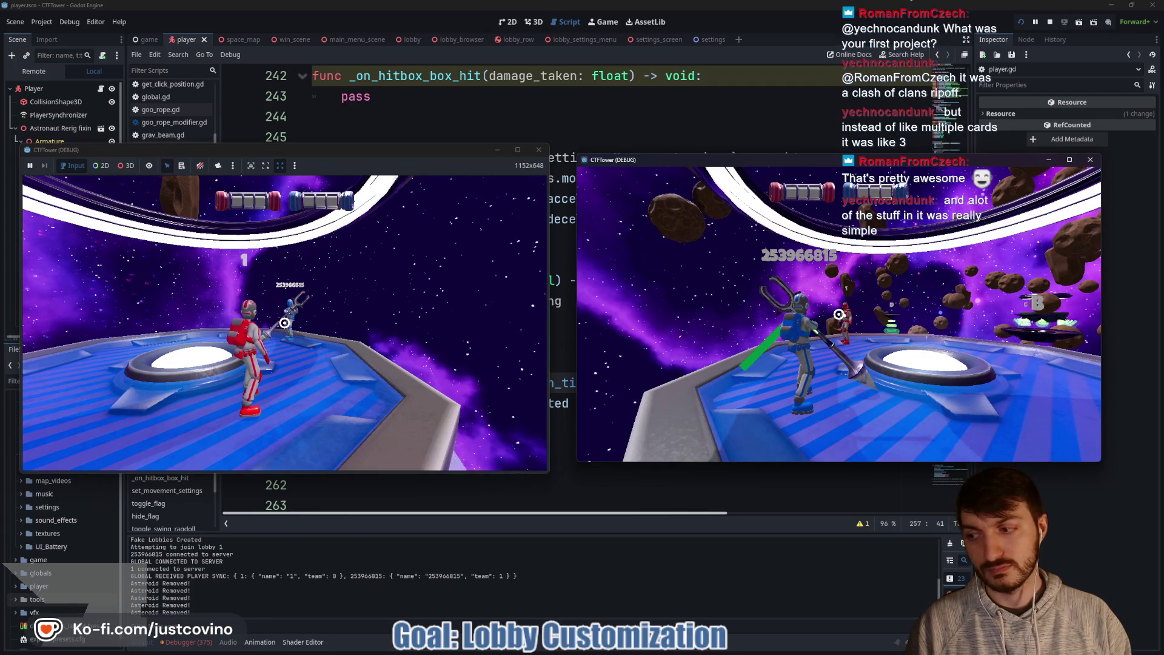
key(F8)
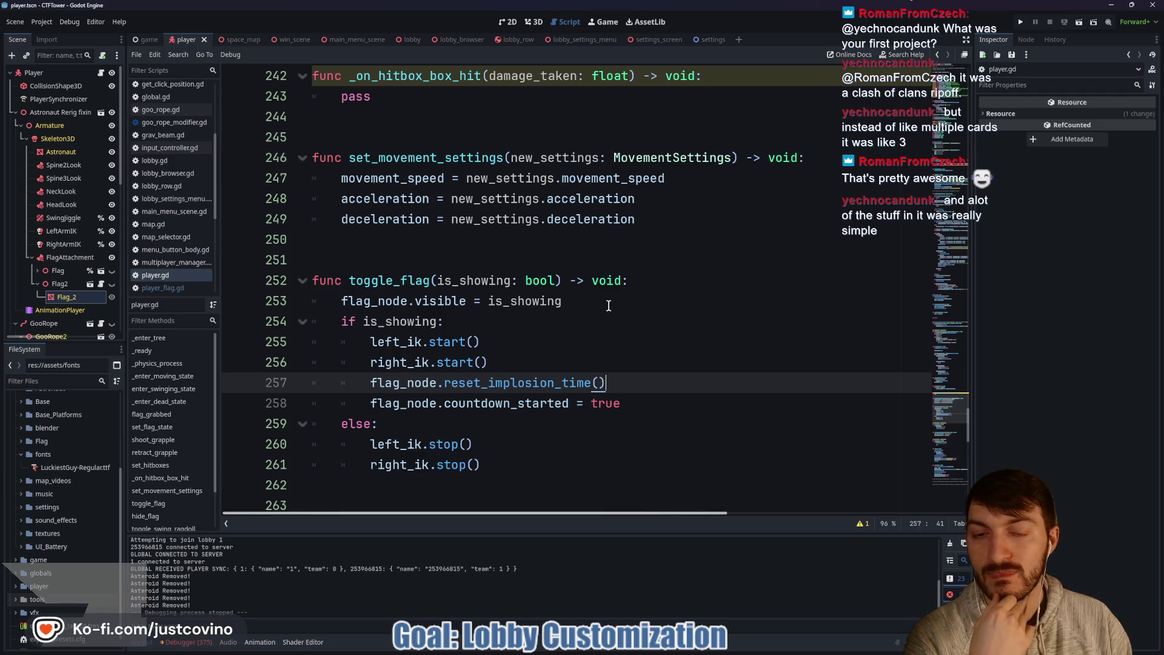
Step: Add an empty indented line below 'if flag_state:' on line 204 of set_flag_state
double_click(403, 383)
double_click(508, 380)
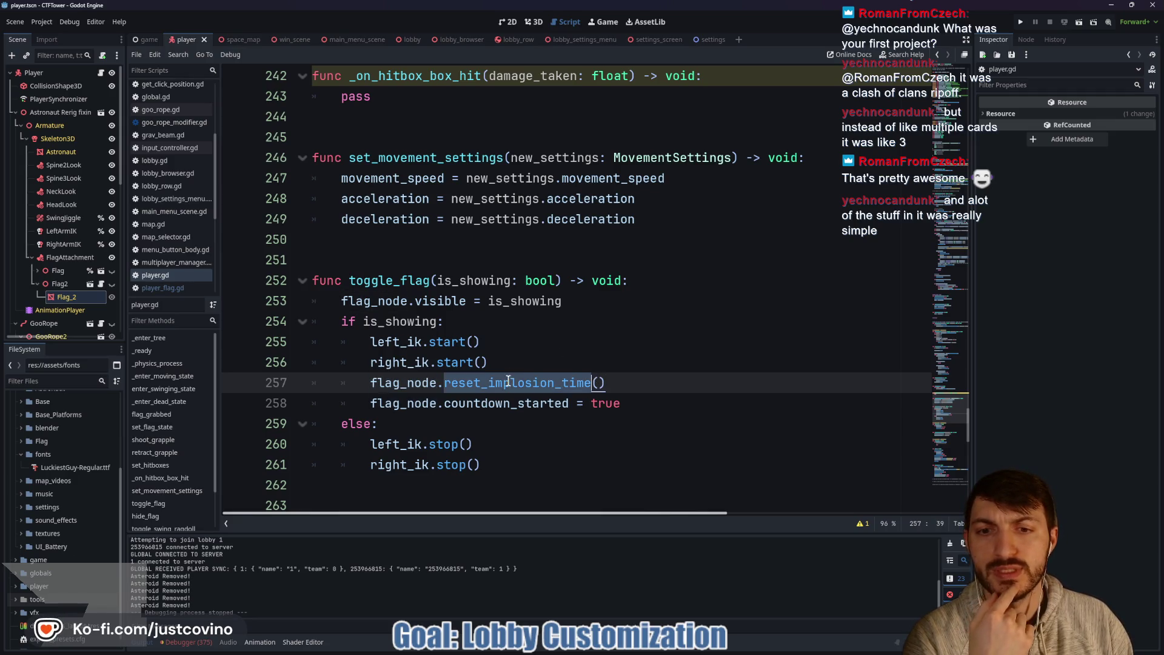
double_click(392, 280)
scroll(601, 391, up, 6)
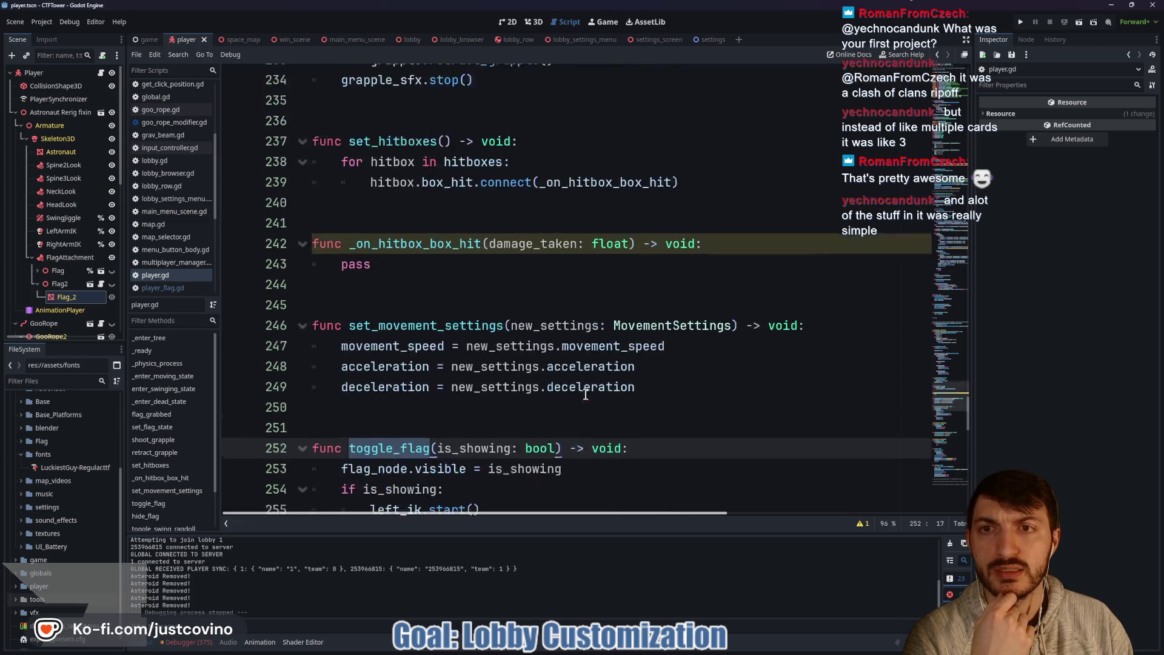
scroll(585, 394, up, 5)
scroll(583, 393, down, 7)
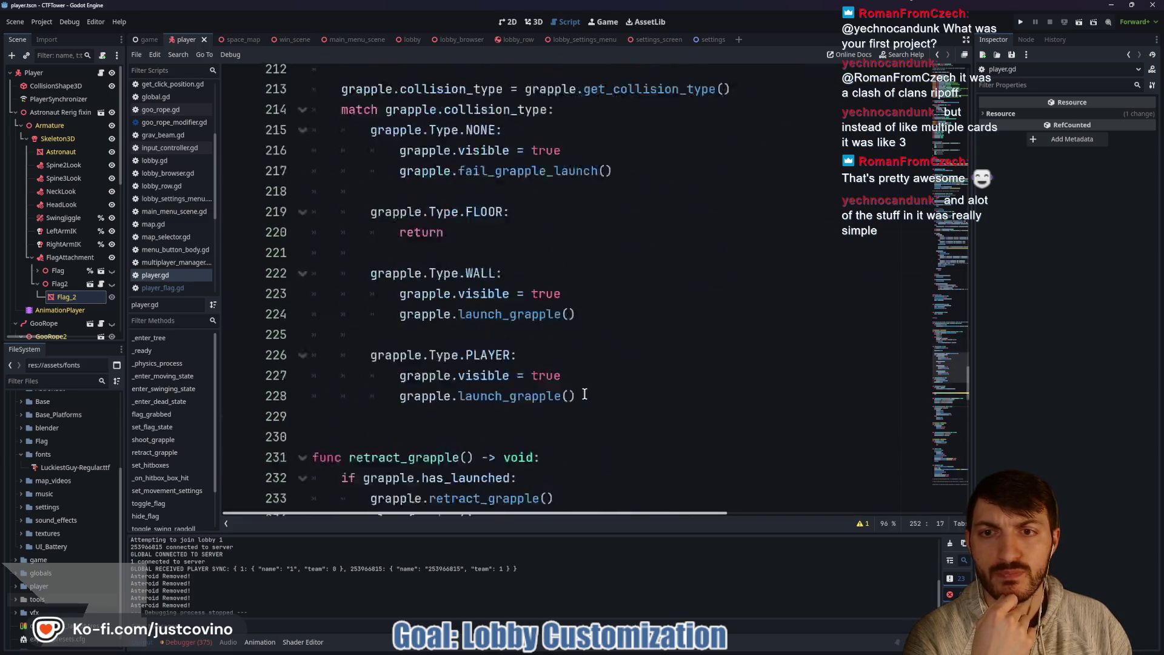
scroll(581, 391, down, 2)
scroll(579, 389, up, 15)
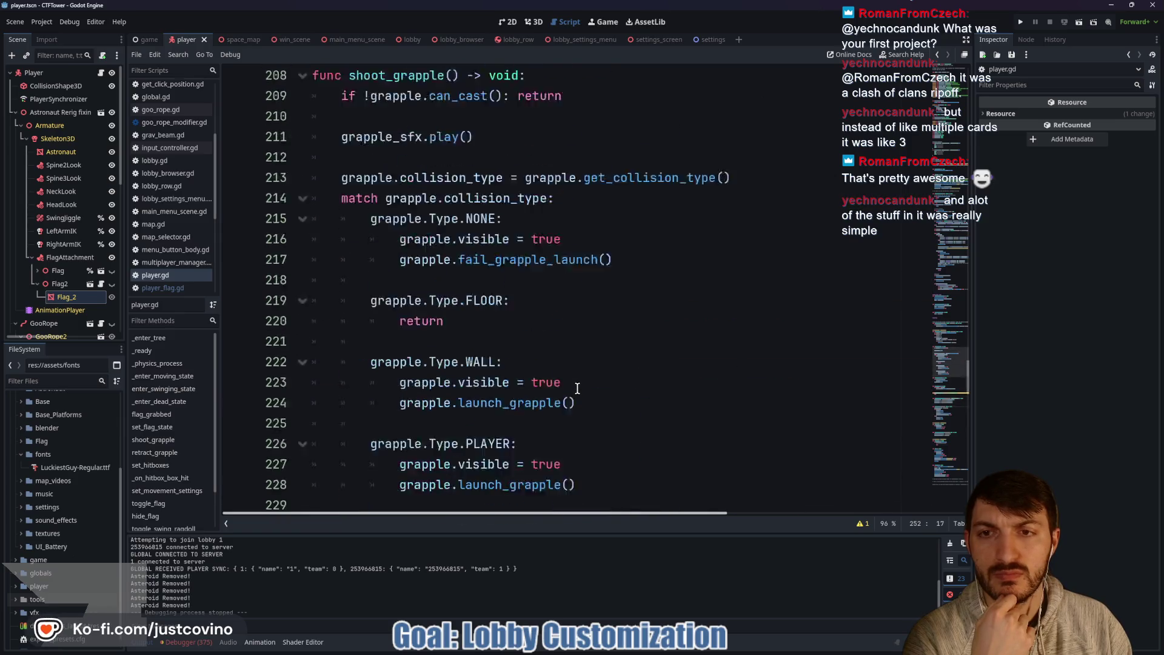
scroll(576, 388, up, 2)
scroll(525, 376, down, 2)
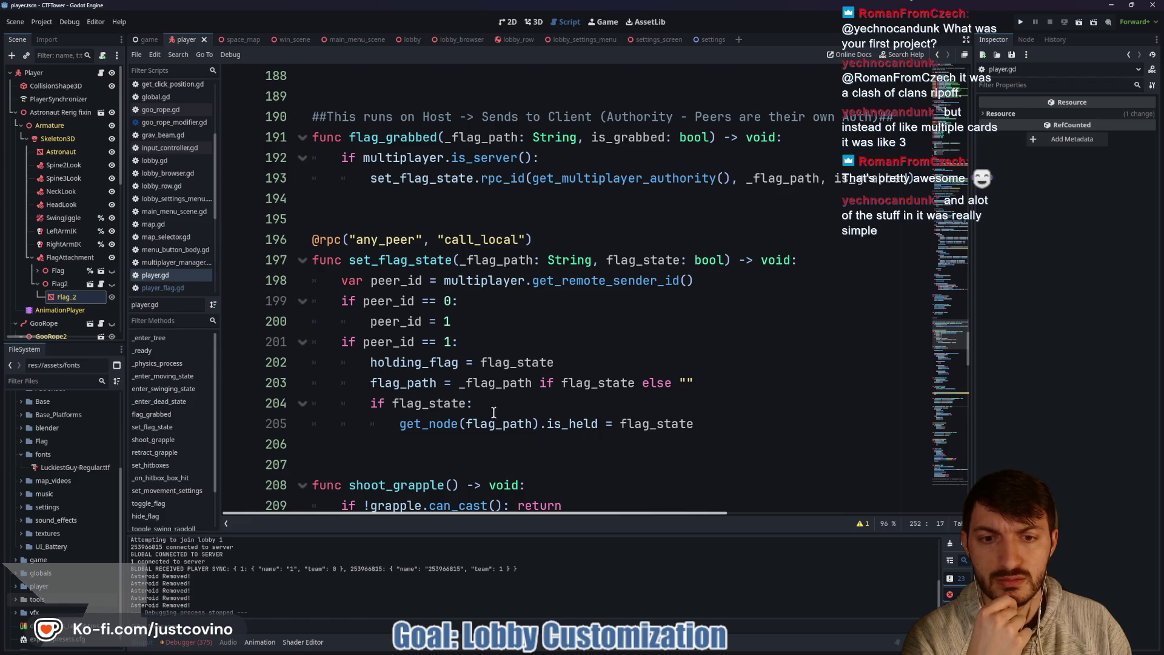
click(590, 408)
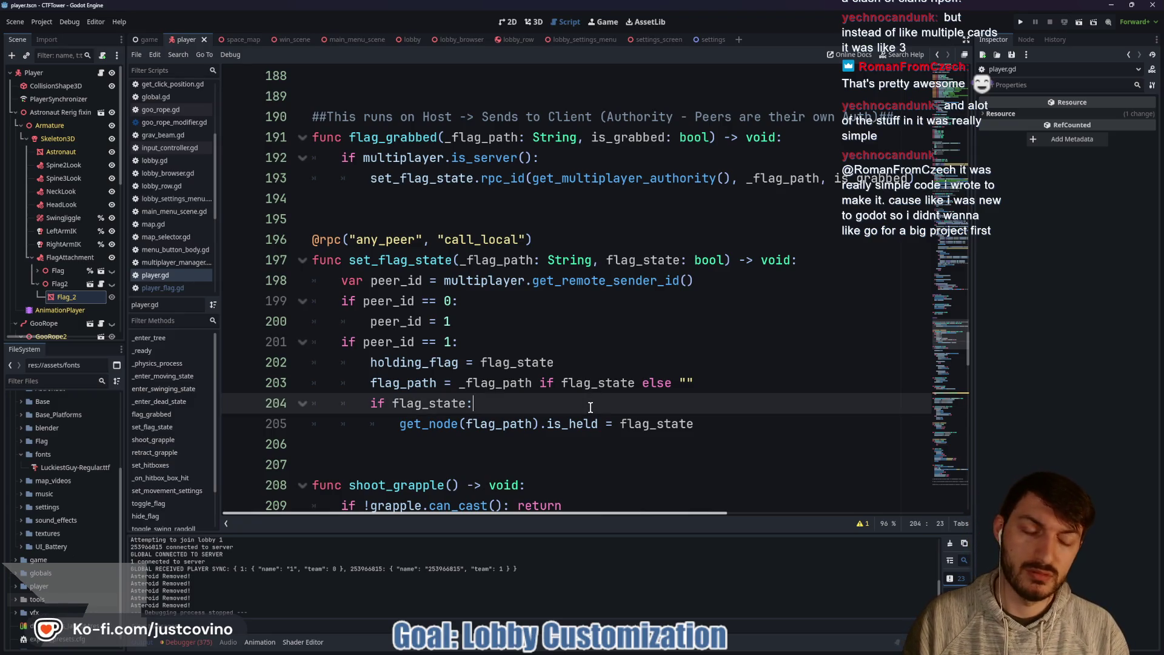
key(Return)
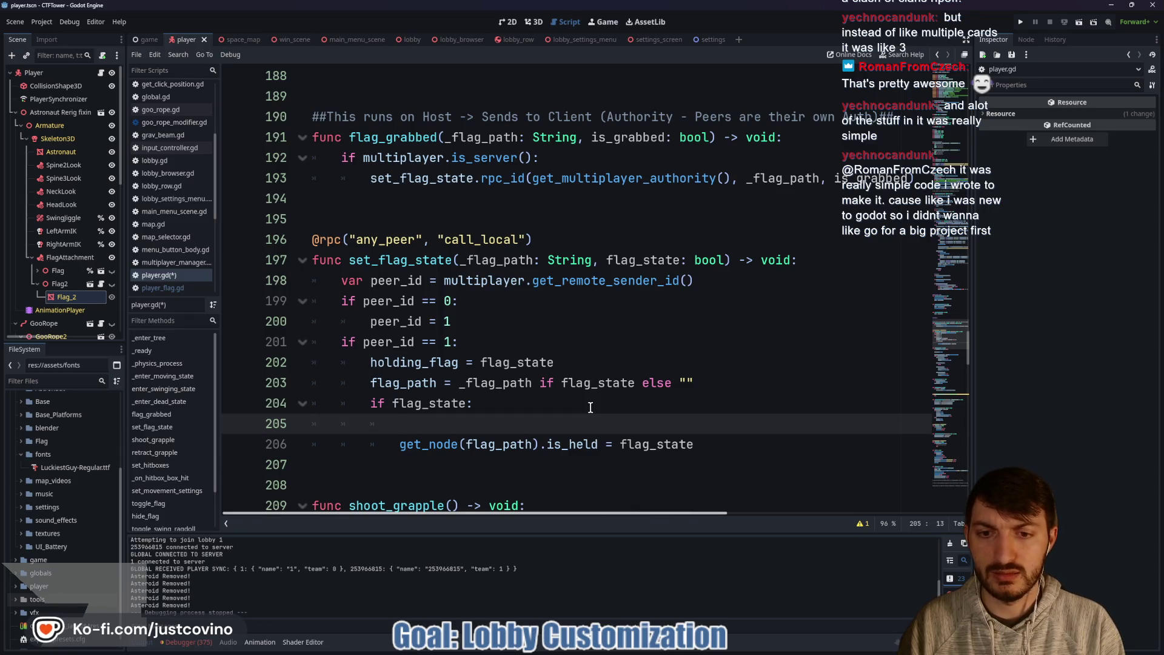
Step: Write flag_node.reset_implosion_time() on the new line 205 under if flag_state
text(flag_node)
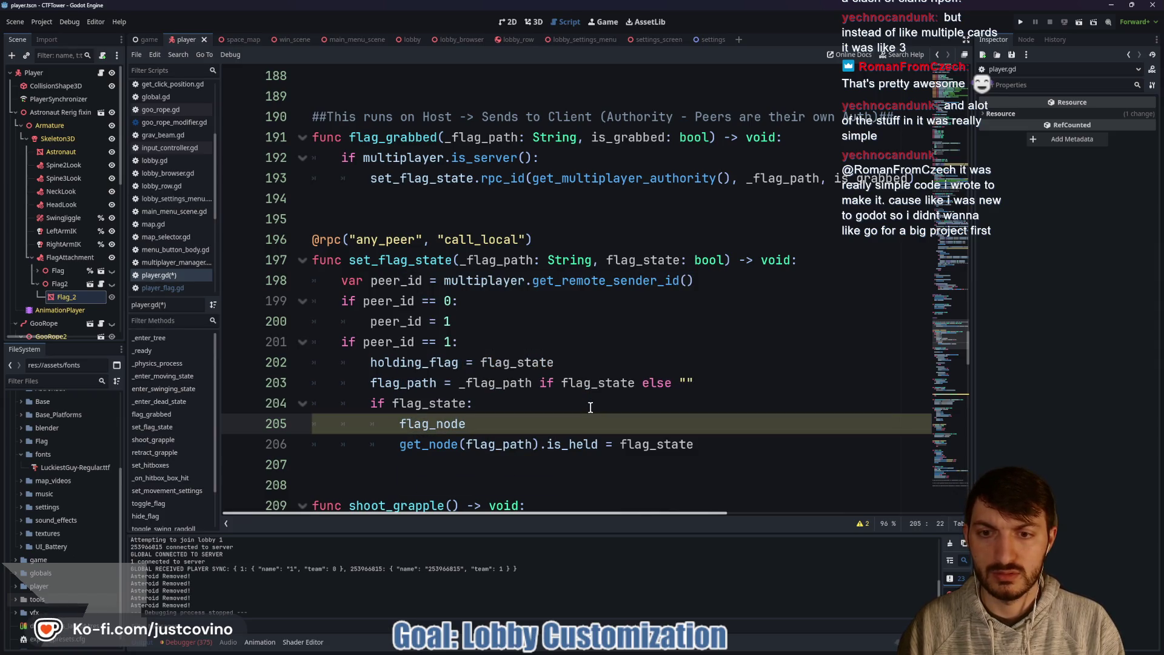
text(.reest)
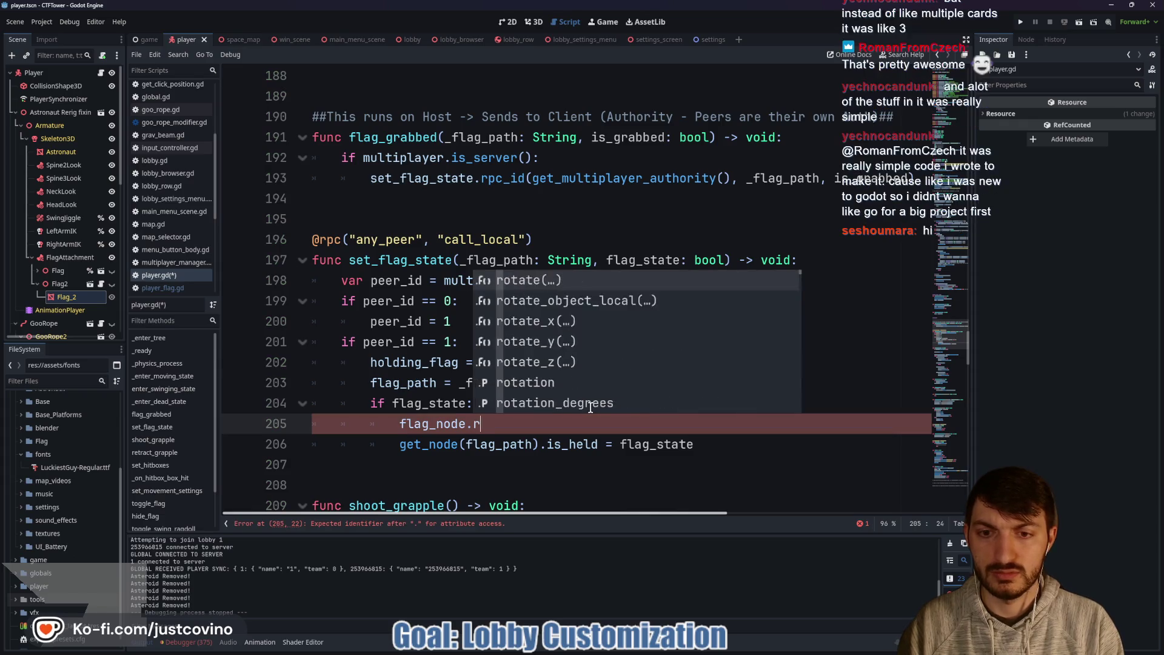
key(BackSpace)
key(BackSpace)
key(BackSpace)
text(set)
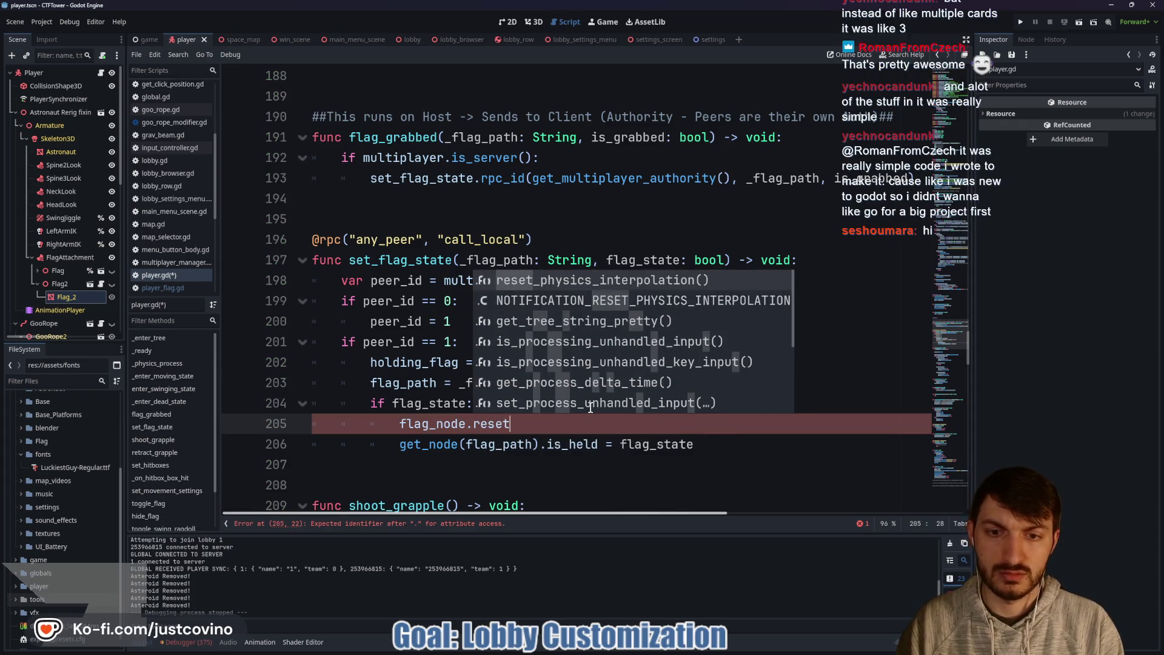
text(_implosion)
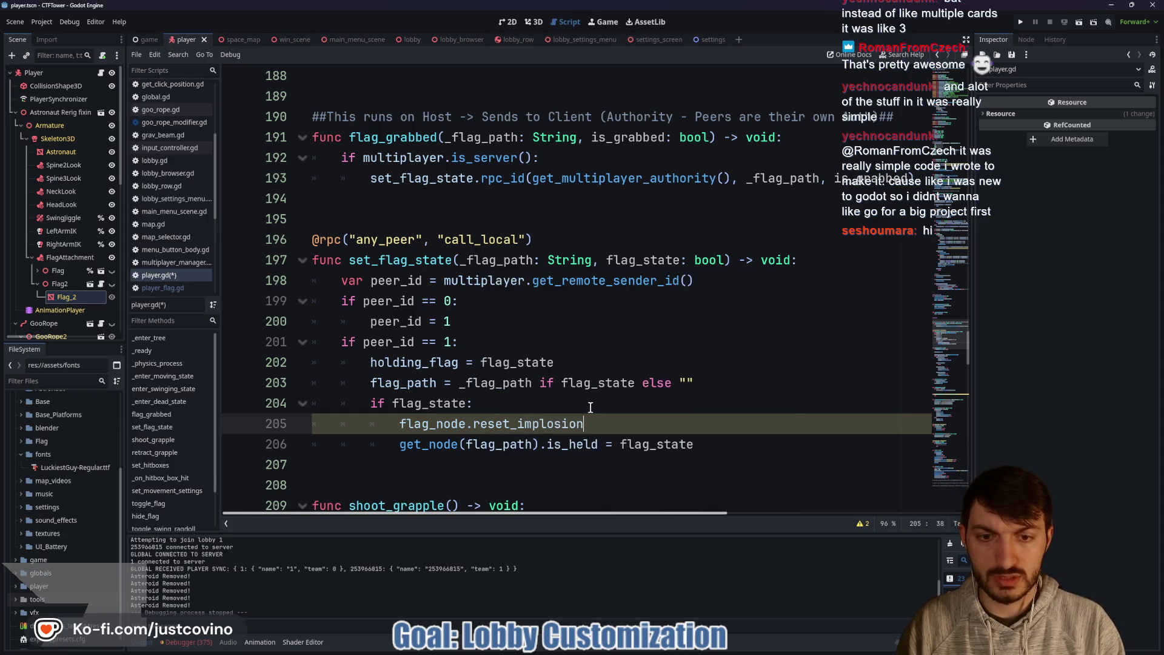
text(_time())
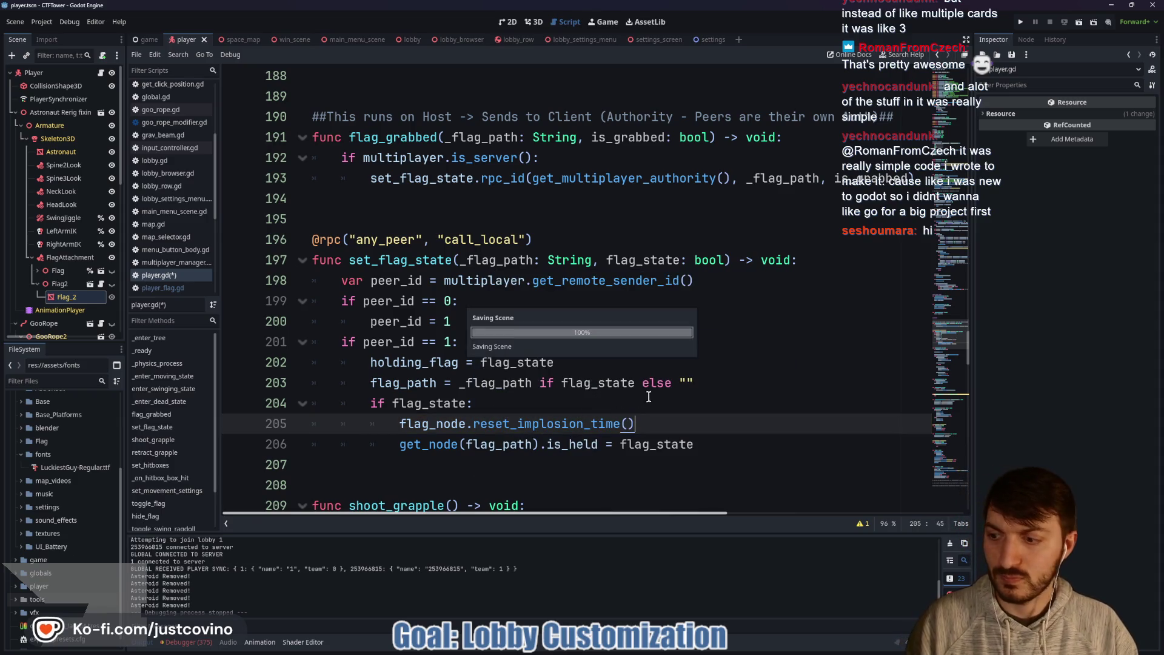
Step: Comment out the drop_flag.rpc() call in die() with a leading #
scroll(521, 409, down, 1)
scroll(585, 361, down, 5)
scroll(601, 349, down, 4)
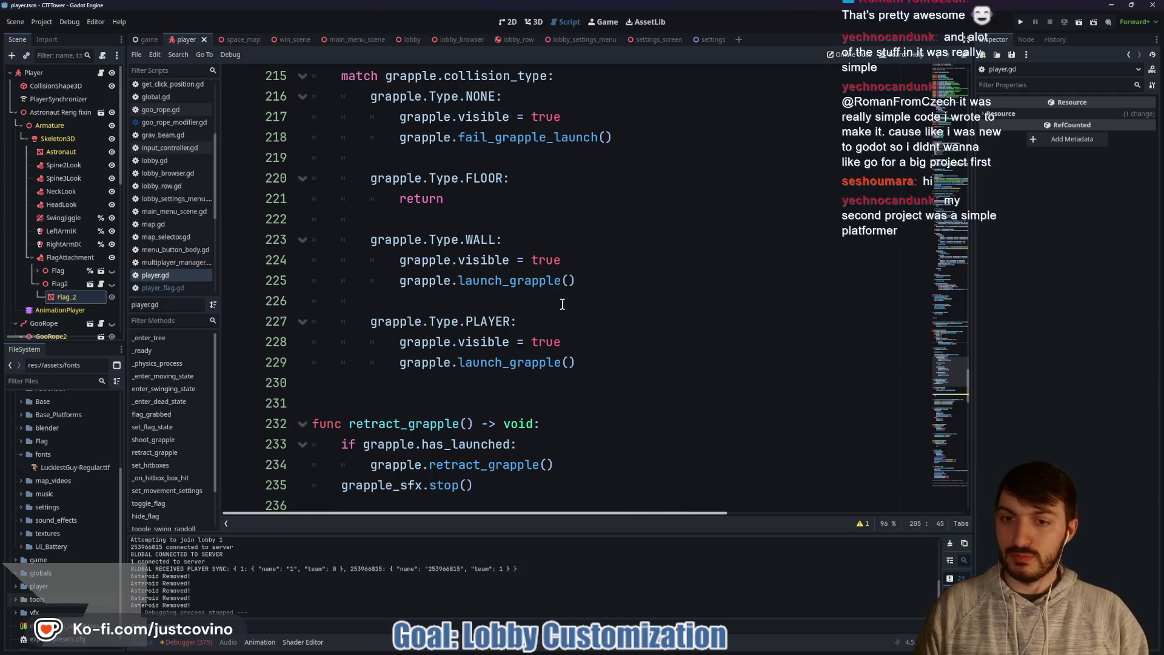
scroll(563, 304, down, 14)
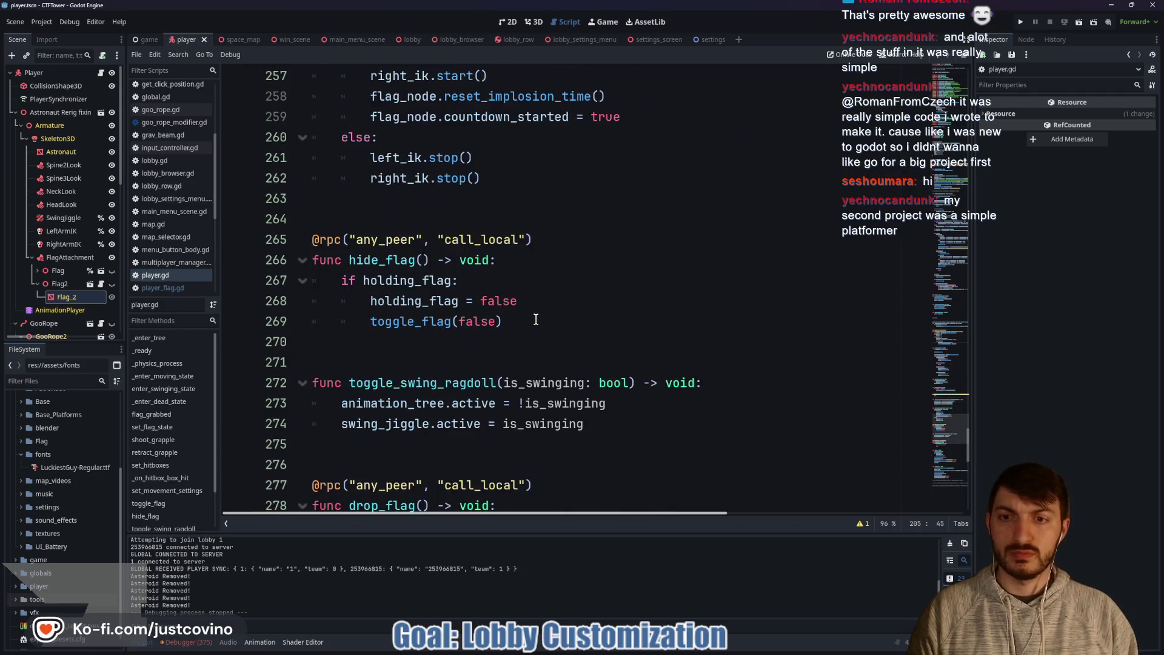
scroll(536, 320, down, 5)
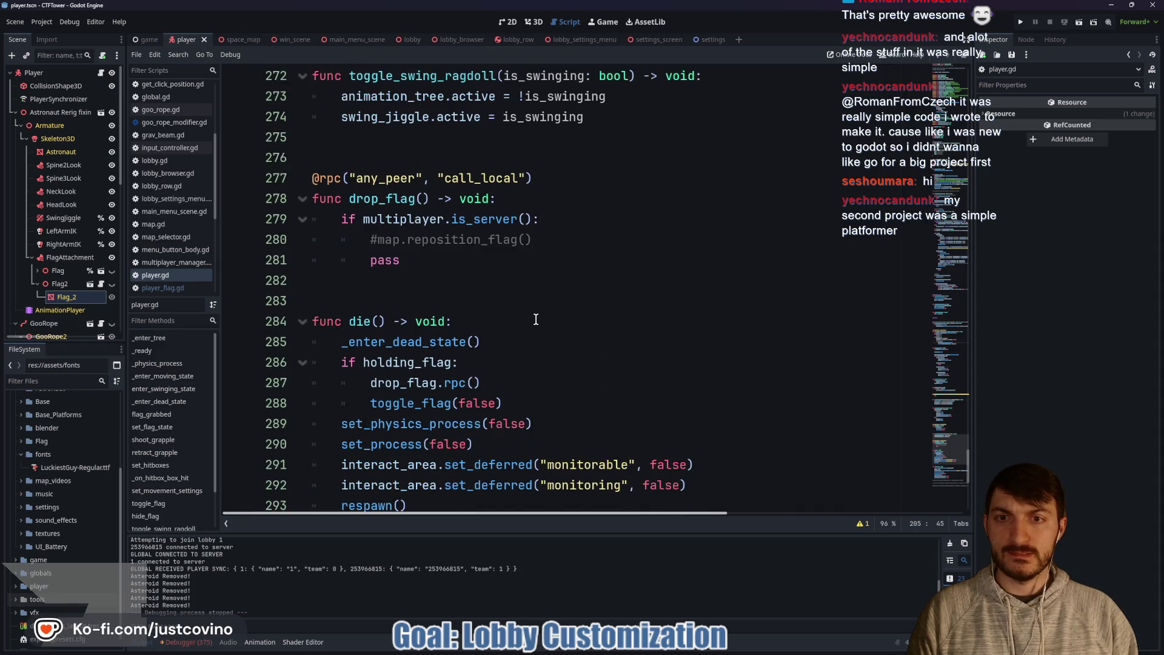
scroll(536, 320, down, 6)
scroll(535, 319, up, 5)
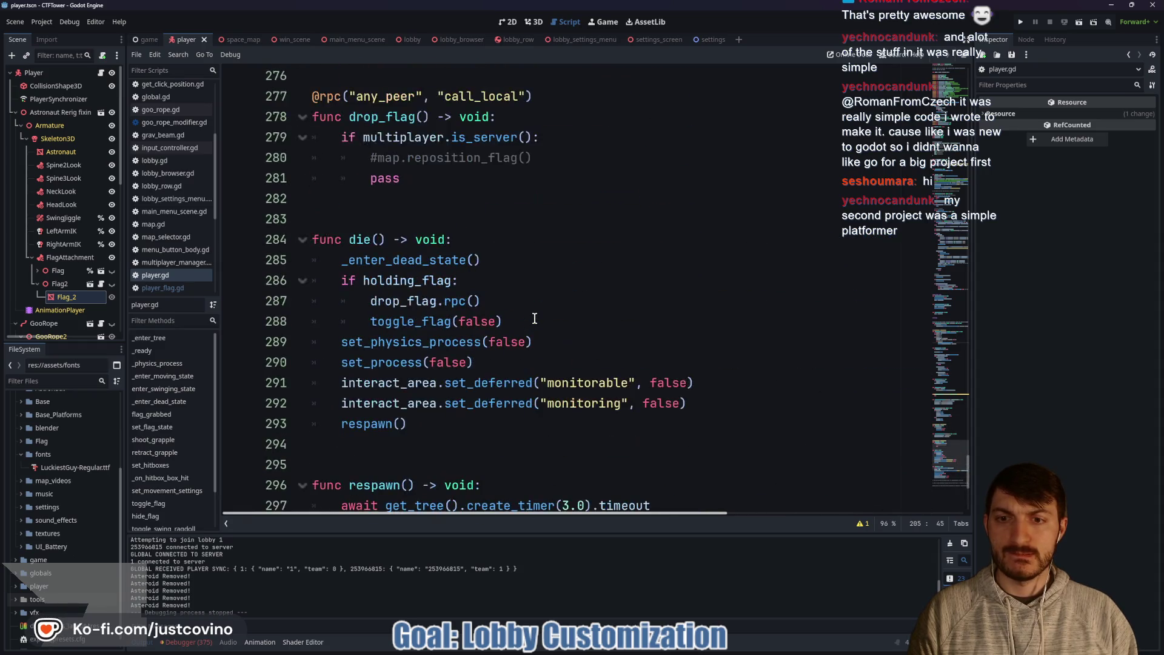
scroll(535, 318, up, 4)
scroll(531, 317, down, 4)
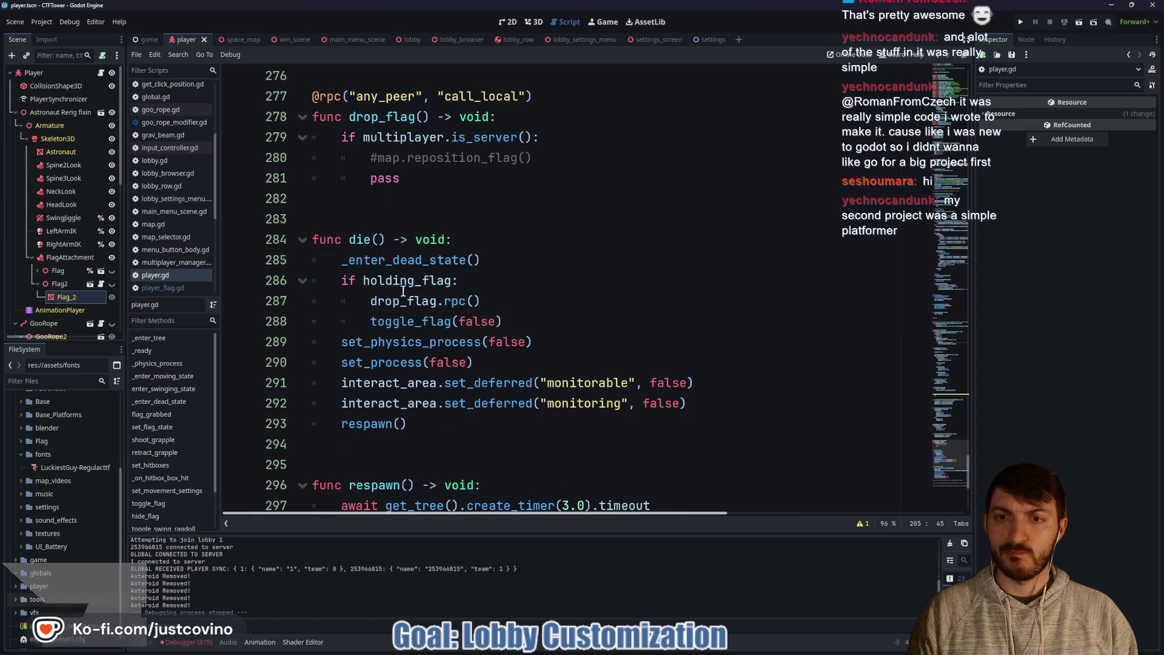
scroll(477, 285, up, 4)
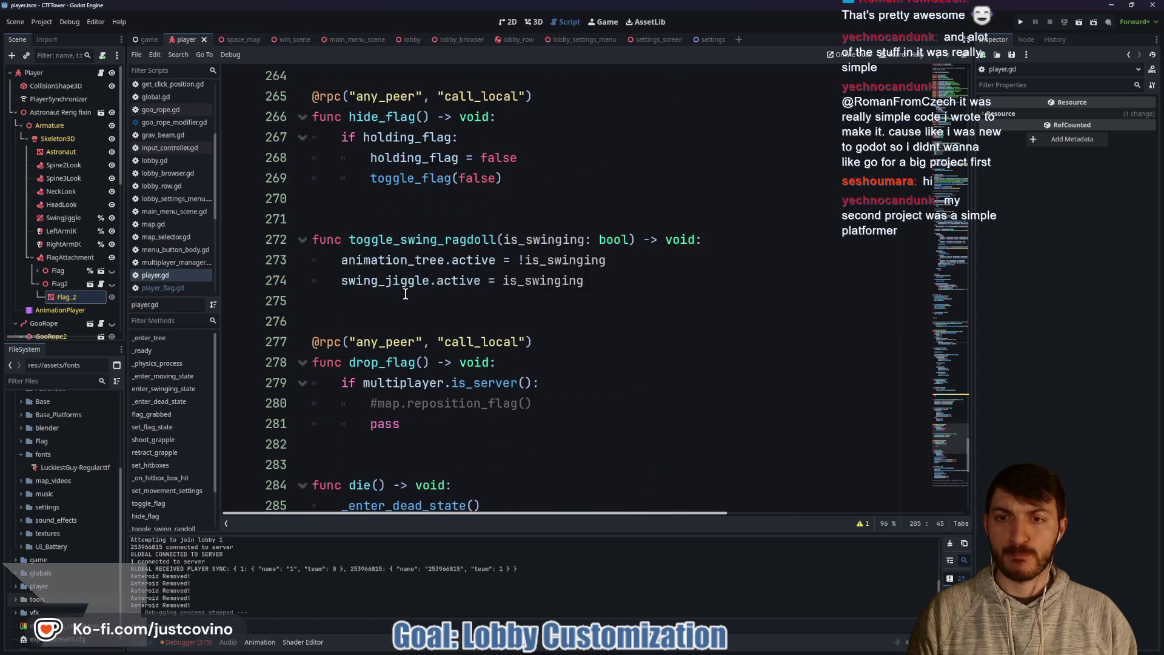
double_click(376, 363)
scroll(379, 351, down, 4)
scroll(456, 324, up, 1)
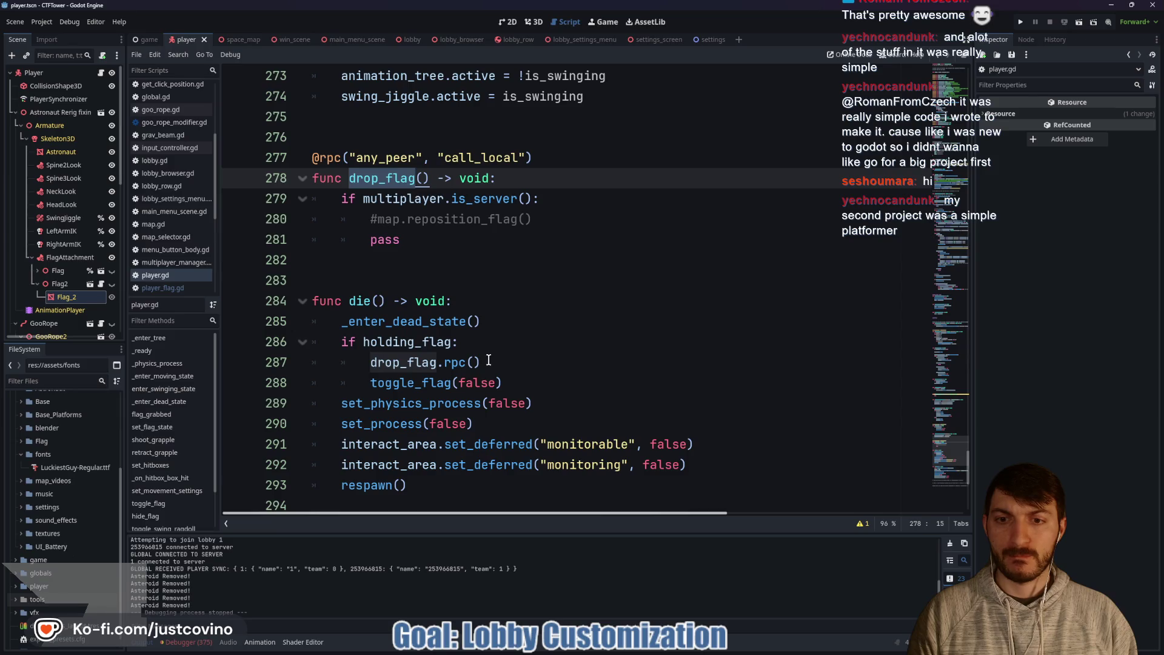
drag(489, 360, 298, 367)
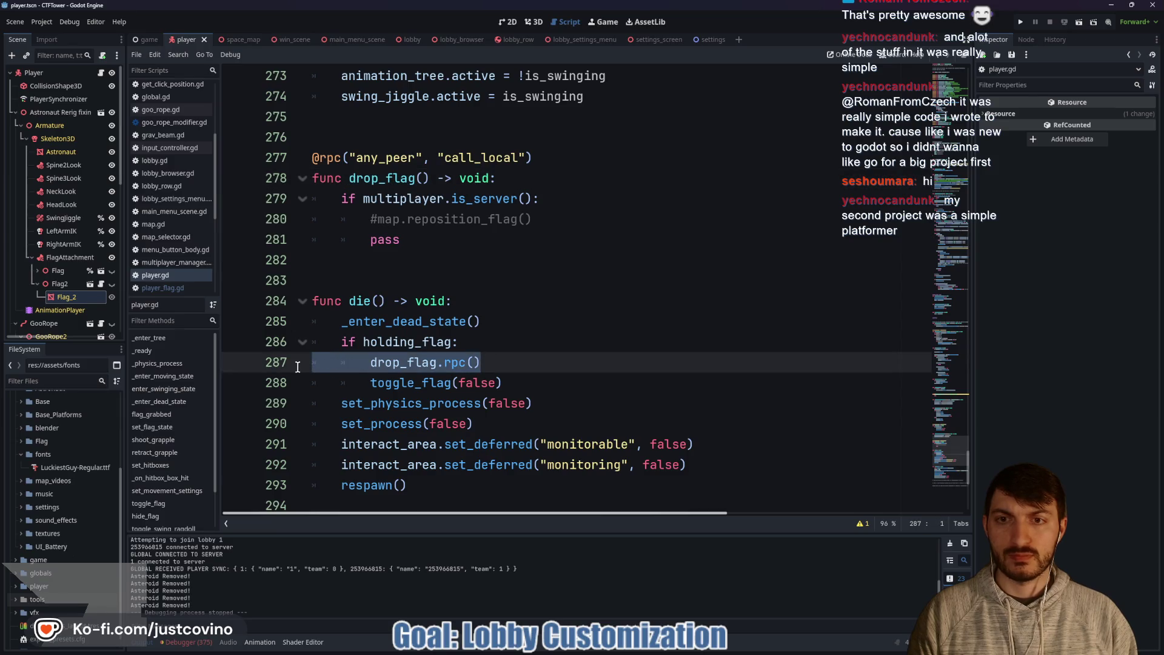
click(371, 362)
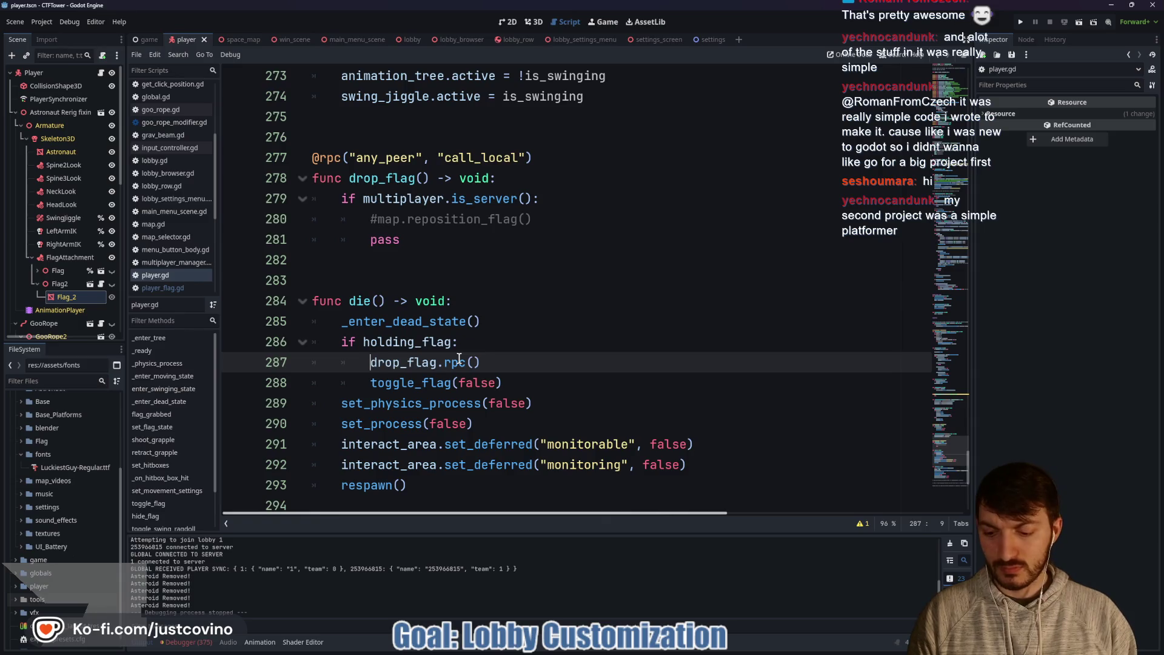
text(#)
Step: Comment out the whole drop_flag function, lines 277–281, with Ctrl+K
click(433, 243)
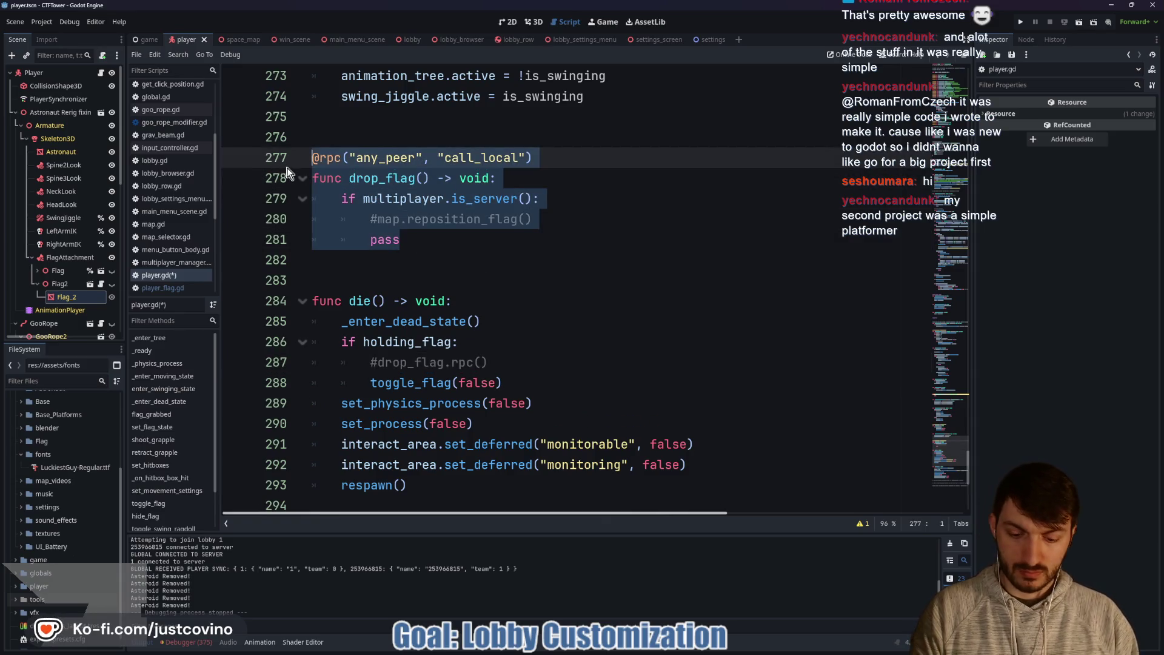
key(ctrl+k)
click(484, 239)
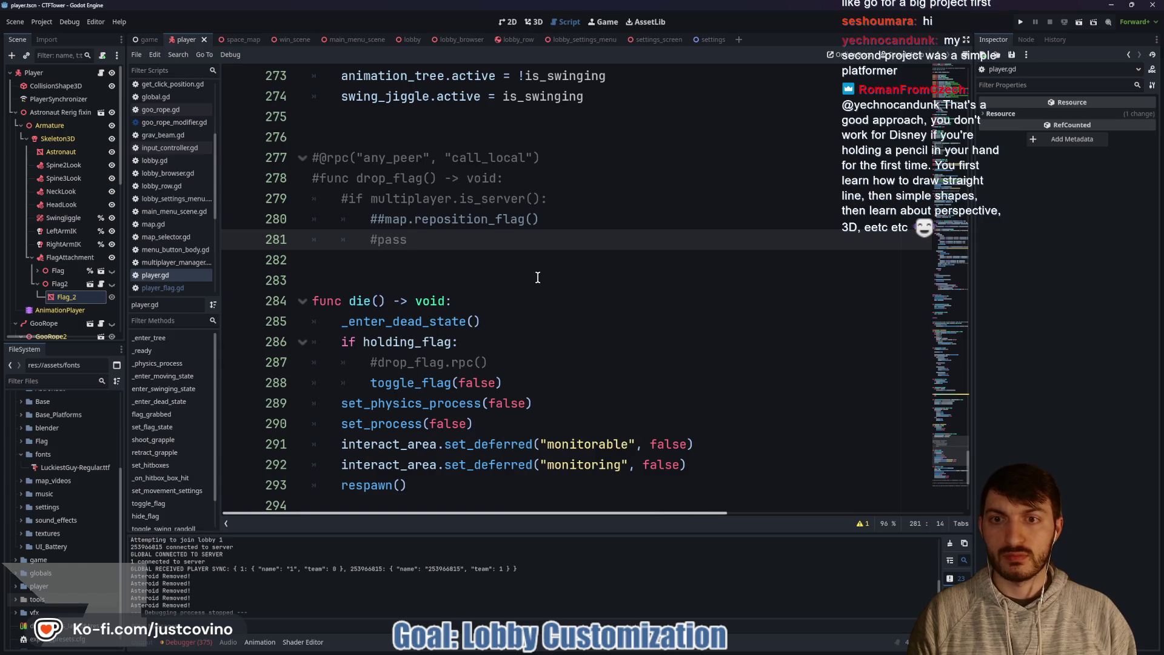
Step: Delete the reset_implosion_time() call from toggle_flag
scroll(533, 273, up, 2)
scroll(537, 277, up, 2)
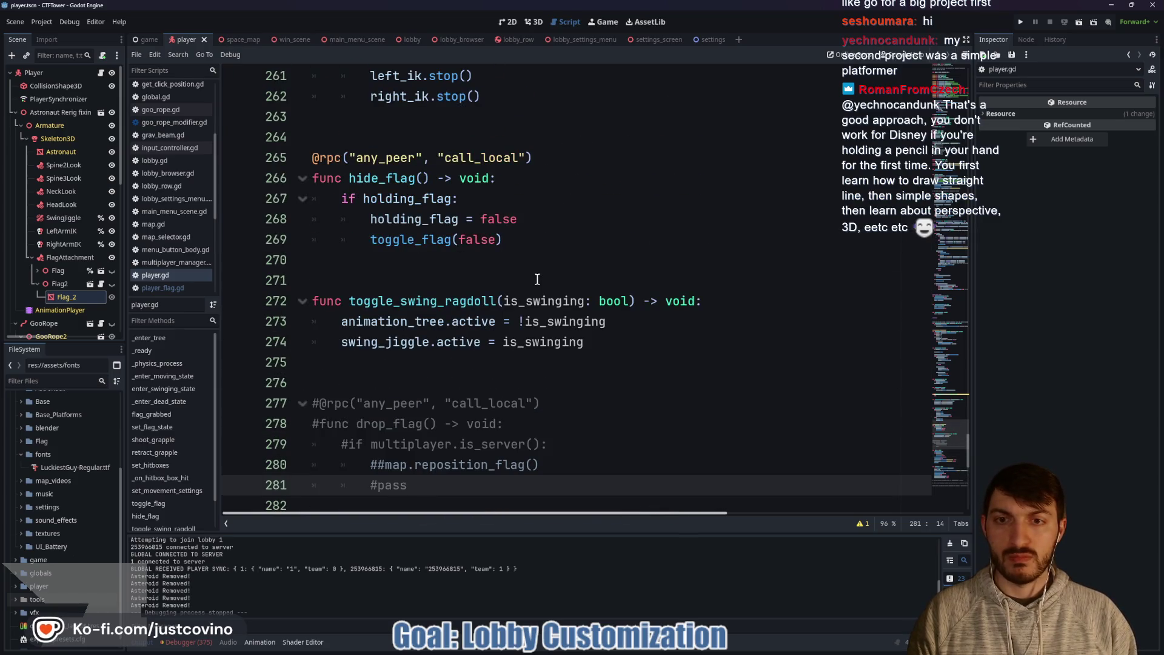
scroll(536, 278, up, 1)
scroll(502, 297, up, 2)
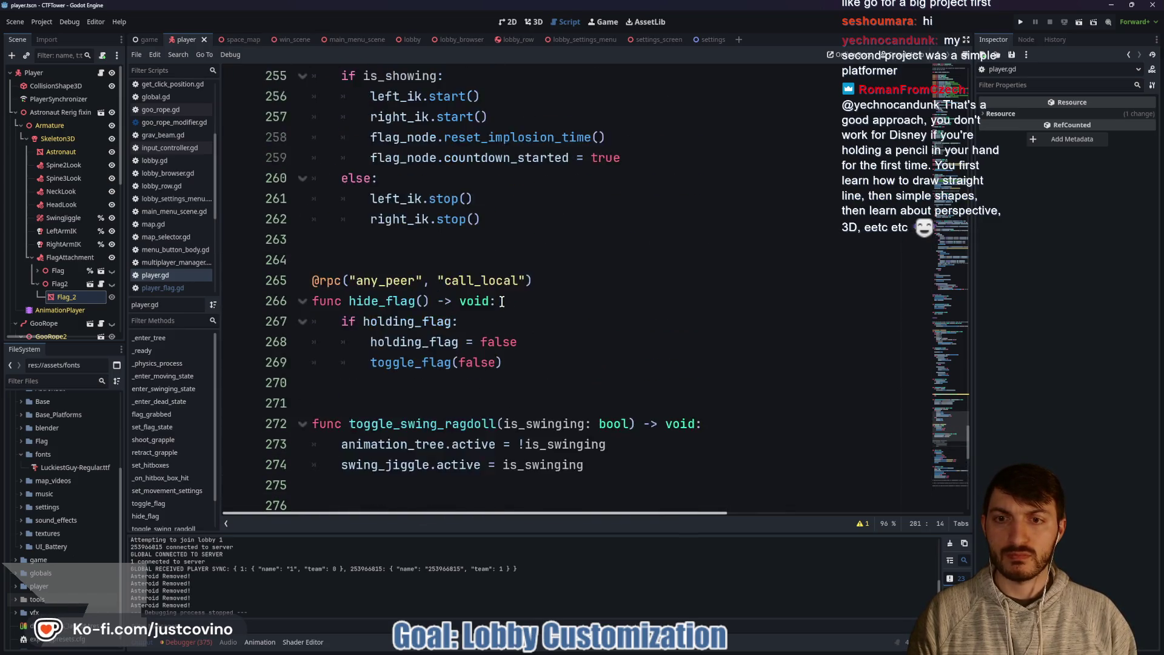
scroll(502, 302, up, 2)
drag(612, 322, 297, 319)
key(BackSpace)
key(BackSpace)
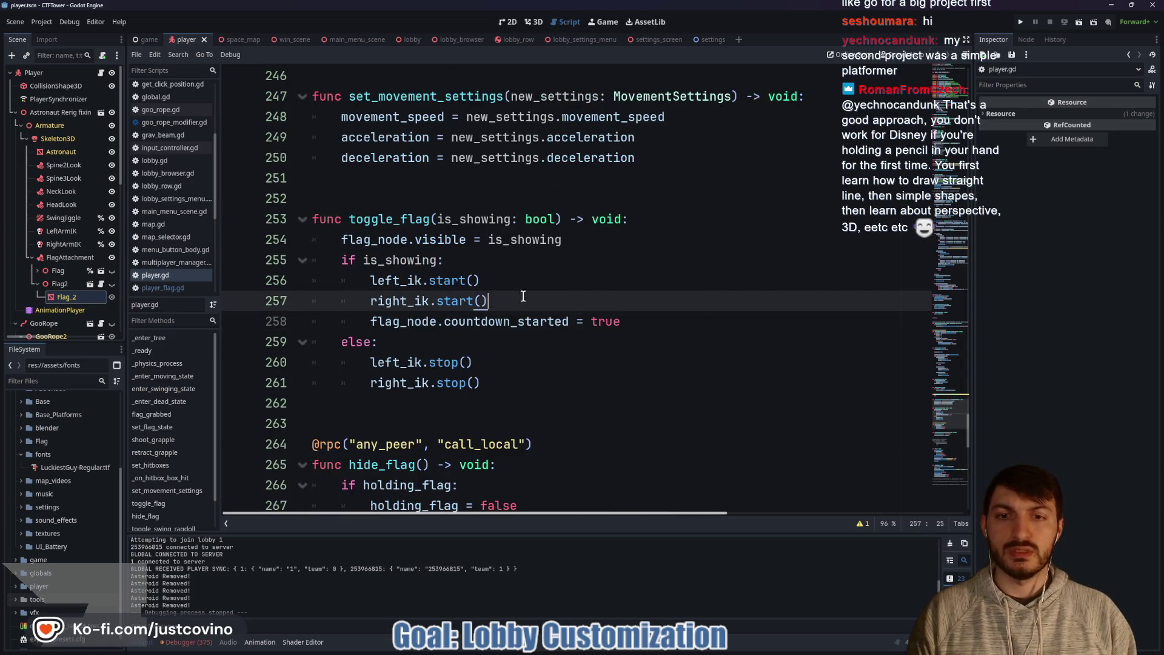
Step: Run the project, place the two game windows side by side, and host a private lobby on the left
click(1021, 20)
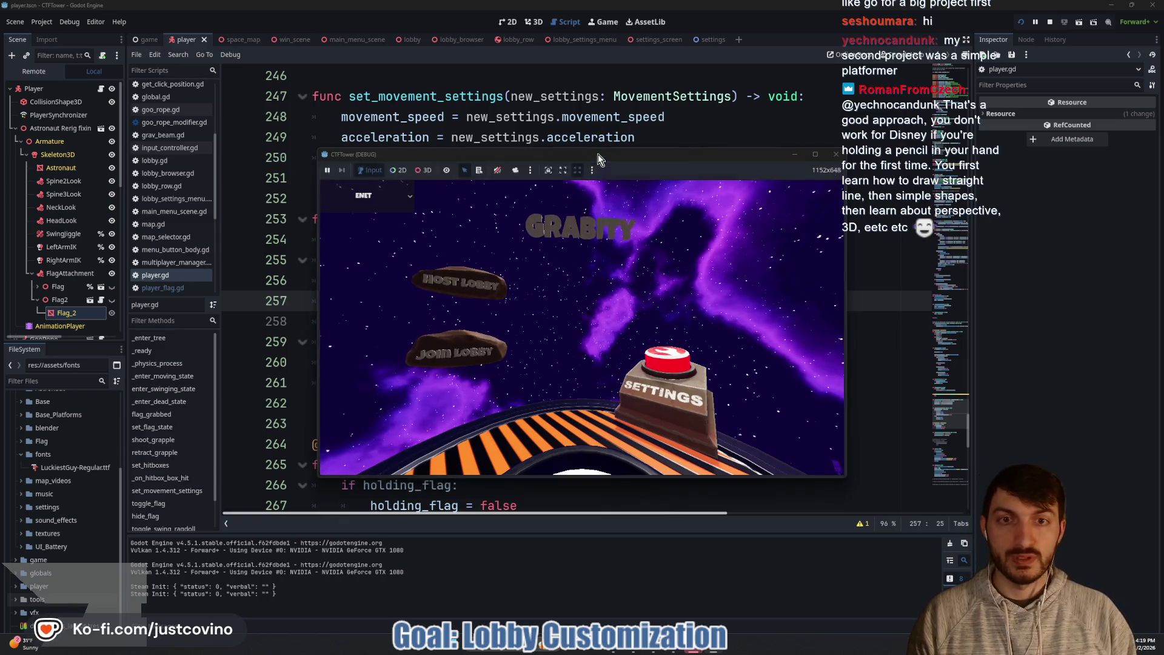
drag(598, 154, 297, 158)
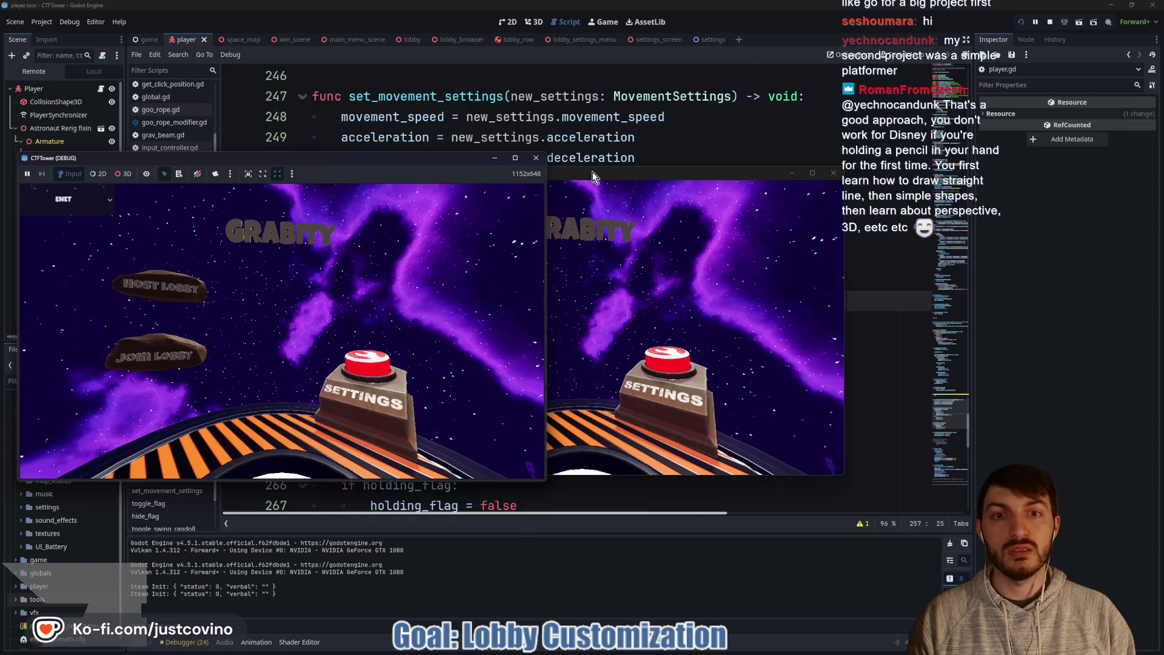
mouse_move(592, 172)
mouse_down()
mouse_move(861, 171)
mouse_move(824, 170)
mouse_up()
click(217, 294)
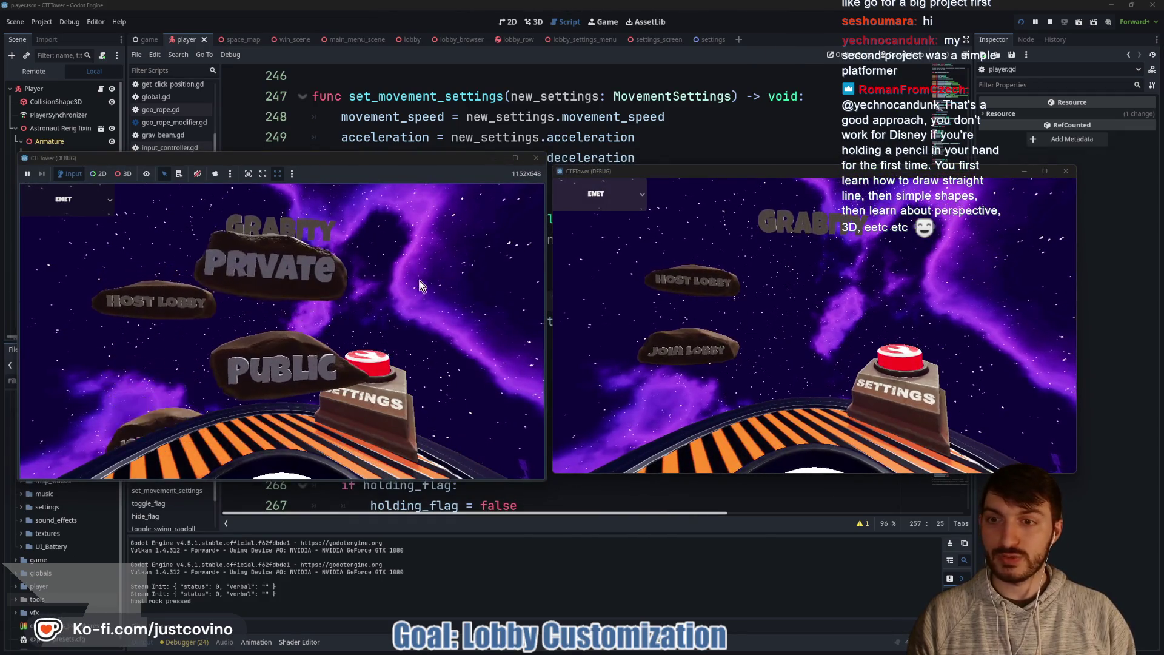
click(263, 258)
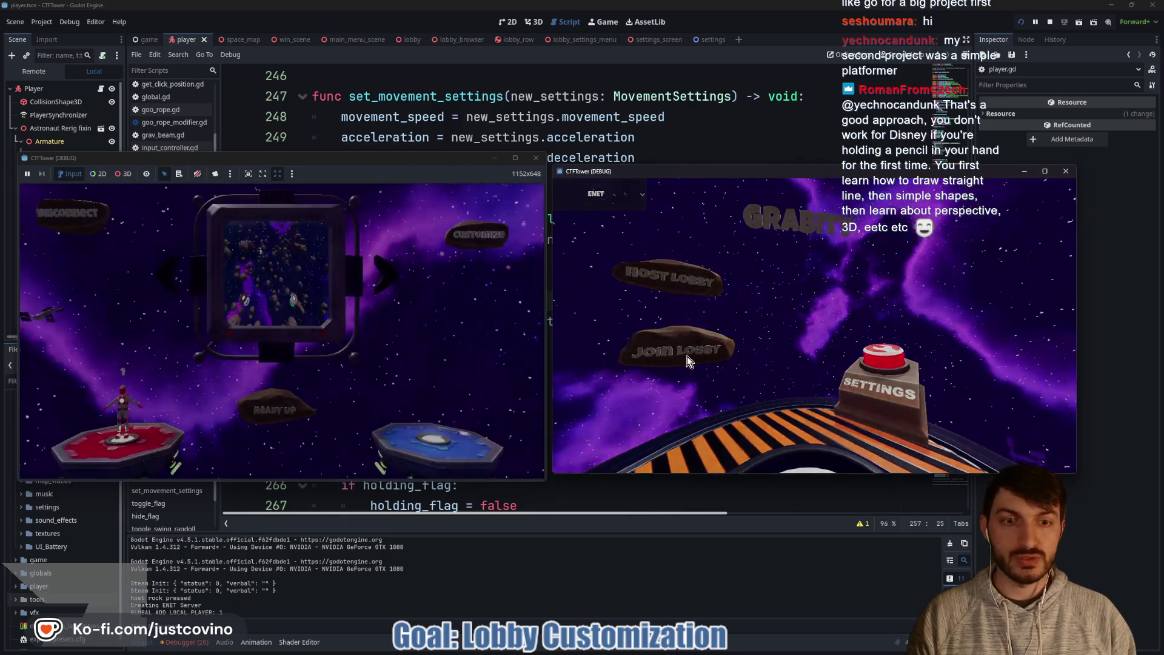
Step: Join the lobby from the right game, ready up both players, and start the match
click(687, 356)
click(789, 279)
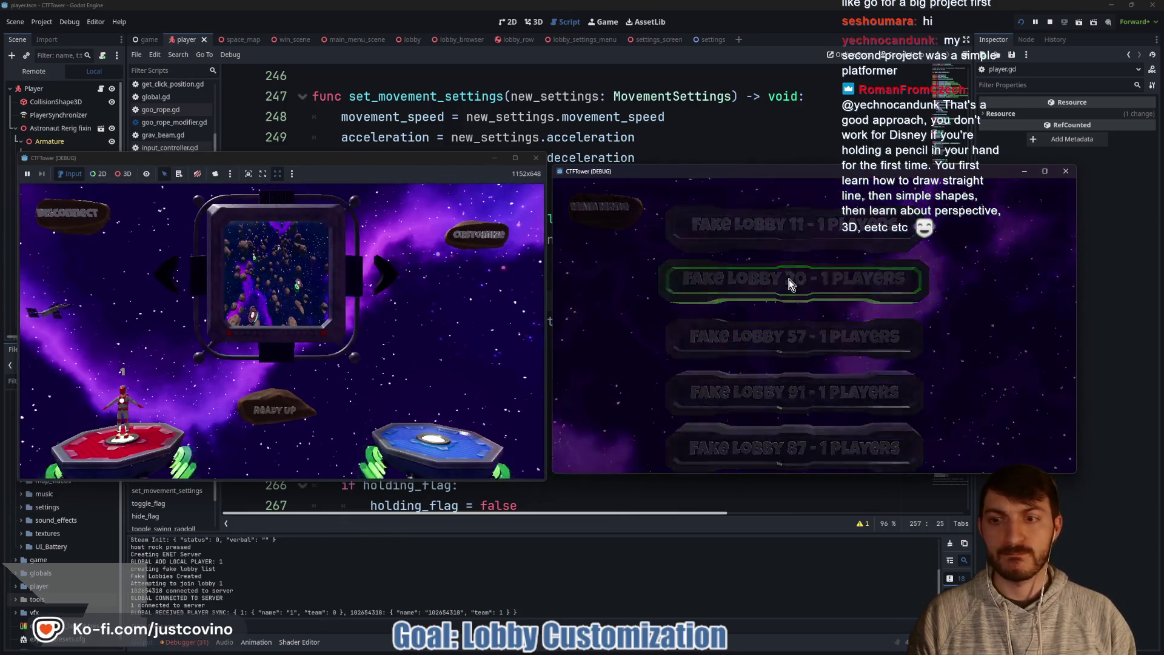
click(808, 404)
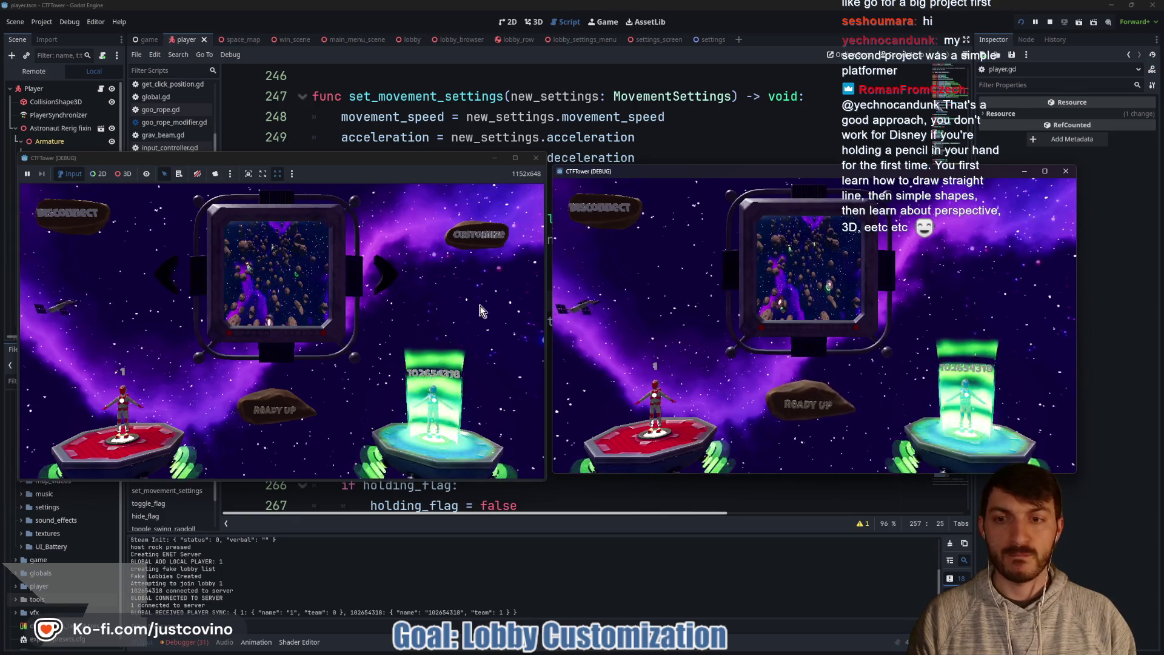
click(274, 410)
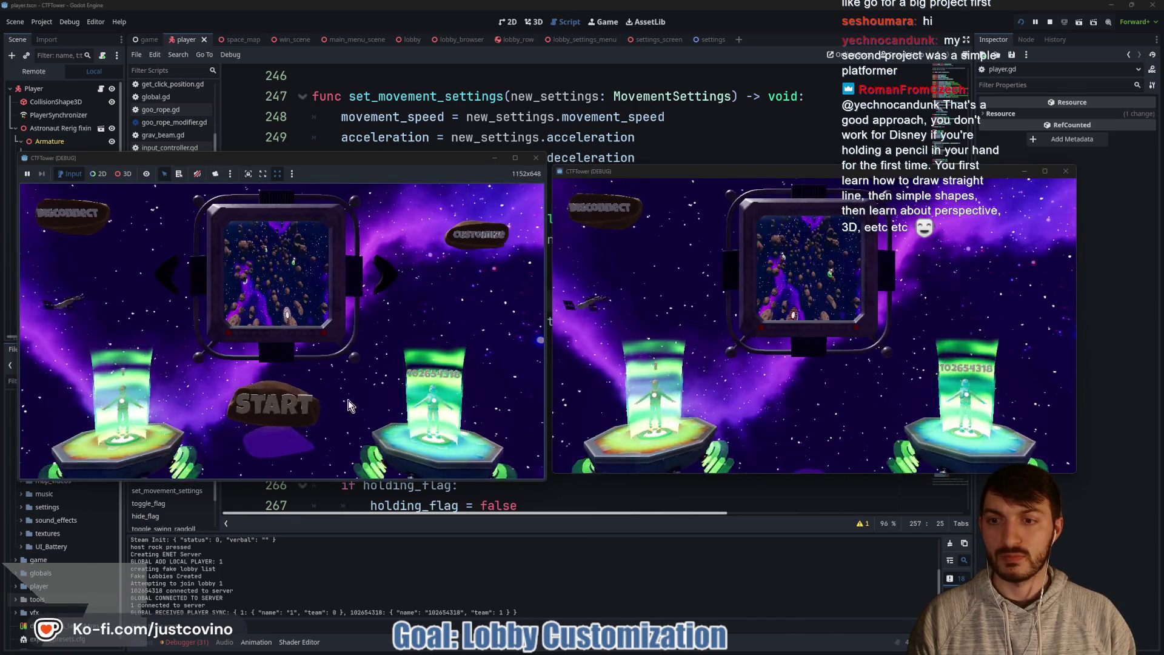
click(290, 415)
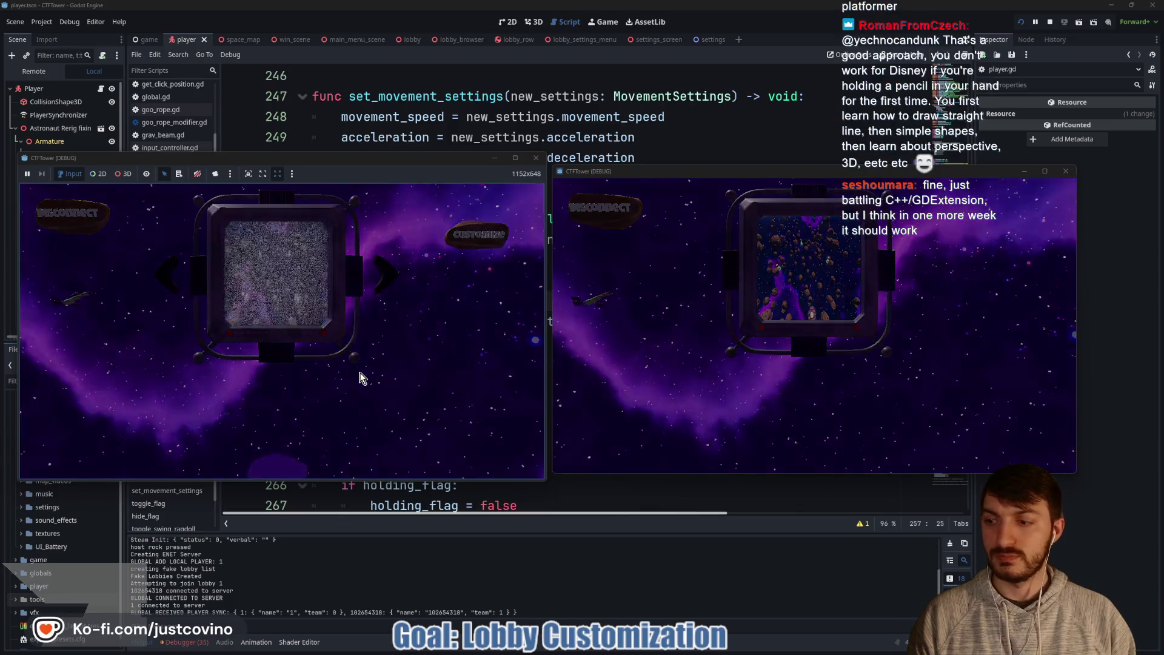
Step: Walk and wall-jump the red player, then grapple between asteroids to land on the platform
key(w)
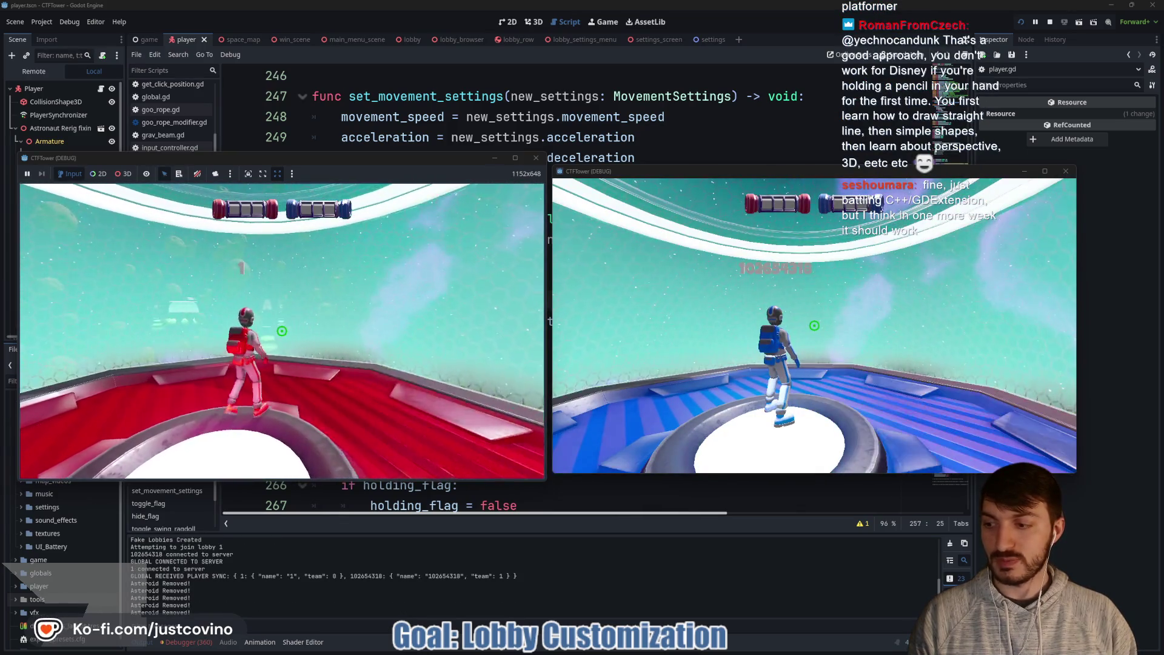
key(super)
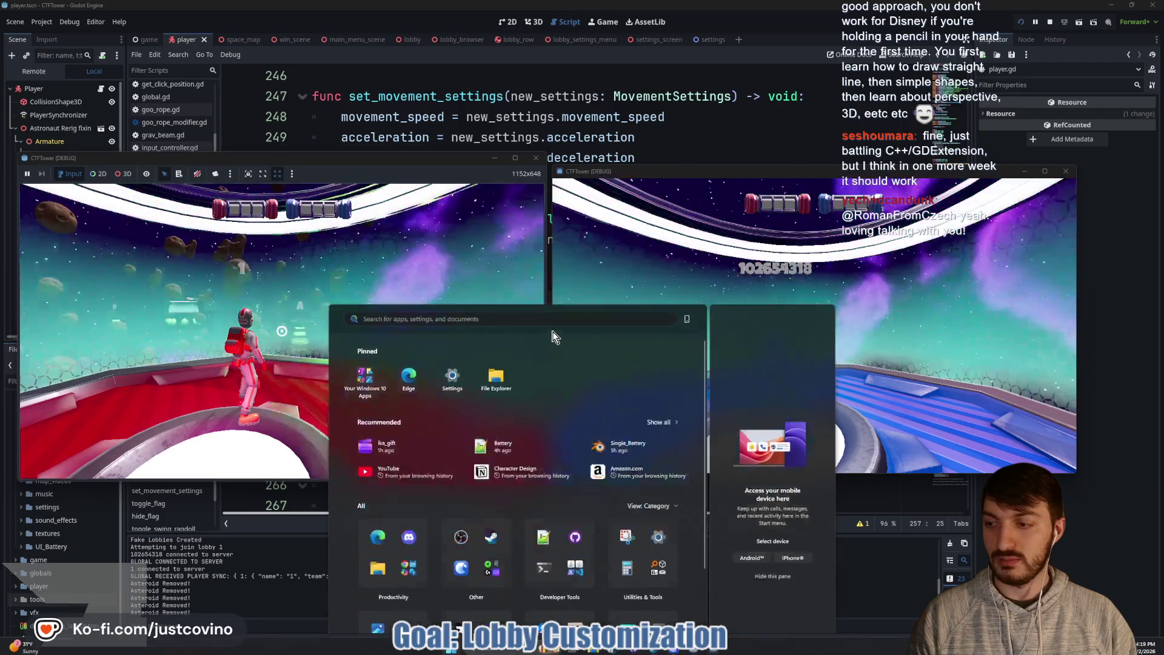
click(514, 344)
click(323, 387)
key(w)
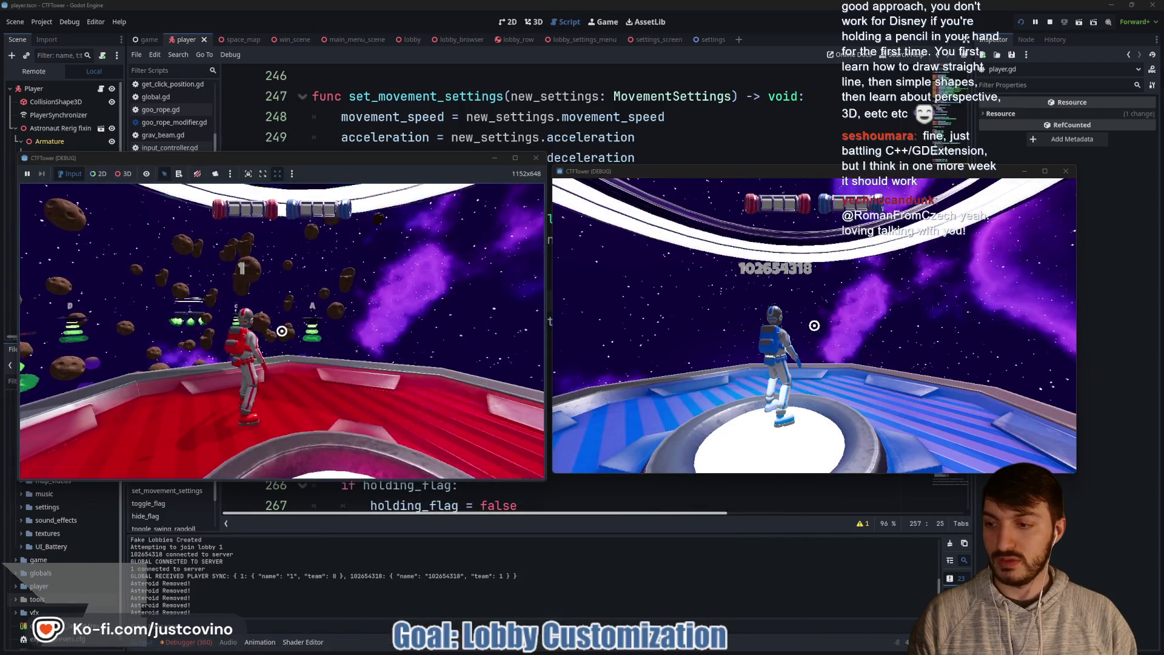
key(space)
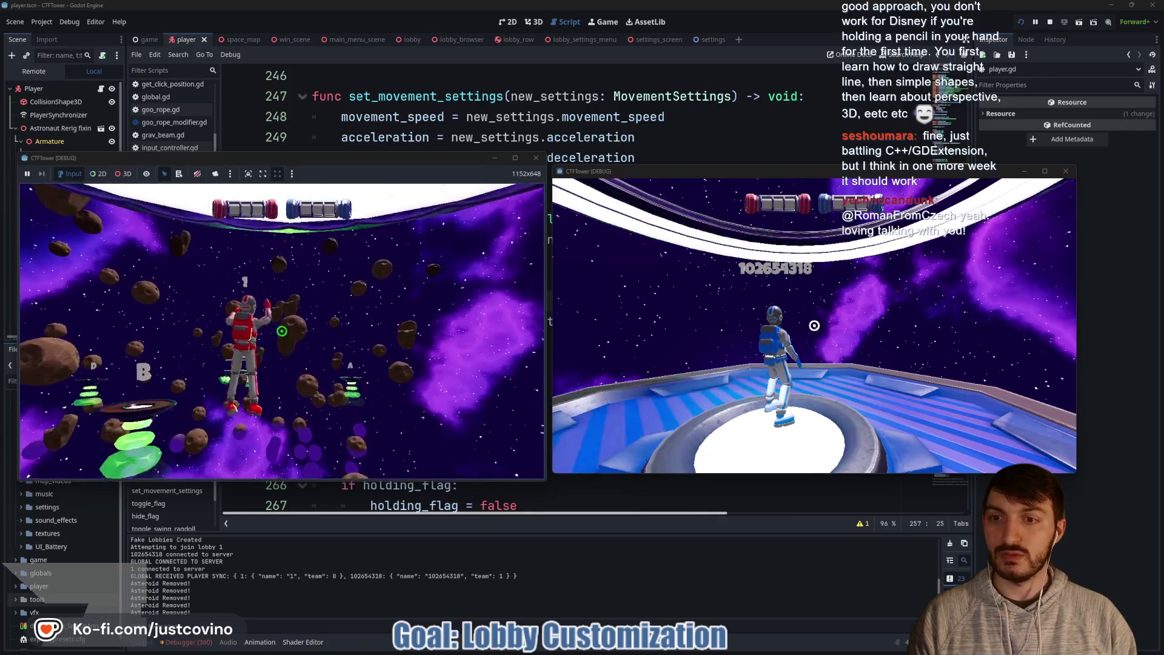
click(282, 331)
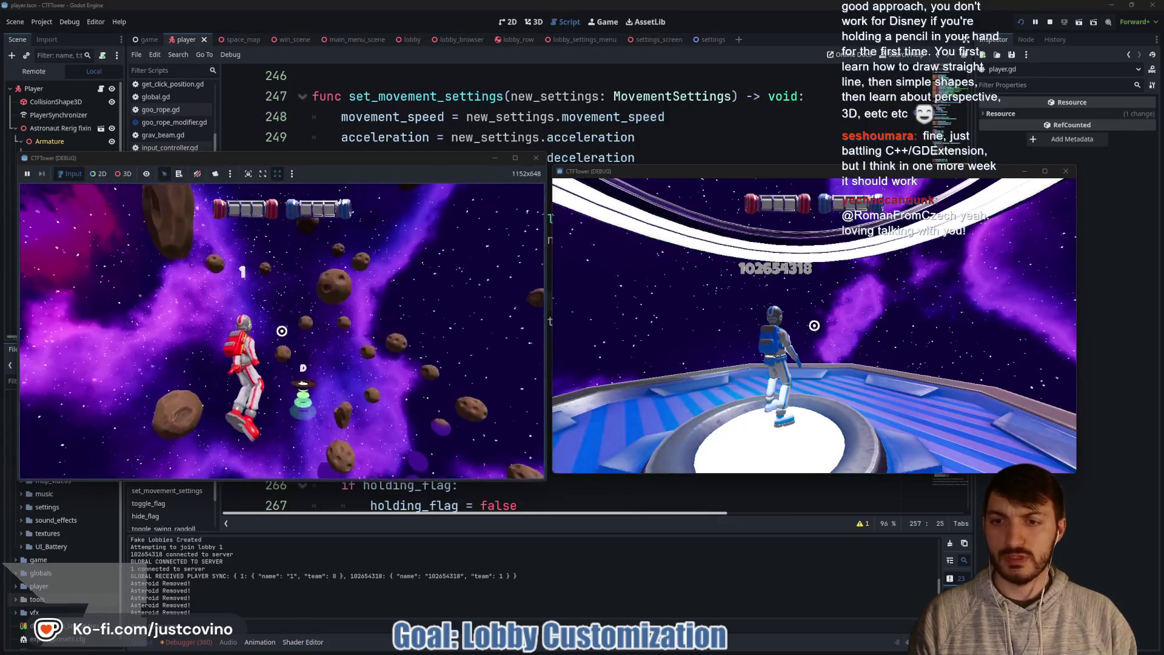
click(282, 331)
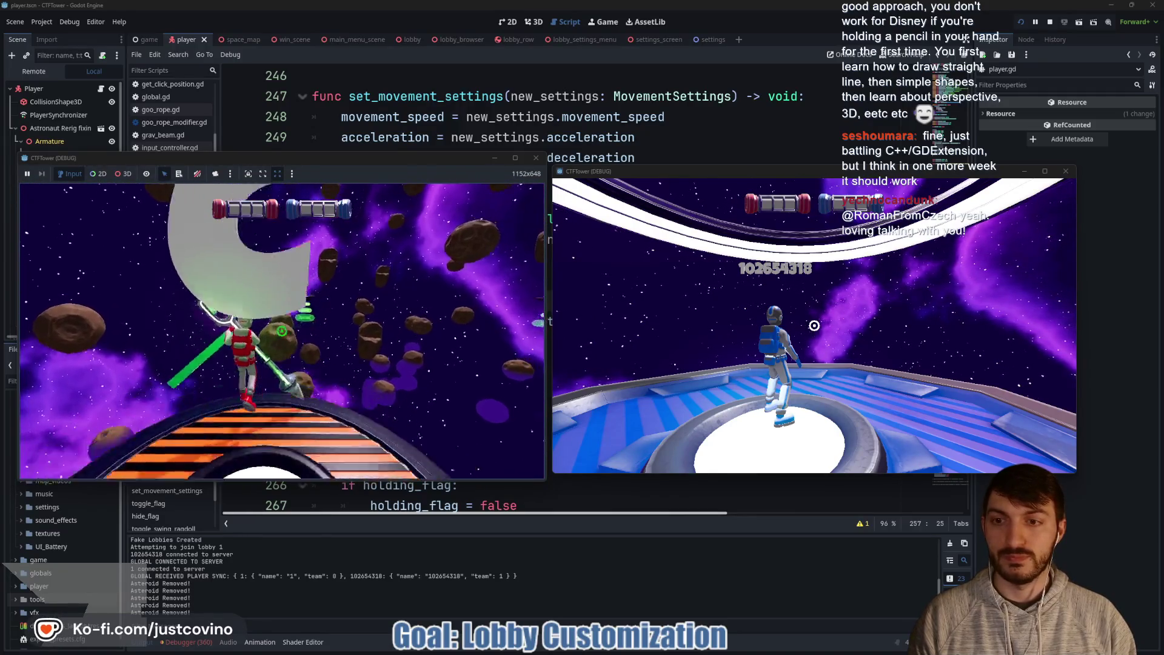
click(282, 330)
click(282, 330)
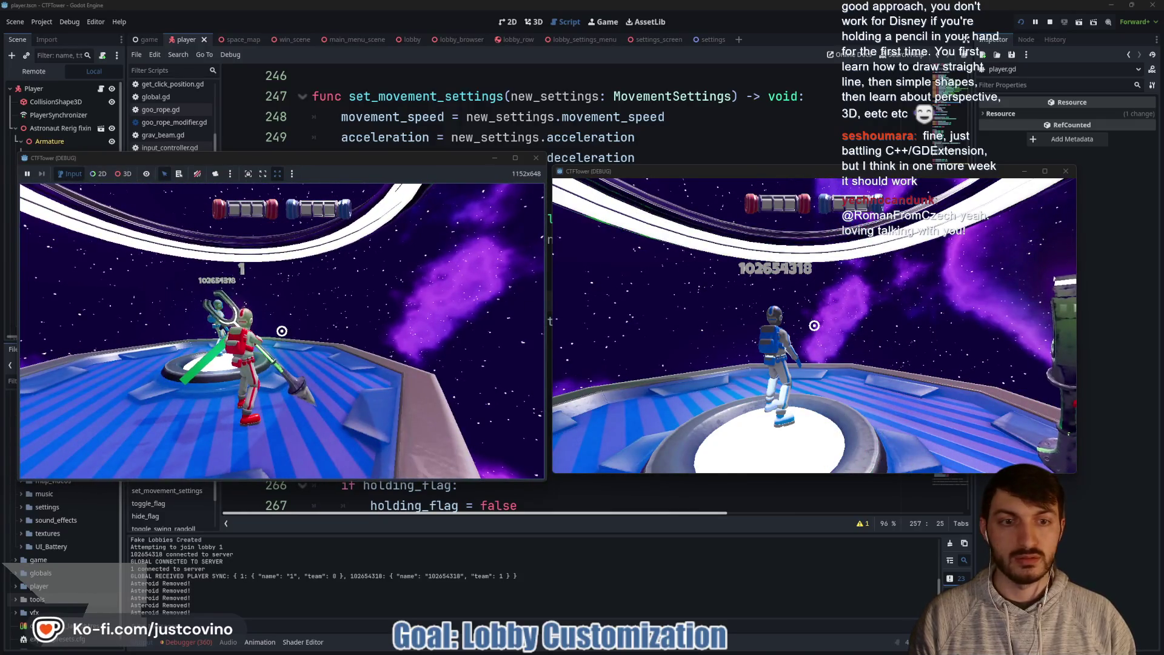
Step: Fire grapple and claw beams between the blue and red players, then stop the game
mouse_move(660, 650)
click(814, 326)
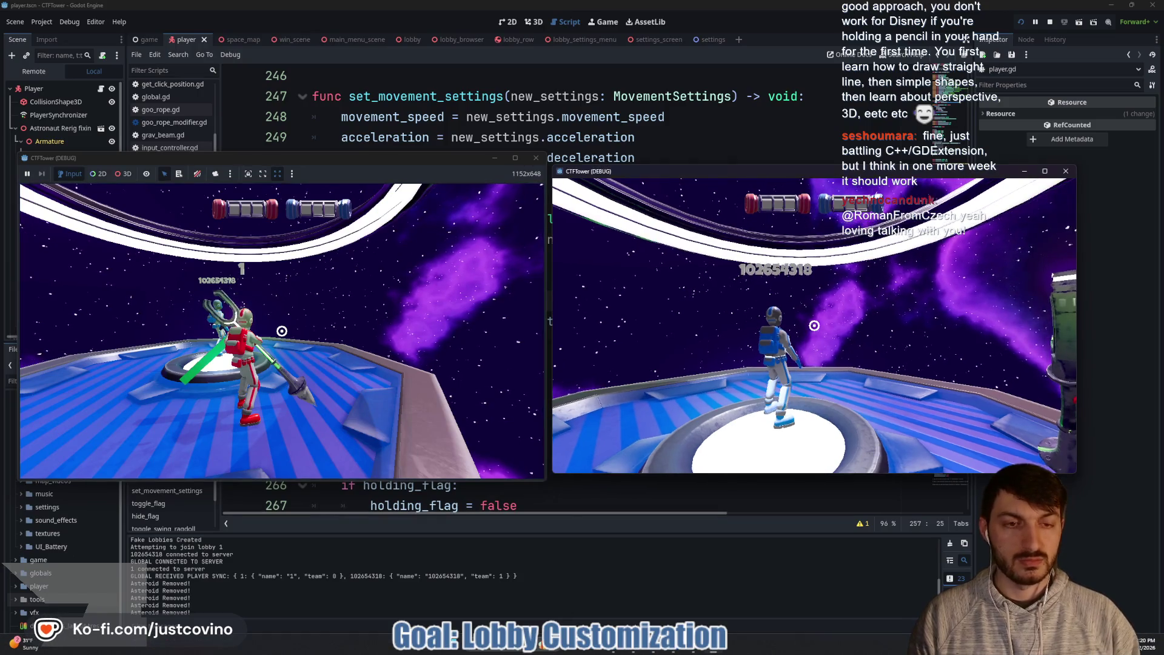
key(w)
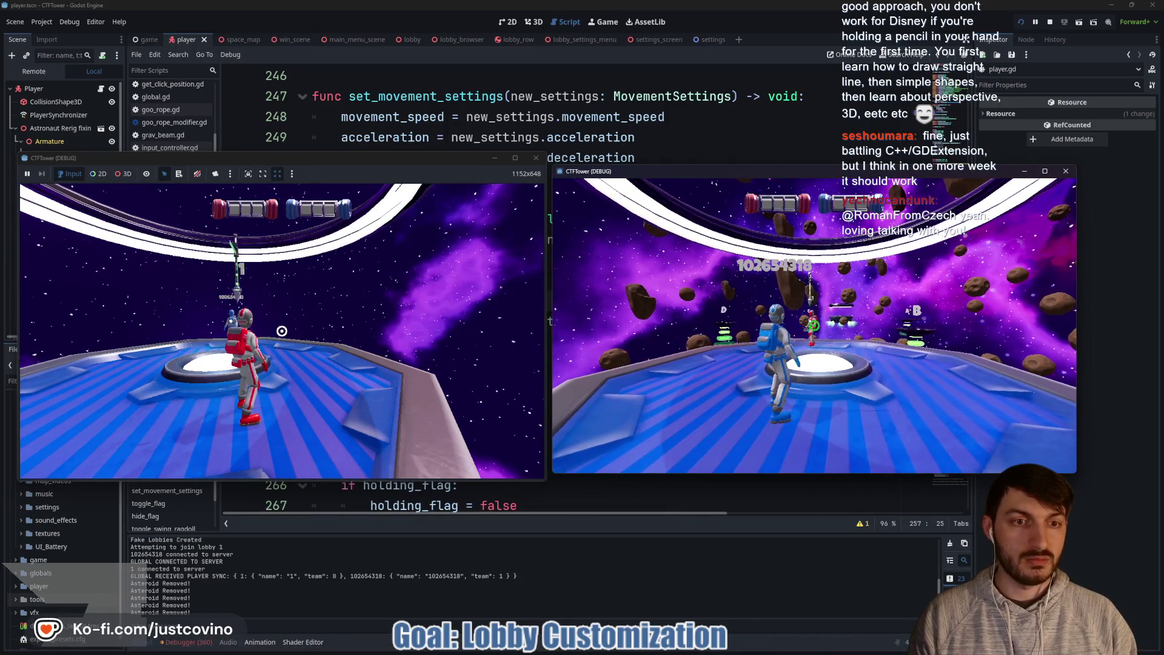
click(815, 325)
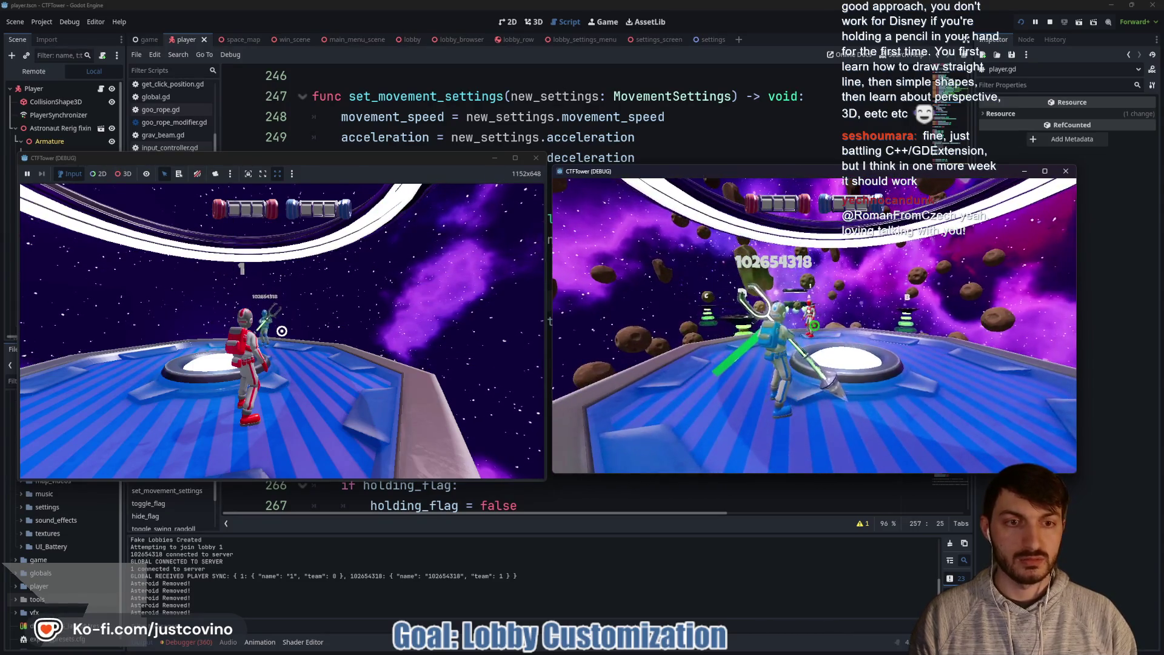
click(346, 328)
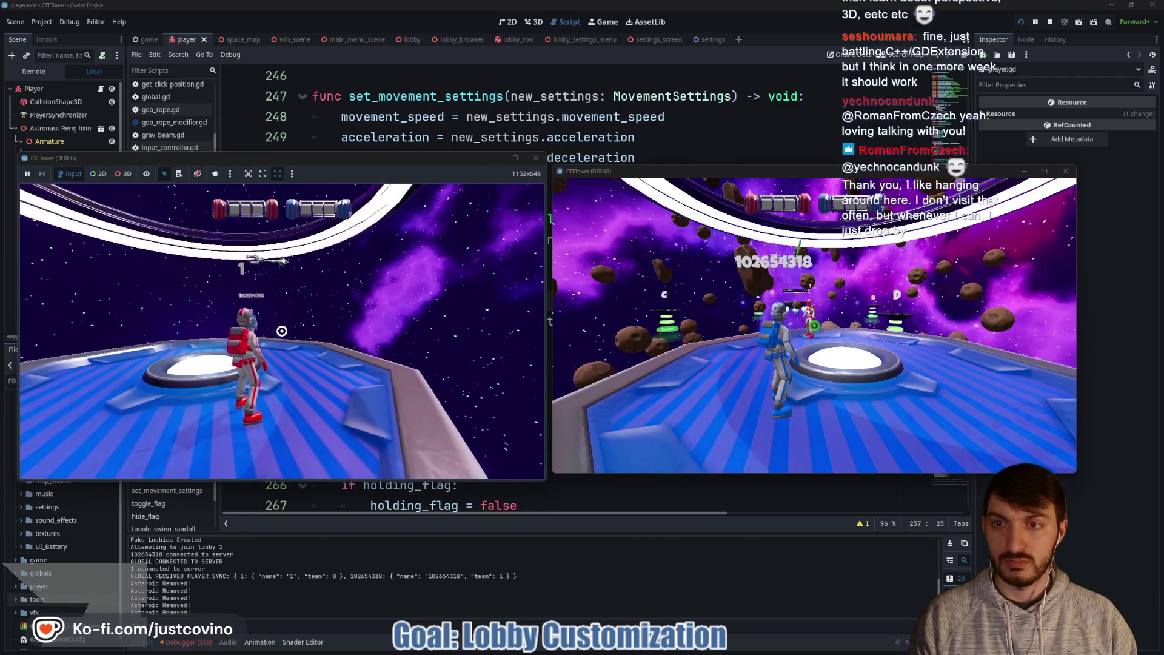
click(282, 330)
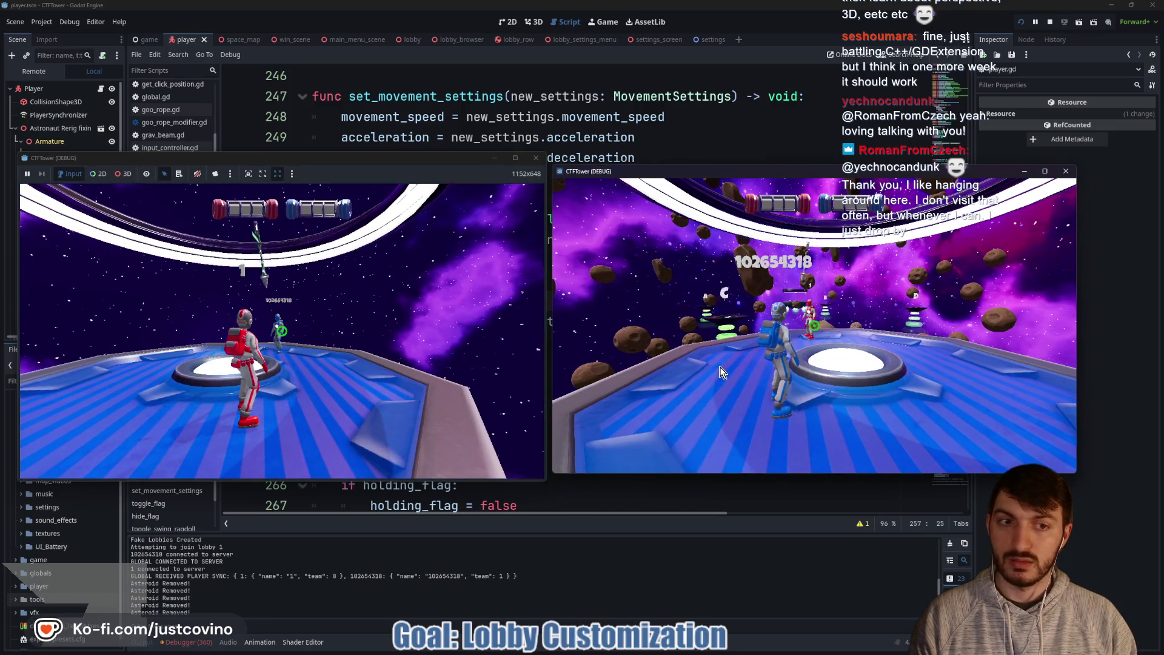
click(689, 362)
click(690, 361)
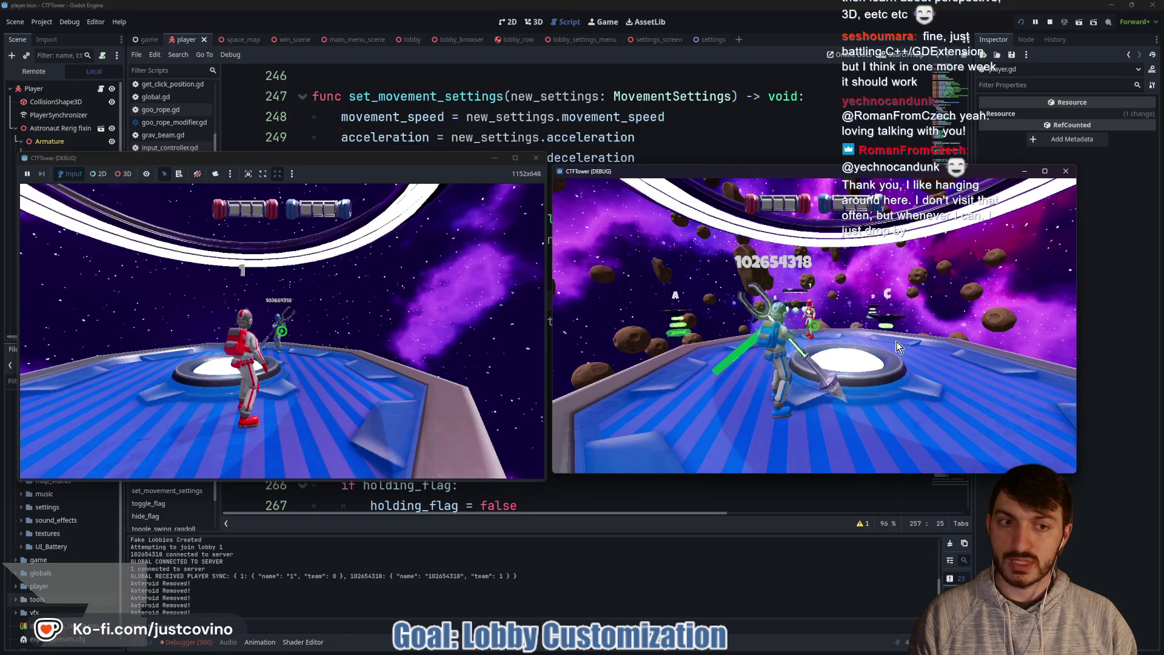
click(1050, 21)
click(542, 348)
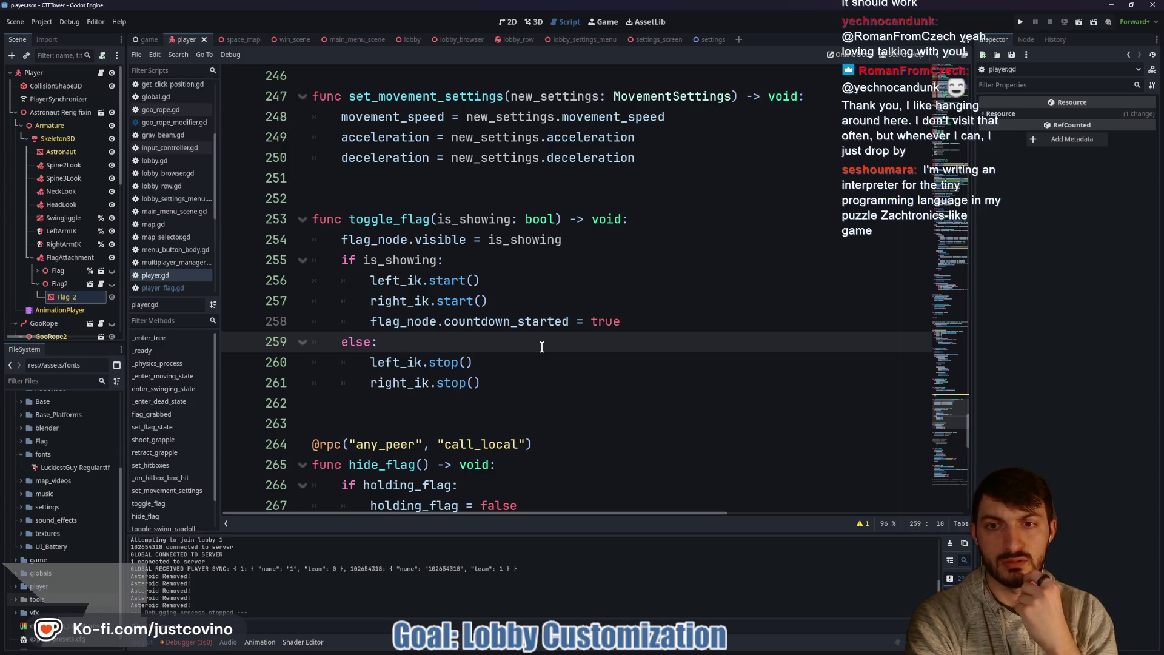
Step: Add flag_node.countdown_started = false after right_ik.stop() in toggle_flag's else branch and save
click(609, 240)
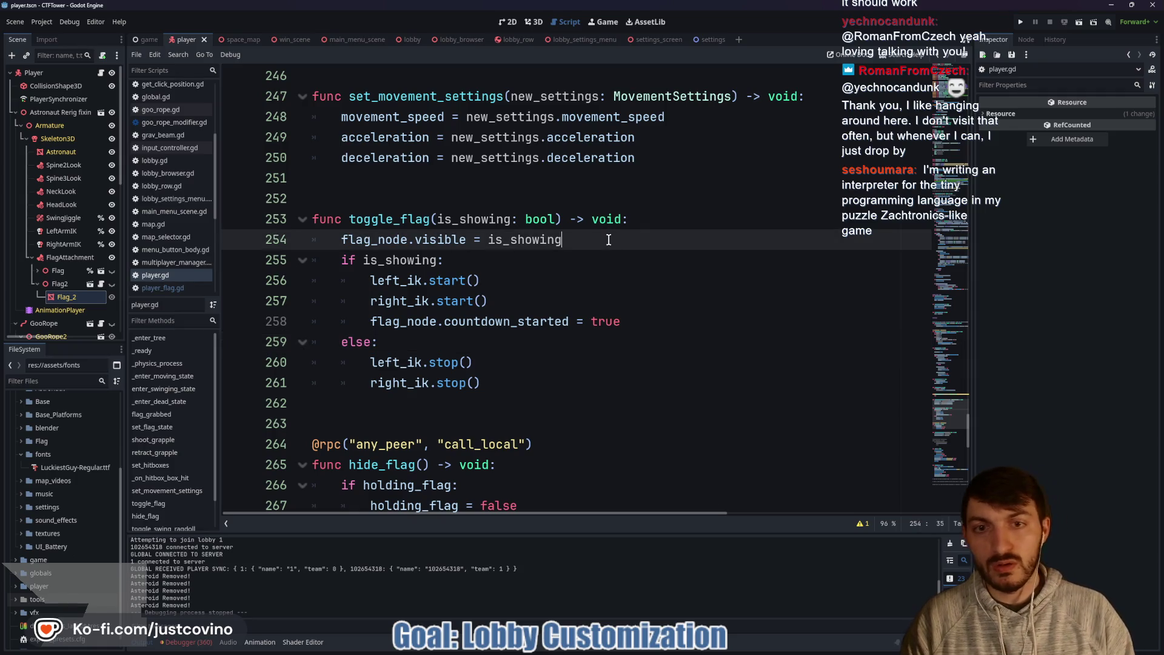
key(Return)
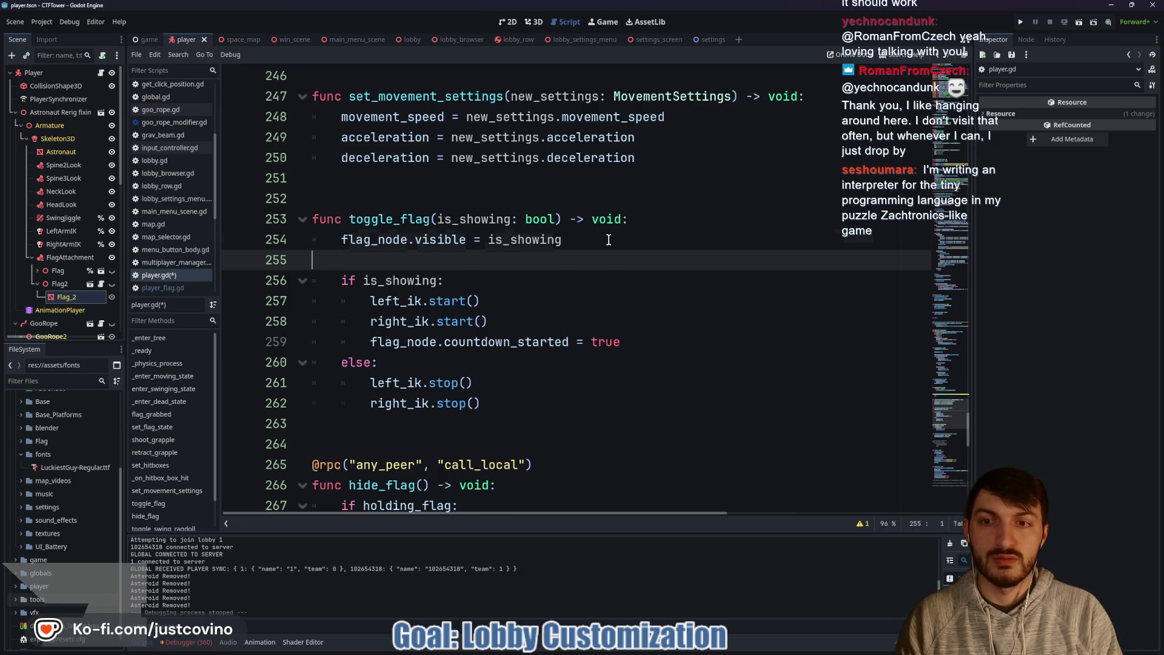
key(BackSpace)
click(503, 383)
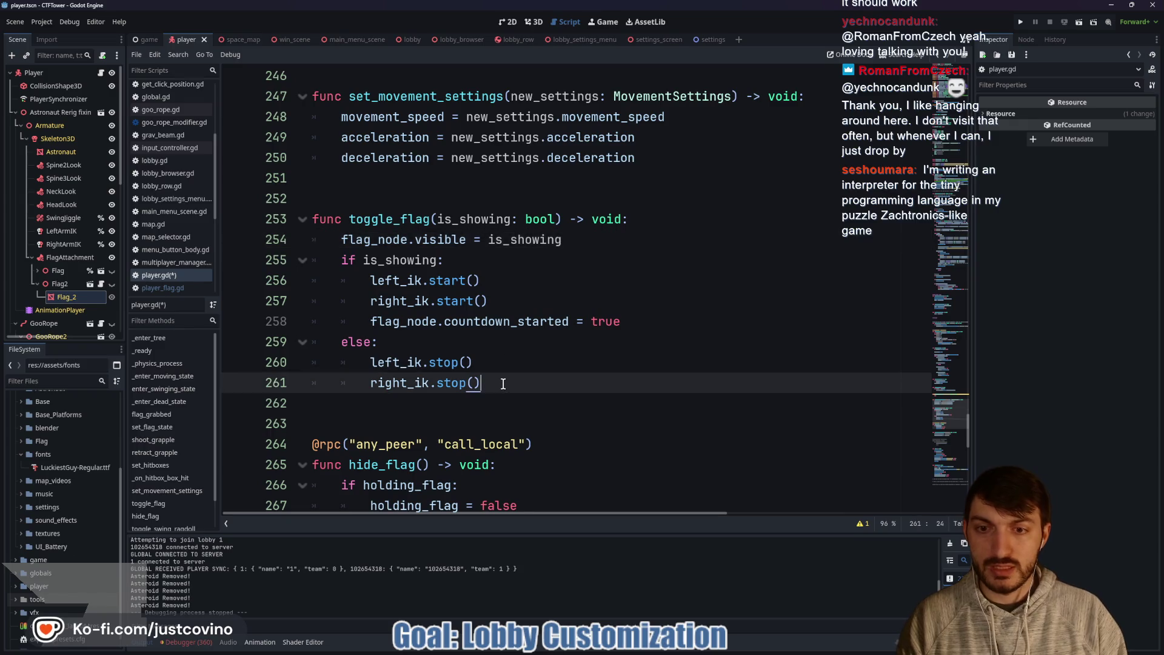
key(Return)
text(flag_)
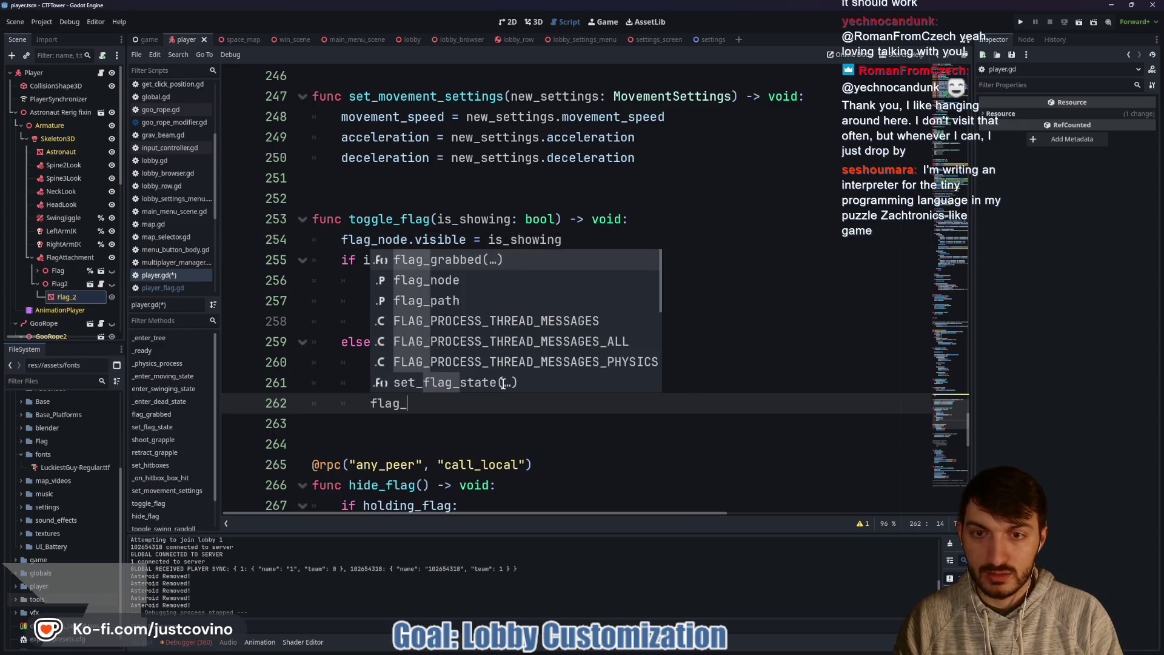
text(node.cou)
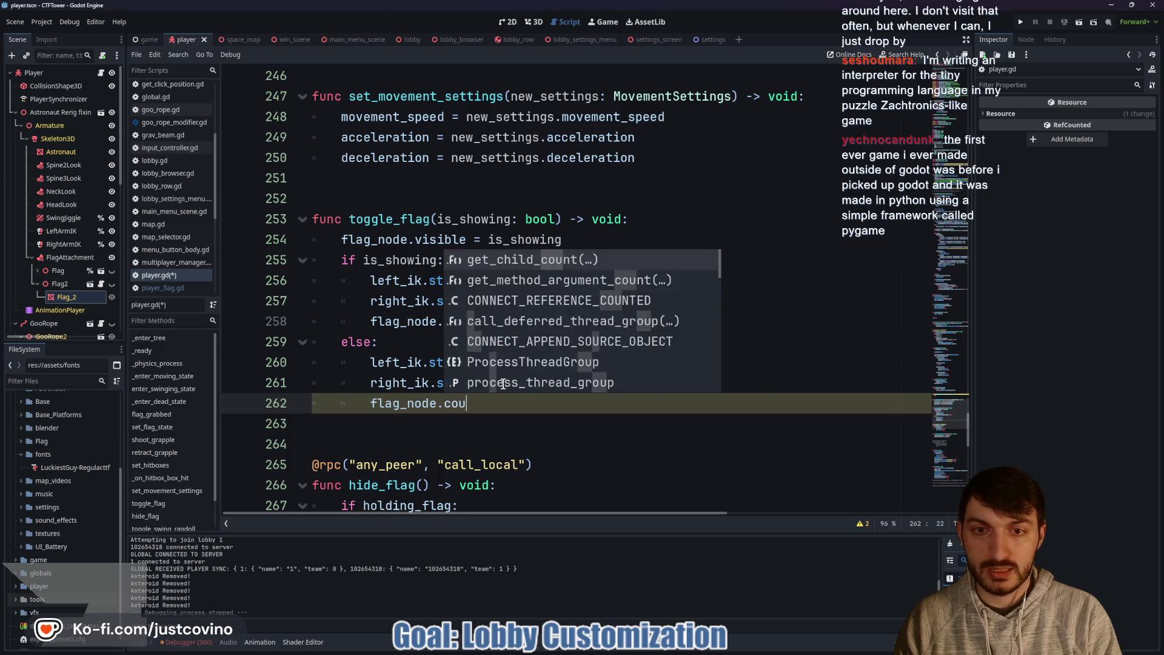
text(ntdown_started)
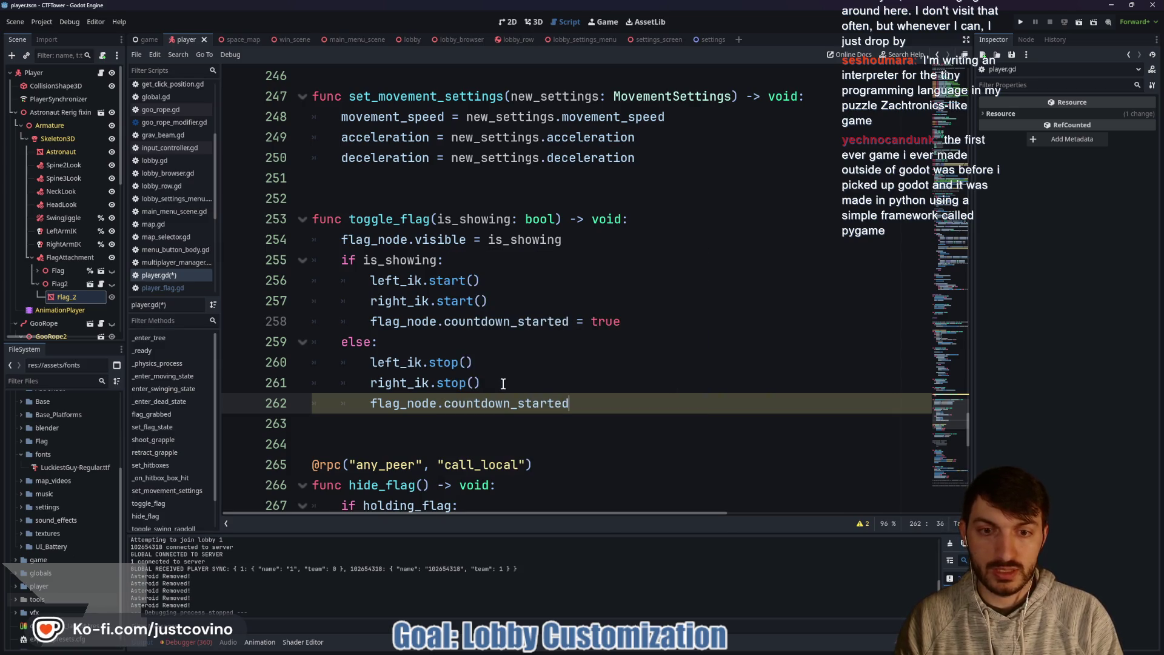
text( = false)
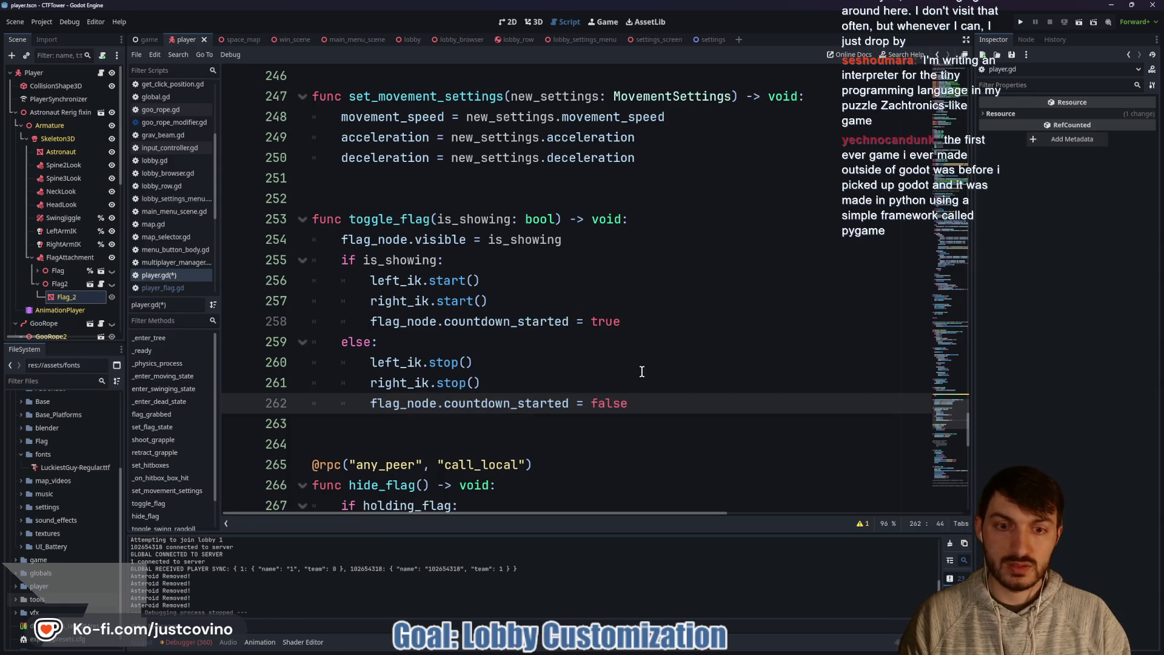
key(ctrl+s)
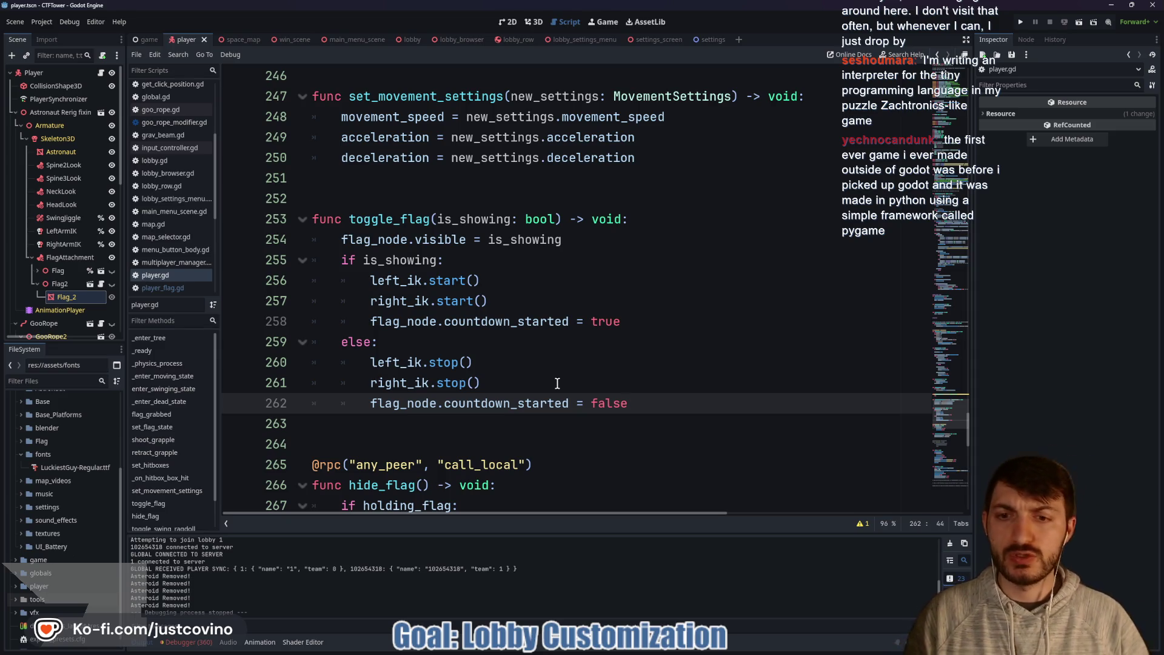
click(557, 383)
Step: Delete flag_node.reset_implosion_time() from line 205 in set_flag_state
scroll(563, 363, up, 1)
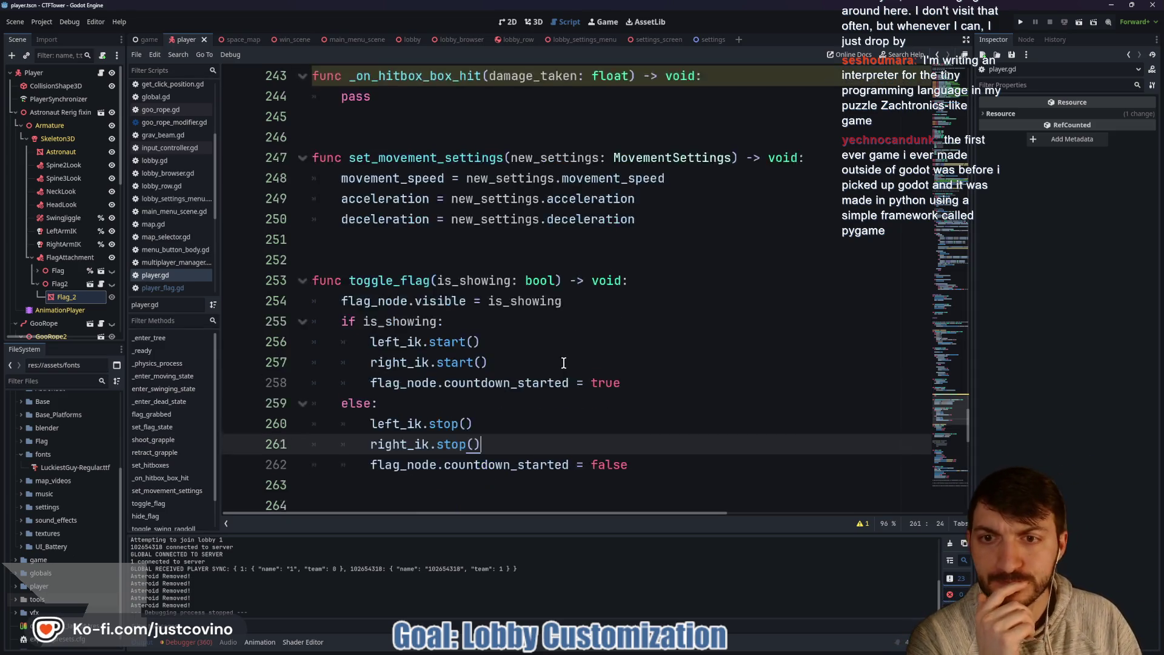
scroll(564, 362, up, 15)
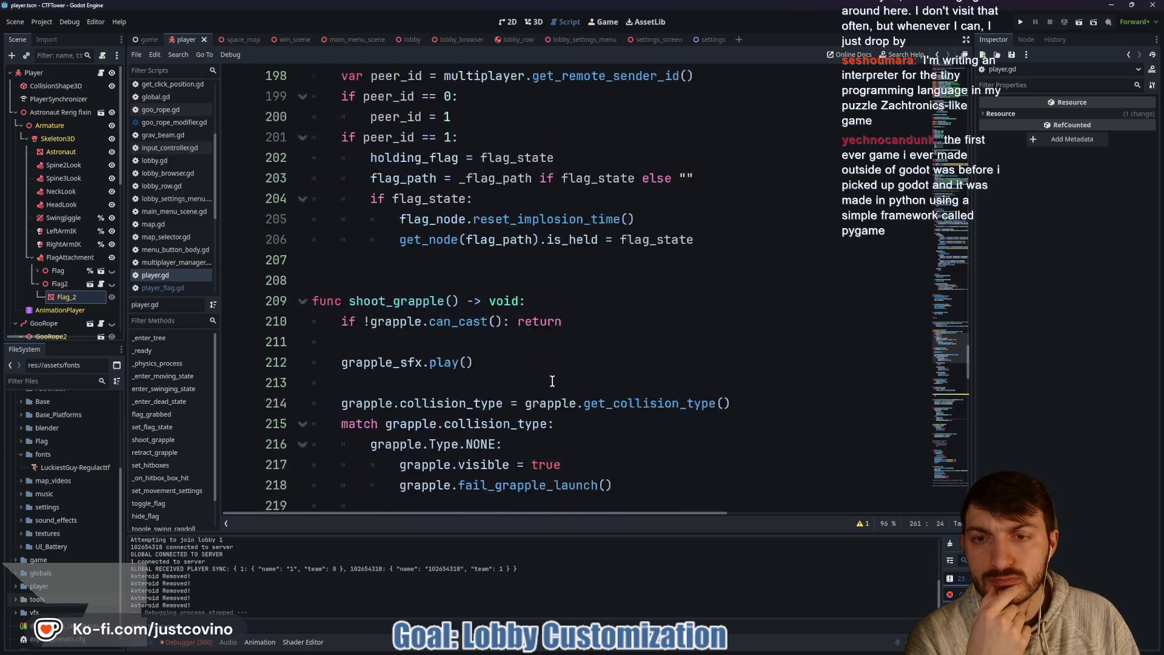
scroll(553, 381, up, 3)
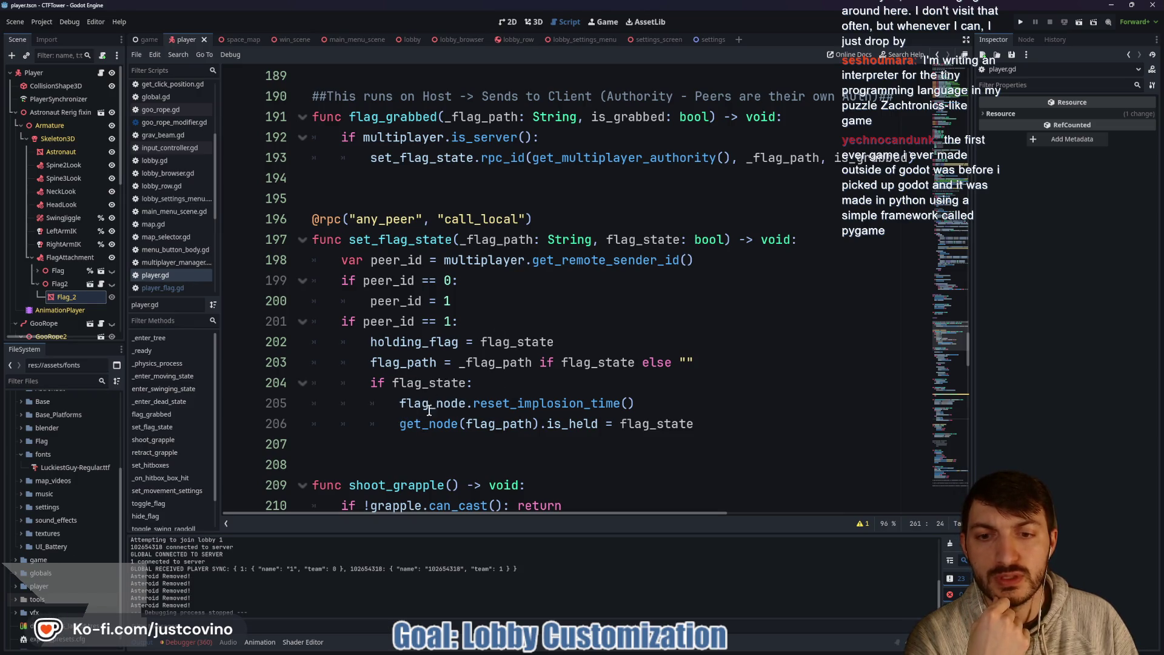
triple_click(535, 405)
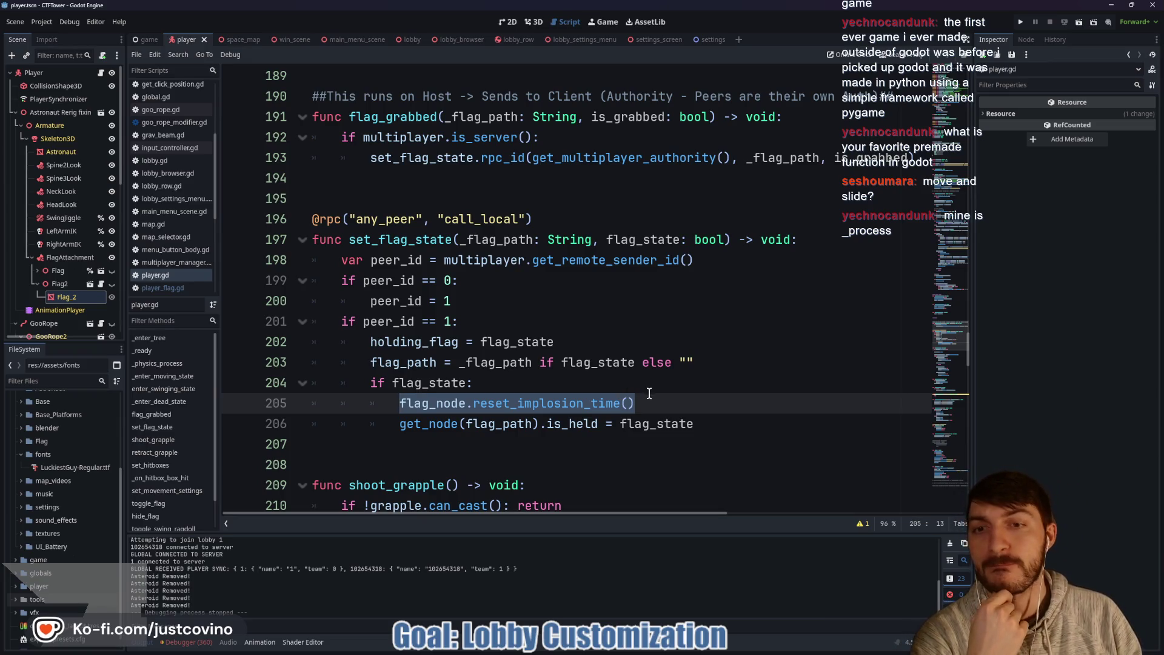
click(629, 403)
mouse_move(635, 403)
mouse_down()
mouse_move(373, 403)
mouse_move(396, 403)
mouse_up()
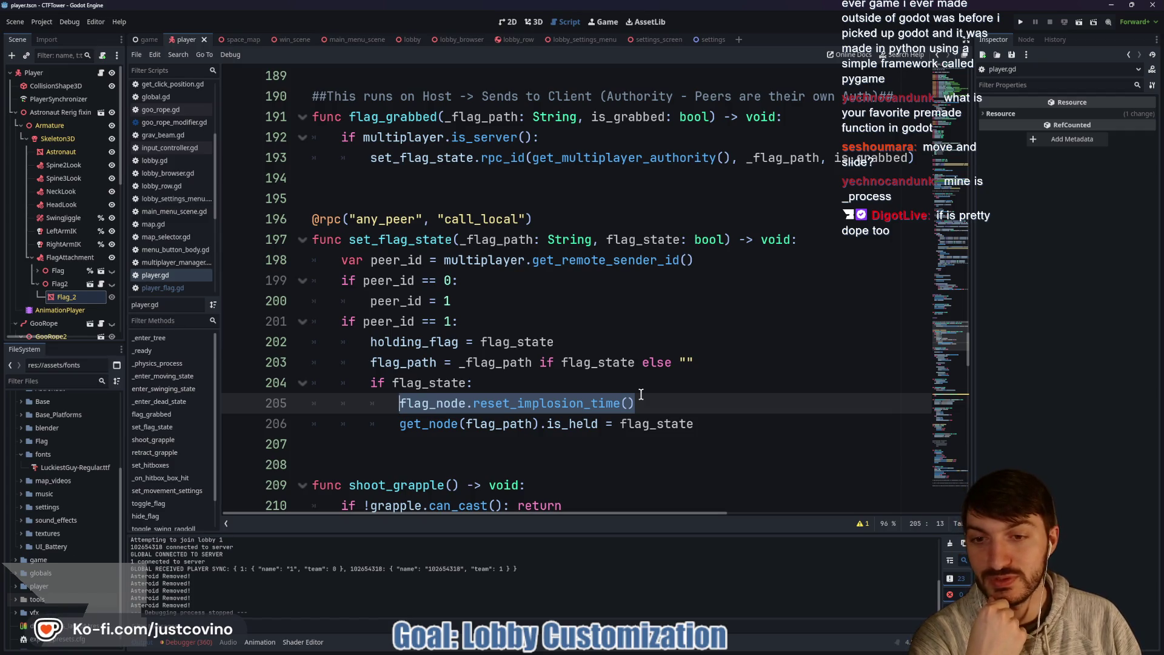
double_click(347, 322)
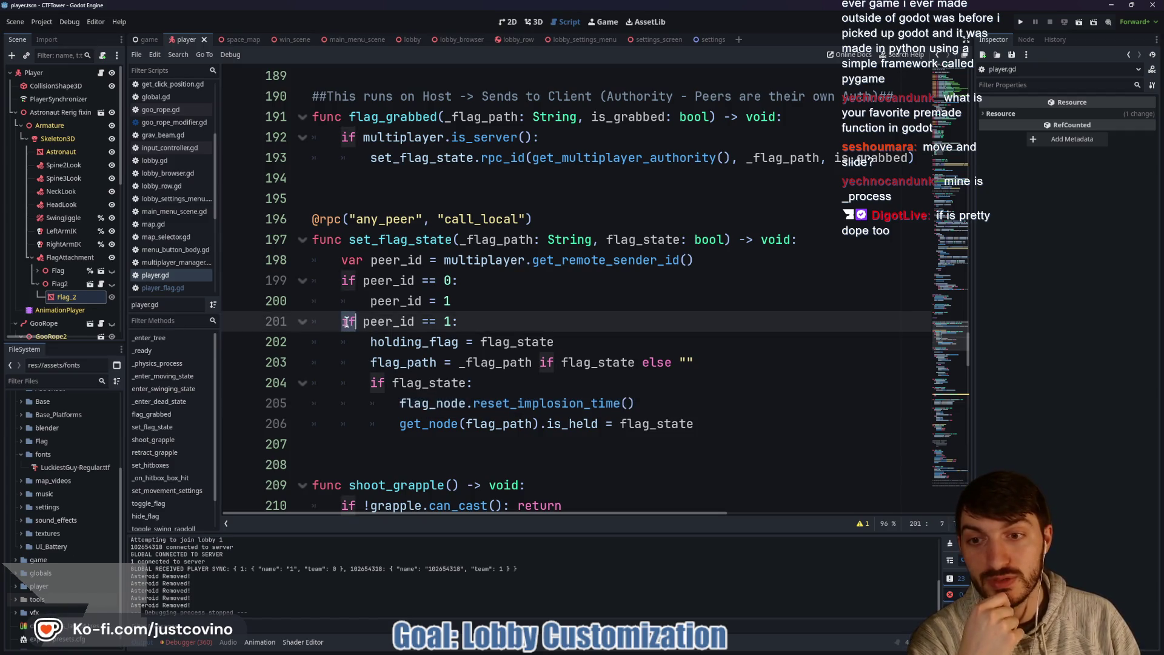
click(636, 410)
key(ctrl+shift+Left)
key(ctrl+shift+Left)
key(ctrl+shift+Left)
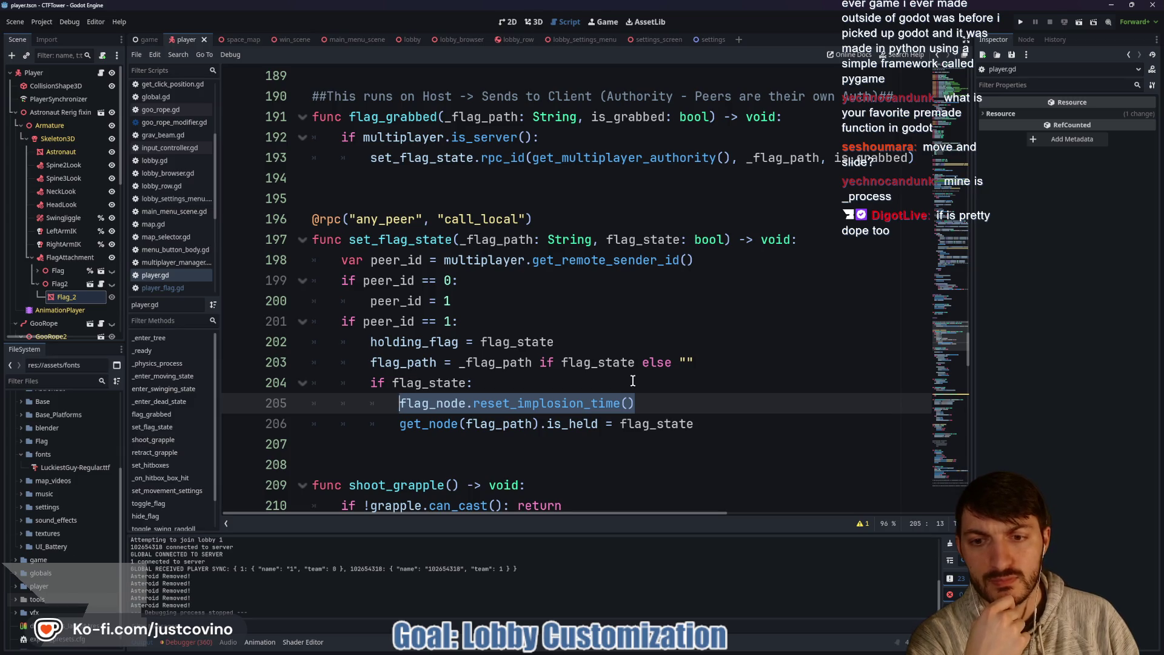
key(BackSpace)
key(BackSpace)
key(BackSpace)
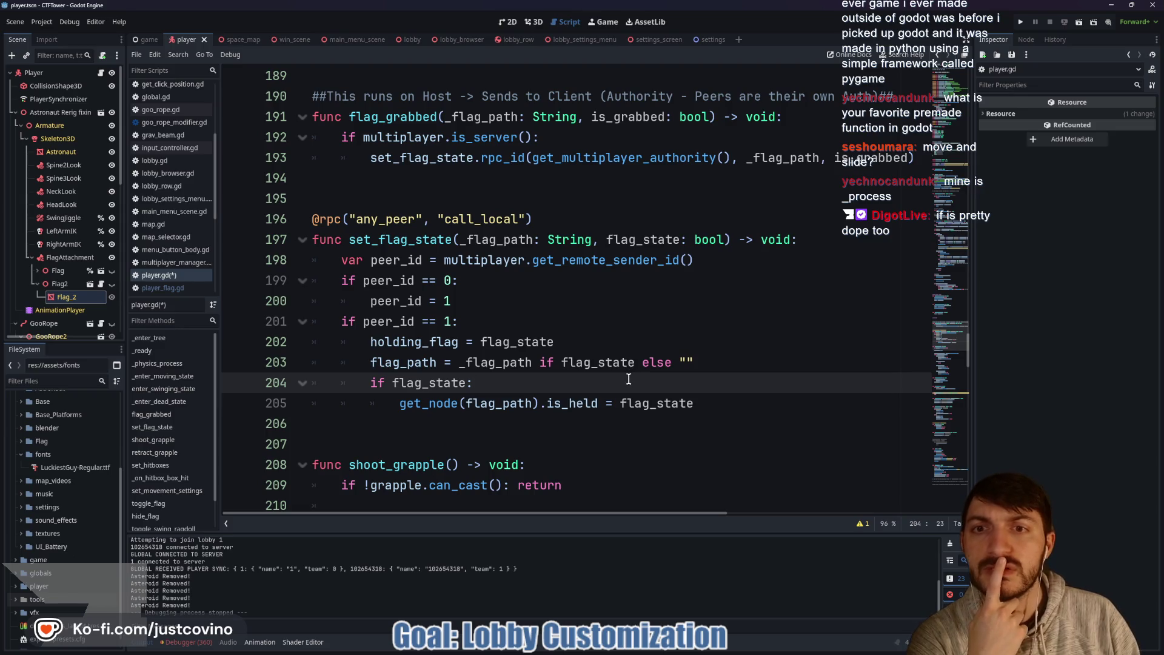
Step: Scroll through player.gd to review the is_held checks around set_flag_state
scroll(618, 378, up, 1)
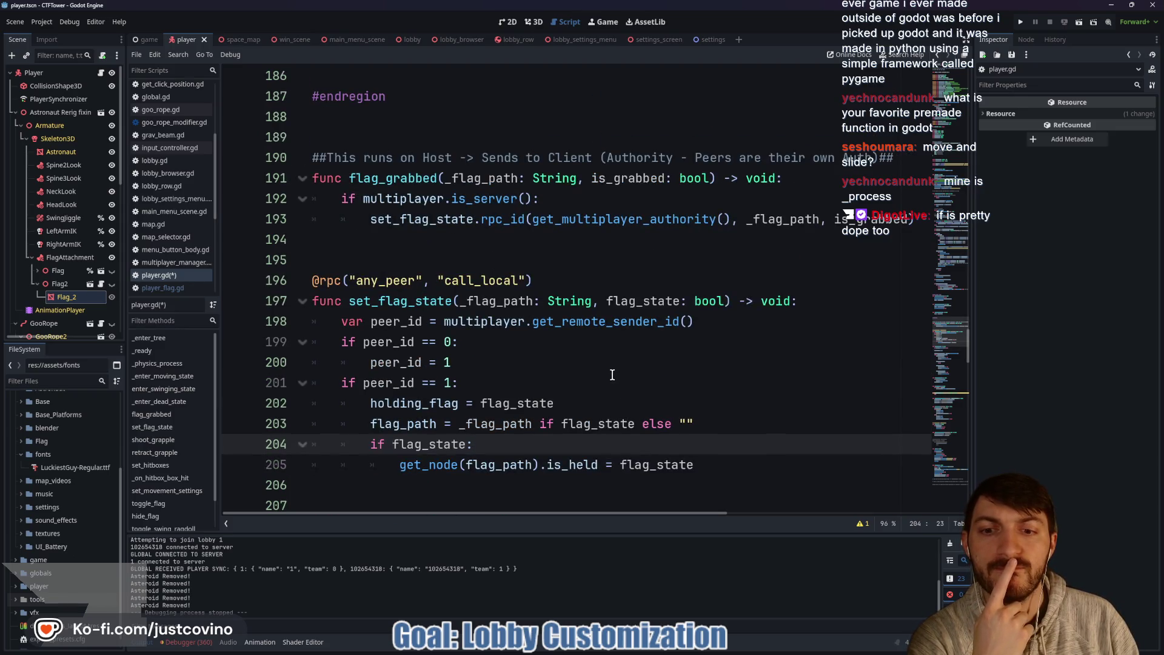
double_click(561, 466)
scroll(576, 400, up, 20)
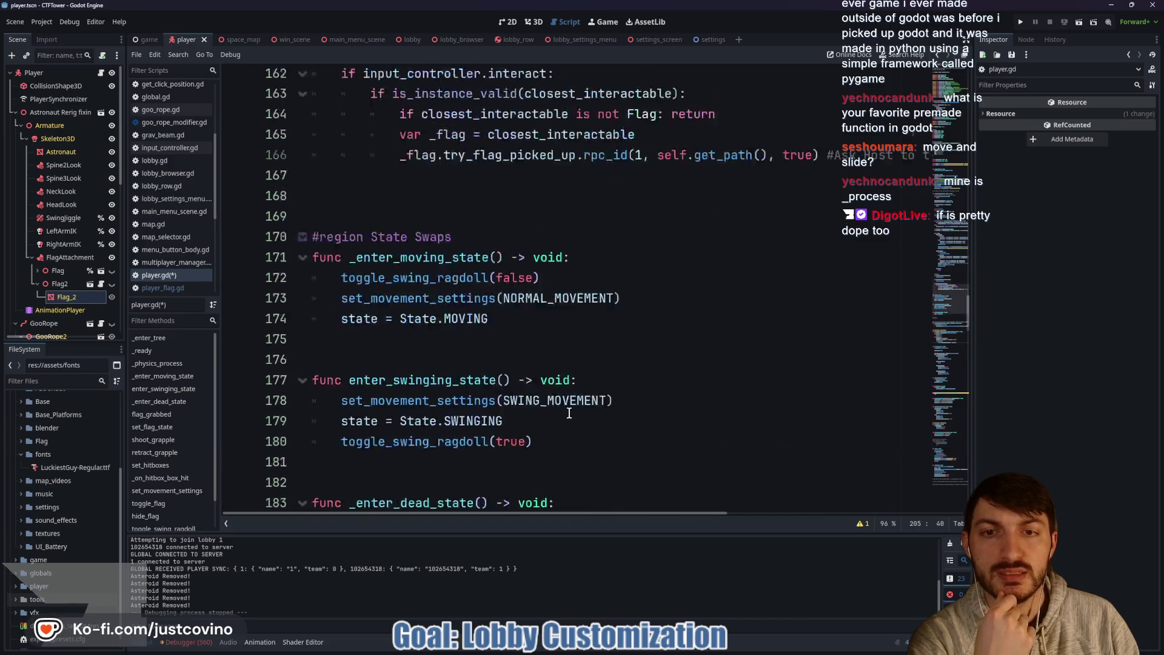
scroll(570, 413, up, 16)
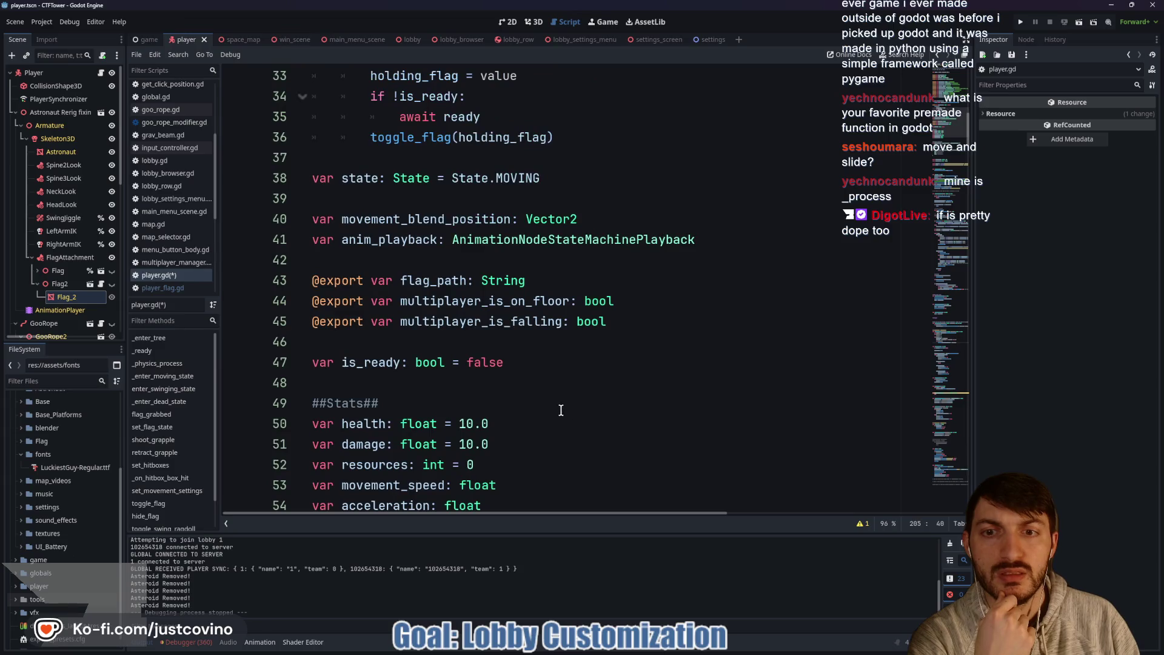
scroll(552, 402, down, 20)
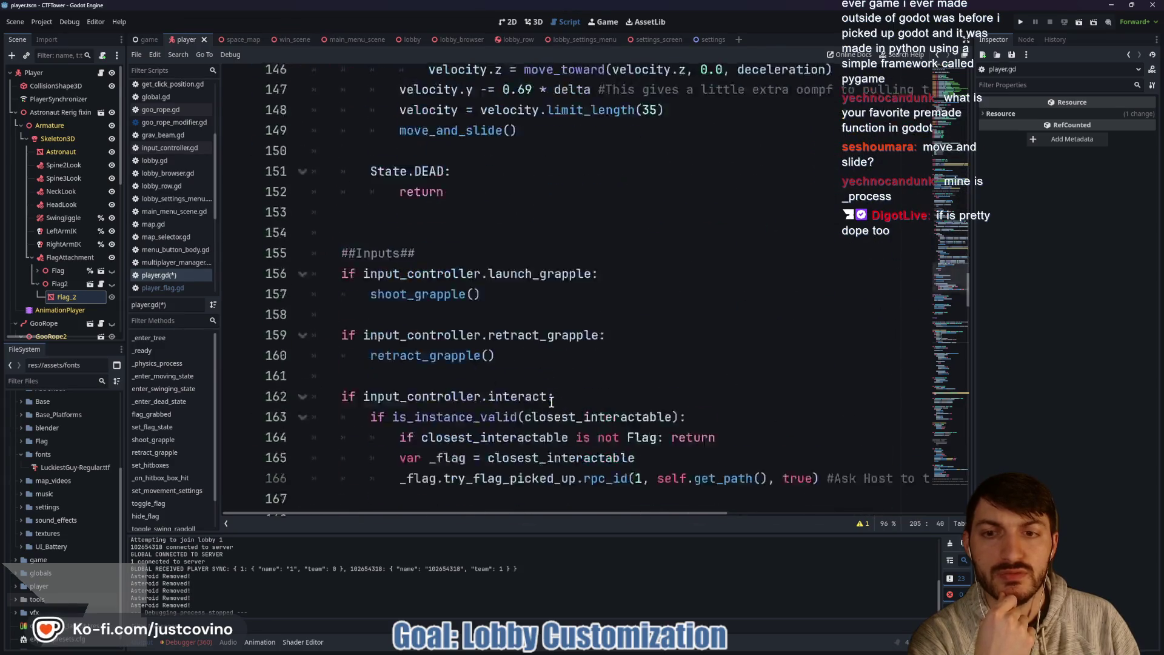
scroll(285, 367, down, 20)
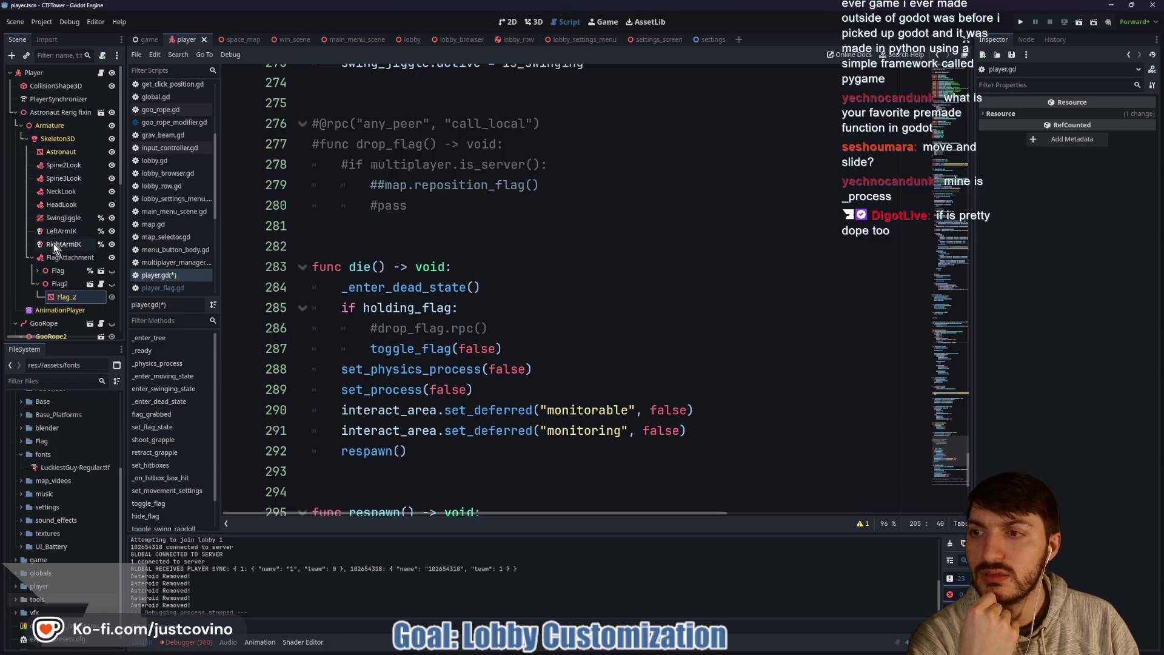
scroll(54, 255, down, 1)
Step: Open goo_rope.gd from the GooRope node and read through yoink_flag and retract_grapple
click(101, 292)
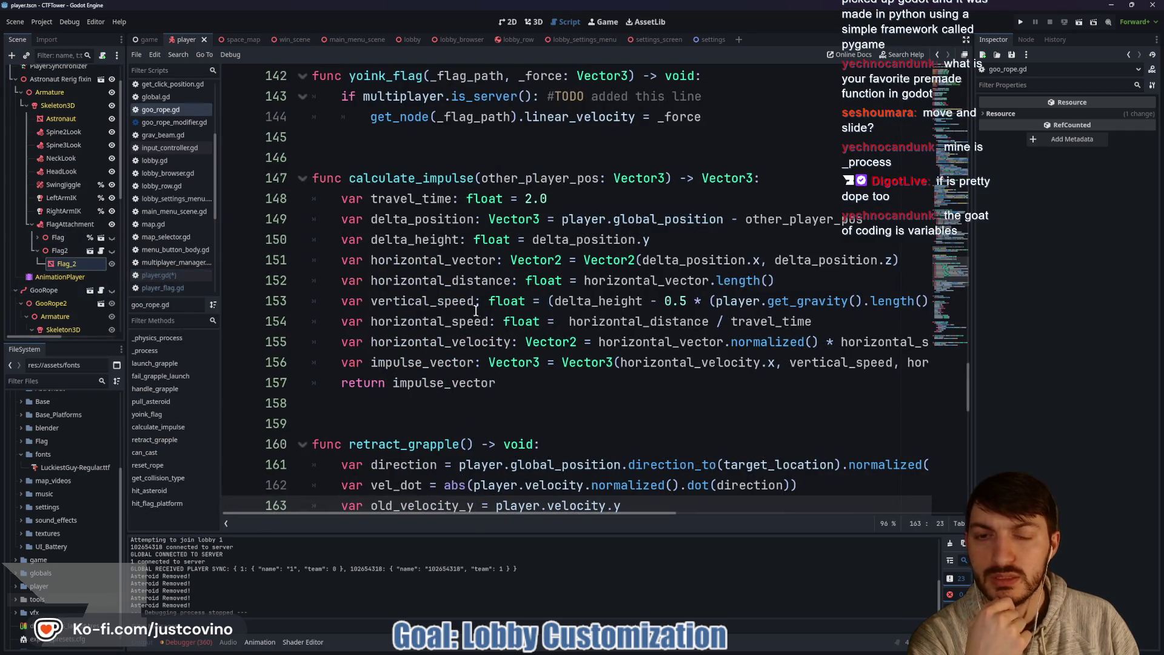
scroll(558, 330, down, 6)
scroll(558, 330, up, 2)
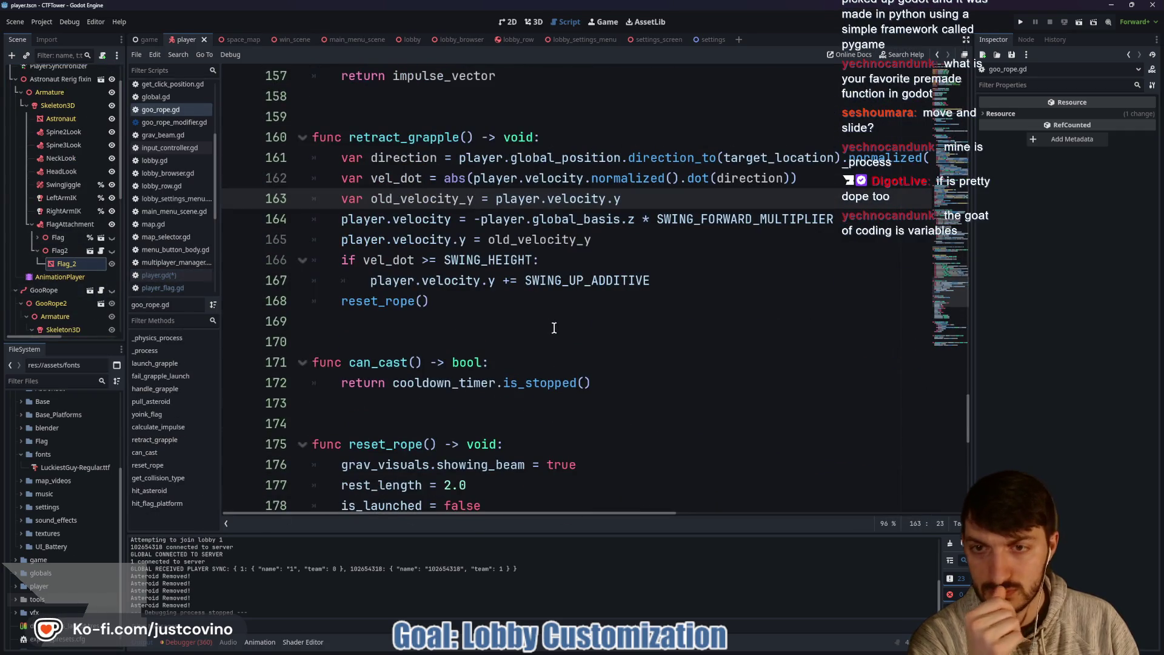
scroll(547, 321, down, 6)
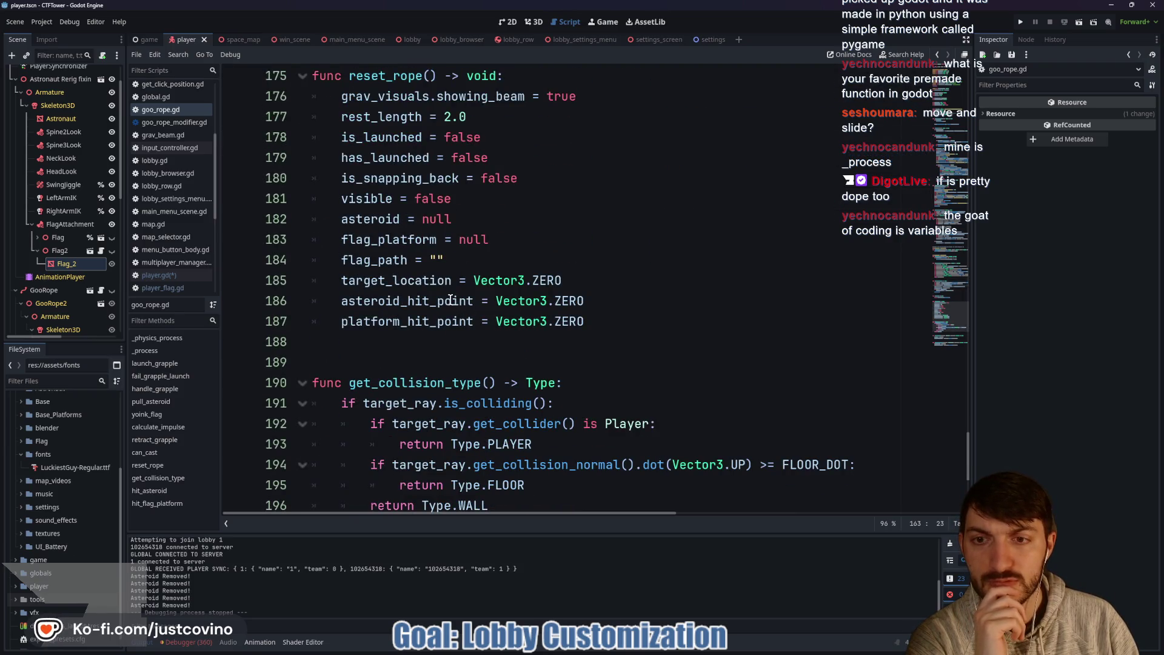
scroll(624, 289, down, 5)
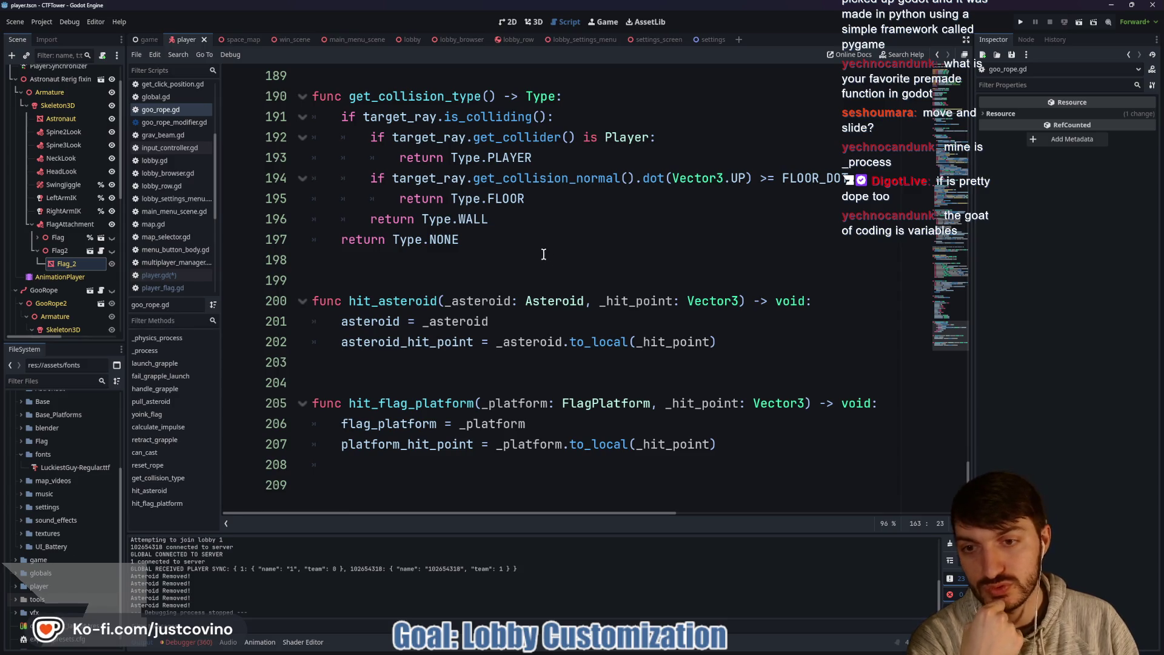
scroll(544, 255, up, 3)
scroll(544, 256, up, 8)
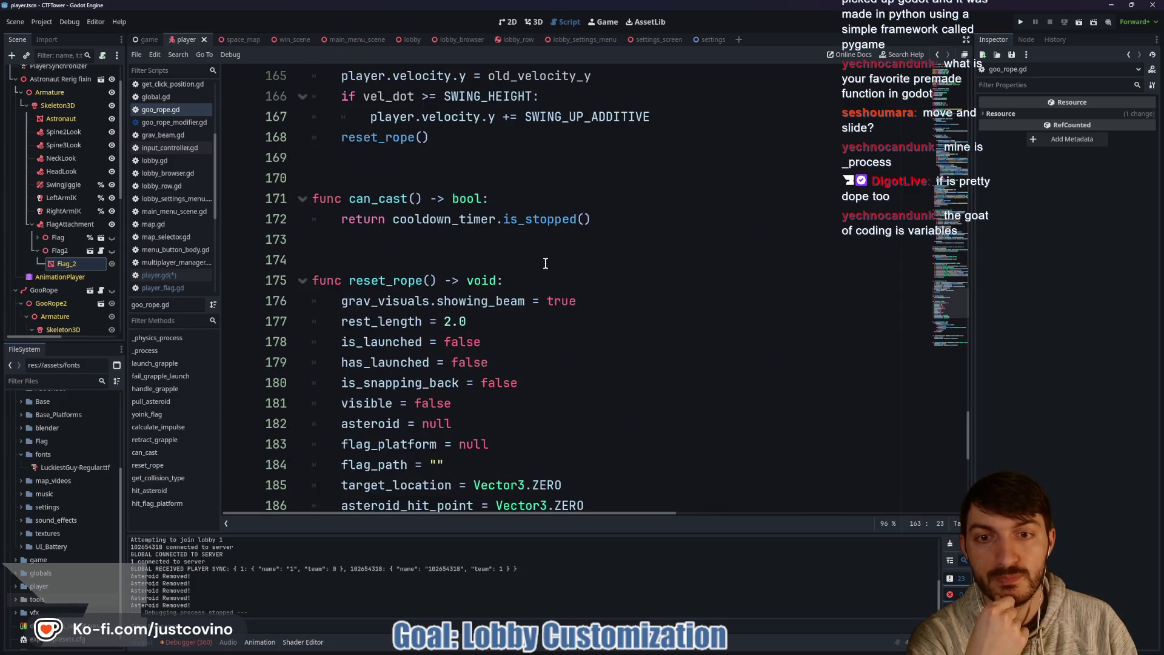
scroll(545, 262, up, 2)
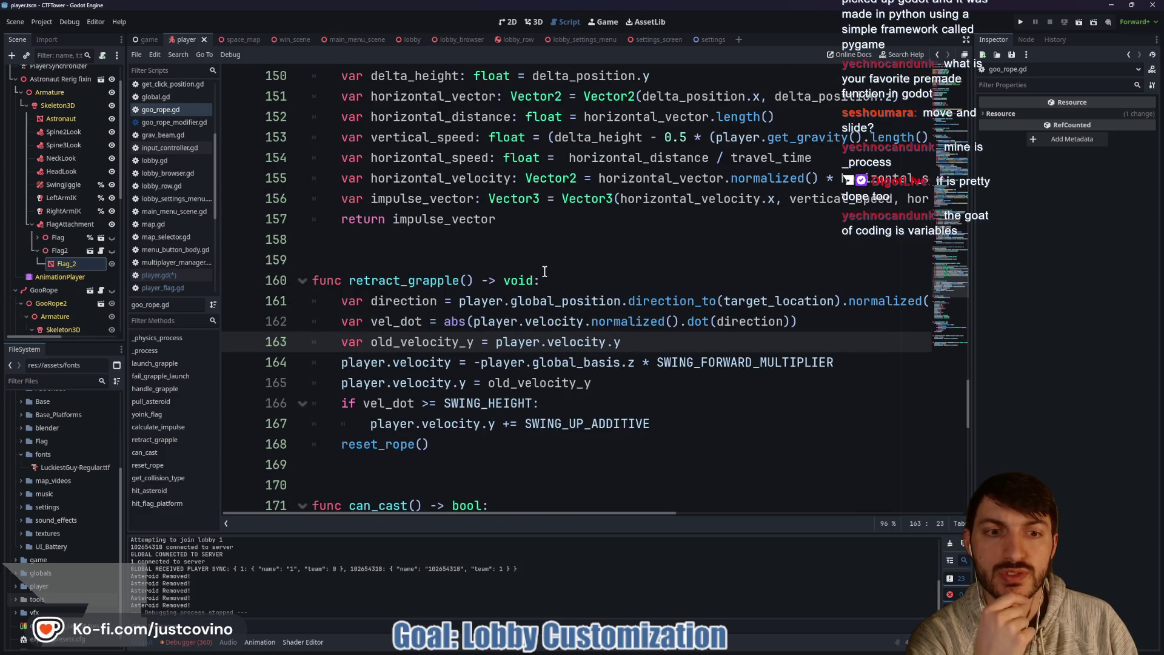
scroll(545, 271, up, 4)
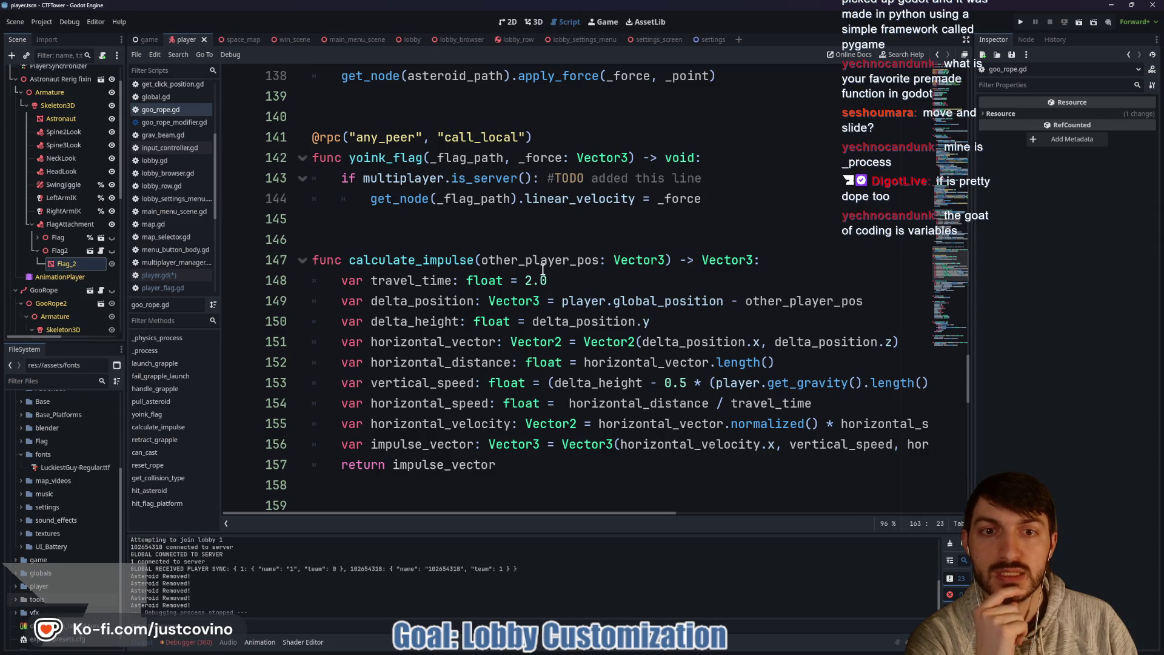
scroll(541, 268, up, 1)
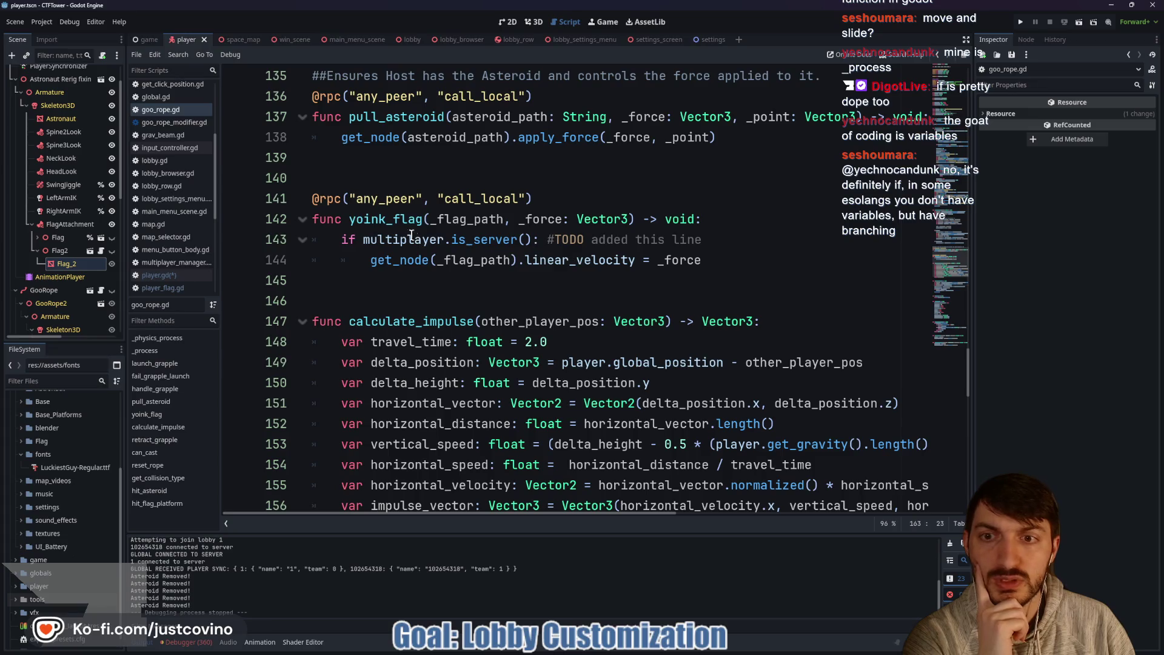
scroll(401, 230, up, 2)
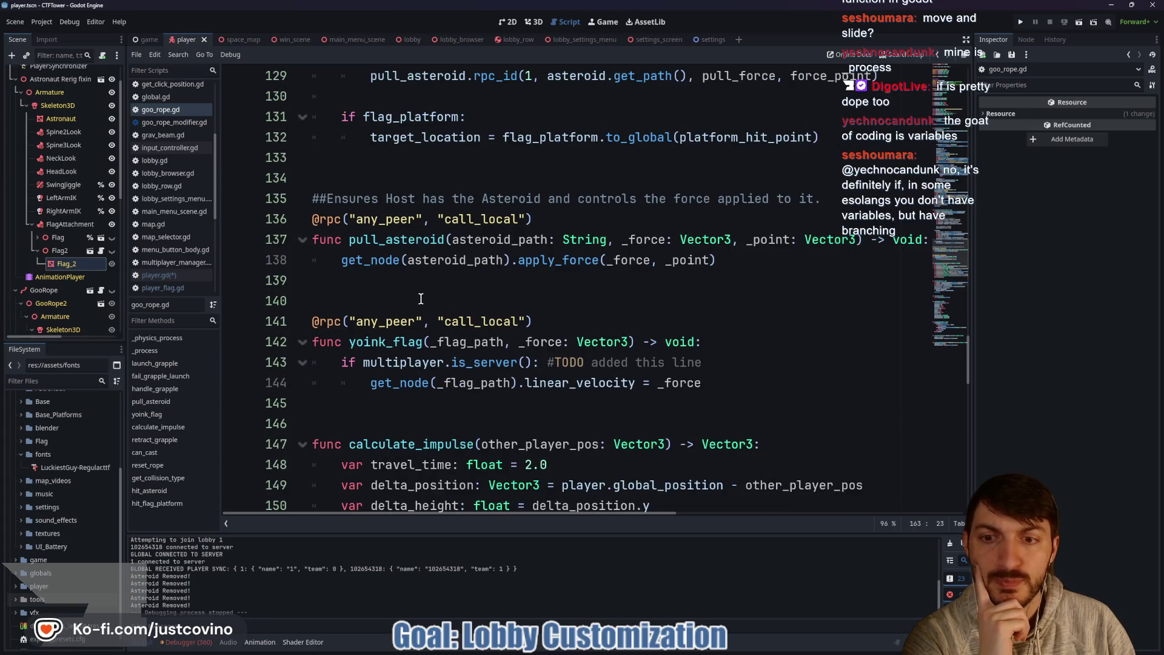
scroll(122, 204, up, 2)
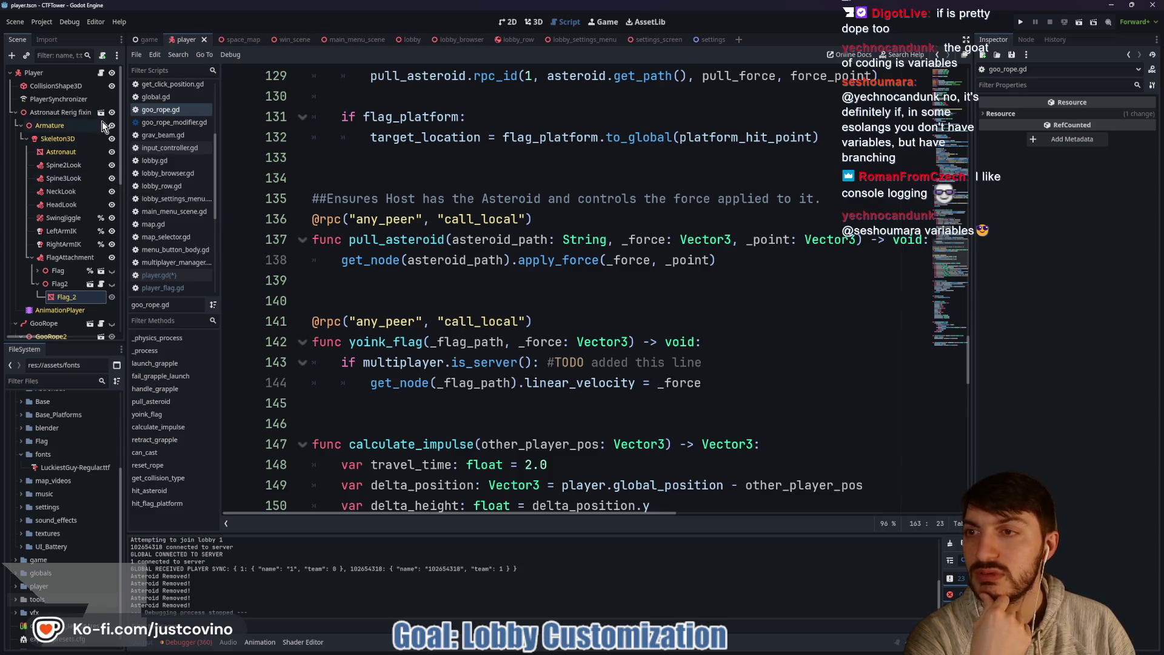
Step: Return to player.gd and look over the toggle_flag call inside die()
click(102, 74)
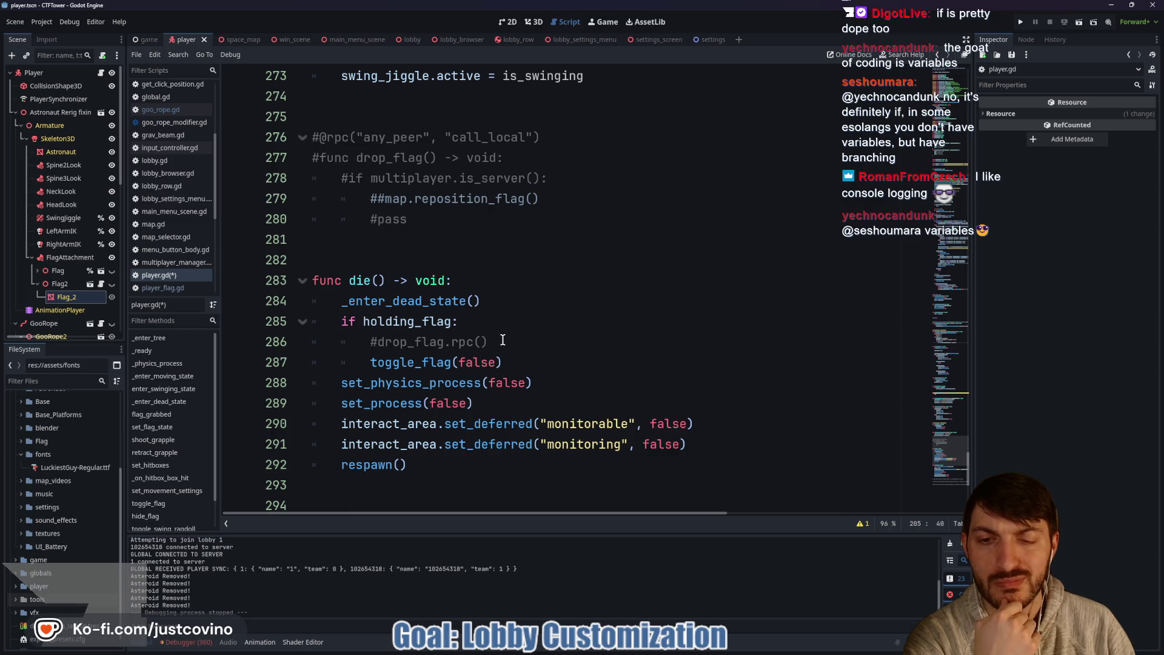
double_click(417, 361)
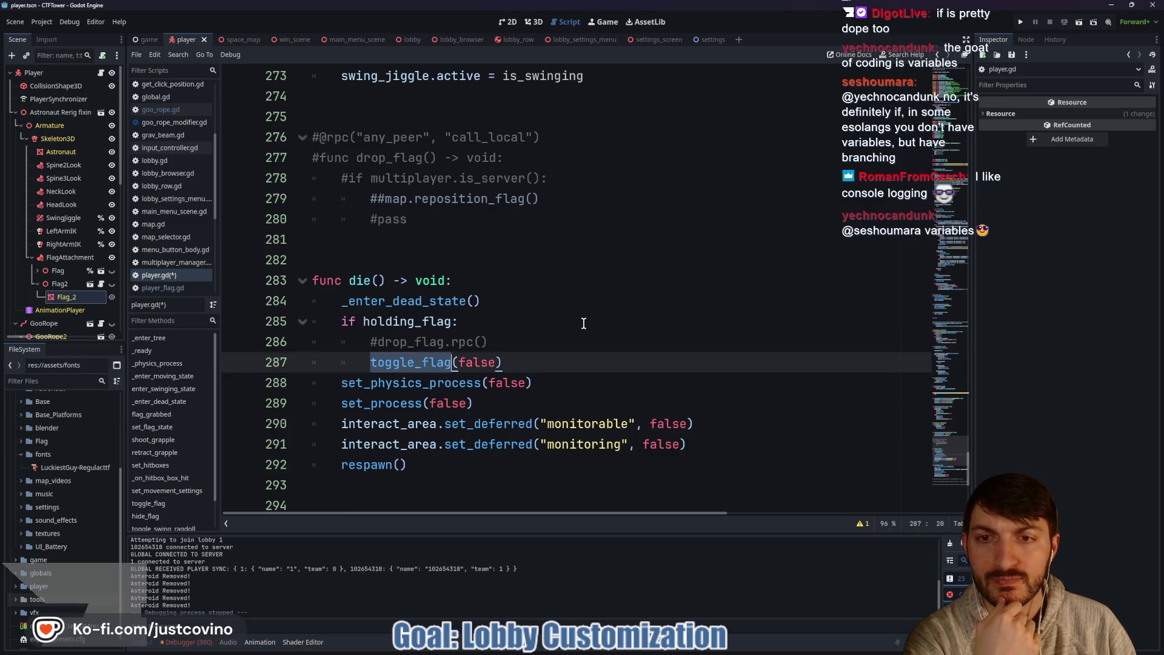
scroll(581, 323, up, 5)
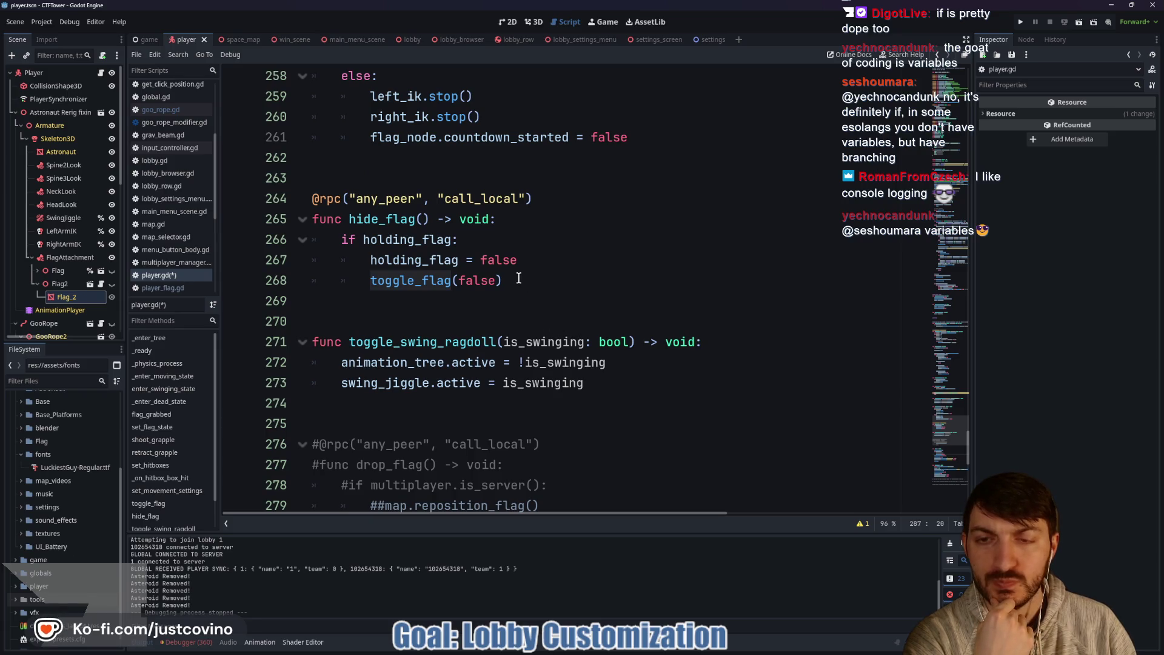
scroll(523, 285, up, 3)
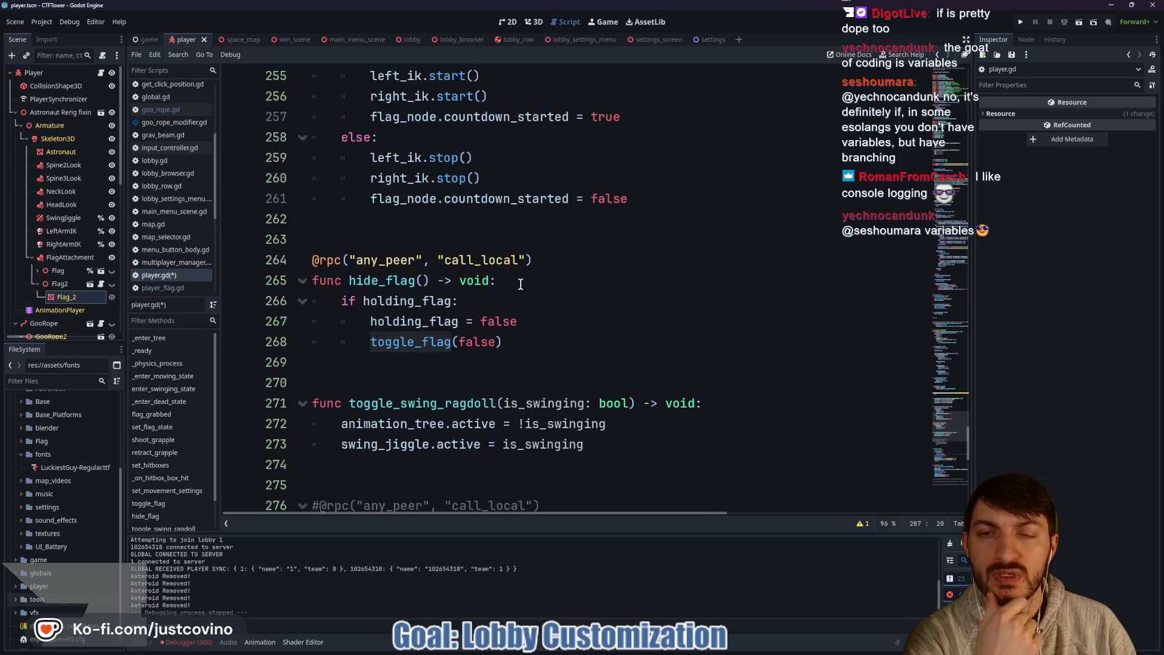
scroll(520, 285, down, 3)
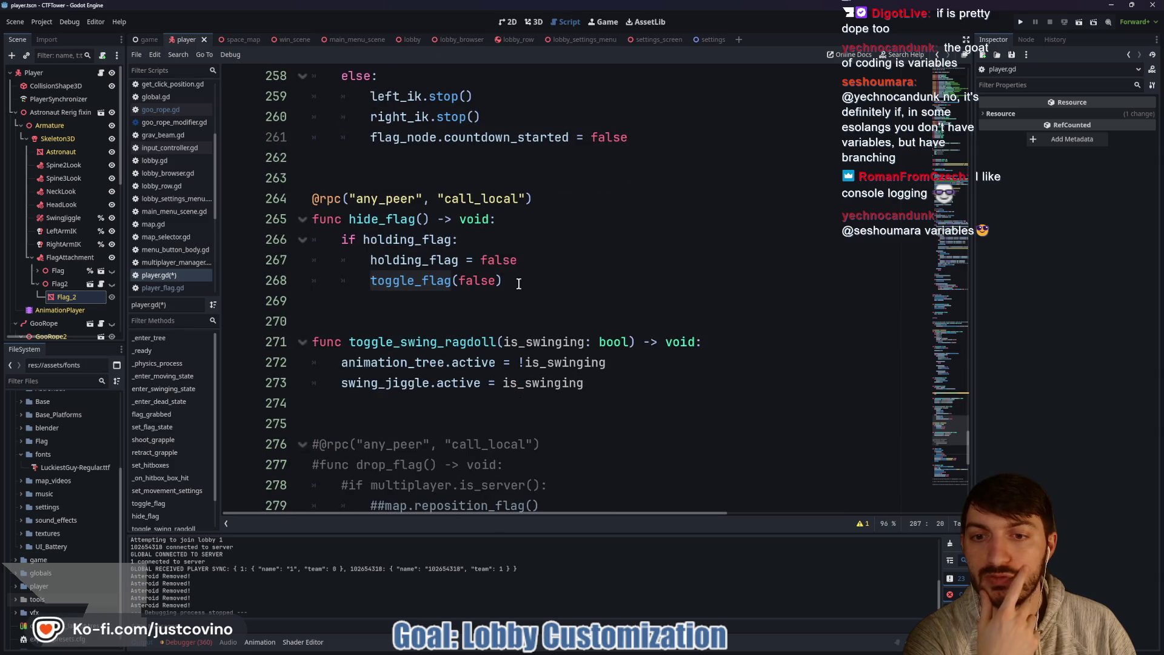
scroll(519, 284, up, 3)
scroll(519, 284, up, 1)
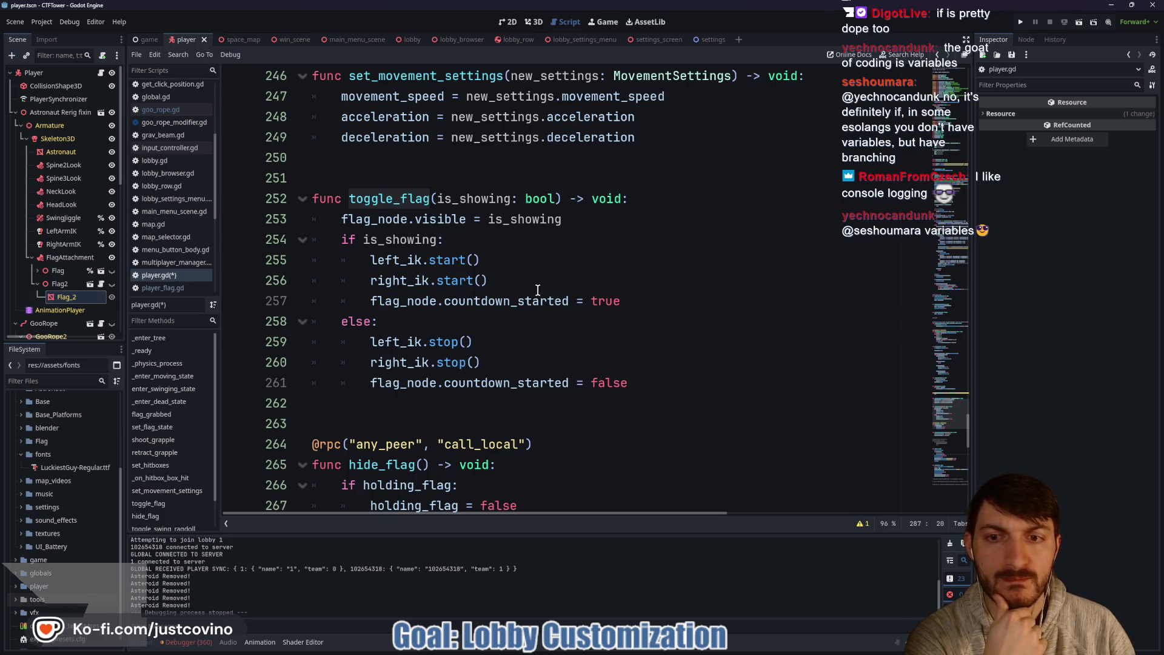
Step: Add flag_node.reset_implosion_time() after right_ik.start() in toggle_flag, then open player_flag.gd
click(541, 287)
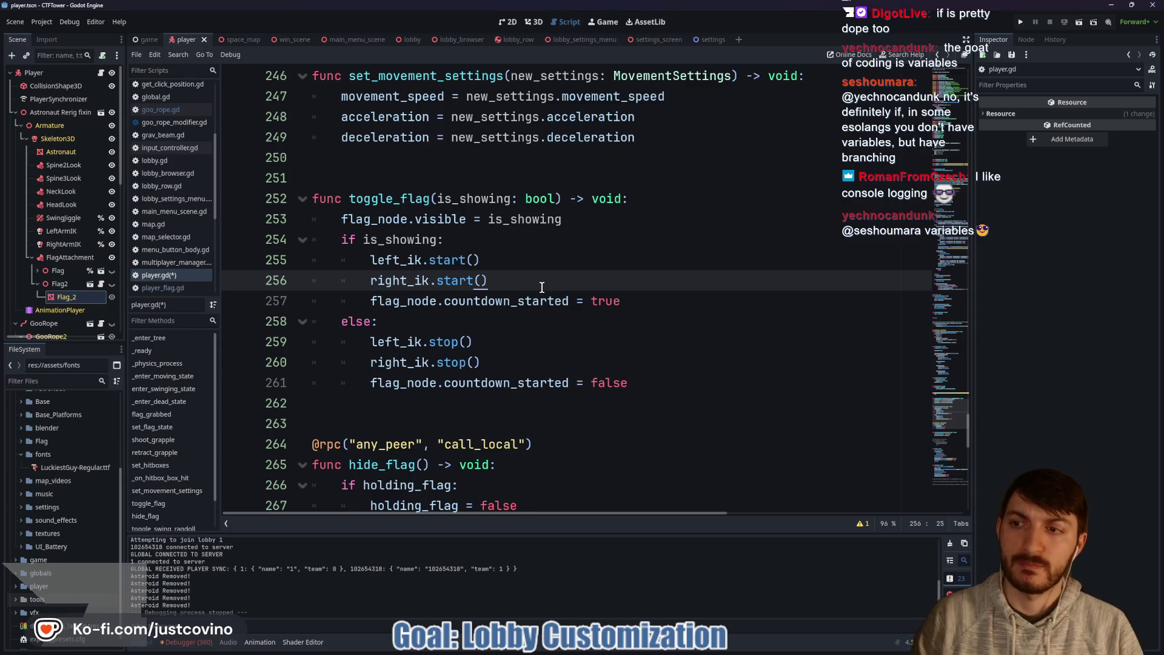
key(Return)
text(f)
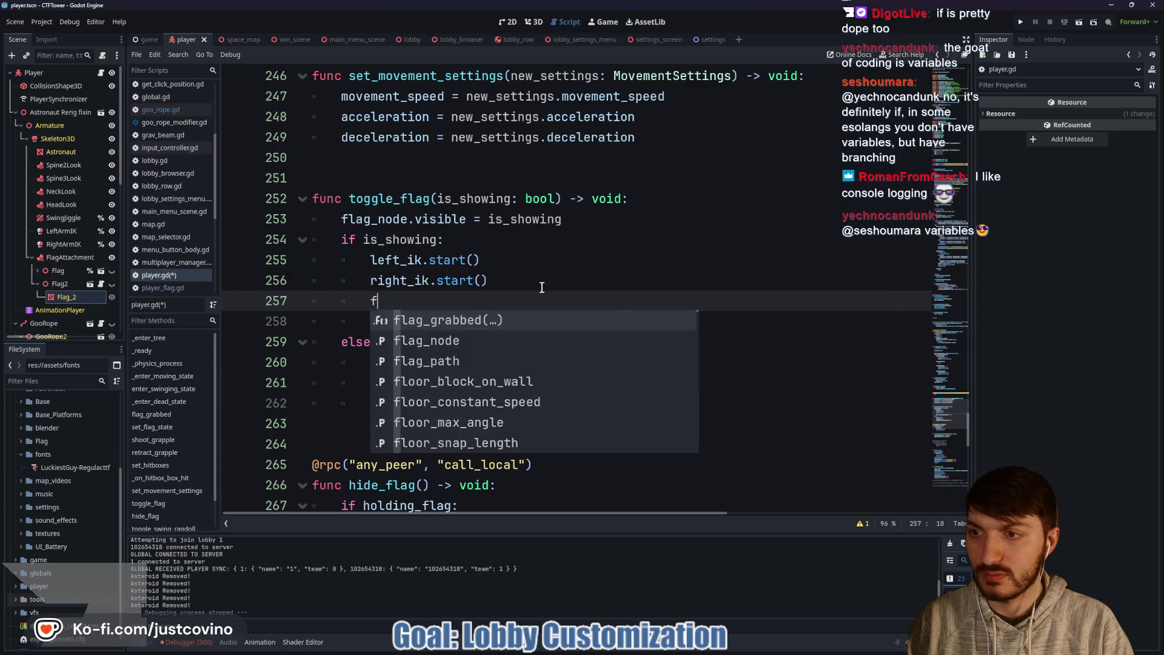
text(lag_node.)
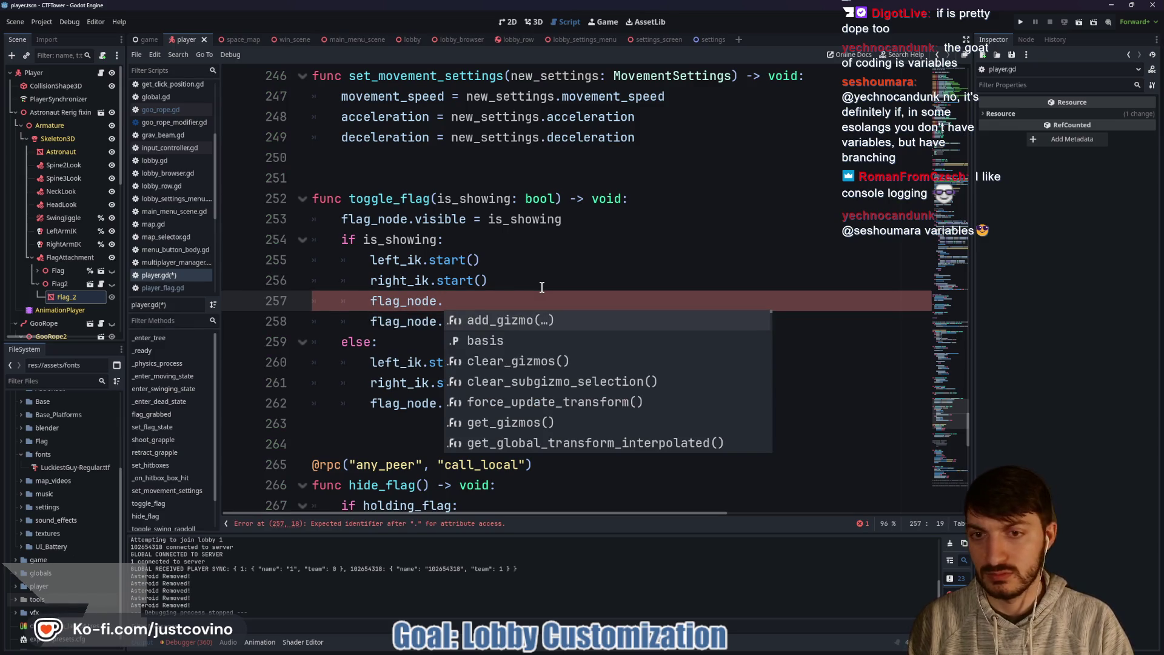
text(reset_im)
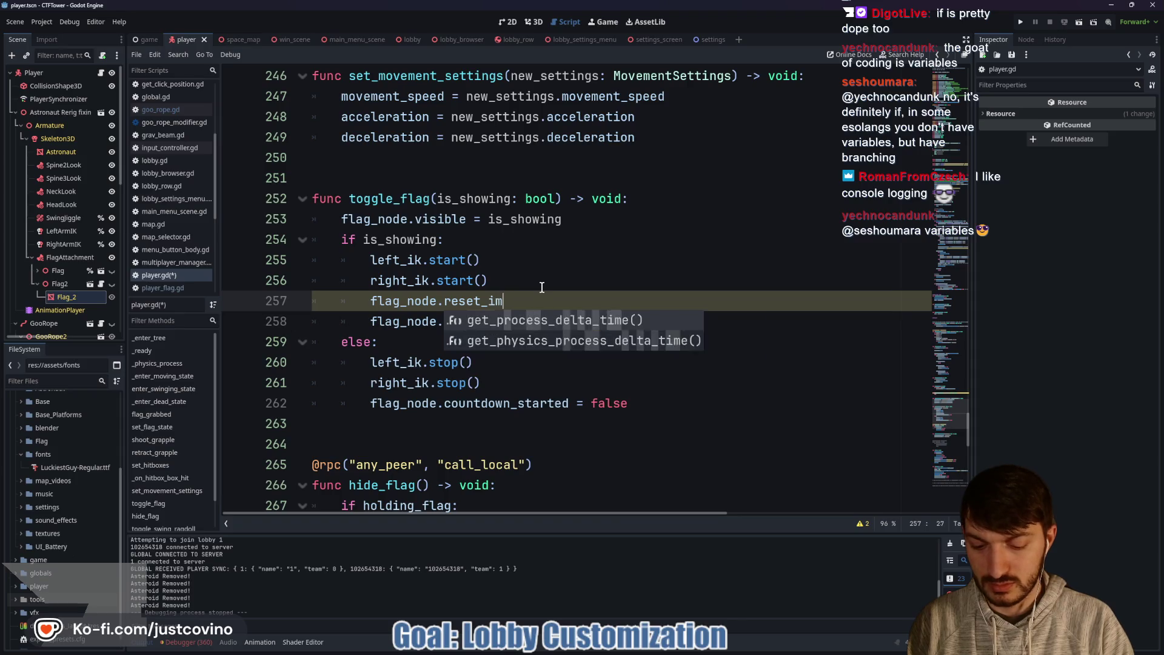
text(plosion_time())
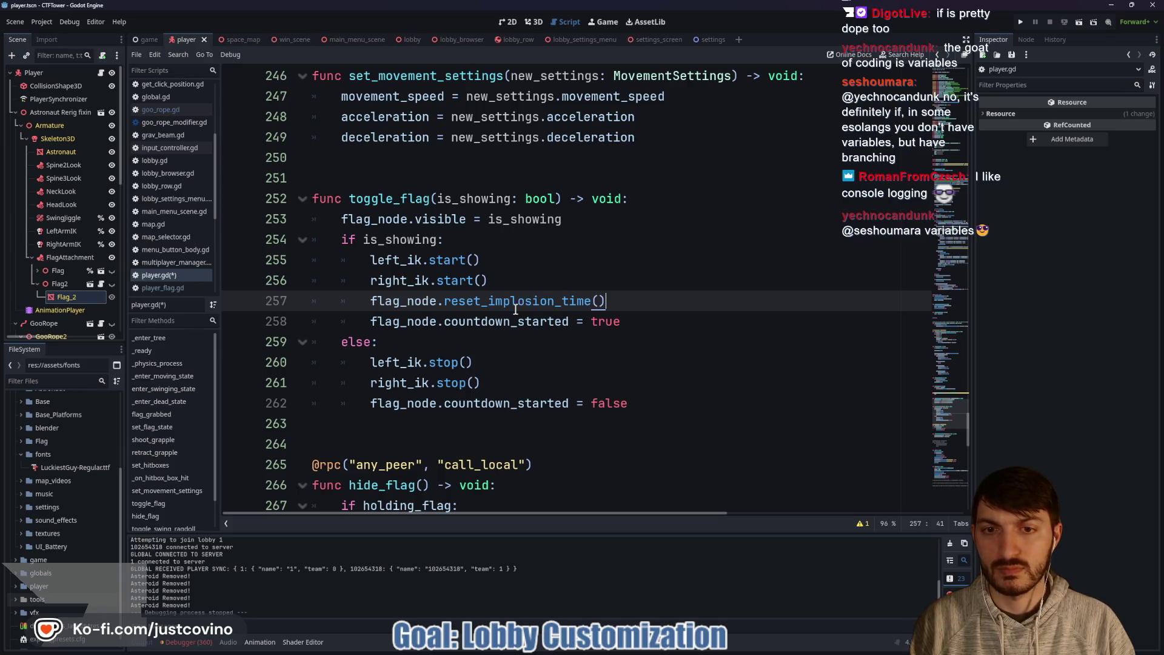
click(163, 287)
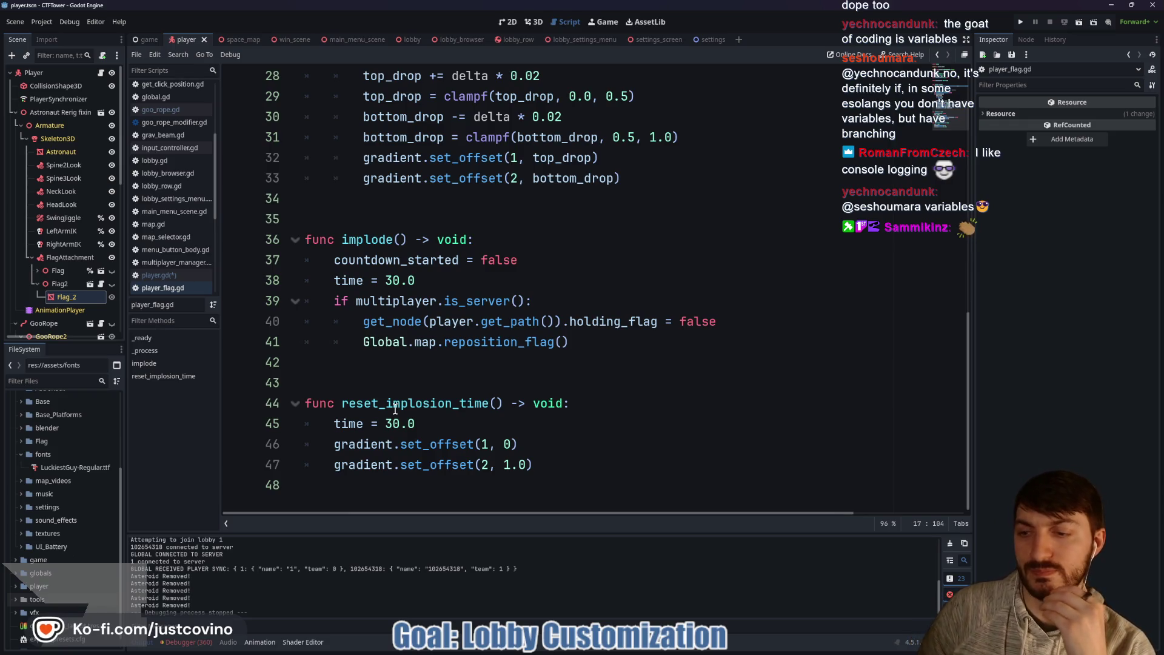
click(306, 363)
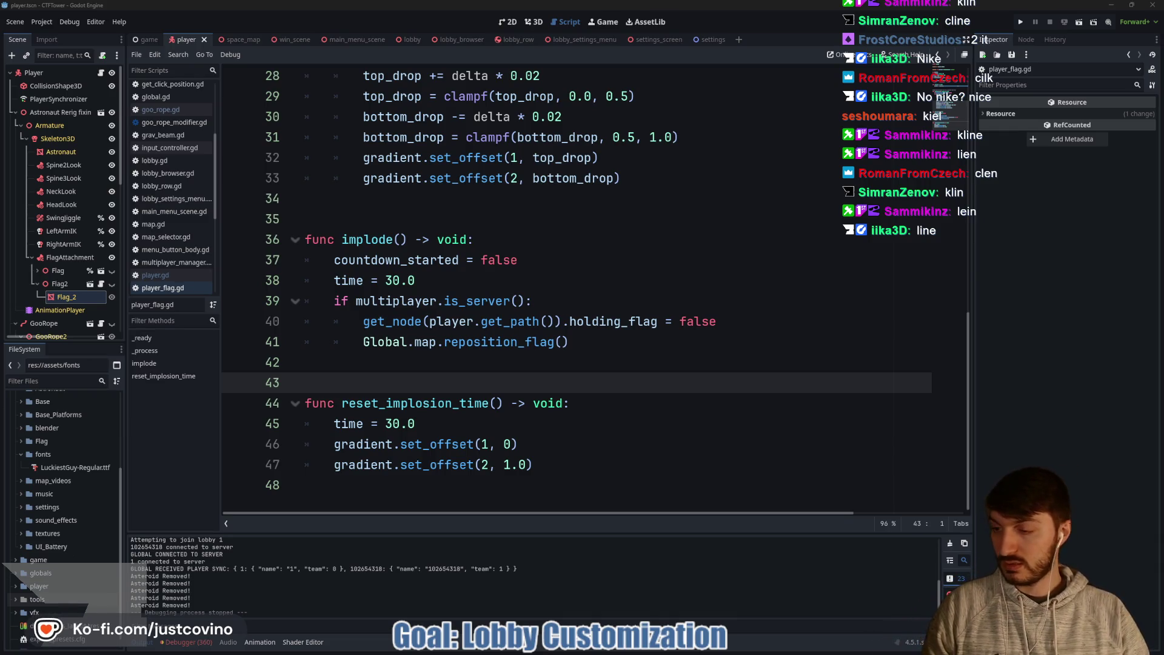
Step: Review the reset_implosion_time function around lines 42–47 of player_flag.gd
click(534, 360)
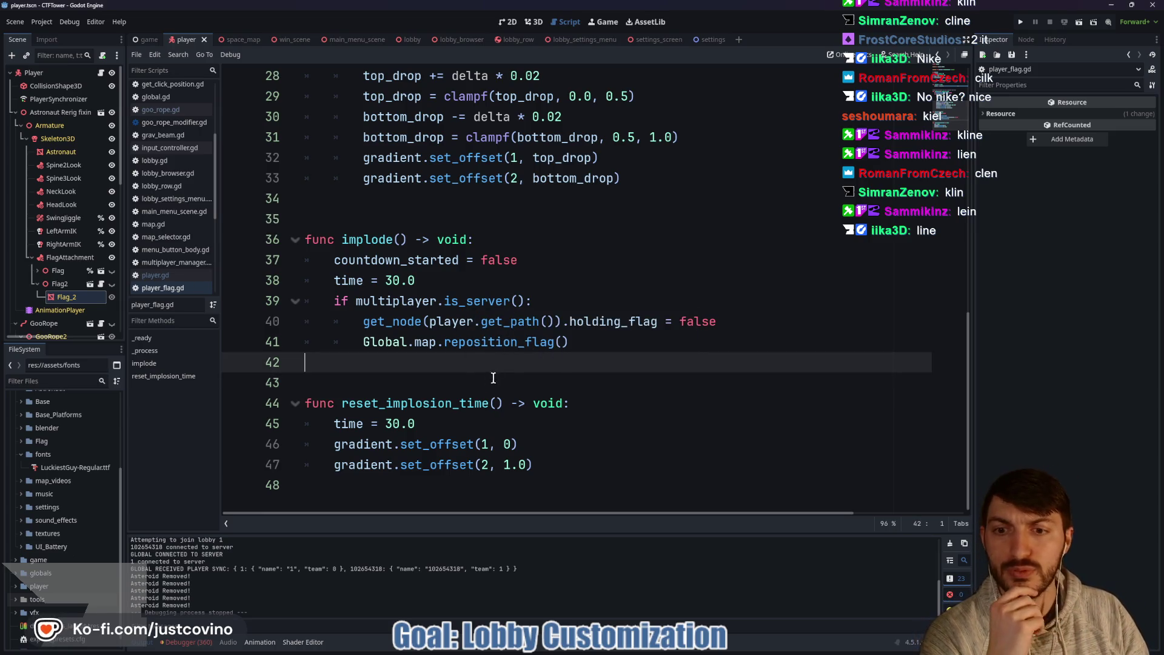
double_click(483, 403)
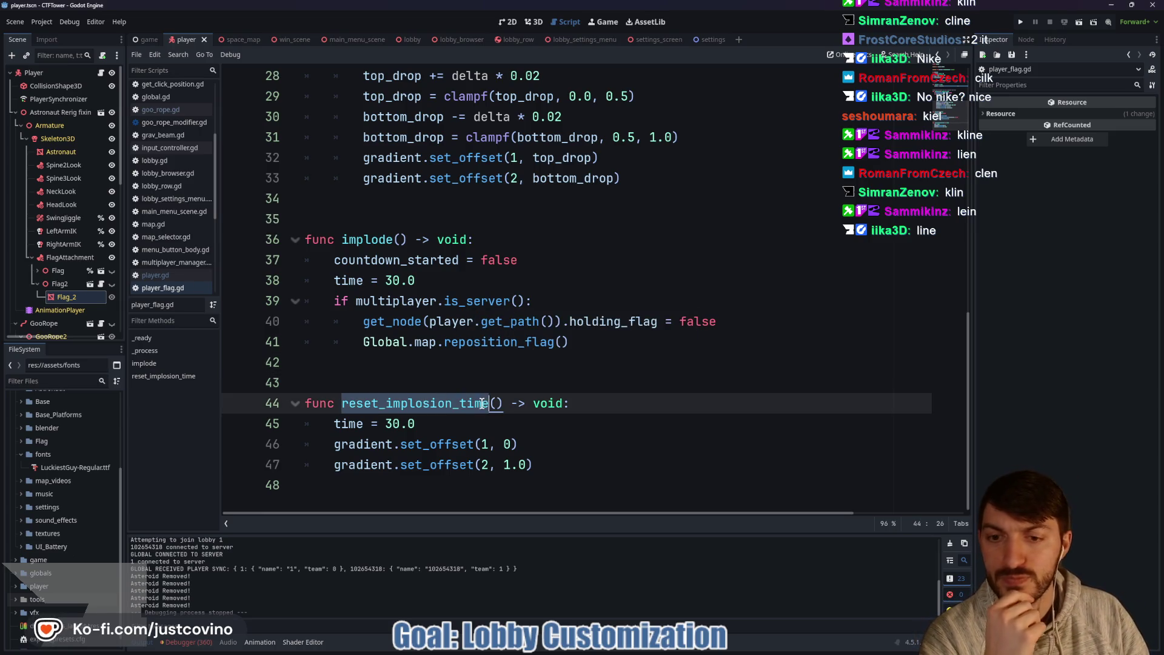
click(512, 464)
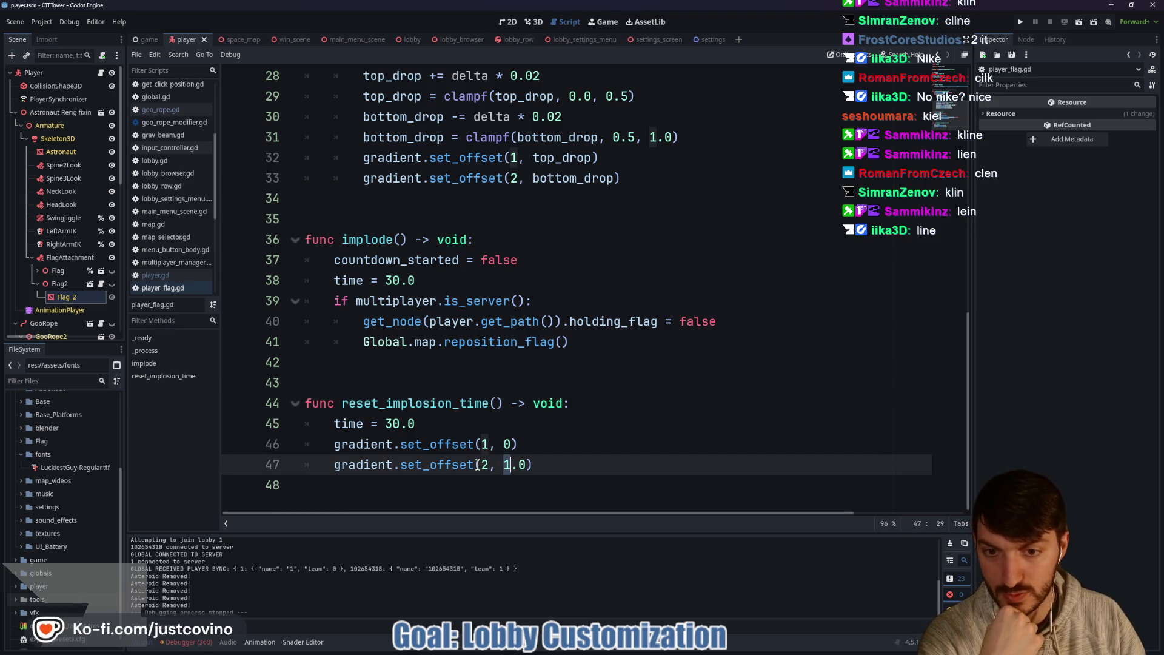
scroll(523, 285, up, 4)
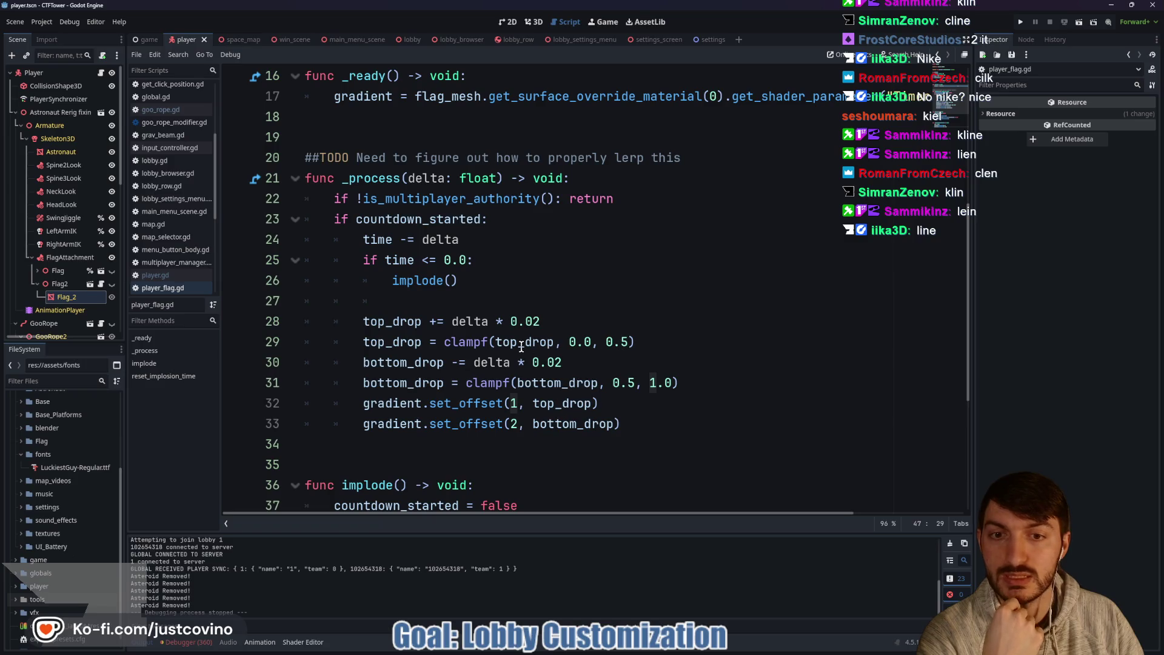
scroll(498, 332, down, 4)
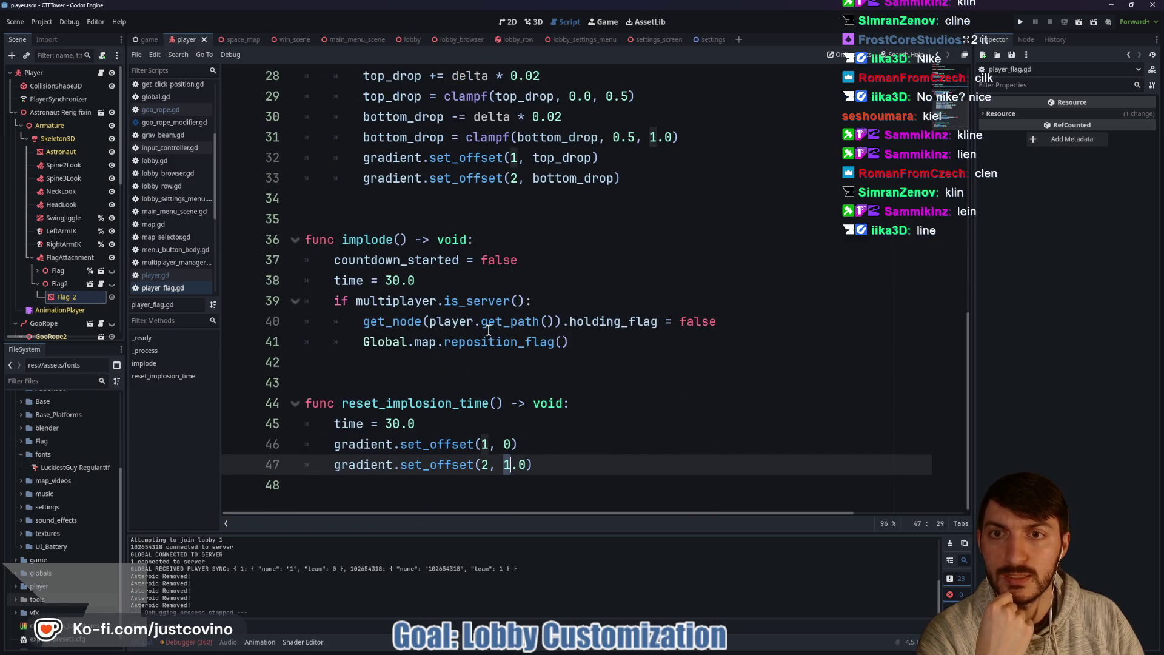
scroll(488, 331, up, 3)
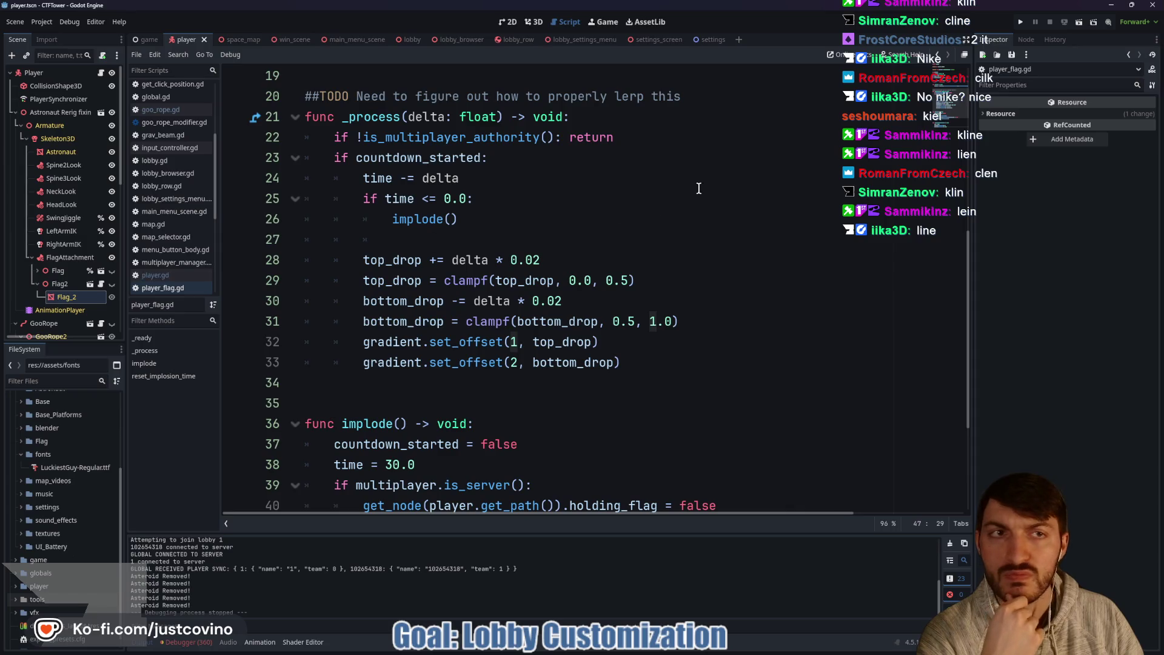
Step: Run the game as two side-by-side debug windows, stop it, and open the lobby scene
click(1020, 23)
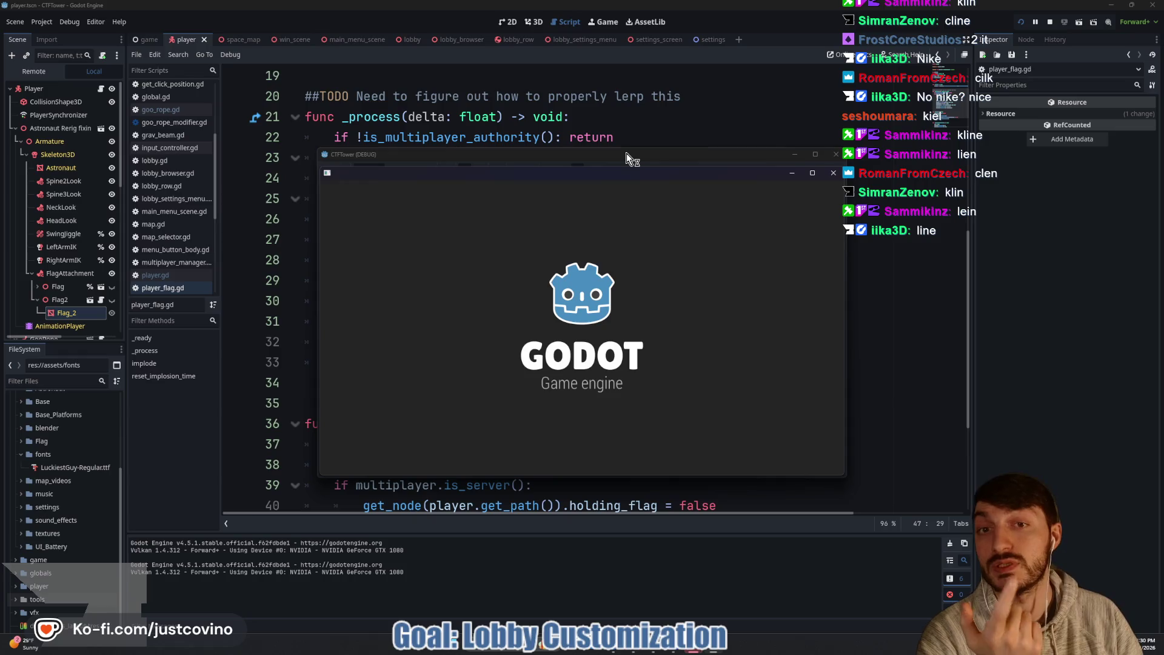
drag(628, 153, 330, 156)
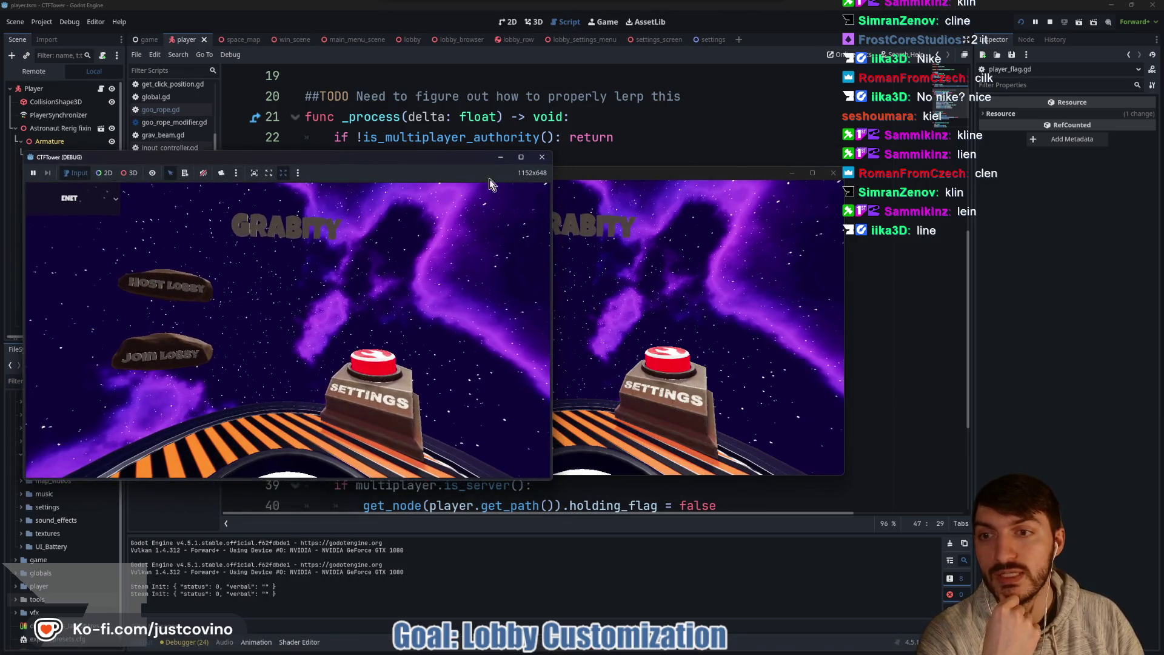
drag(605, 173, 1019, 176)
click(1051, 21)
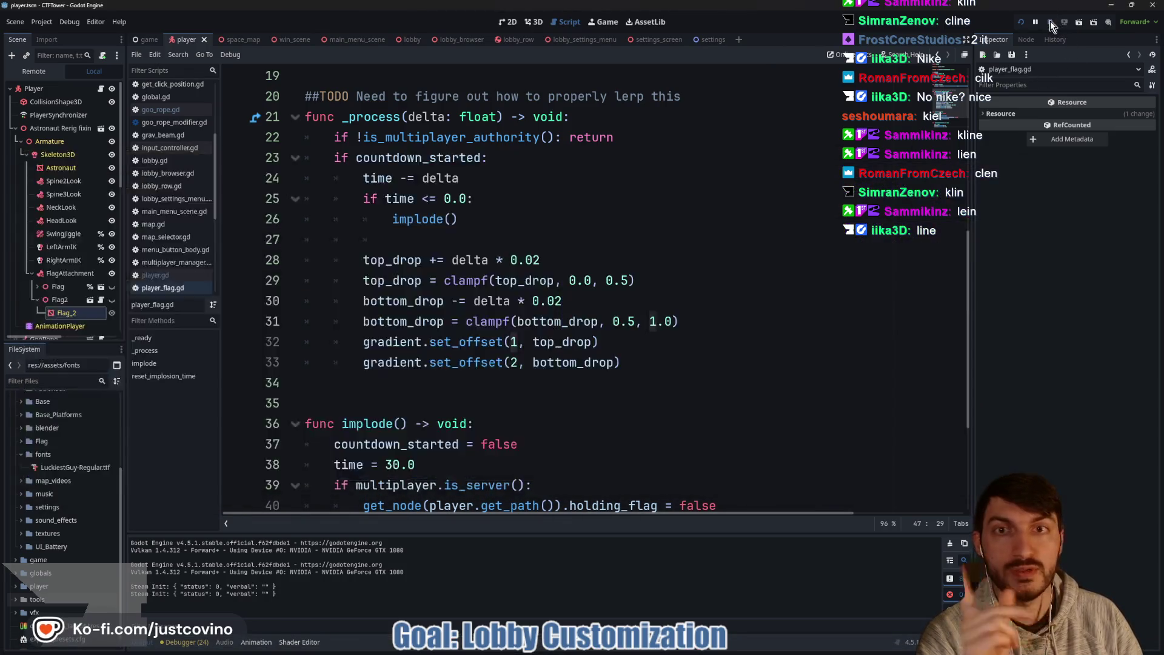
click(404, 41)
Step: In the lobby scene's 3D view, select the StartGameBu button's TextMesh and frame it
click(534, 21)
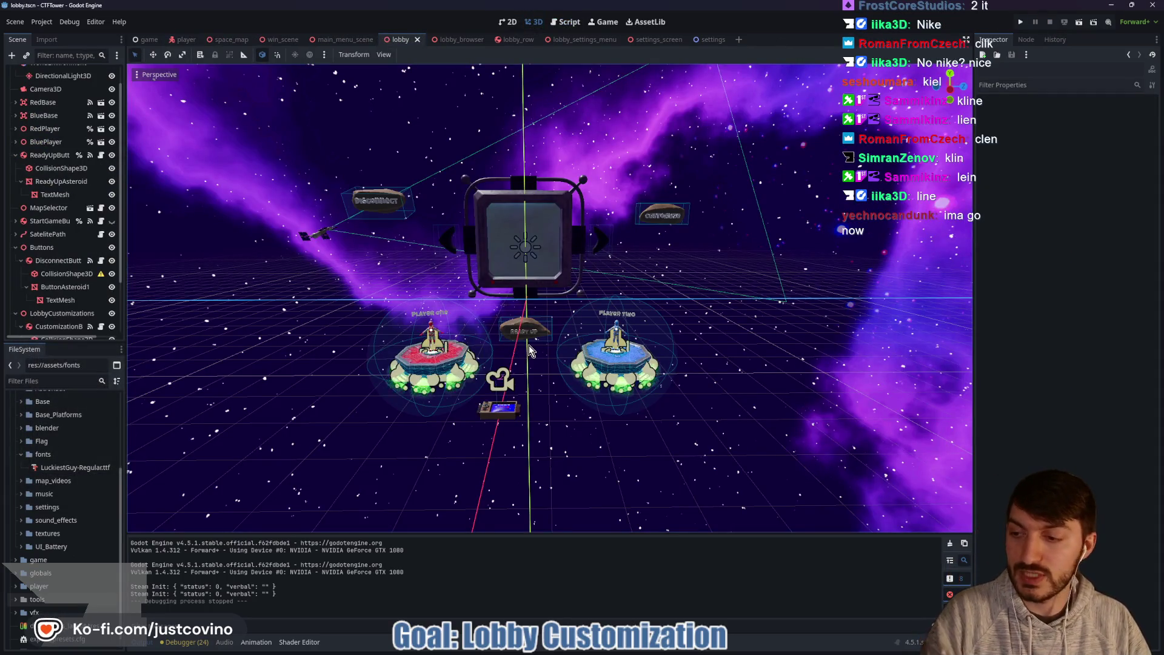
mouse_move(575, 437)
mouse_down()
mouse_move(585, 260)
mouse_move(582, 317)
mouse_move(528, 325)
mouse_up()
scroll(57, 282, down, 1)
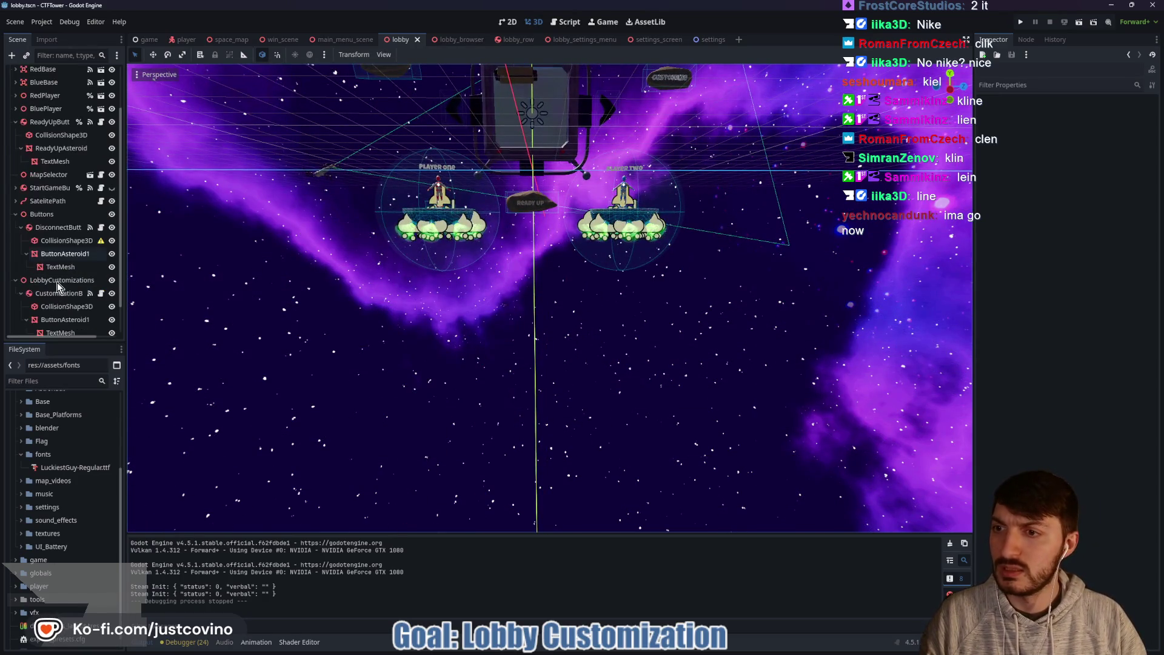
scroll(57, 282, down, 1)
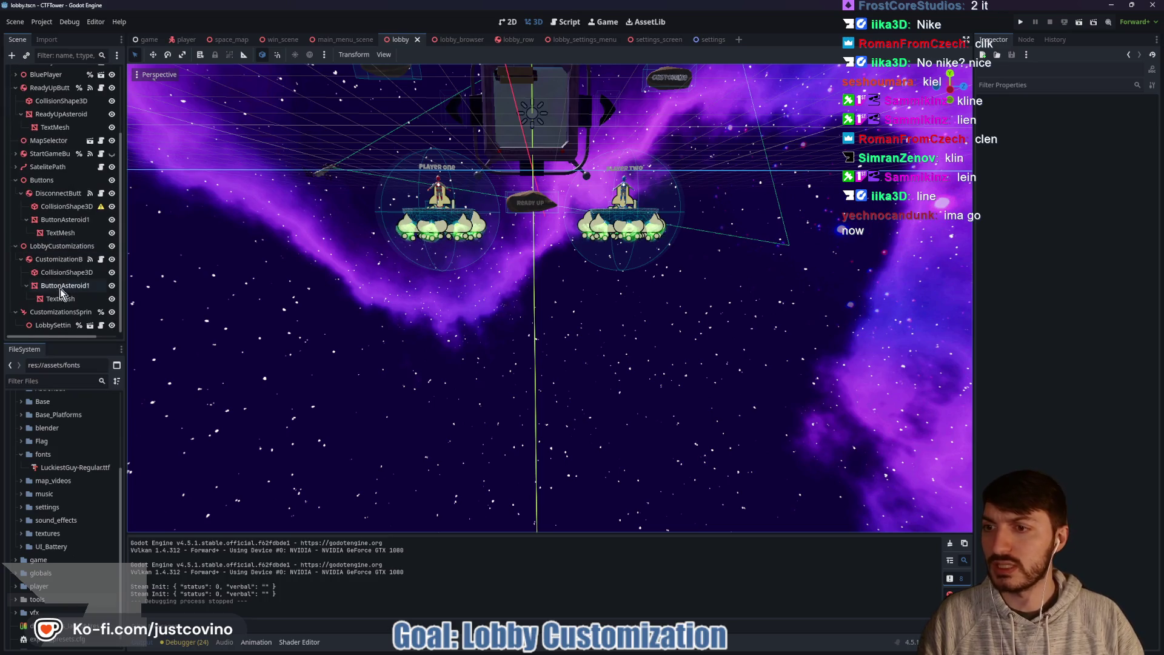
click(16, 153)
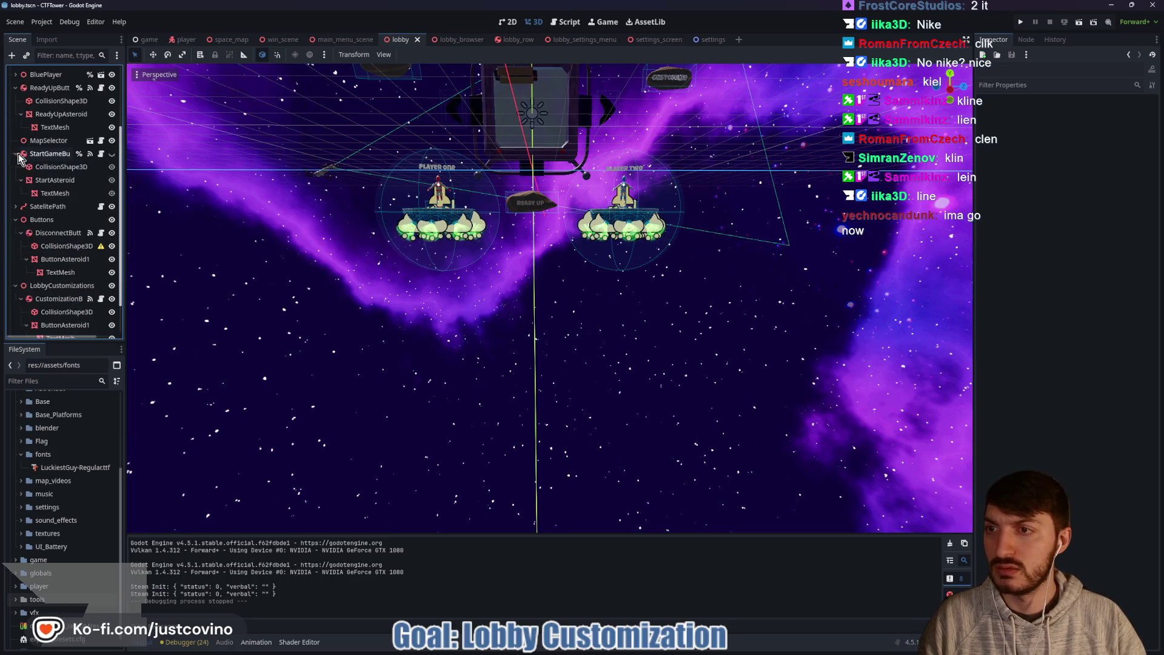
click(54, 193)
key(f)
scroll(600, 312, up, 3)
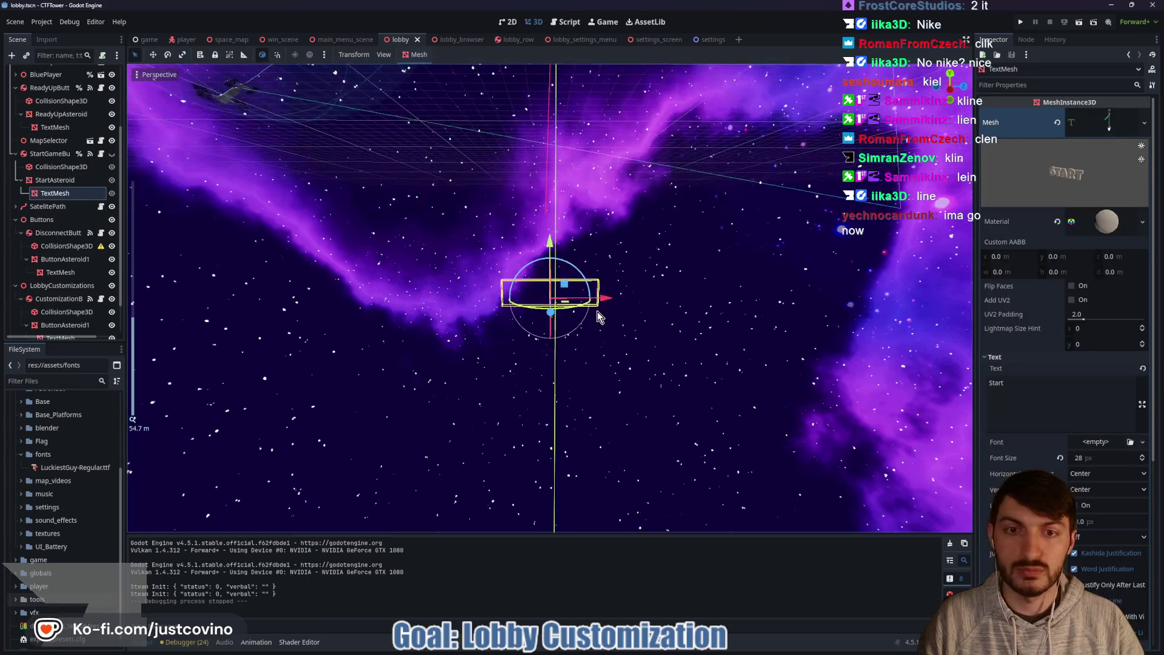
Step: Show the button, move the Start text about 1.24 units down and slightly left, then hide it again
click(113, 154)
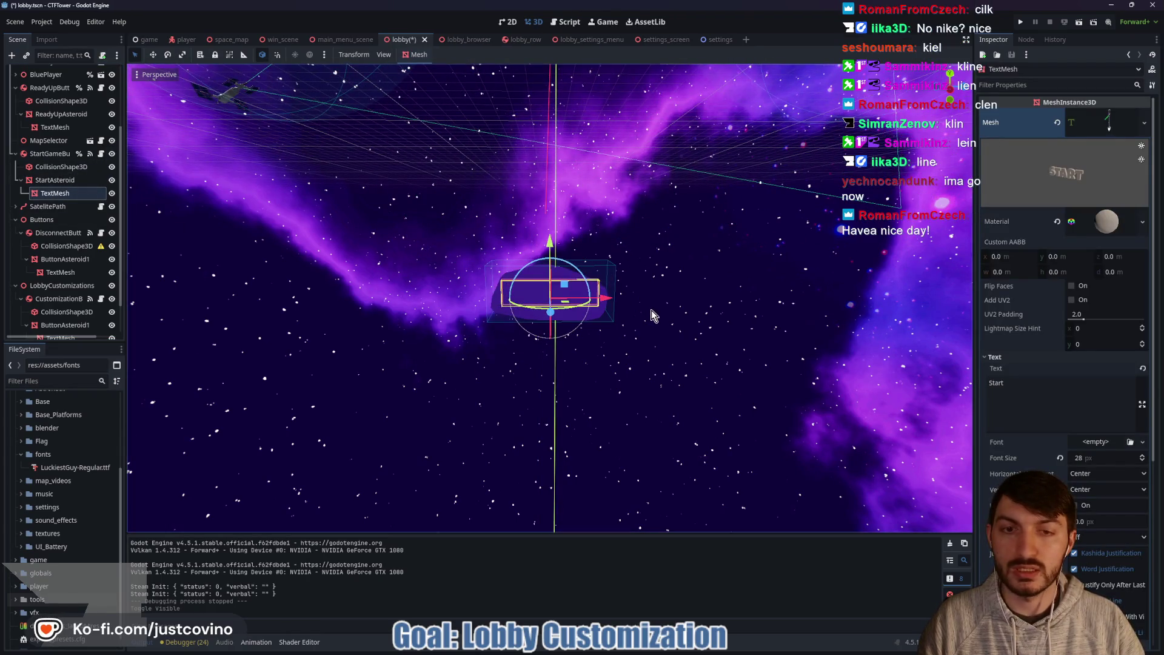
scroll(604, 282, up, 5)
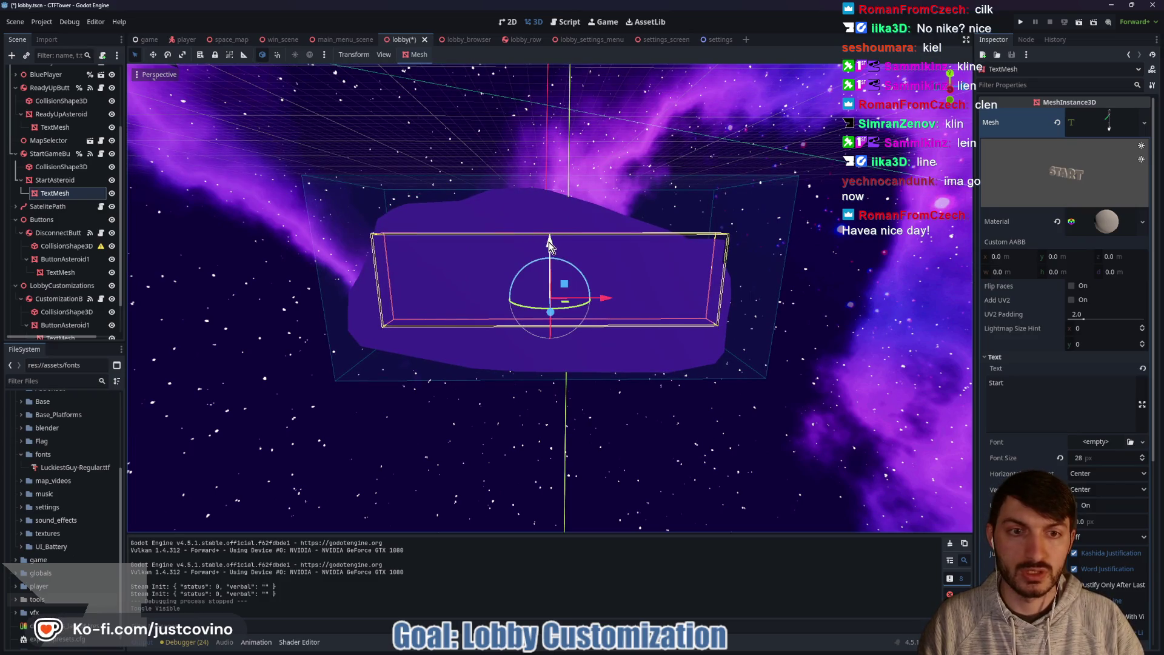
drag(549, 242, 544, 273)
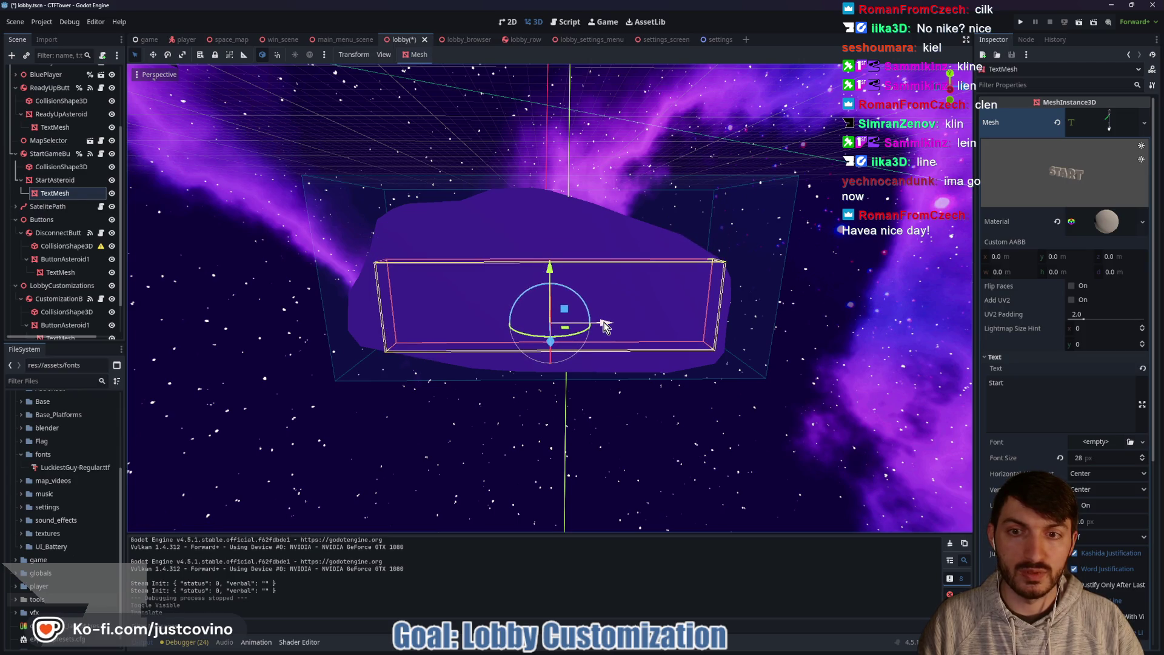
drag(605, 325, 593, 325)
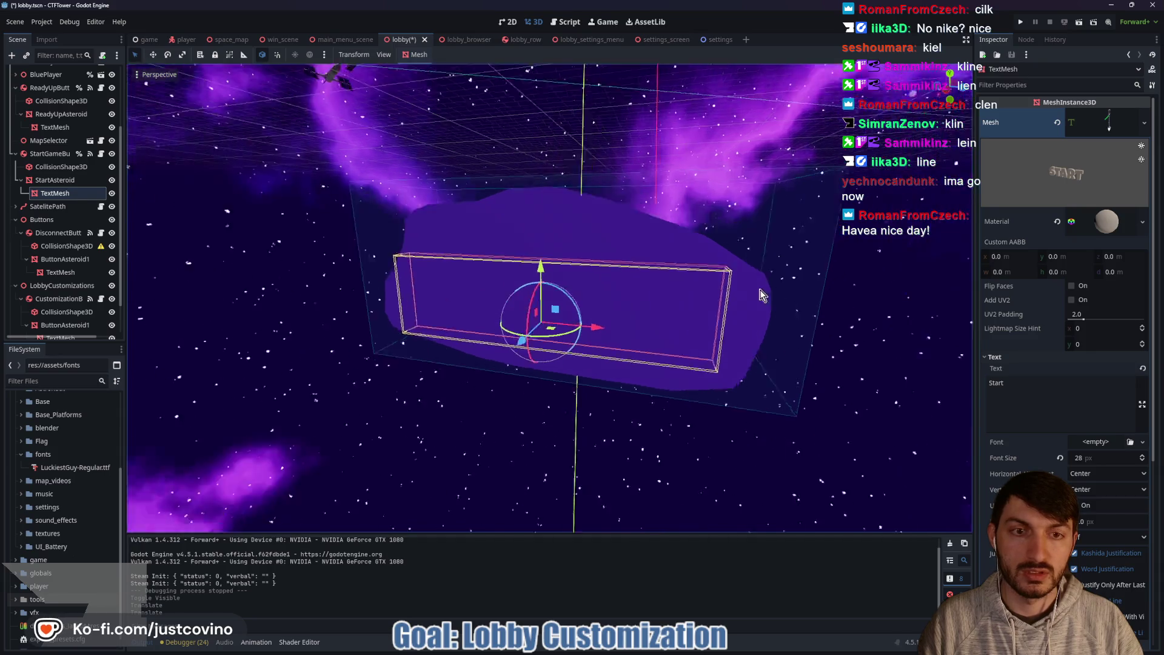
scroll(693, 322, up, 6)
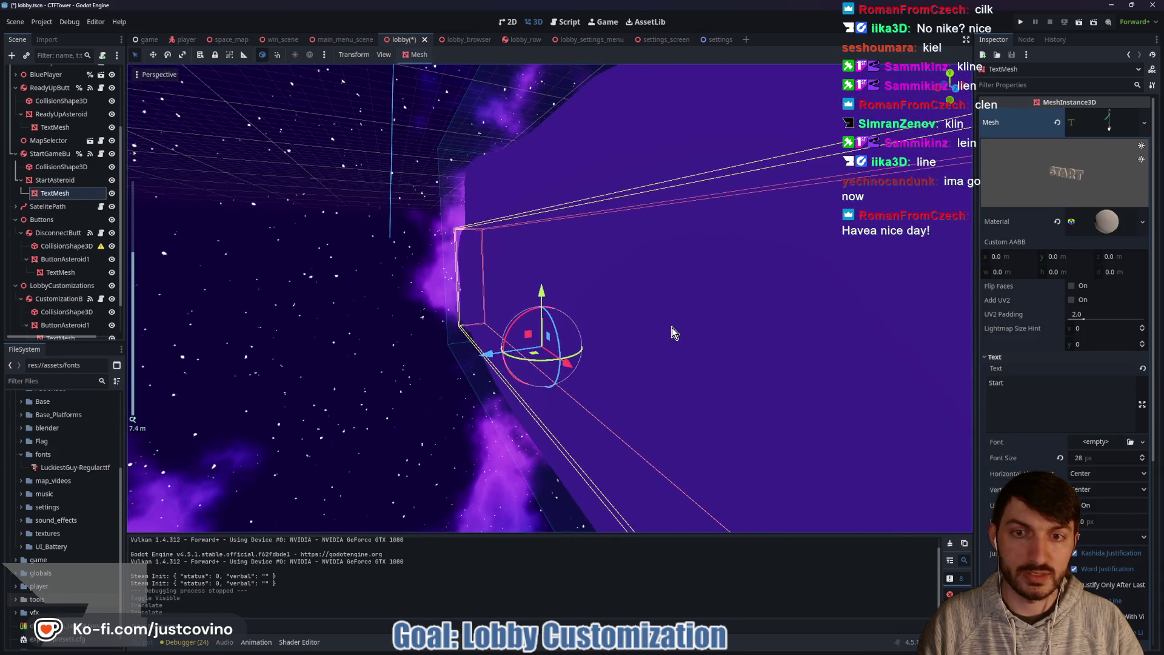
mouse_move(672, 328)
mouse_down()
mouse_move(551, 315)
mouse_move(587, 317)
mouse_move(570, 318)
mouse_up()
scroll(570, 318, down, 5)
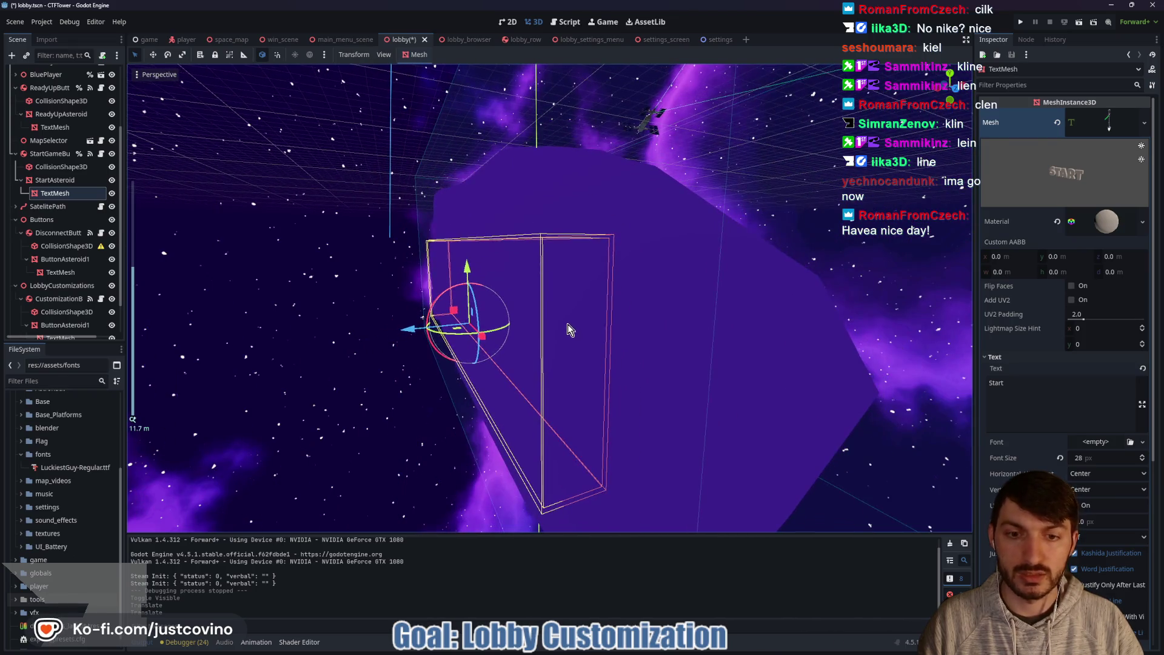
click(112, 154)
Step: Save the lobby scene and launch a test run of the project
key(ctrl+s)
drag(278, 249, 464, 253)
scroll(465, 252, down, 5)
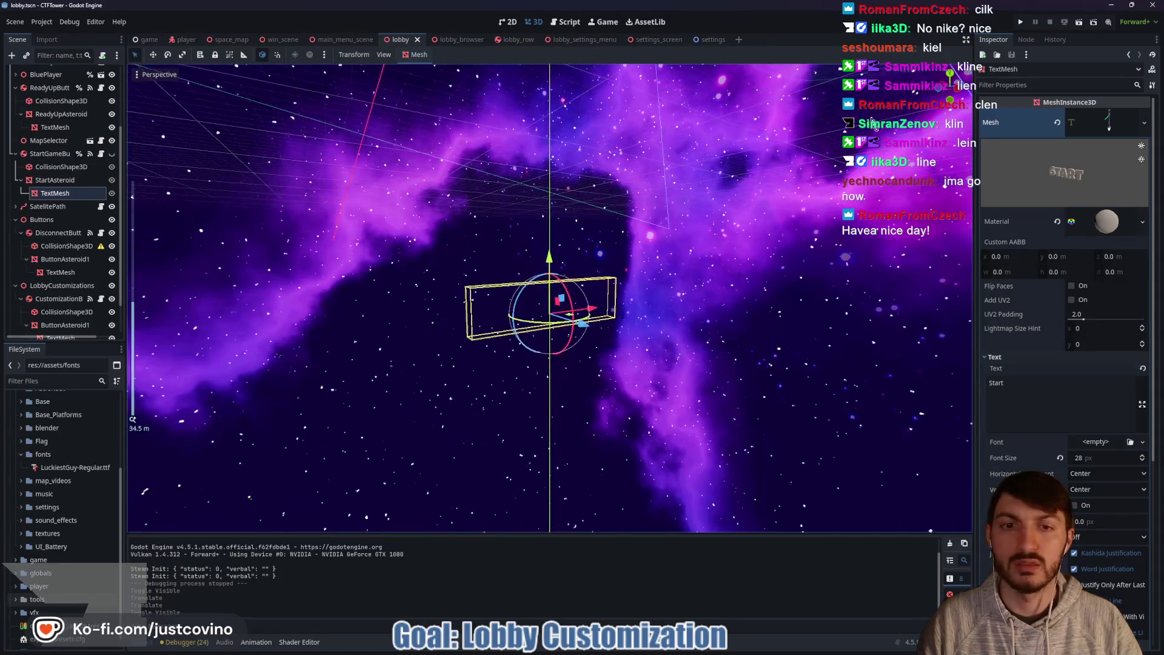
click(1018, 23)
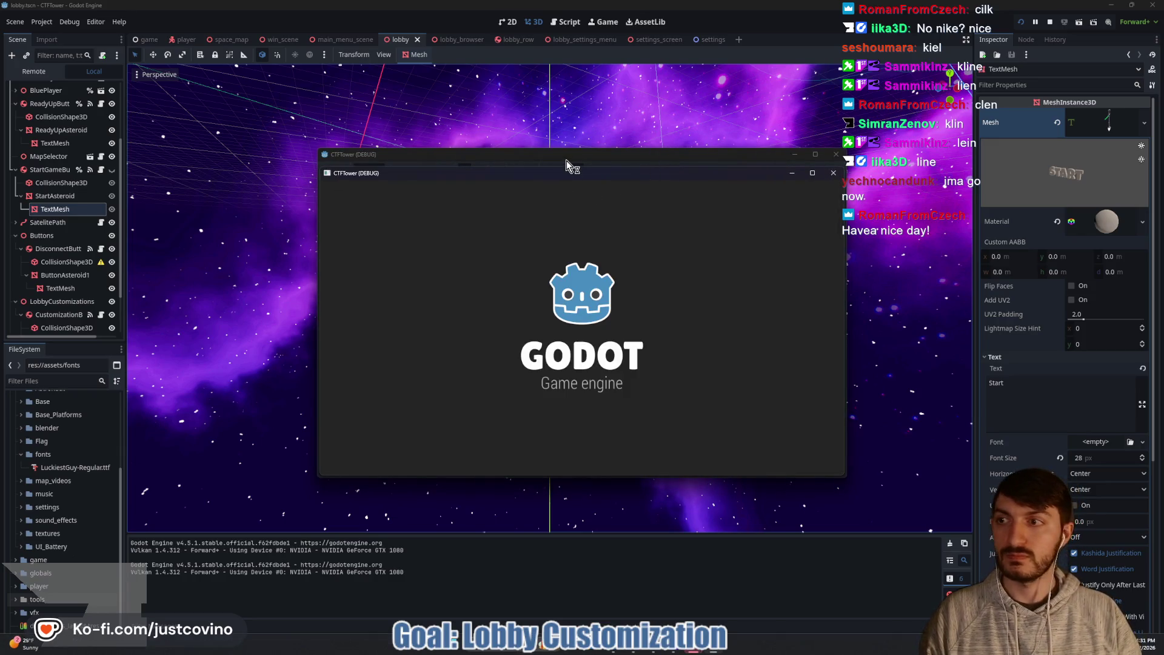
Step: Arrange both game windows, host a private lobby, join it from the other window, ready both players, and start
drag(557, 156, 271, 164)
click(198, 276)
drag(631, 176, 880, 155)
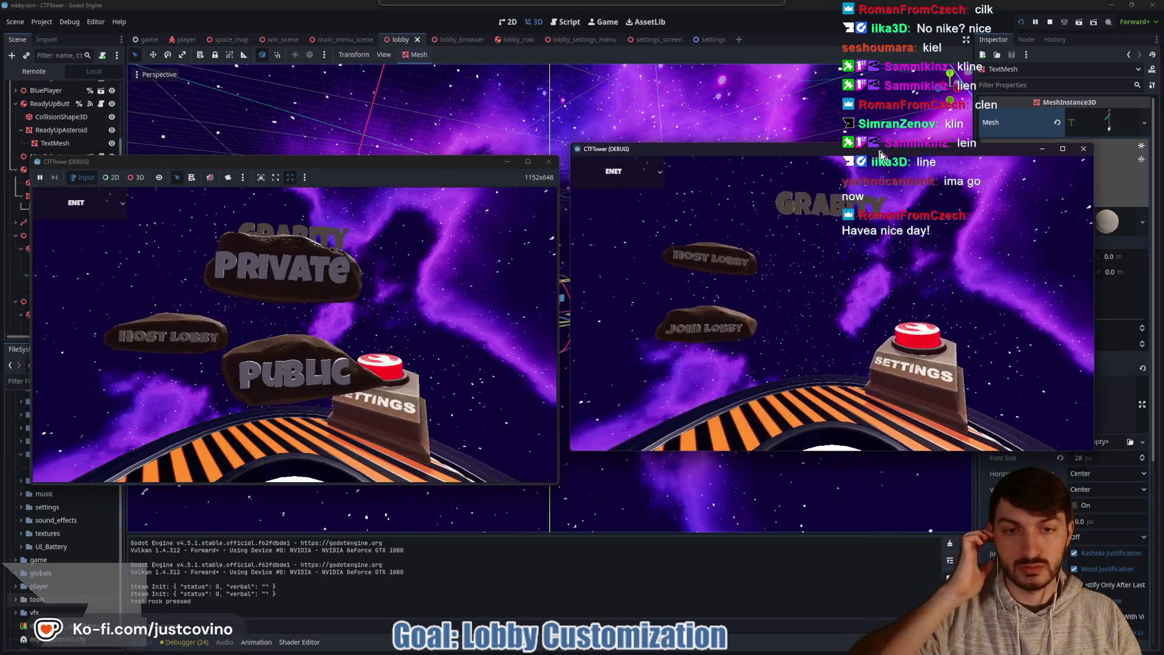
click(714, 335)
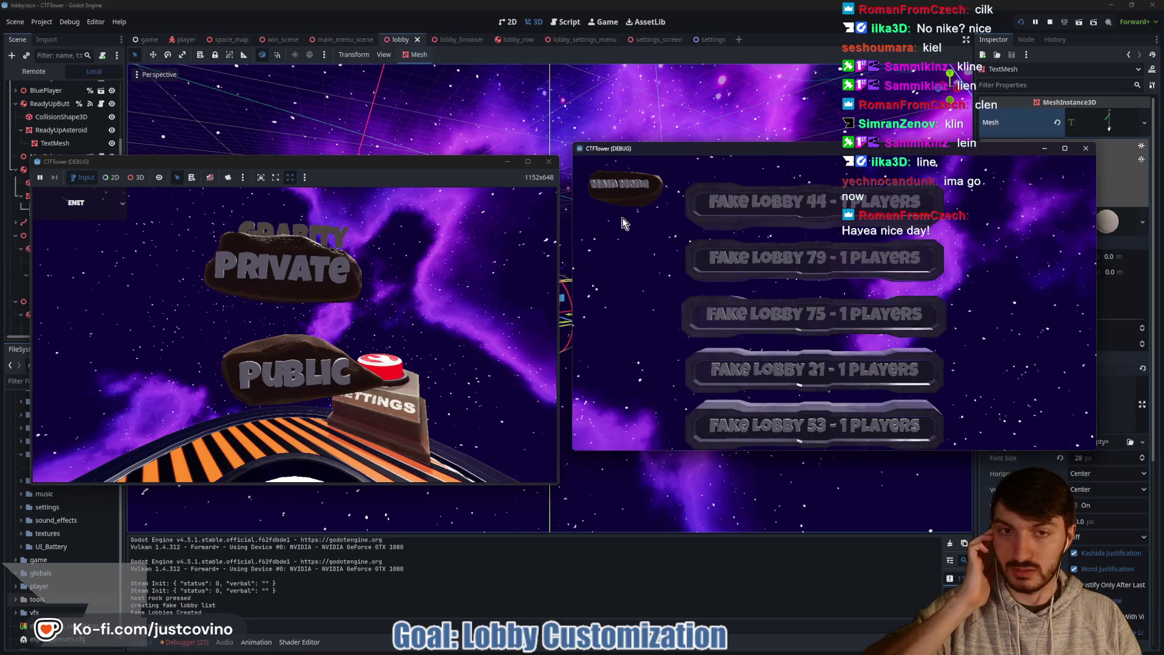
click(623, 219)
click(297, 278)
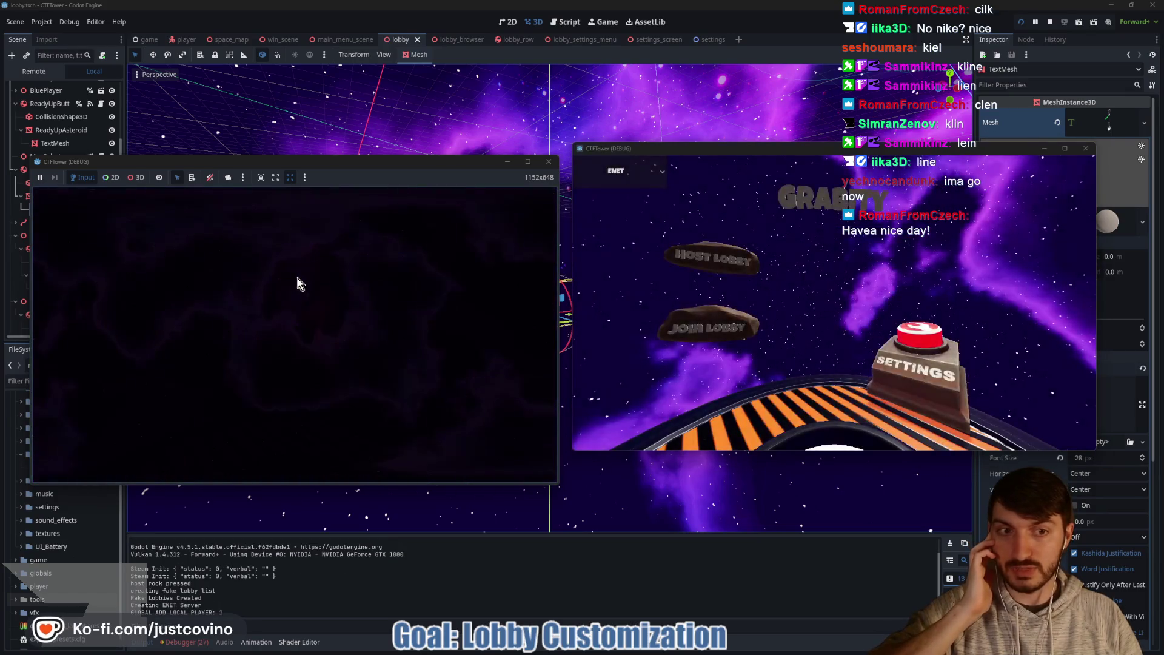
click(666, 330)
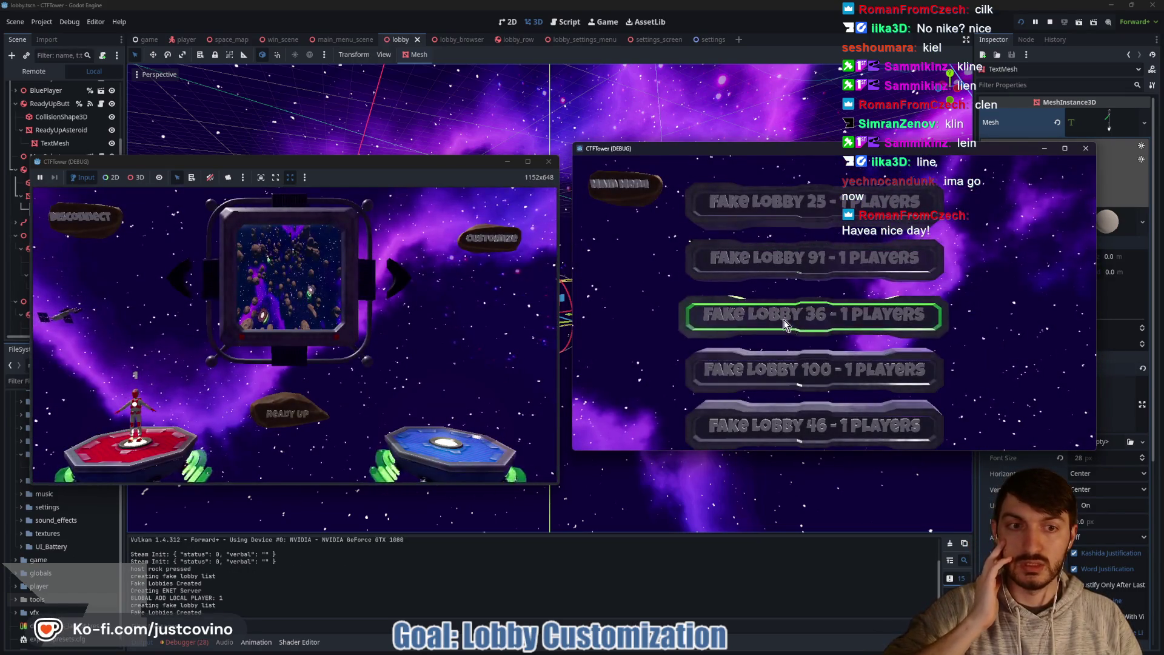
click(785, 342)
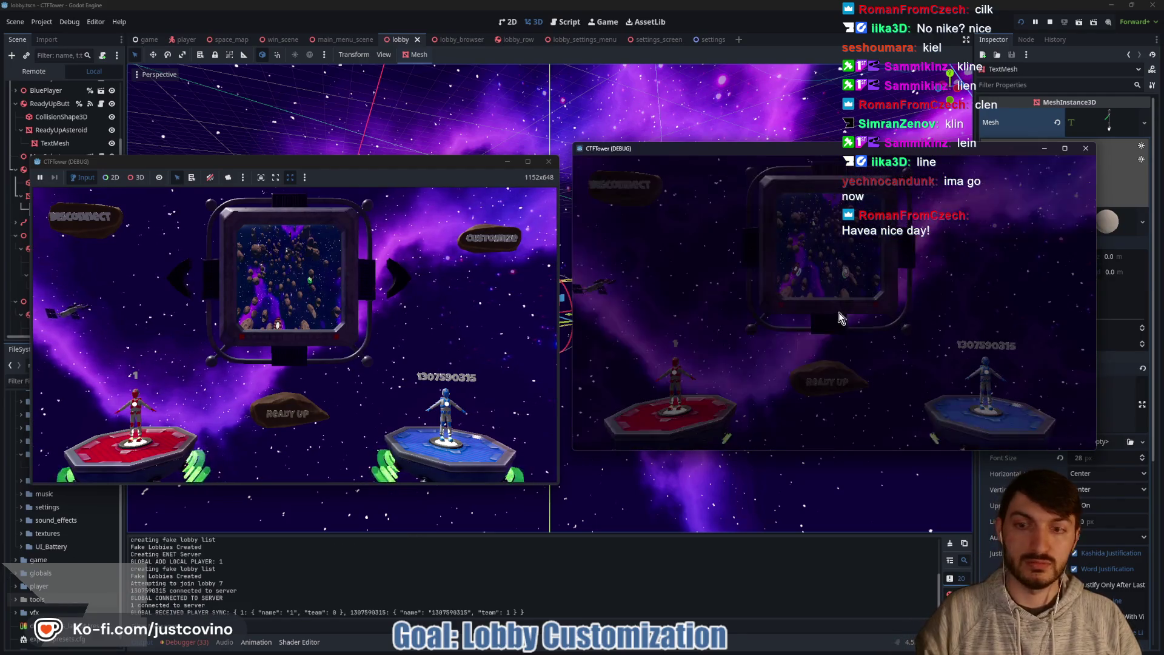
click(827, 381)
click(282, 407)
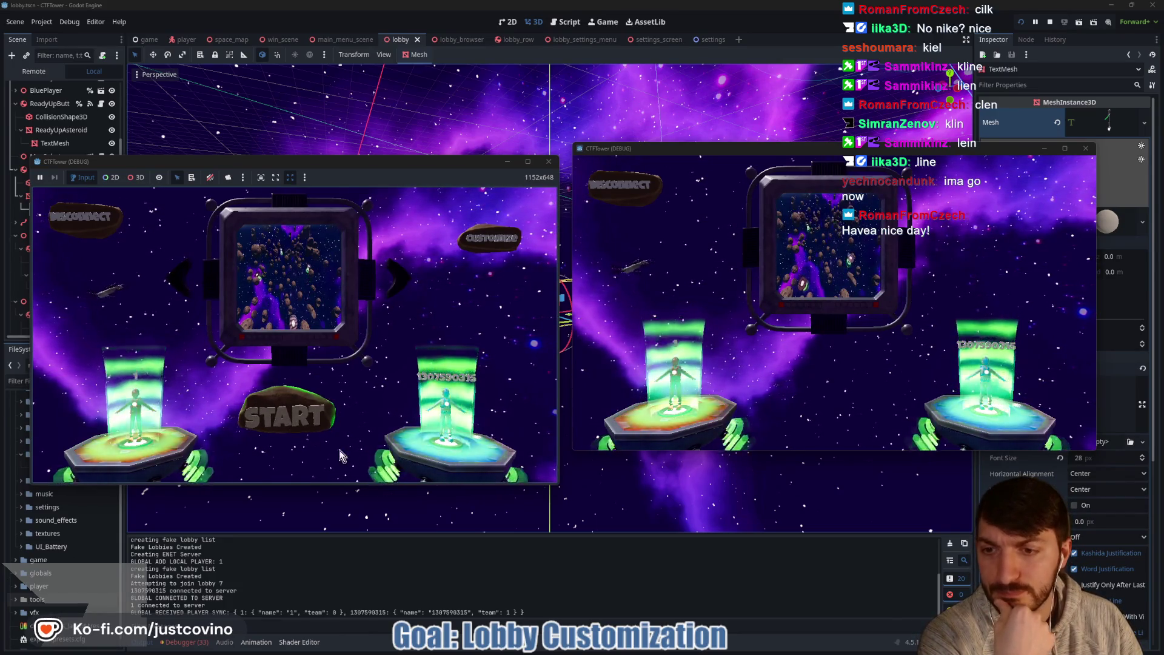
click(301, 417)
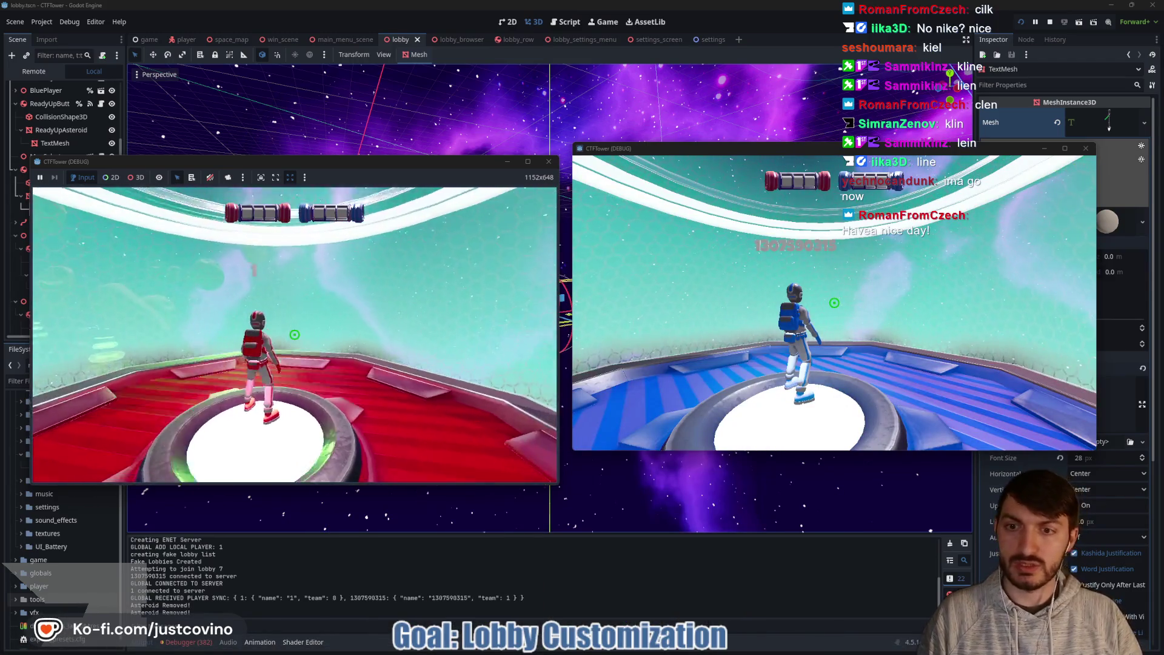
Step: Run the red player off its pad and grapple across the asteroids toward the blue platform
key(w)
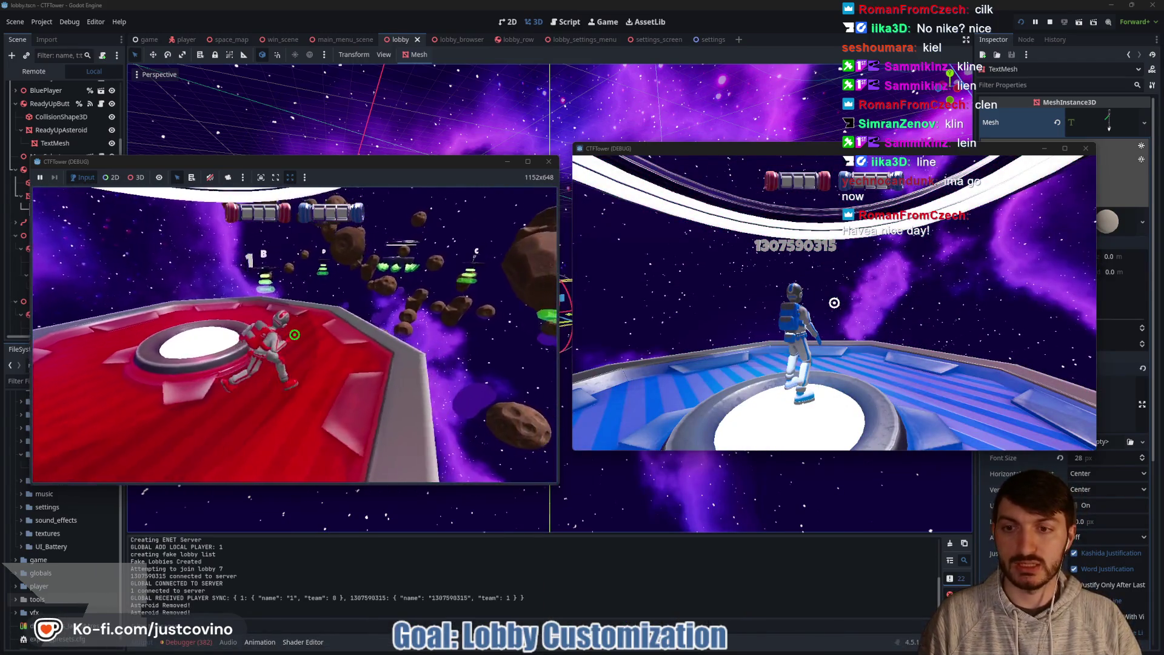
key(w)
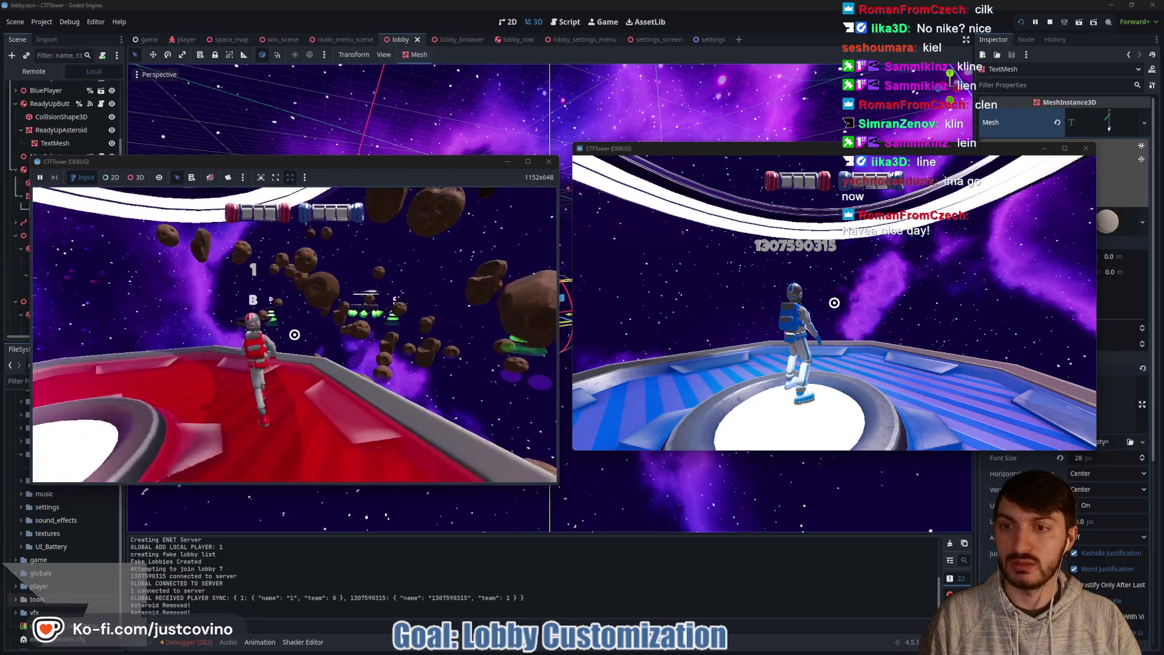
click(295, 335)
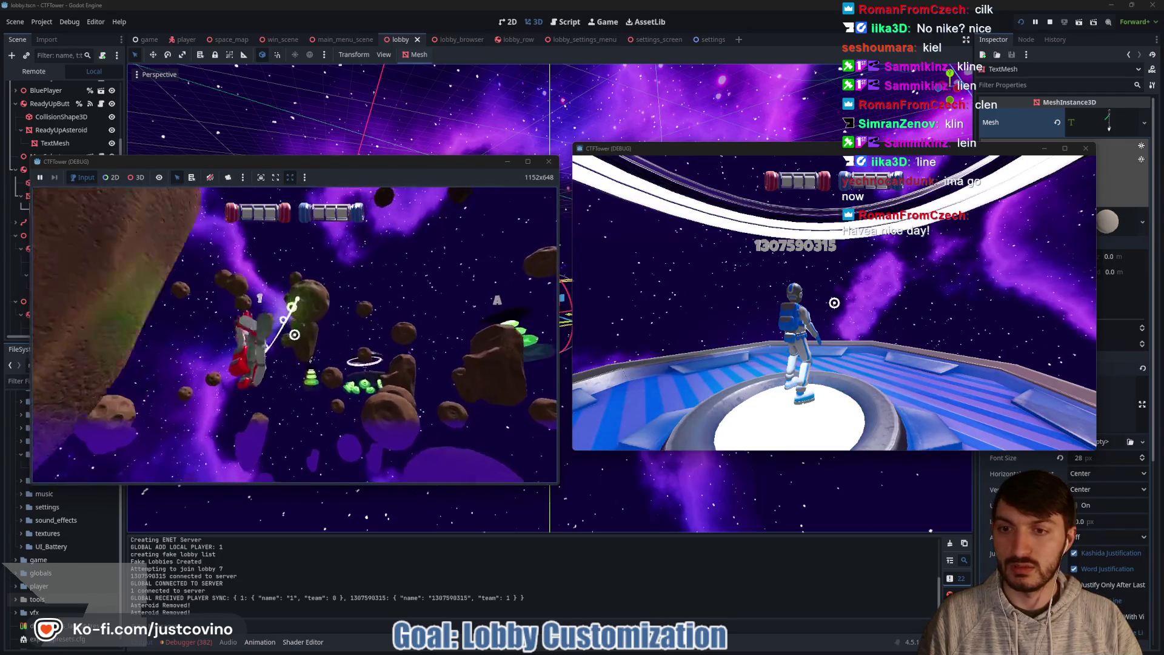
click(294, 335)
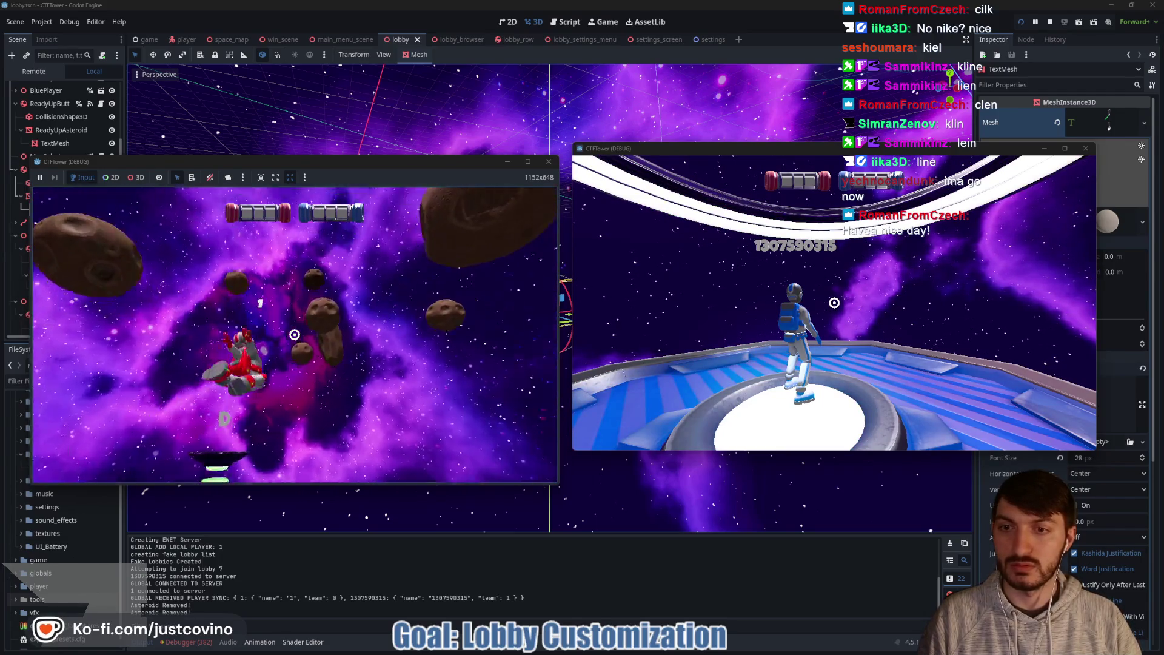
click(295, 335)
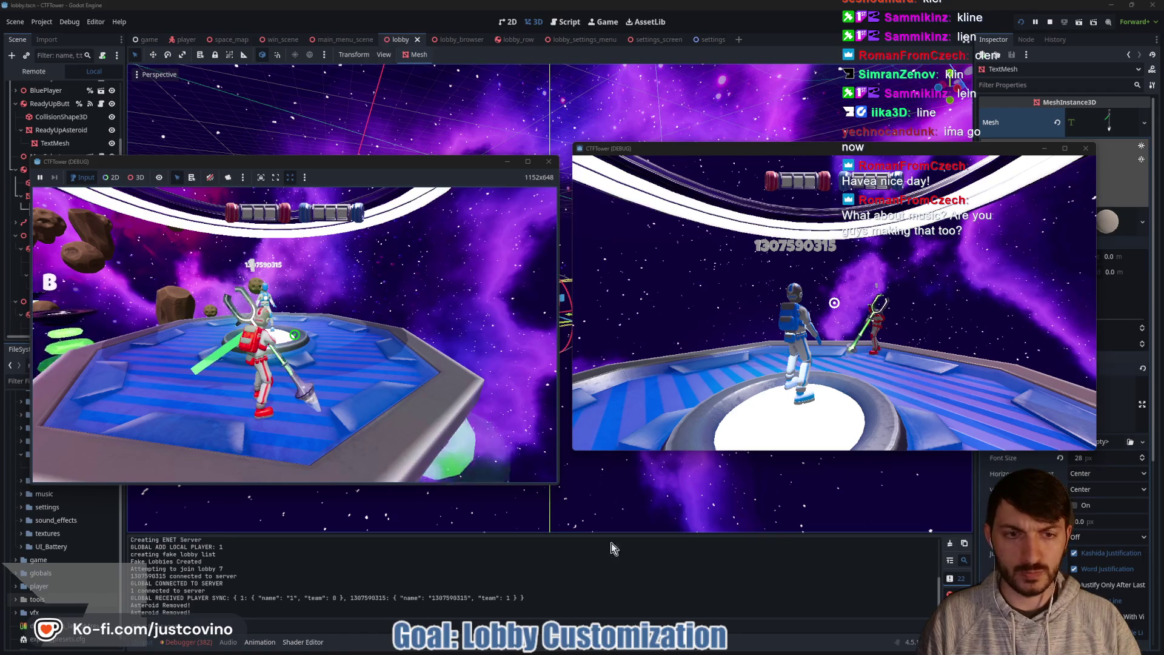
Step: Move the blue player off the central pedestal and grab the flag with it
click(667, 394)
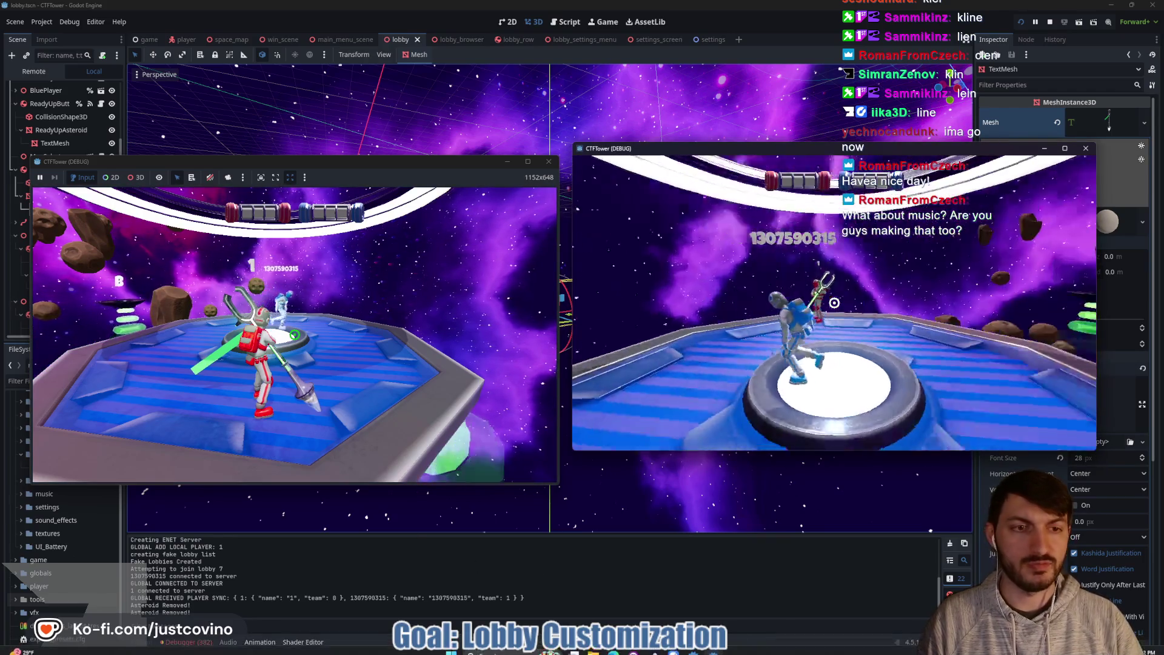
key(a)
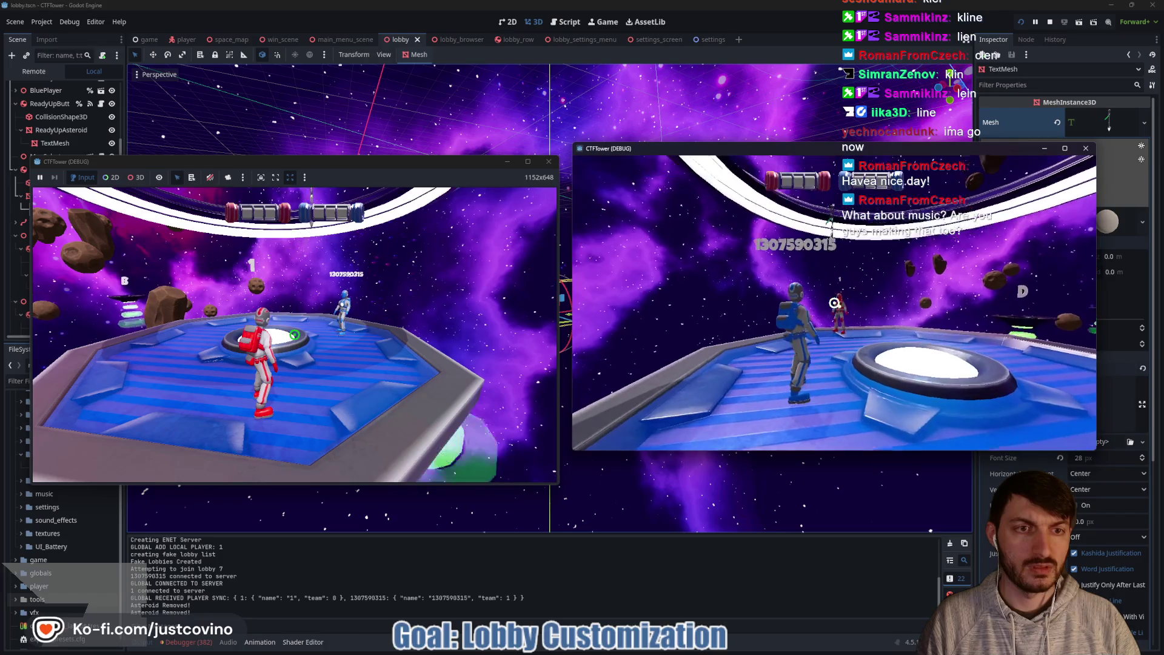
click(835, 302)
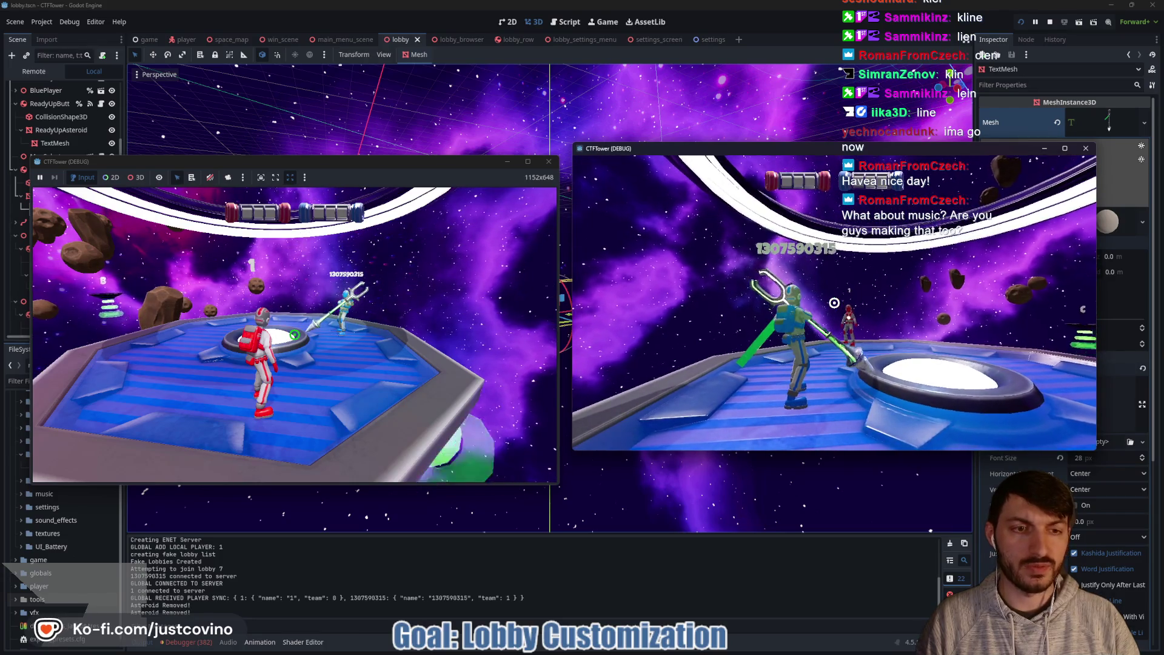
key(d)
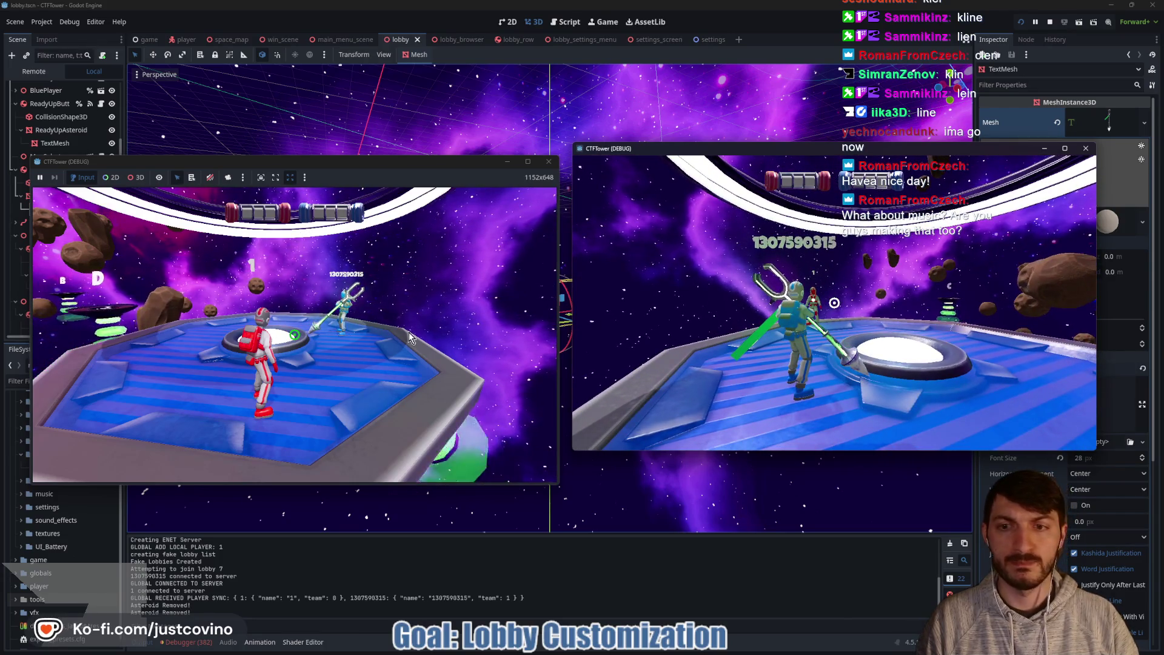
Step: With the red player, try to yoink the flag from blue, then throw it away
click(409, 337)
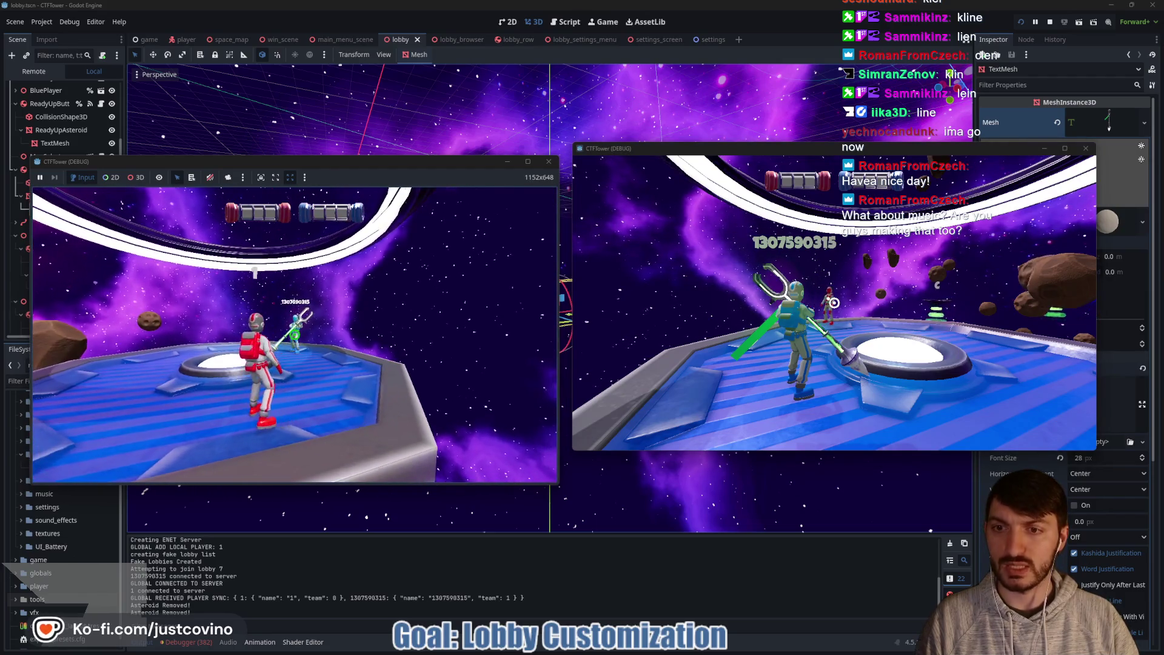
key(s)
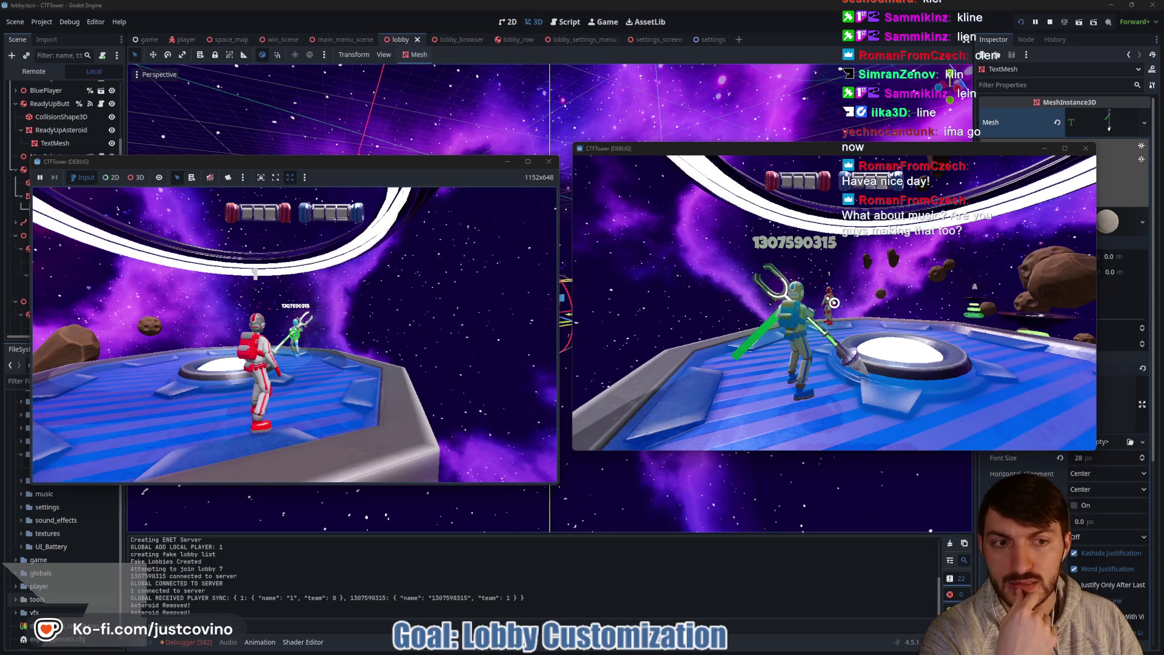
click(834, 302)
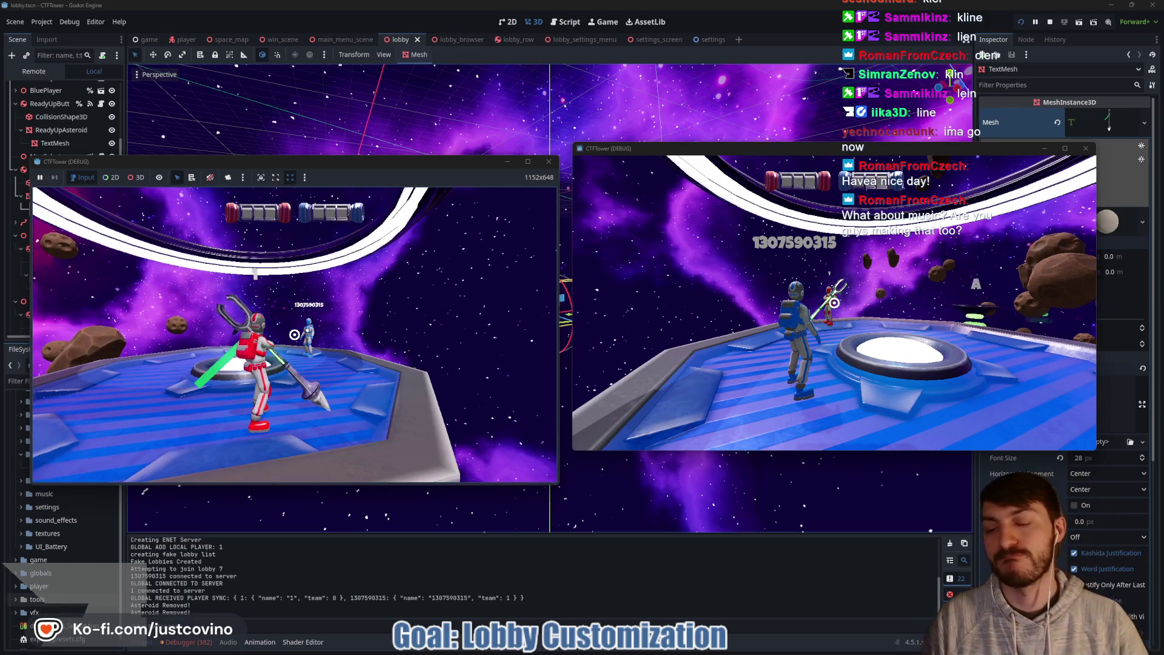
click(295, 336)
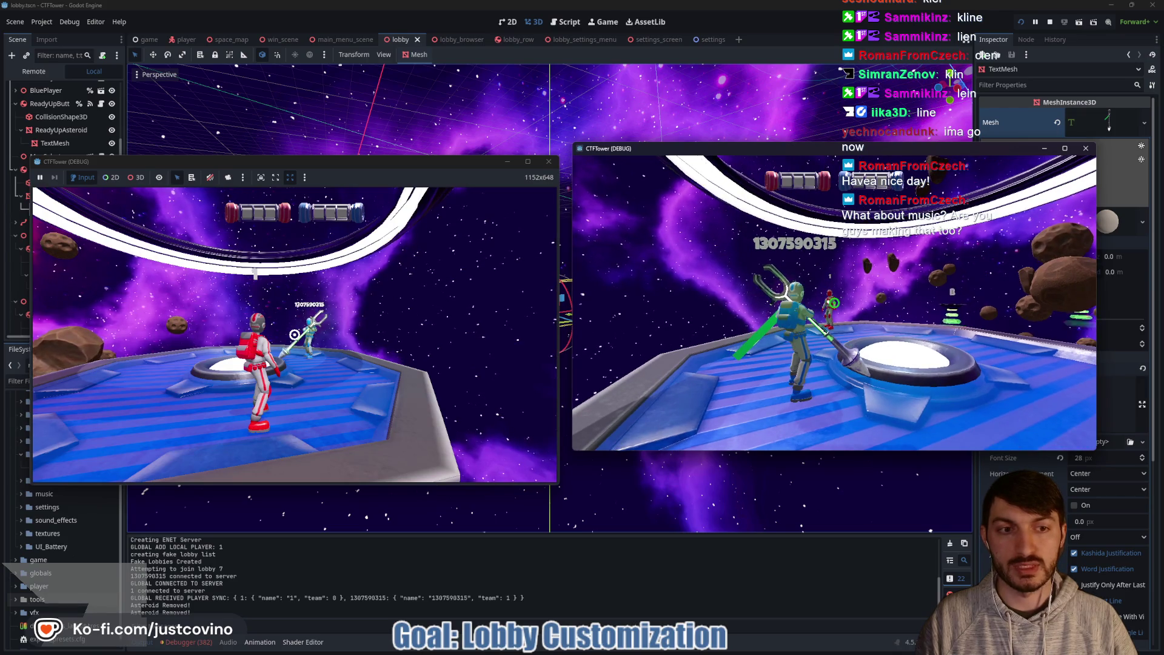
Step: Check both game windows, then stop both running instances with F8
click(395, 332)
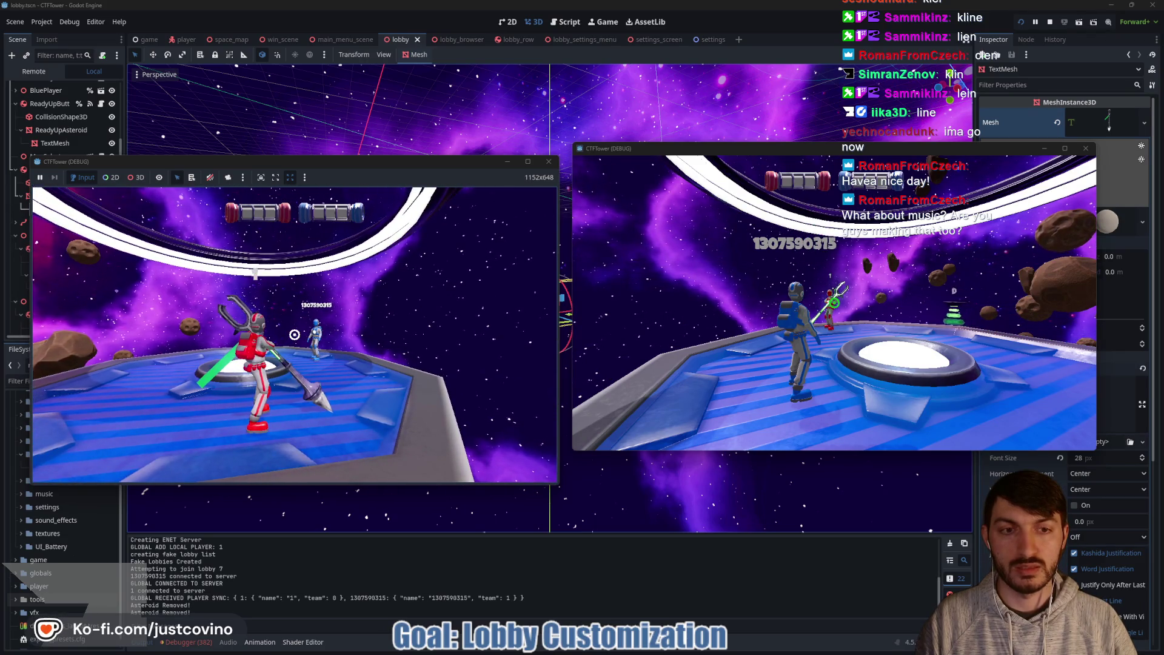
click(644, 357)
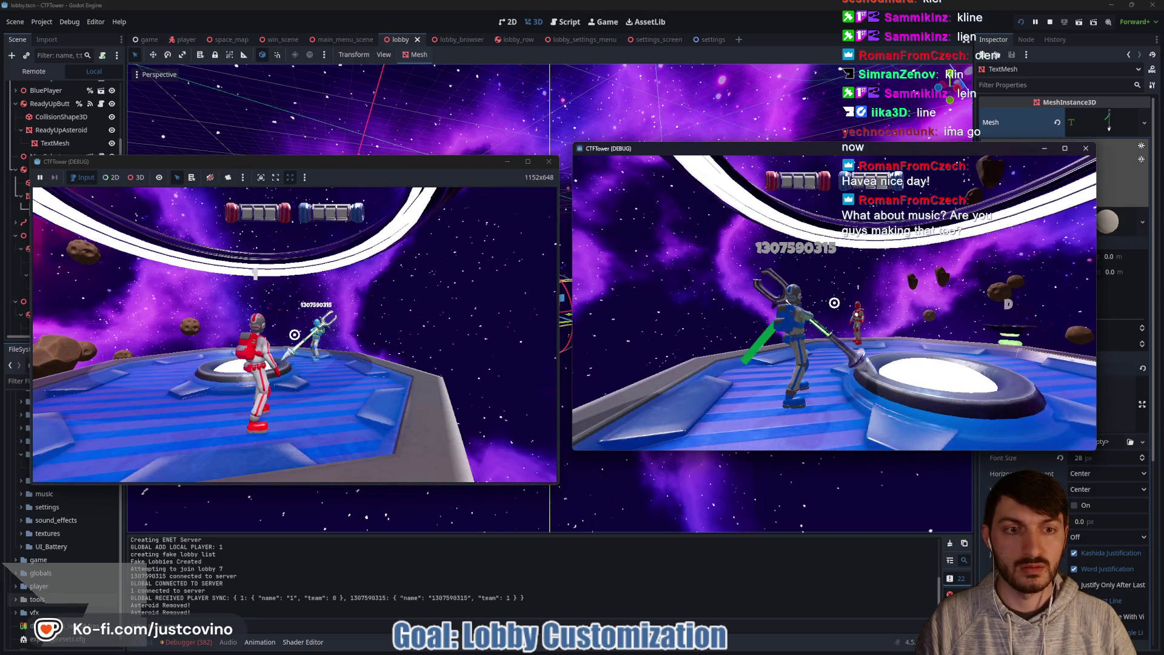
key(F8)
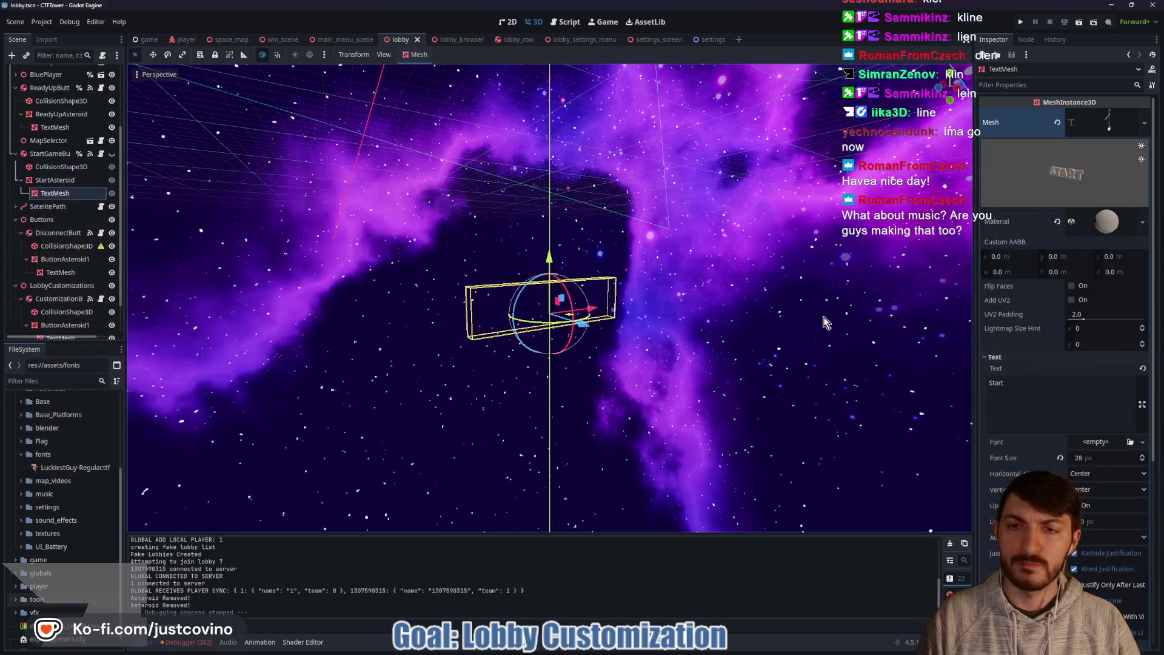
click(569, 17)
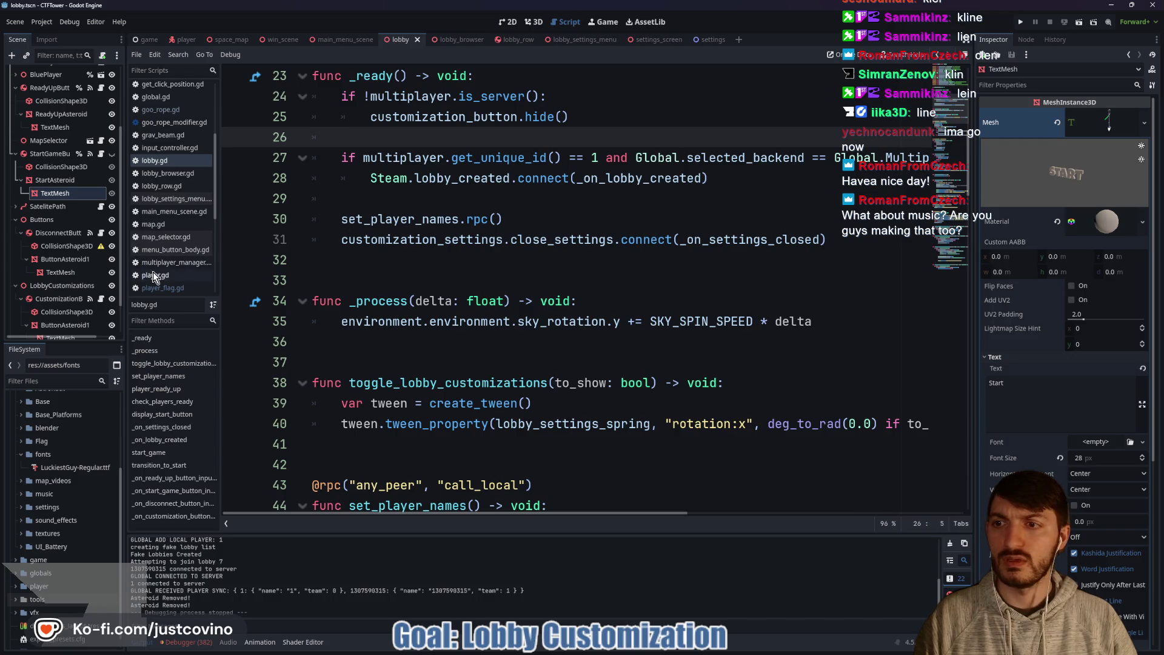
Step: Insert print("Implosion Time RESET") as reset_implosion_time's first line in player_flag.gd and save
scroll(523, 245, up, 5)
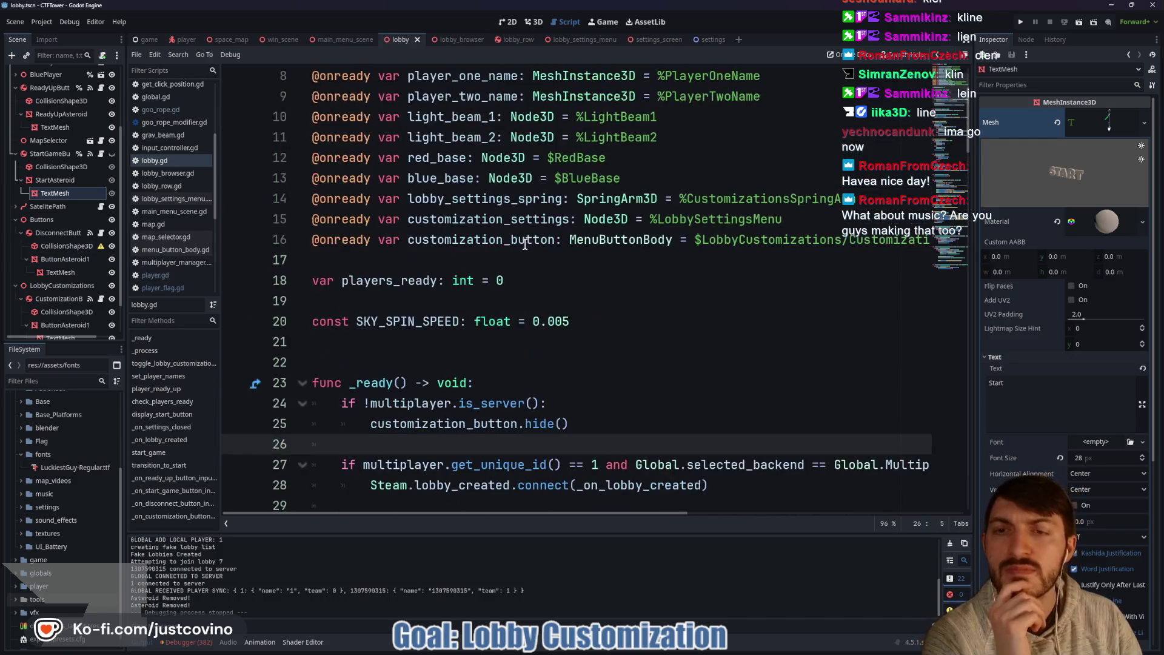
click(182, 39)
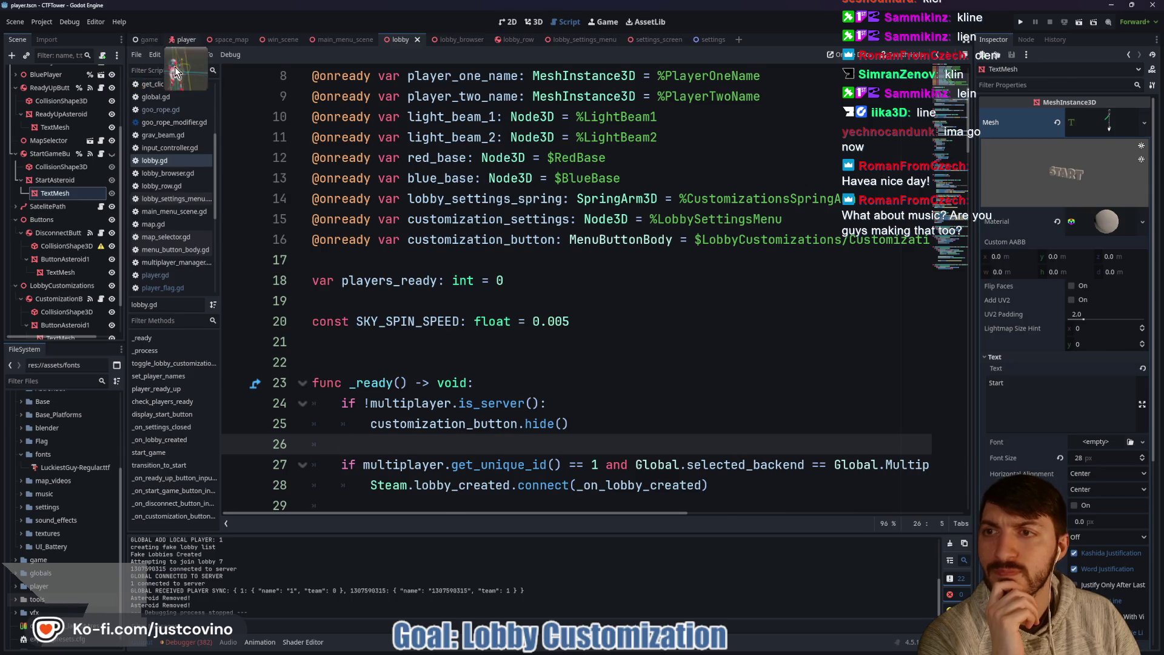
scroll(650, 247, down, 1)
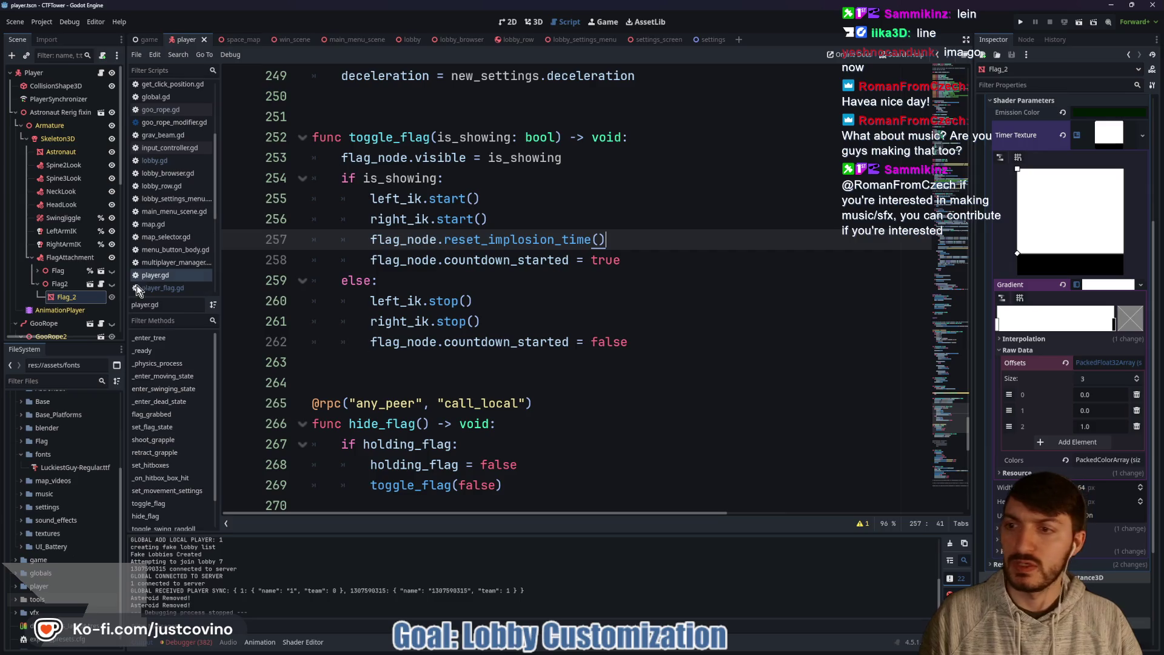
click(100, 285)
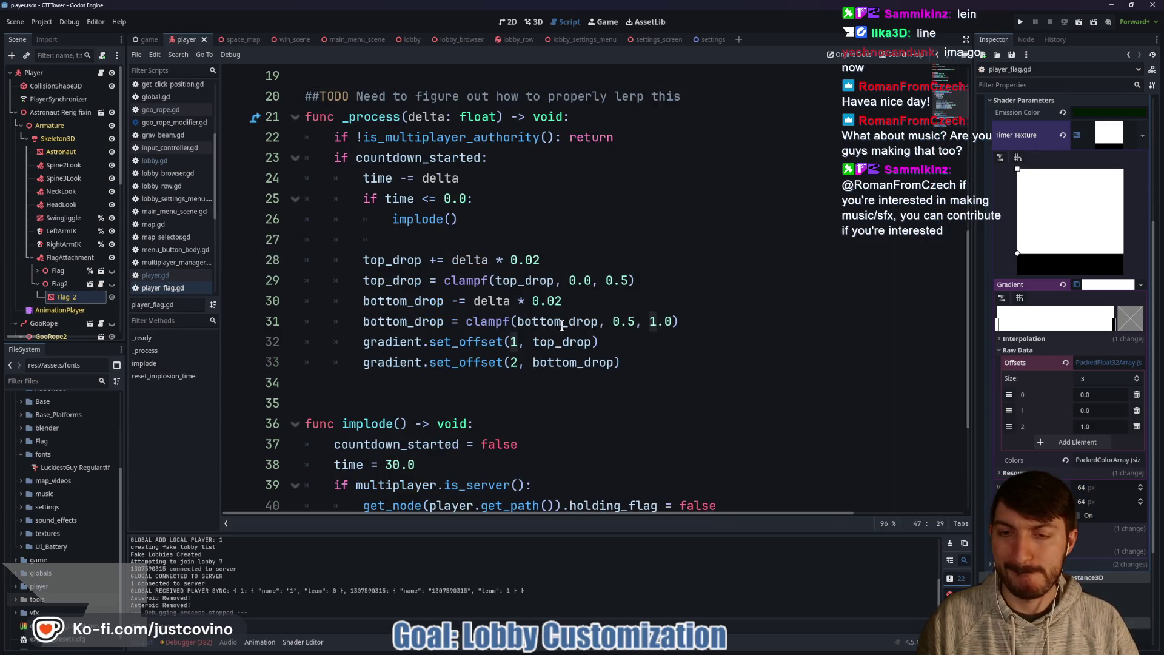
scroll(562, 326, down, 3)
click(599, 403)
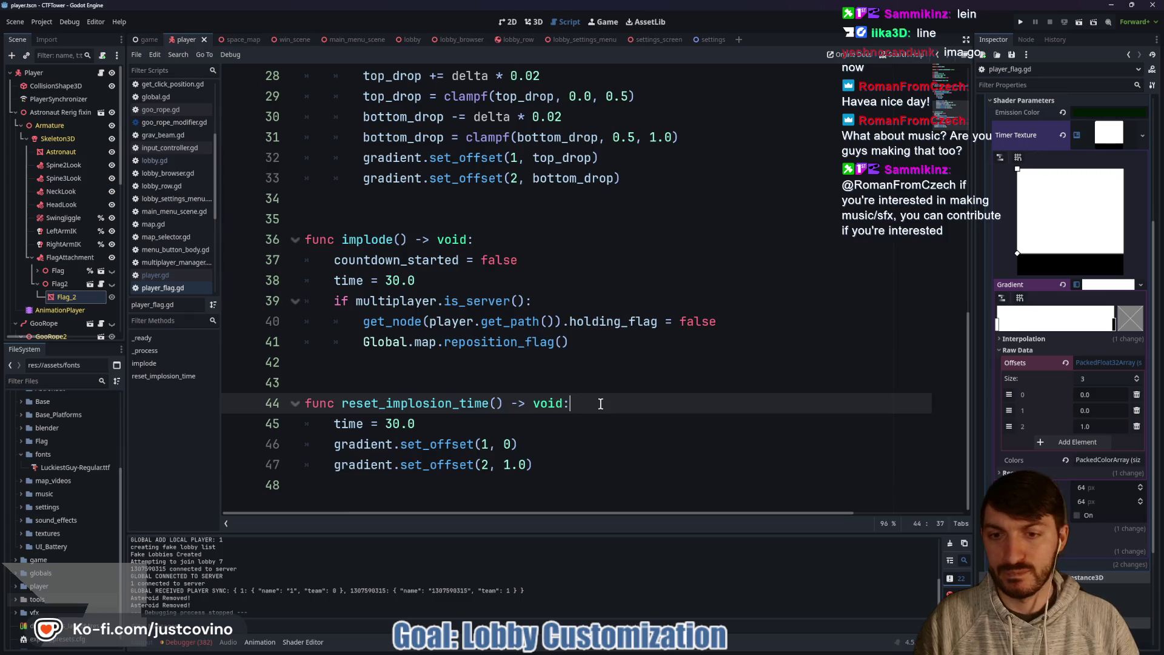
key(Return)
text(print("Implosion Time RESET)
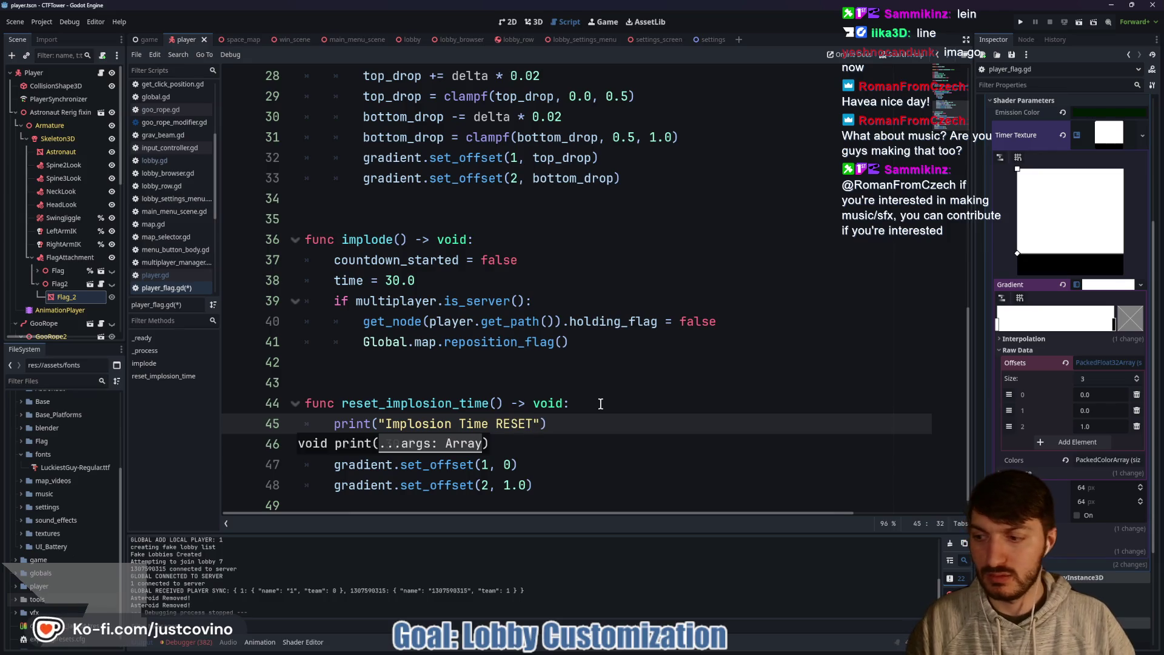
key(ctrl+s)
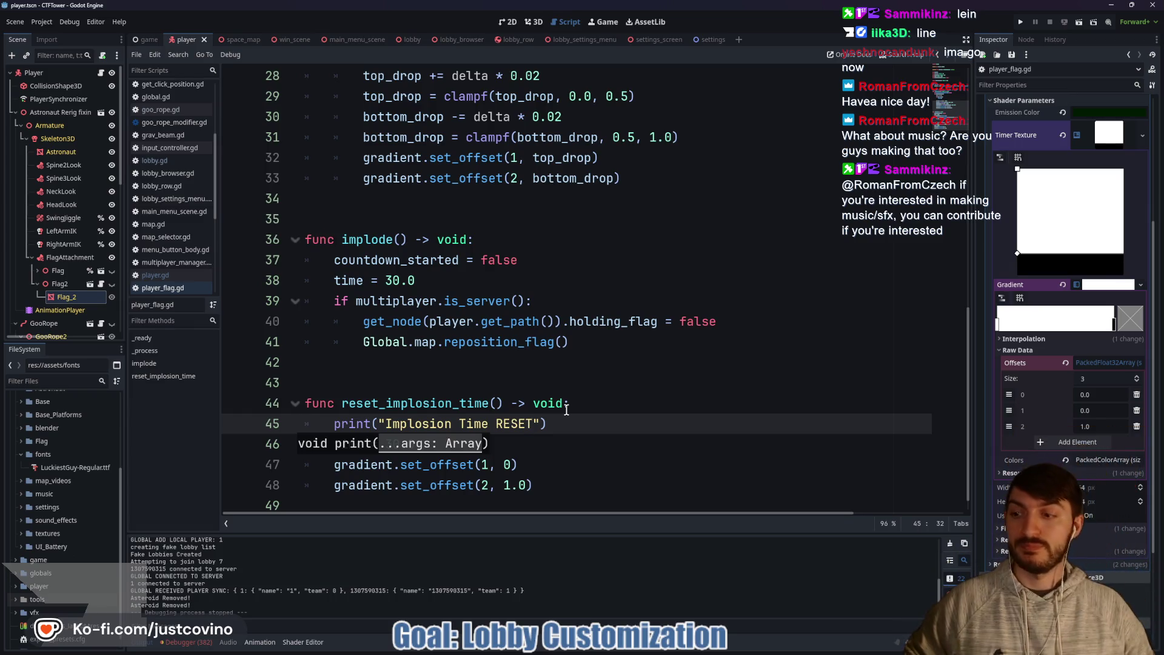
Step: Browse the wav files in Eagle's SoundEffects folder, then close Eagle and return to line 43
key(alt+Tab)
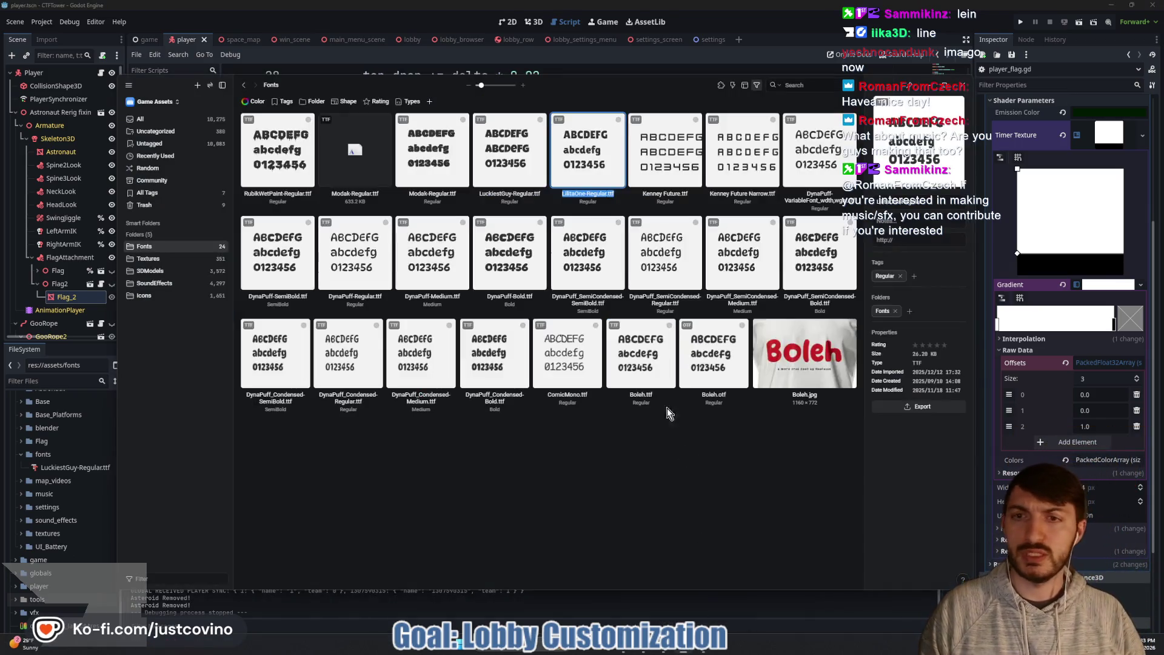
click(164, 283)
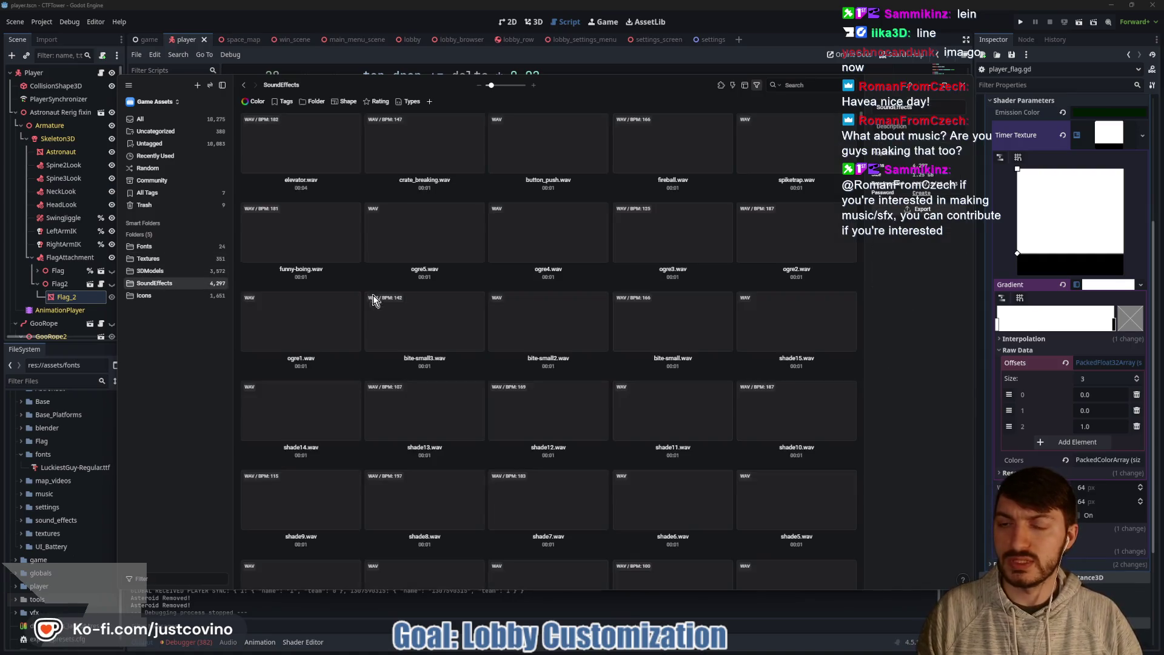
scroll(521, 312, down, 10)
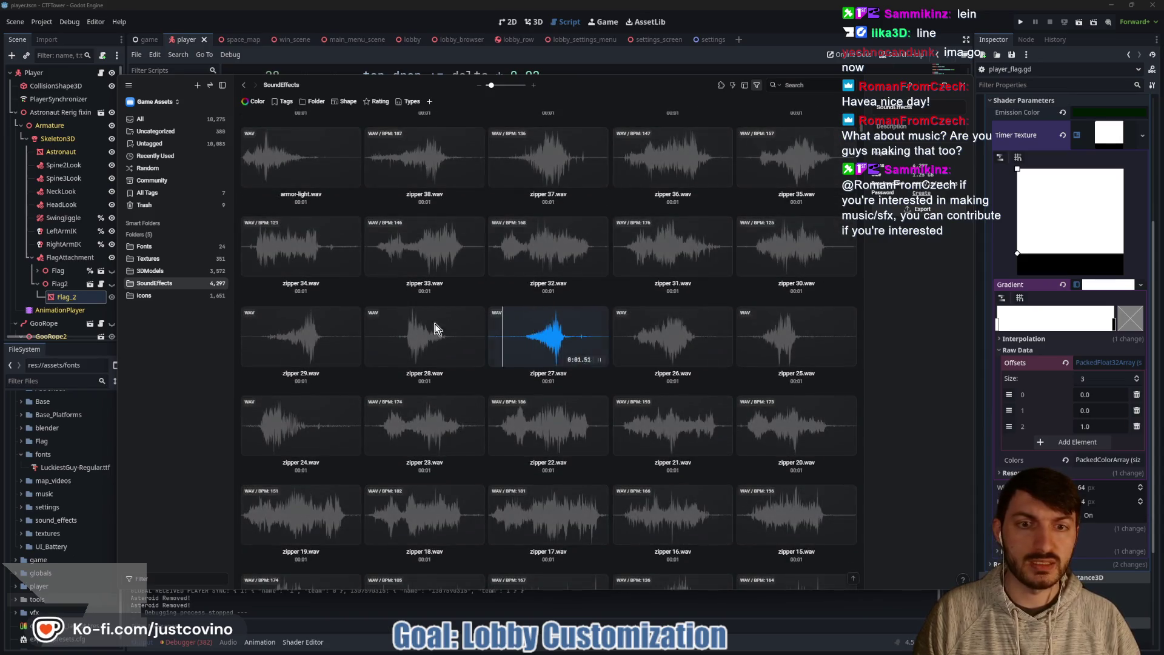
scroll(492, 382, down, 5)
scroll(486, 376, down, 3)
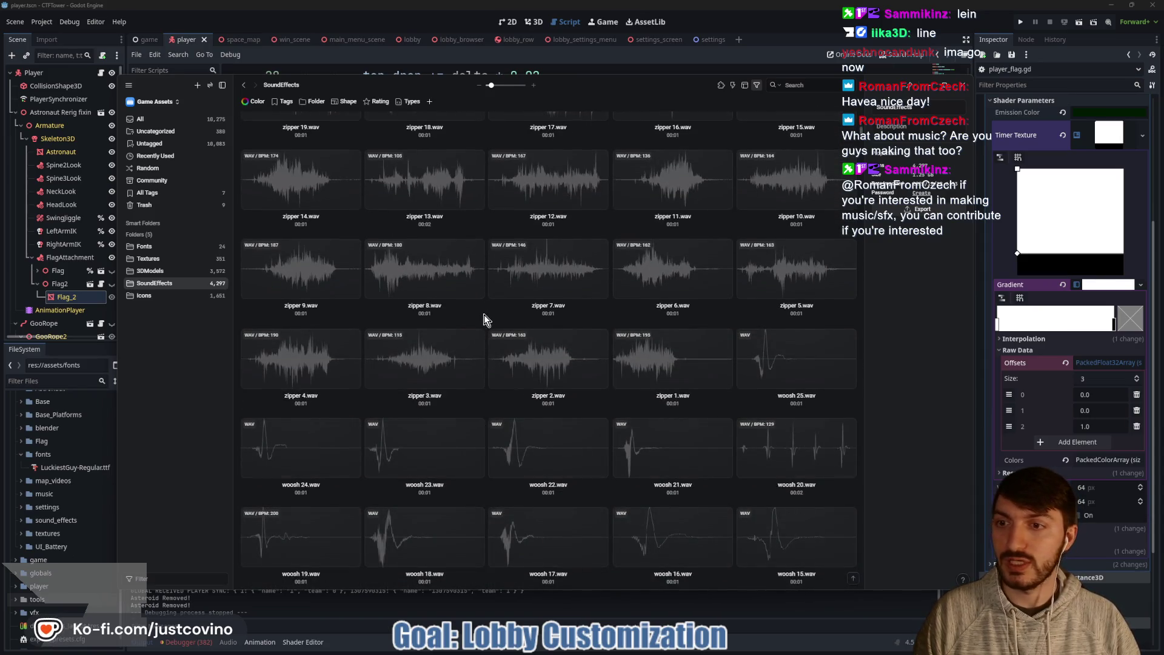
scroll(483, 325, up, 15)
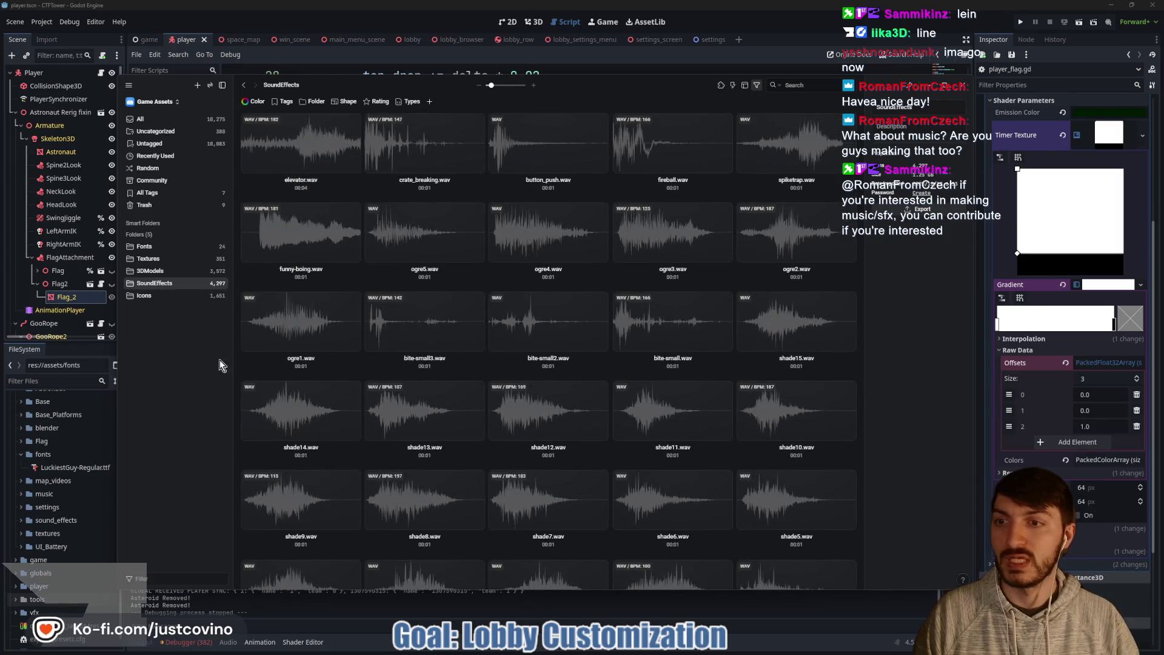
click(736, 23)
click(467, 383)
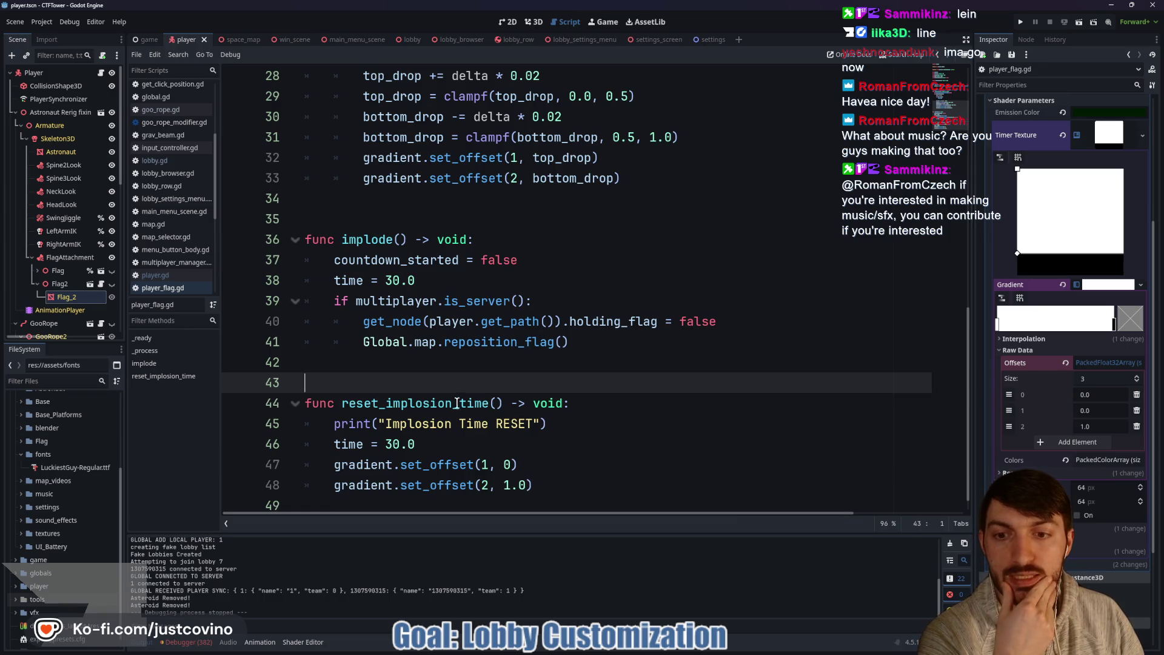
Step: Look at reset_implosion_time's definition, then return to its call in player.gd's toggle_flag
double_click(425, 404)
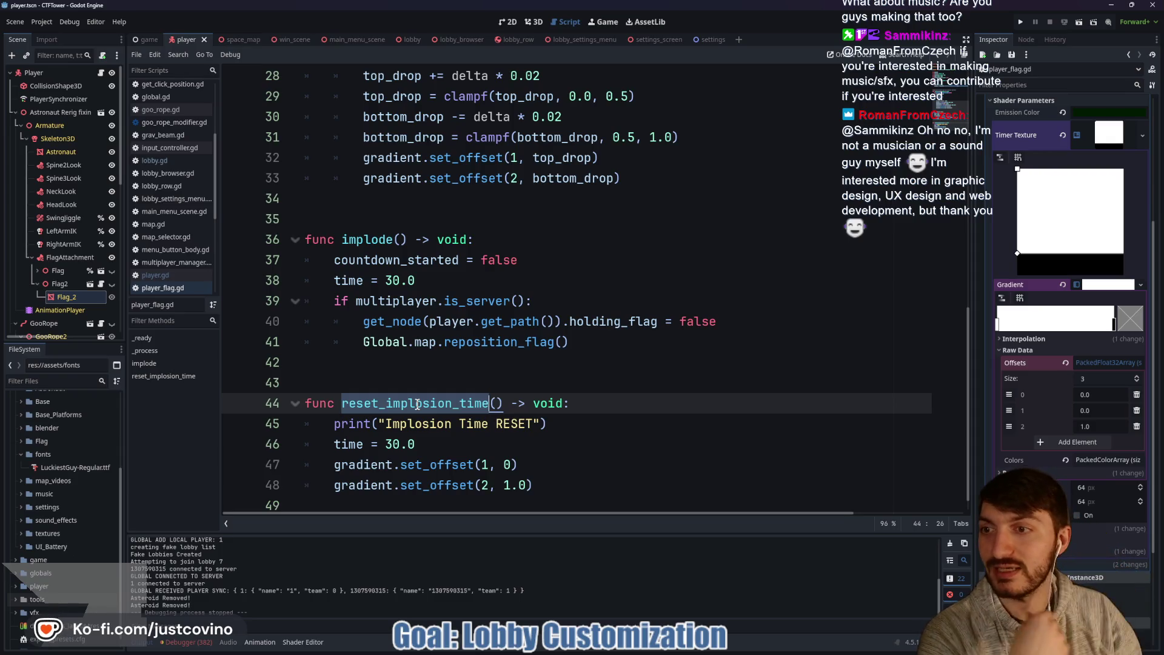
key(alt+Left)
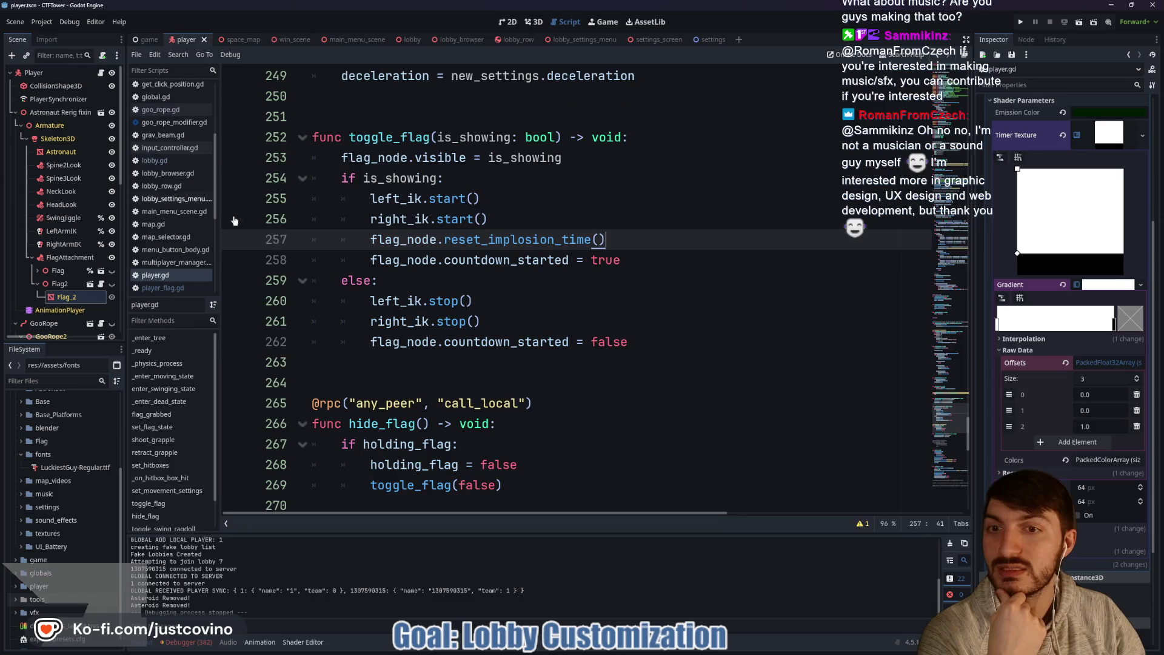
double_click(515, 239)
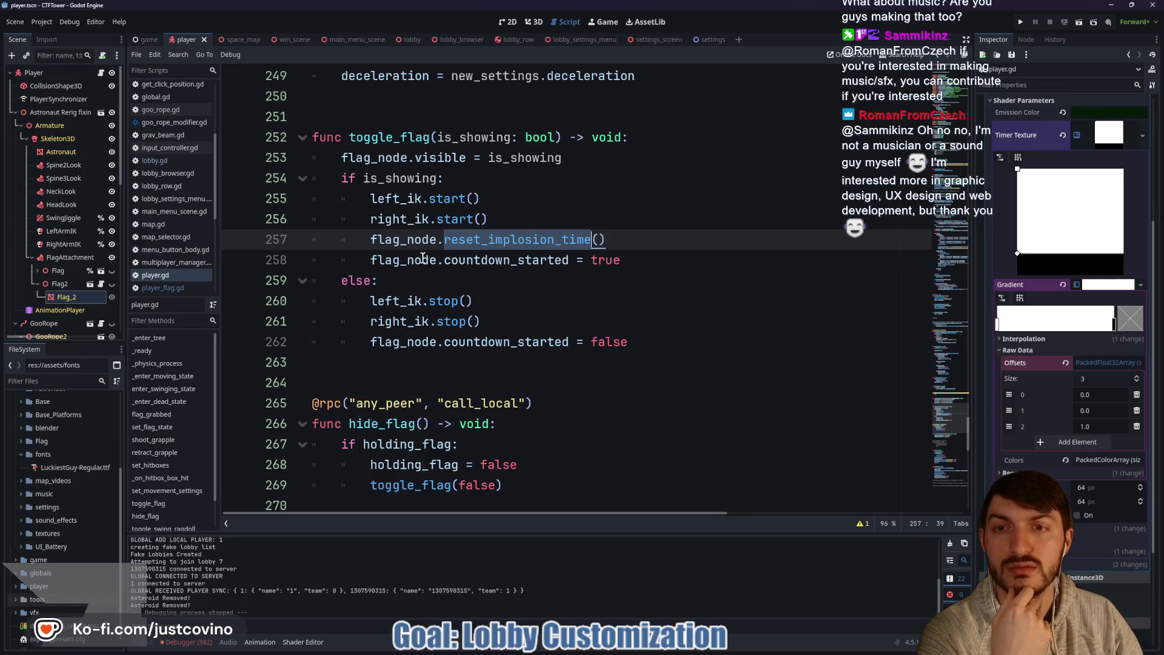
mouse_move(421, 257)
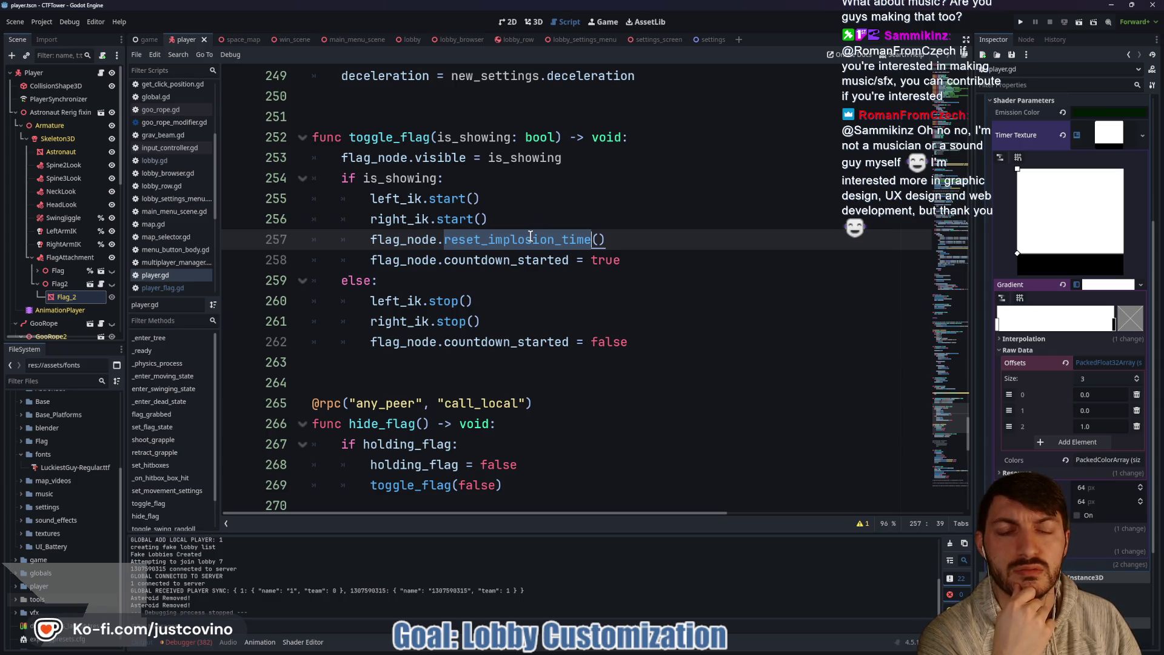
Step: Move the flag_node.reset_implosion_time() call above the is_showing check and unindent it out of the if block
click(624, 237)
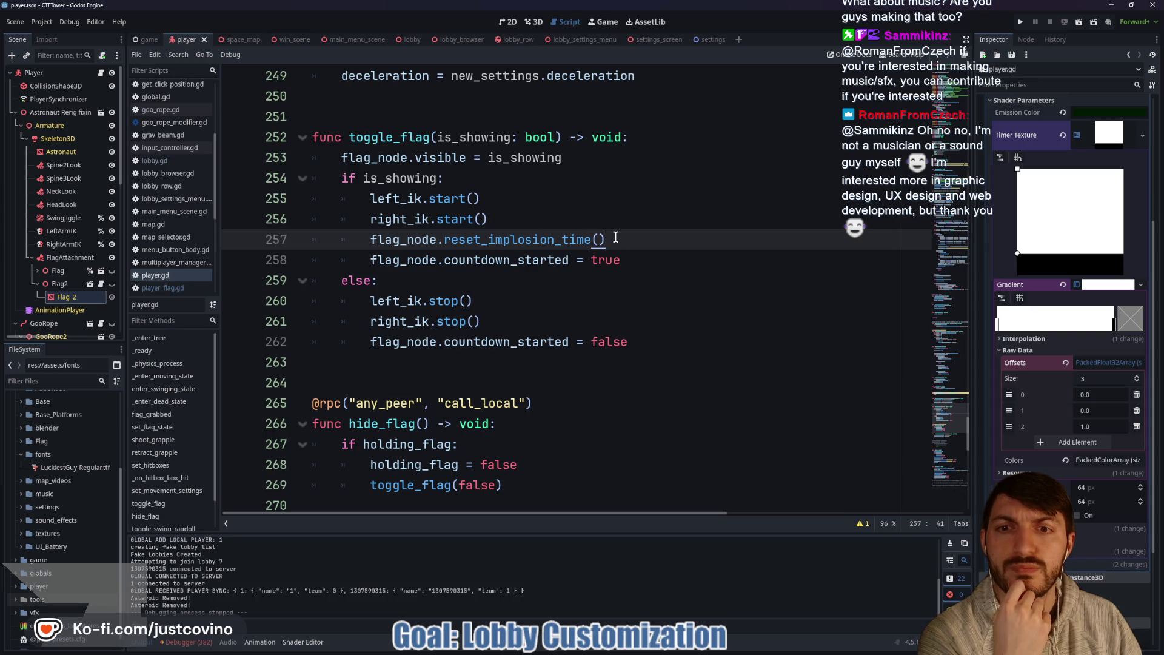
key(shift+Home)
key(shift+Home)
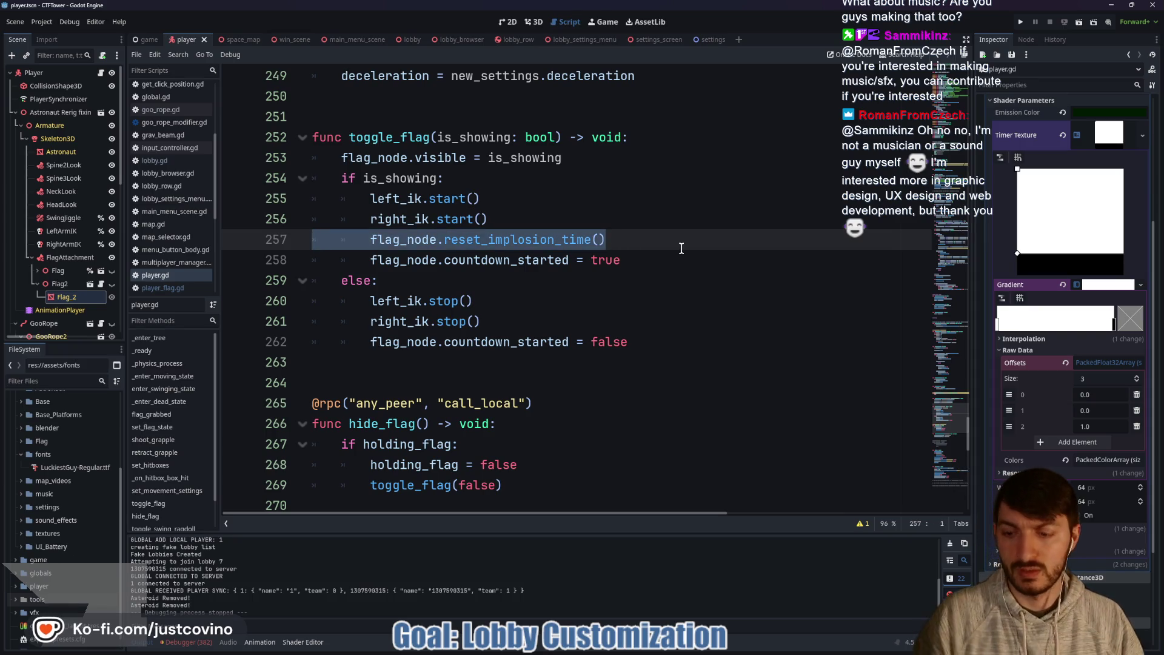
scroll(682, 248, up, 1)
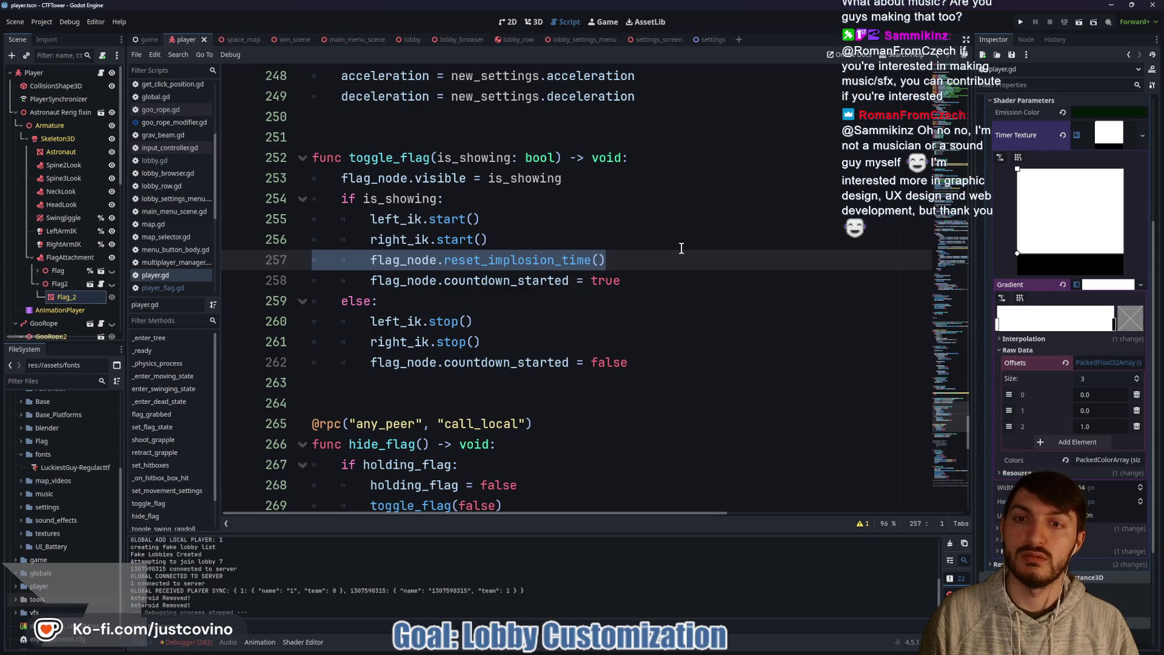
key(alt+Up)
key(alt+Up)
key(alt+Up)
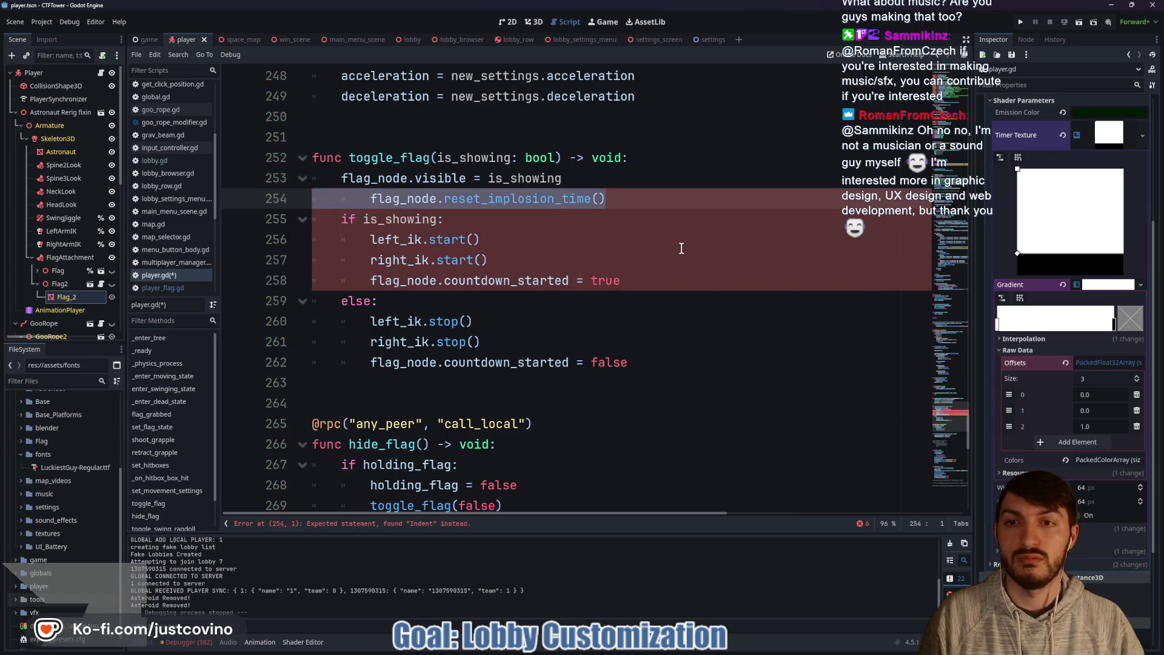
key(shift+Tab)
click(654, 240)
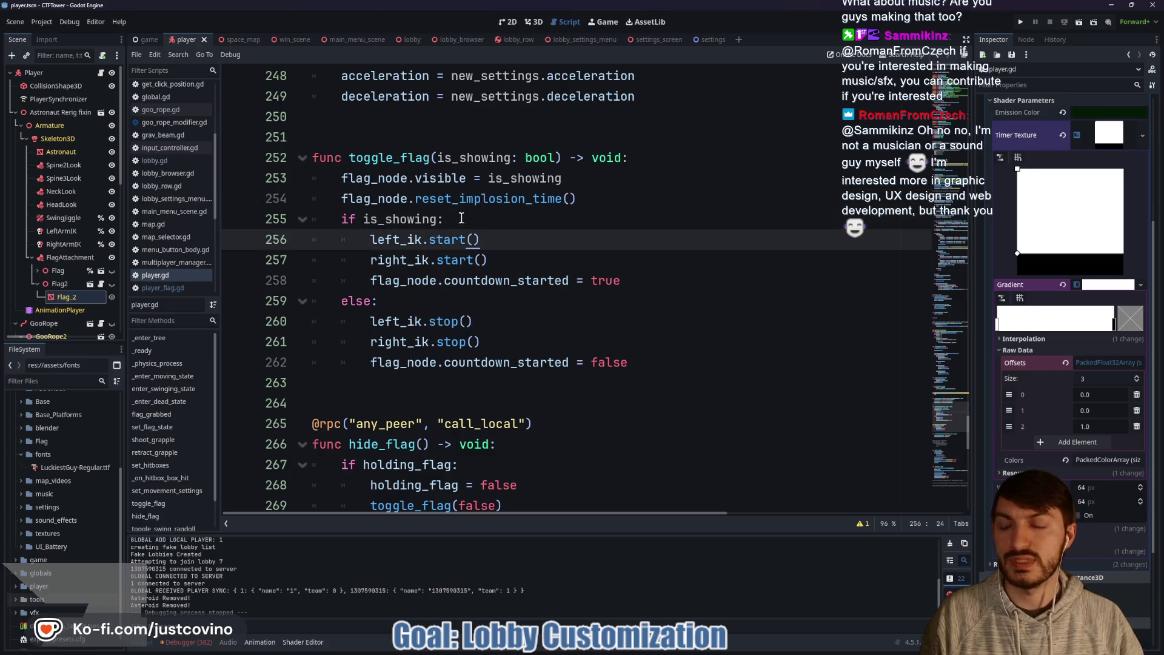
Step: Open reset_implosion_time's definition in player_flag.gd and select its two gradient offset reset lines
ctrl+click(485, 199)
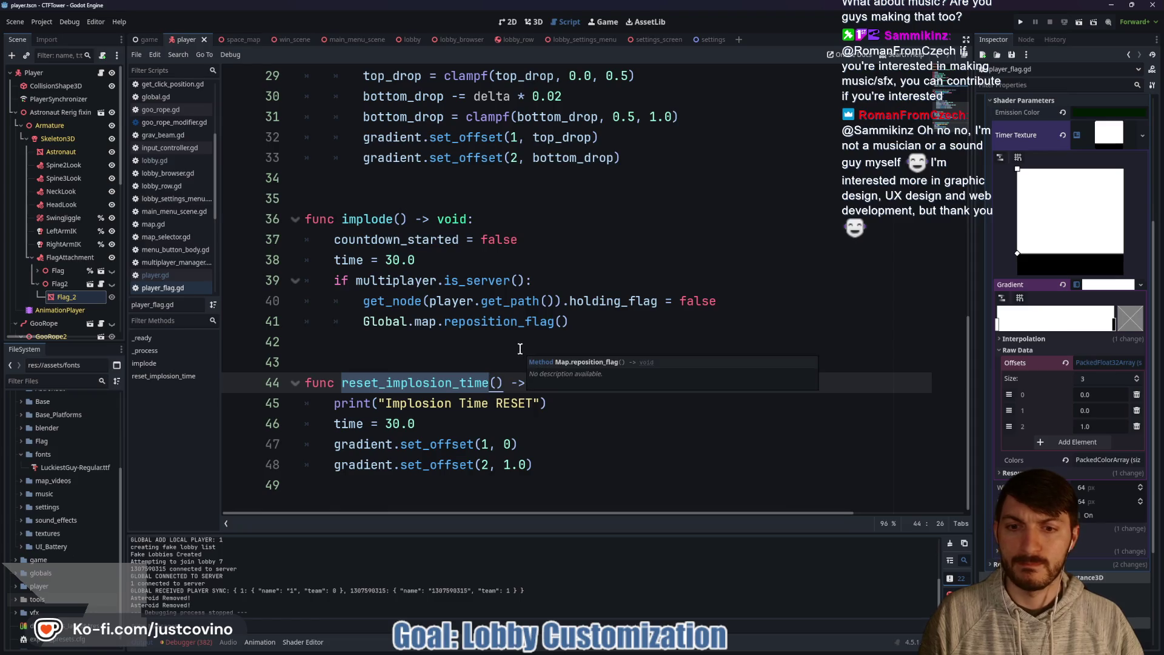
mouse_move(573, 465)
mouse_down()
mouse_move(268, 464)
mouse_move(288, 450)
mouse_up()
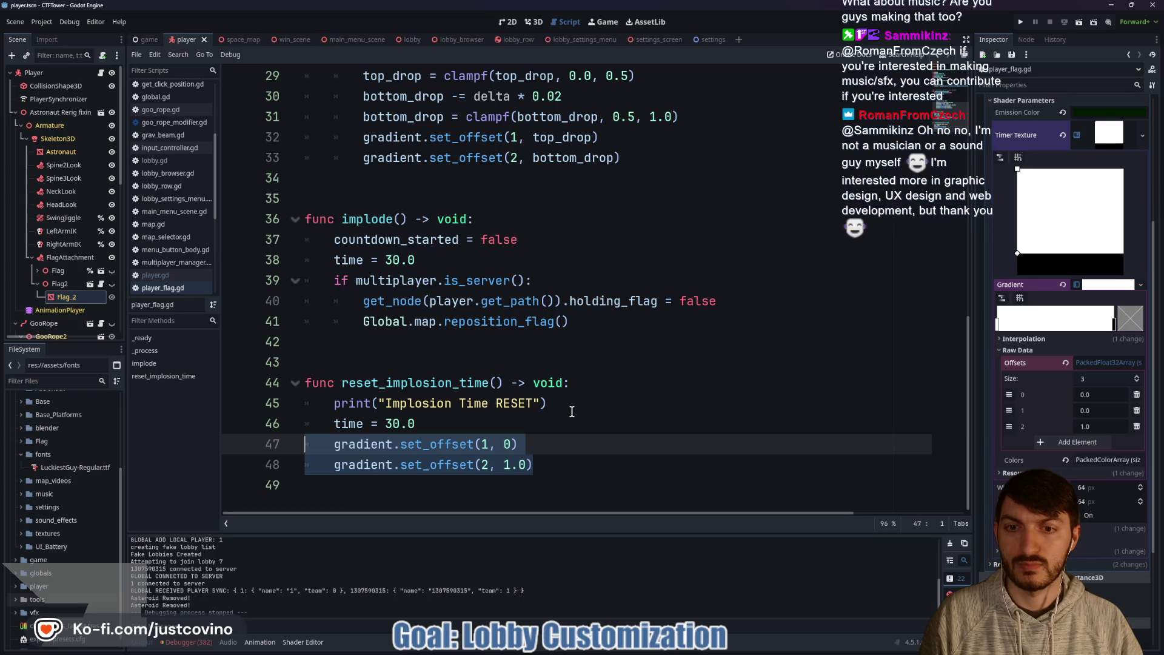
scroll(568, 407, up, 6)
scroll(567, 407, down, 2)
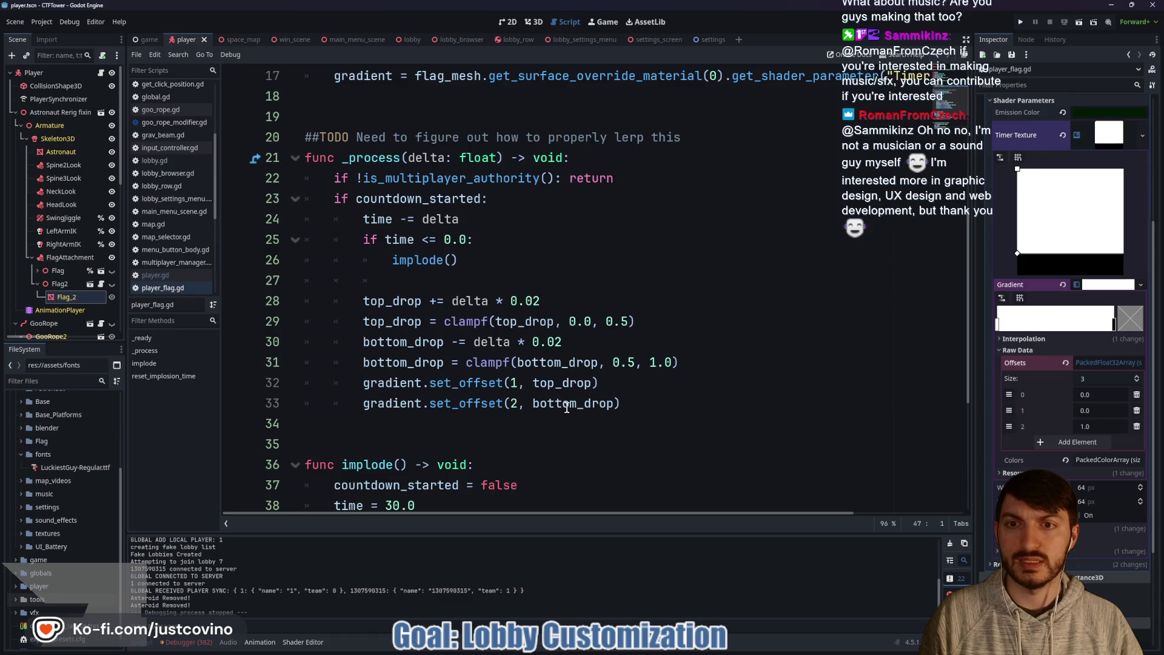
Step: Add 'if countdown_started: countdown_started = false' after the print line, save, and run the project
scroll(567, 407, down, 4)
click(564, 404)
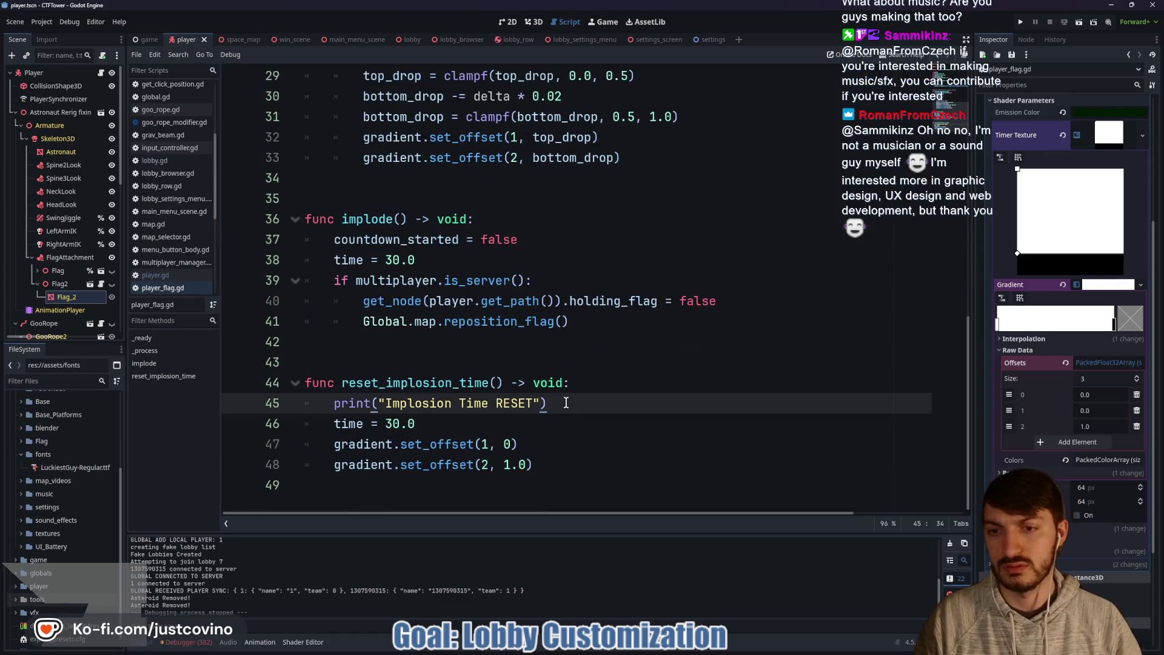
key(Return)
text(if coun)
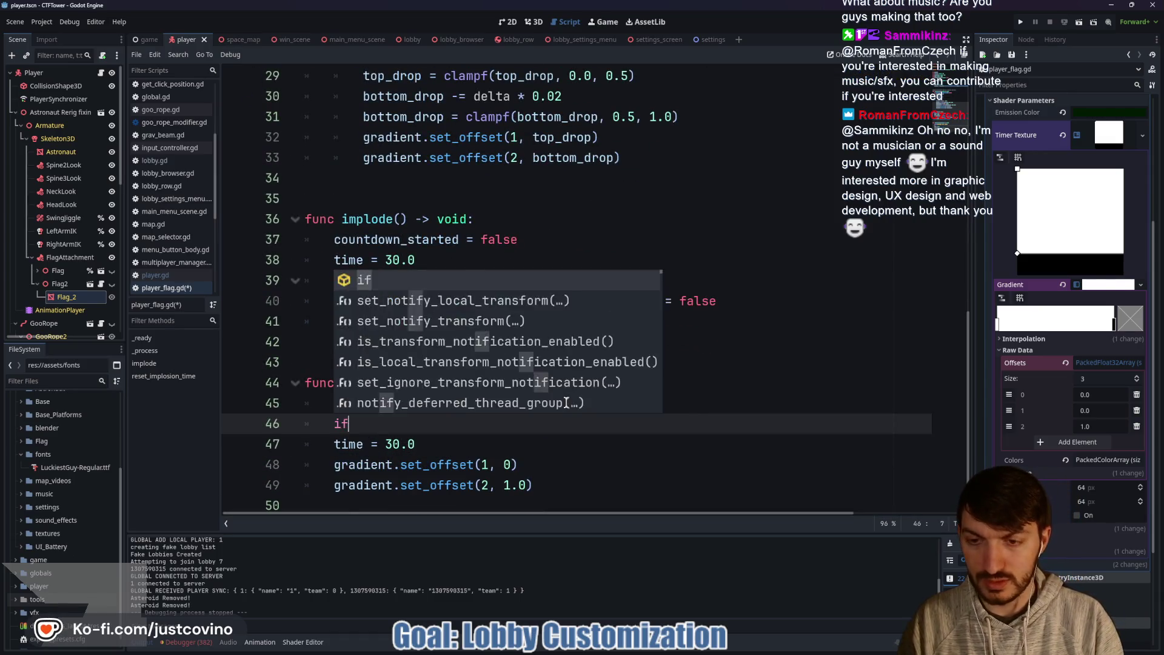
key(Return)
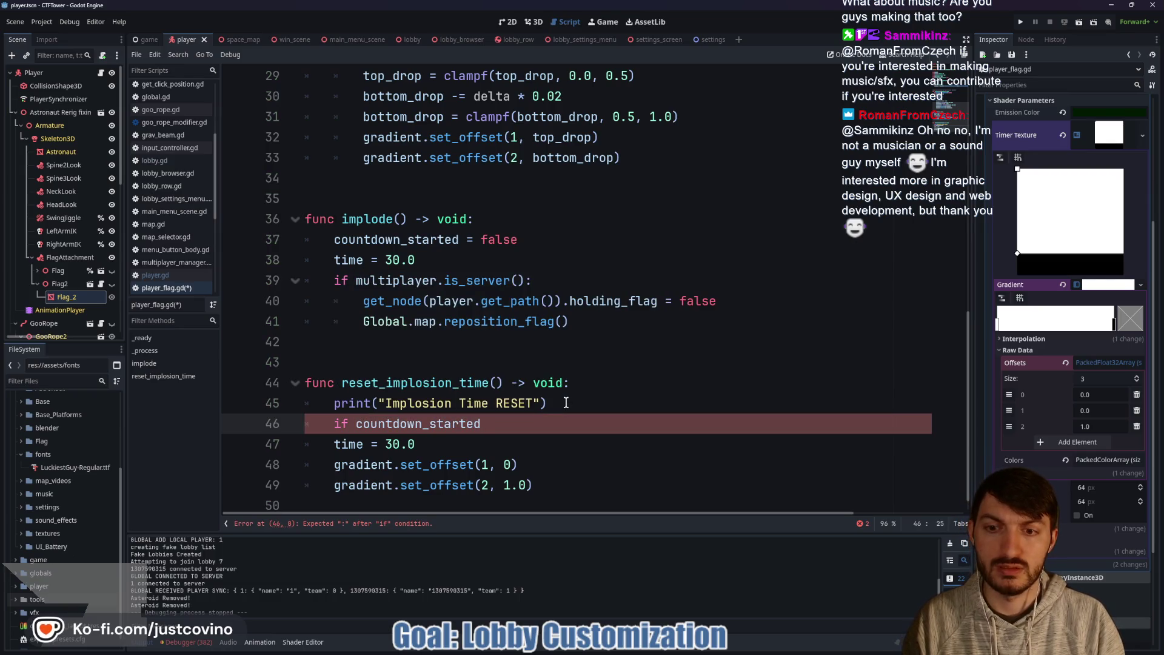
key(Return)
text(count)
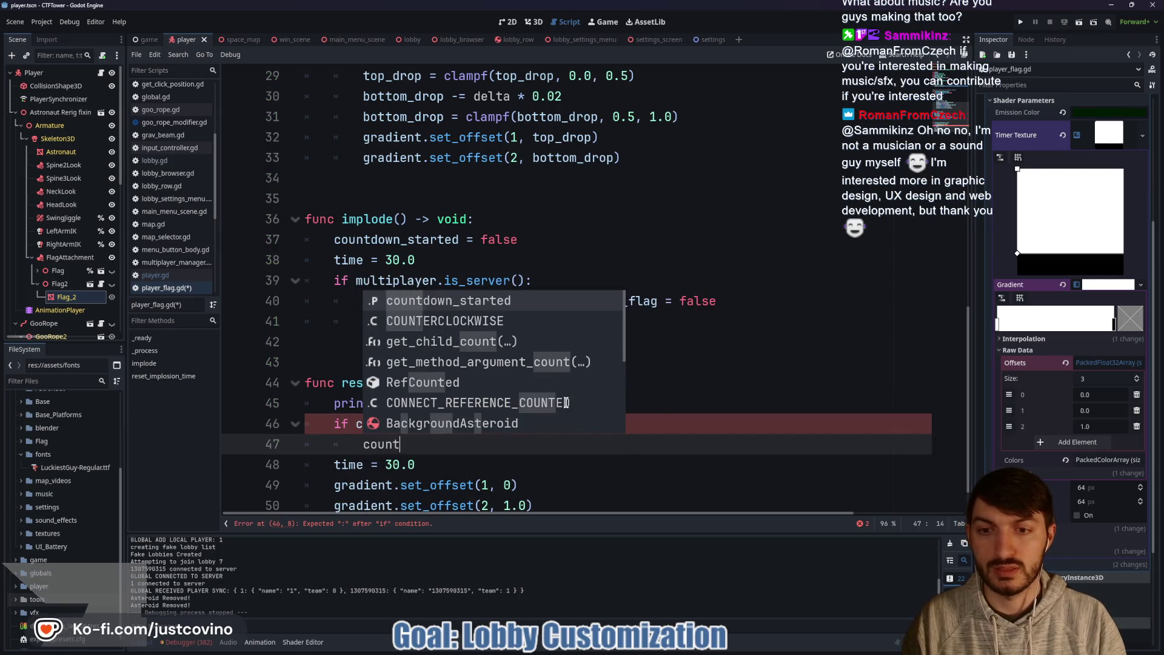
key(Return)
text(= false)
key(ctrl+s)
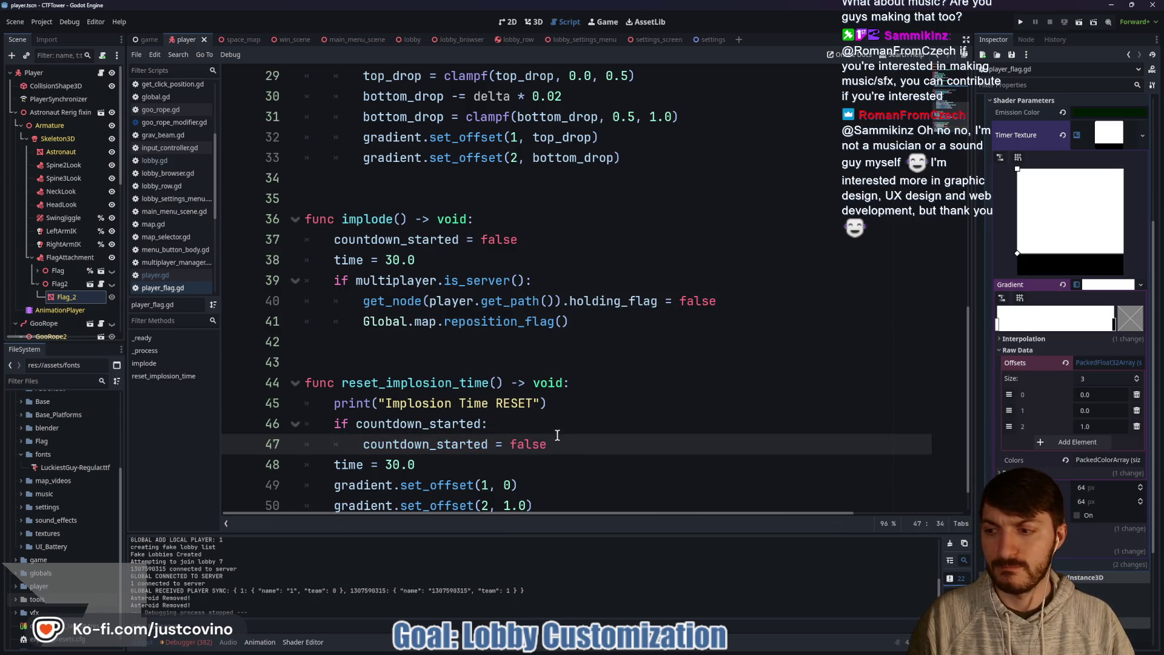
scroll(550, 438, down, 1)
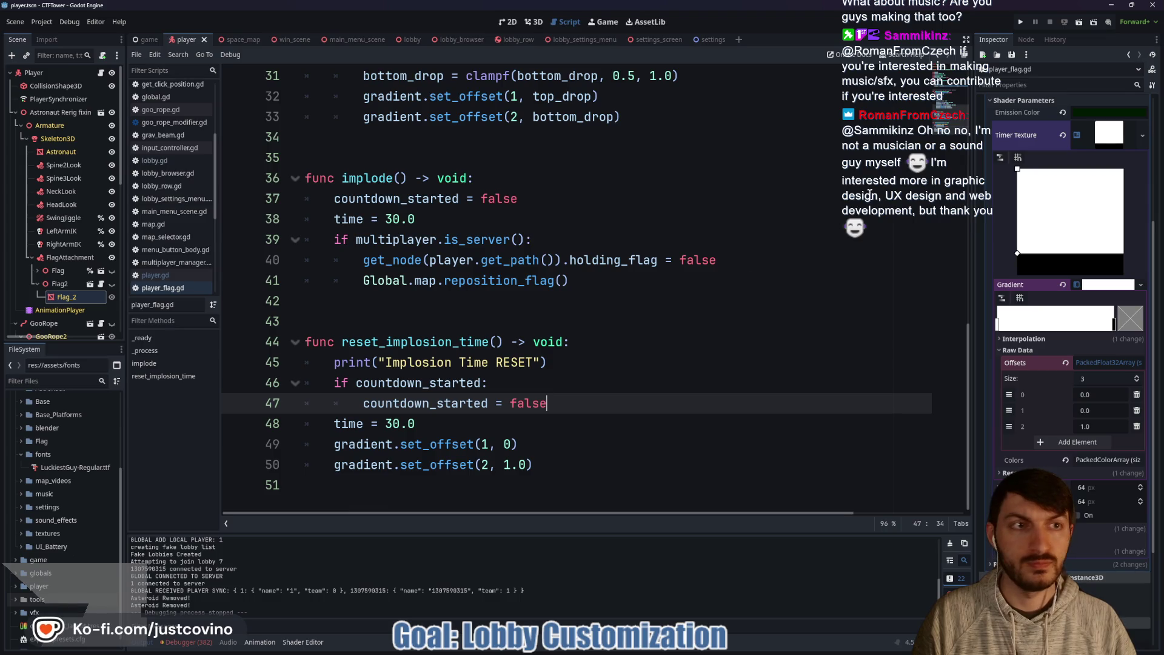
click(1021, 22)
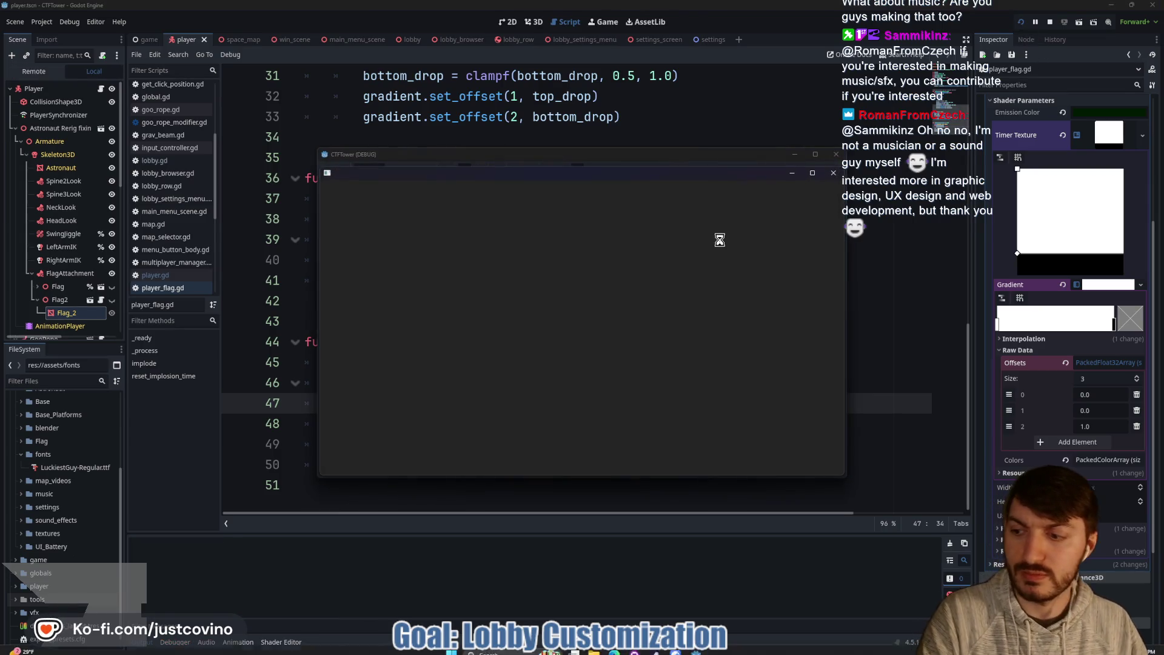
Step: Stop the game, set the lobby Start TextMesh's font size to 24 px, and relaunch the project
click(1050, 22)
click(232, 39)
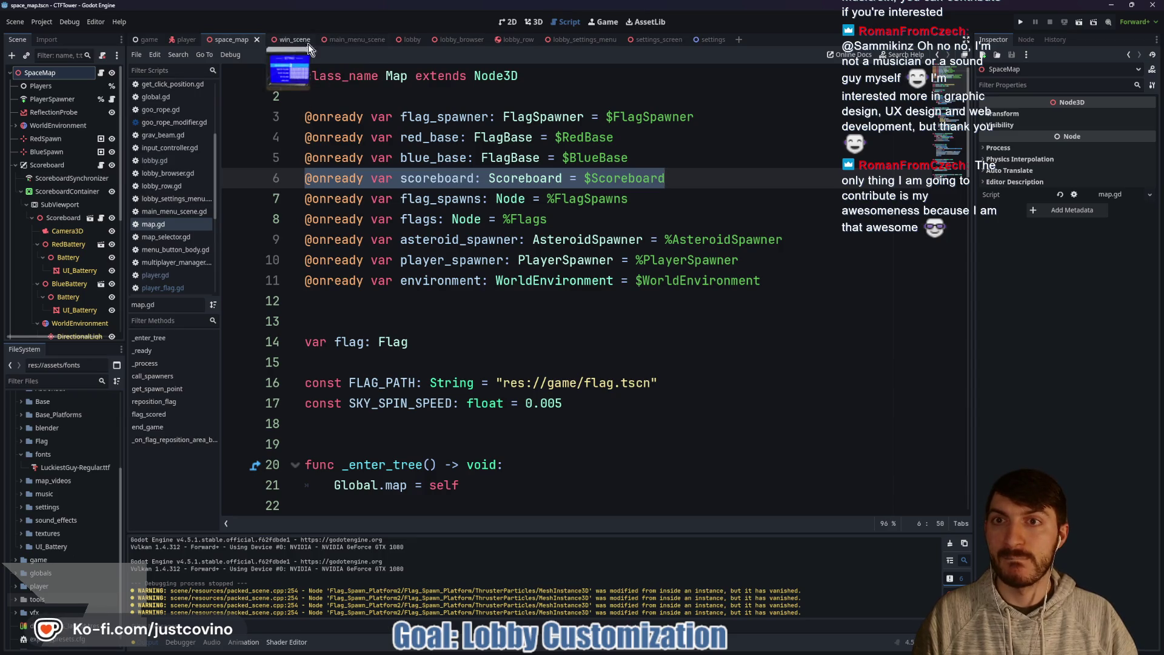
click(349, 39)
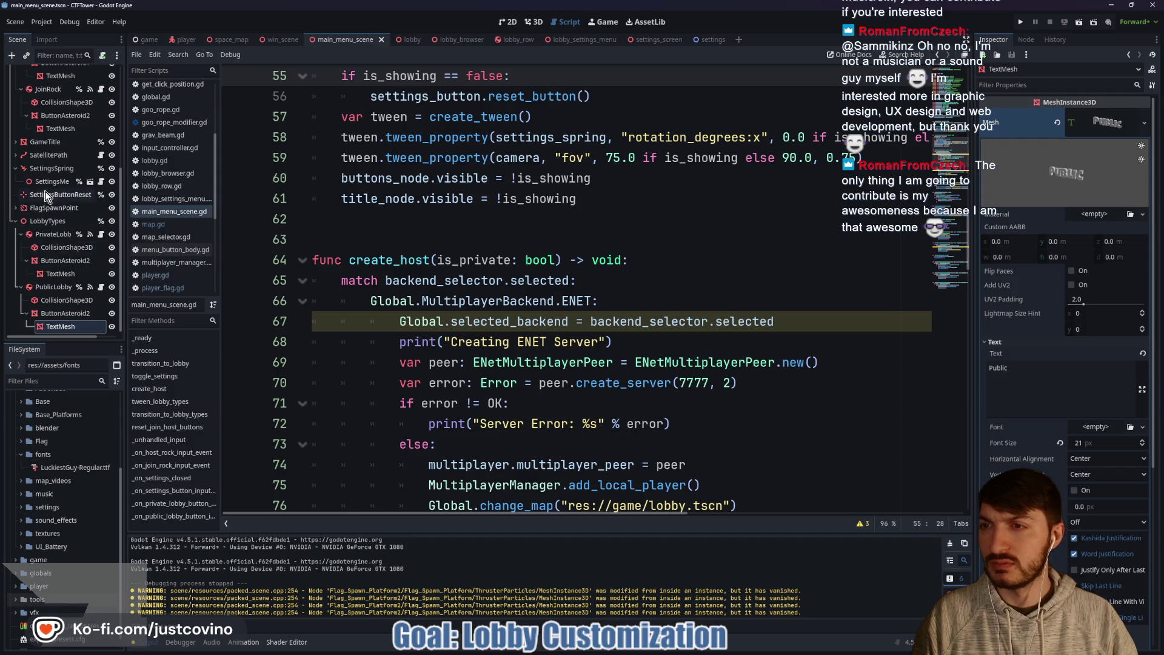
scroll(51, 189, up, 5)
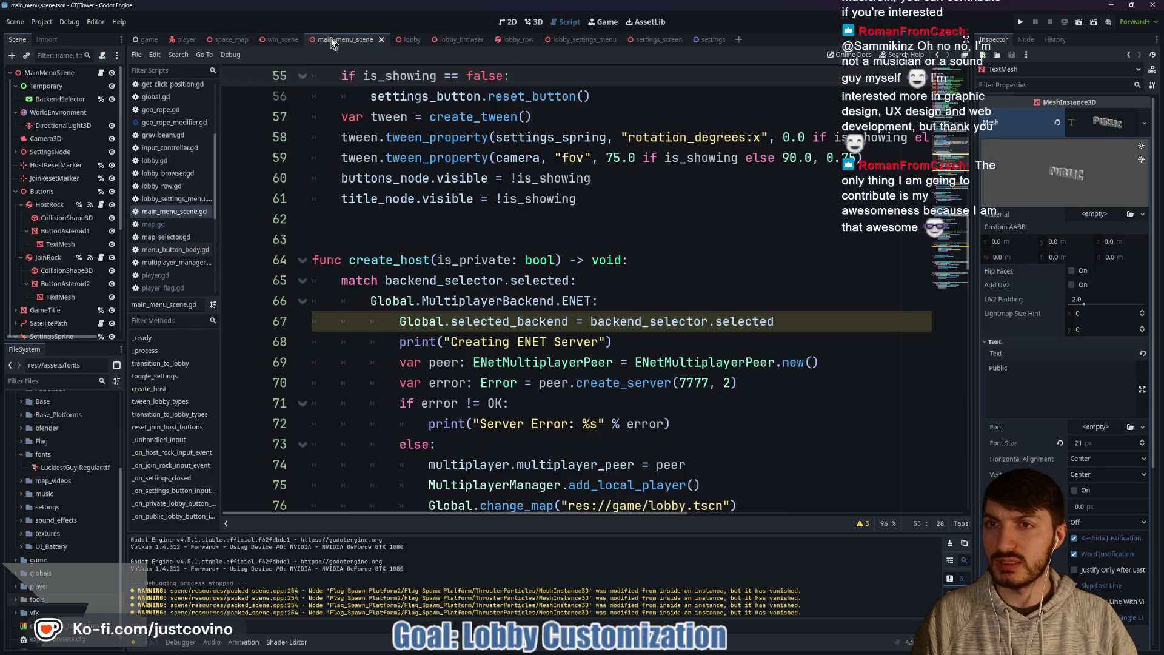
click(408, 39)
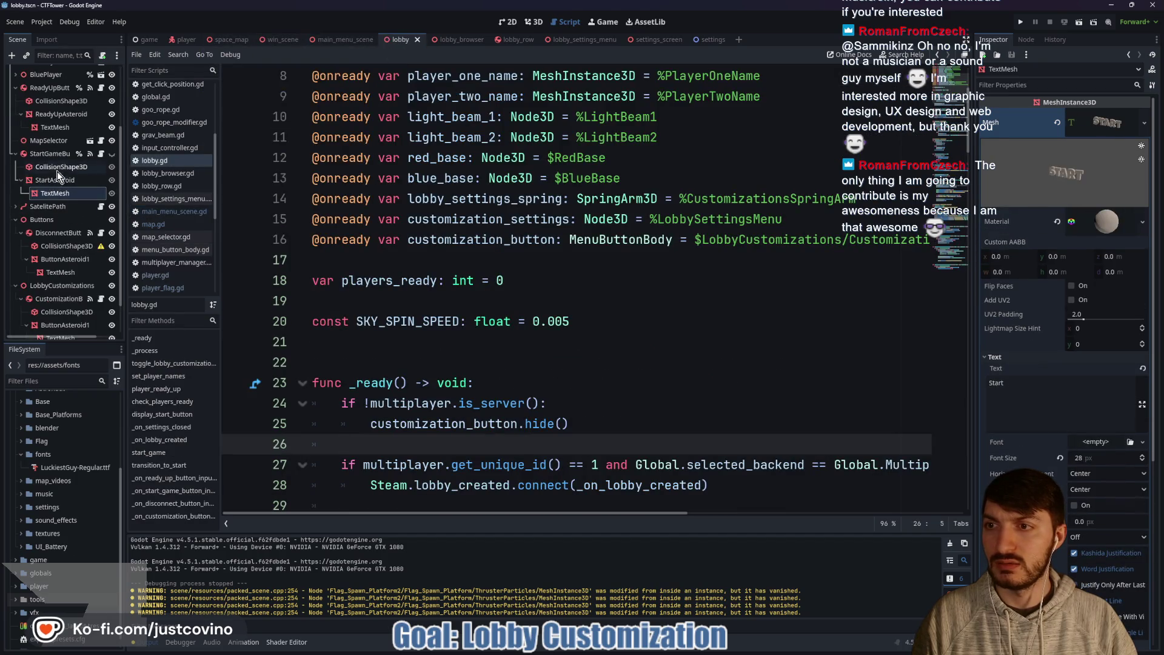
click(60, 193)
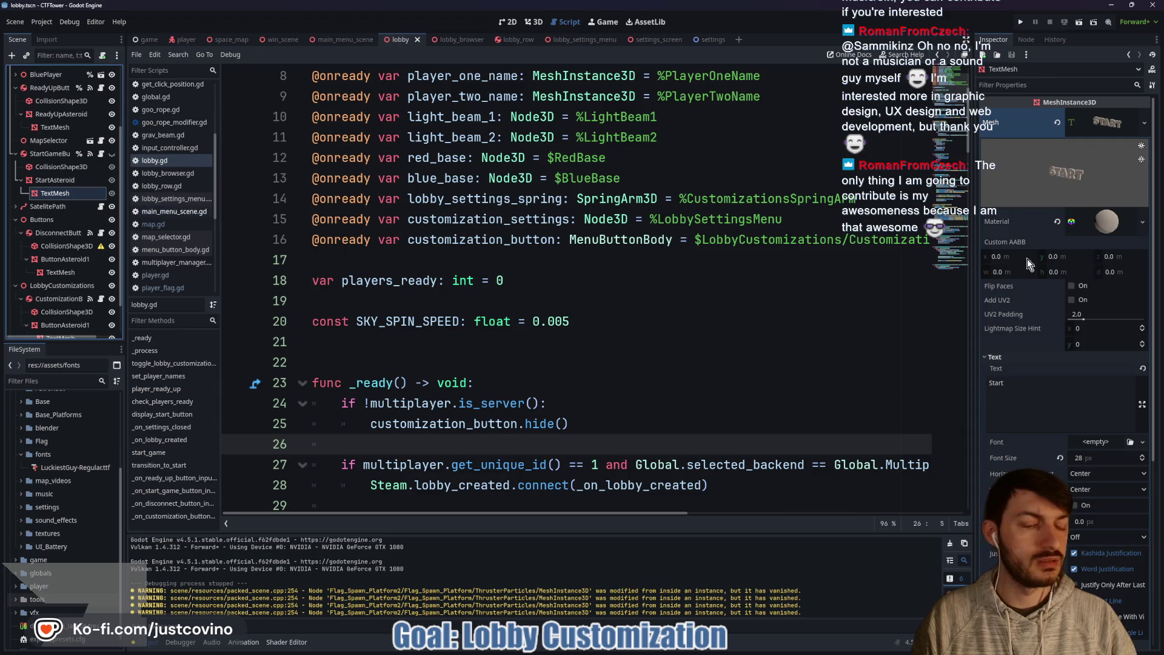
click(1095, 458)
text(24)
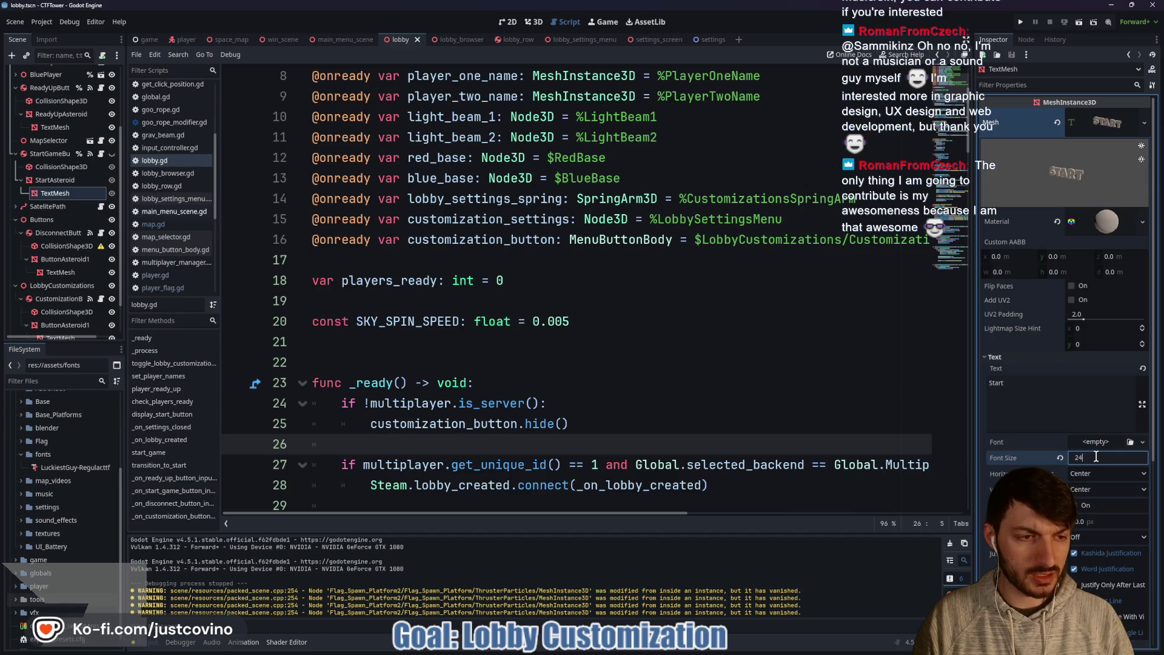
key(Return)
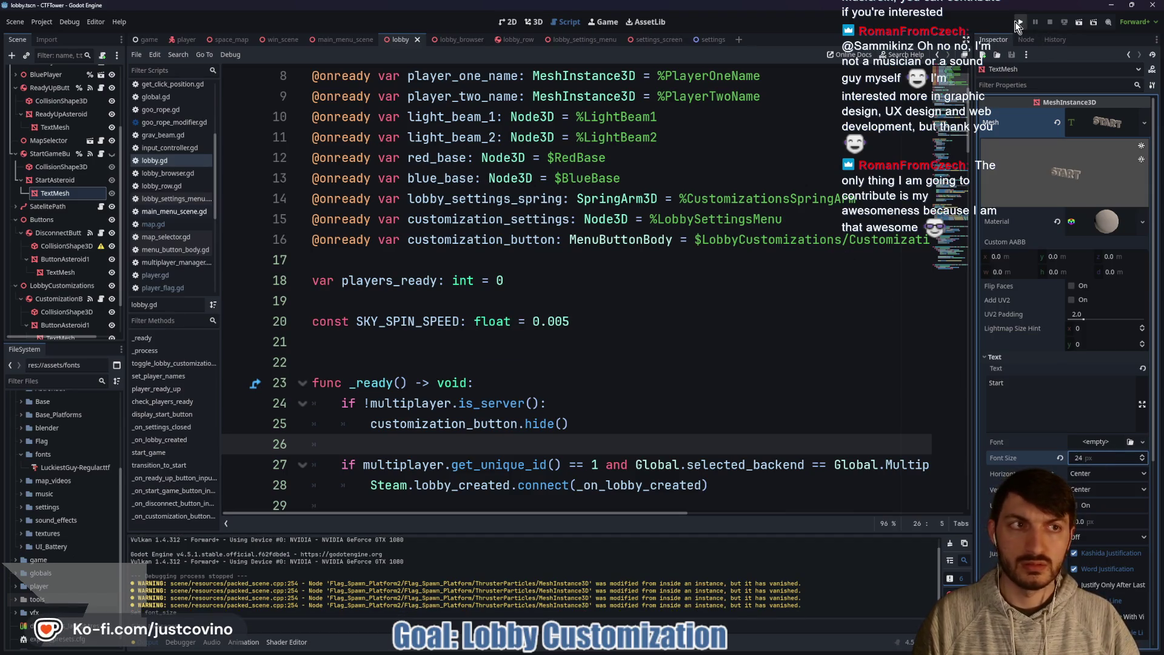
click(1019, 23)
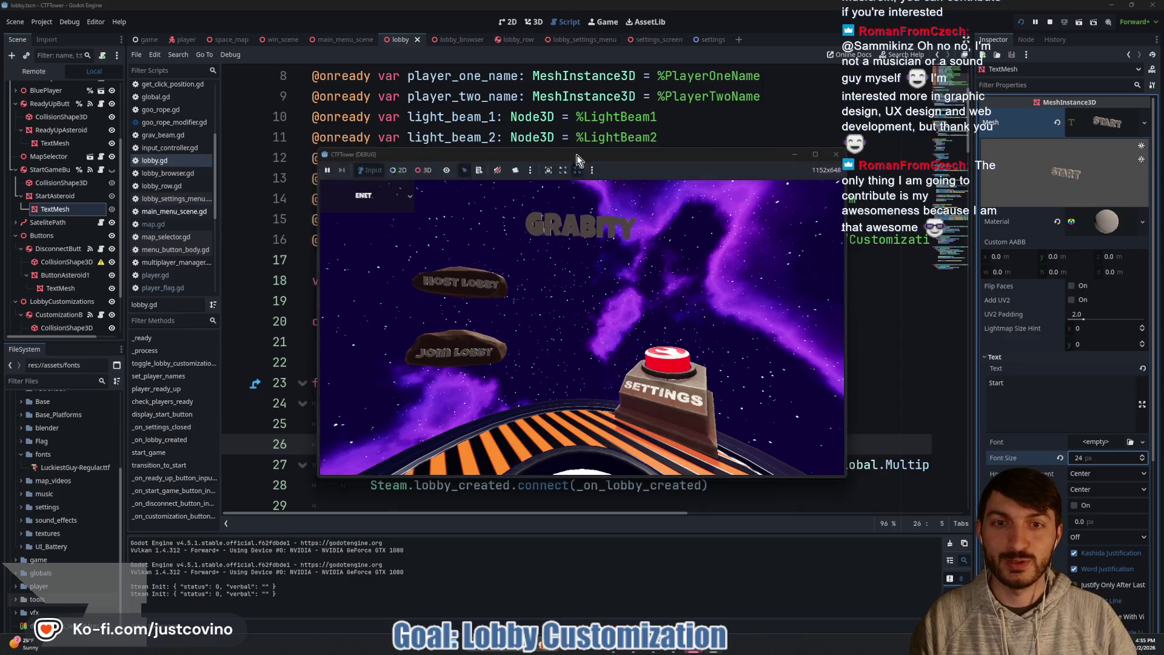
Step: Host a public lobby in the left window, open the lobby list on the right, ready up, and start
drag(852, 156, 871, 156)
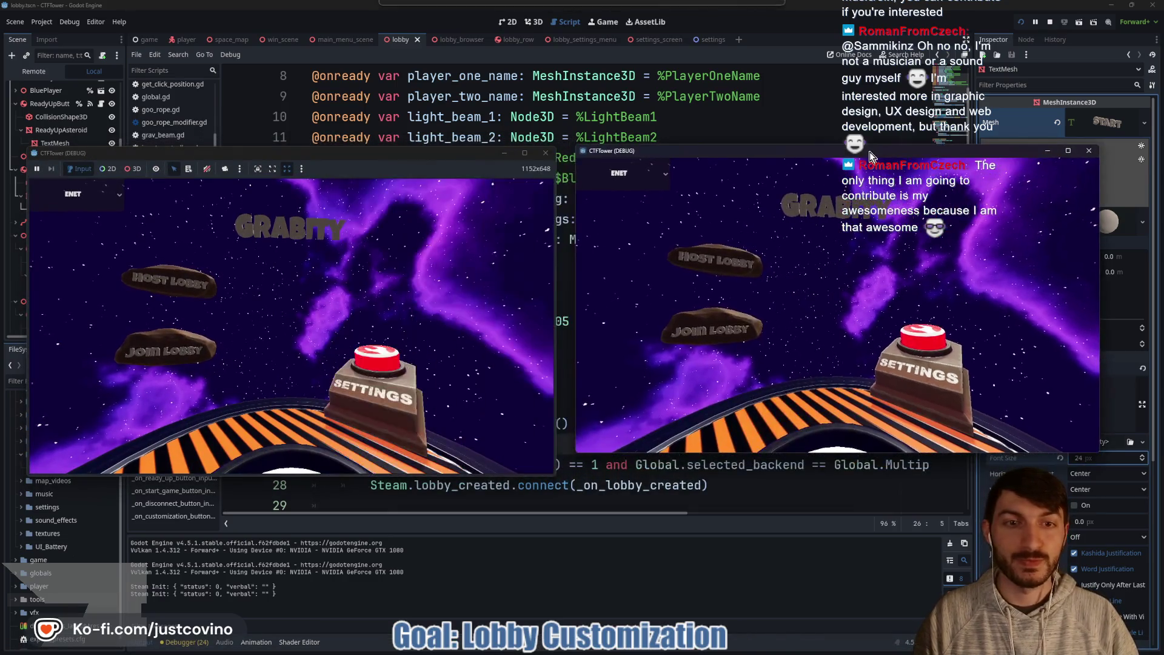
click(173, 280)
click(283, 269)
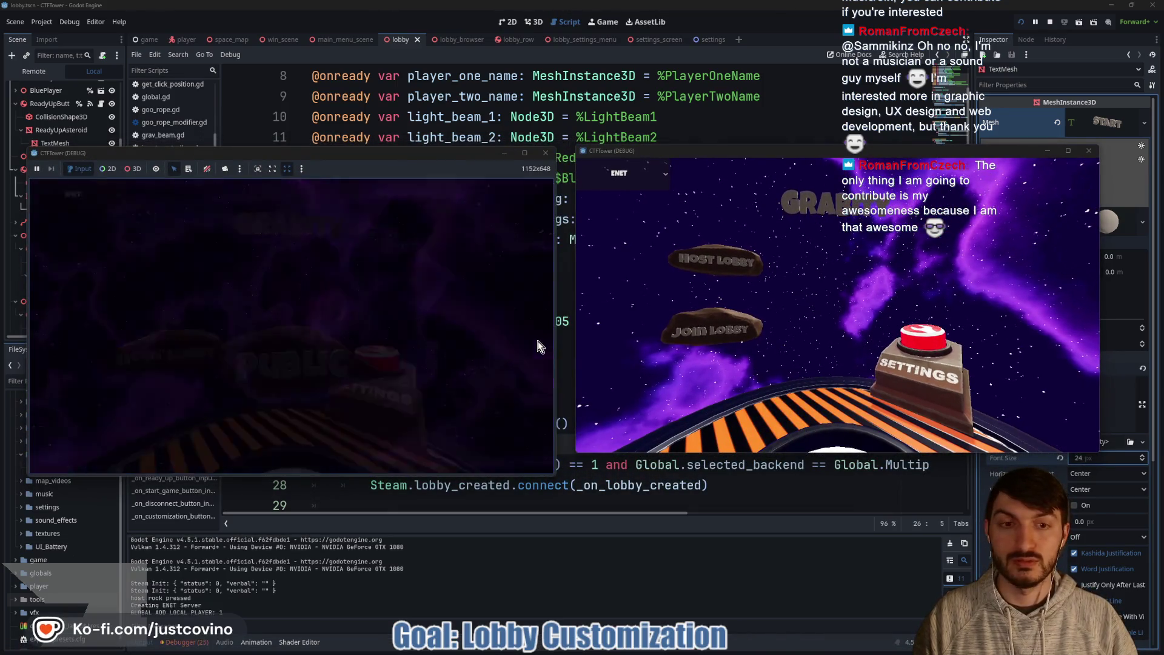
click(714, 333)
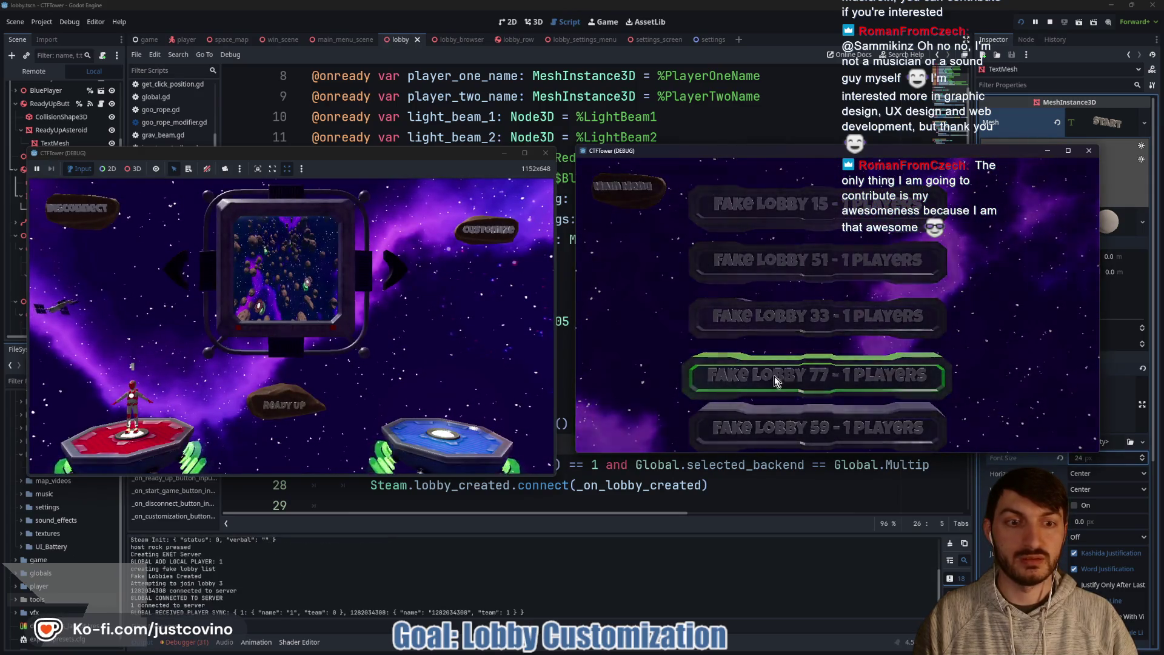
click(288, 400)
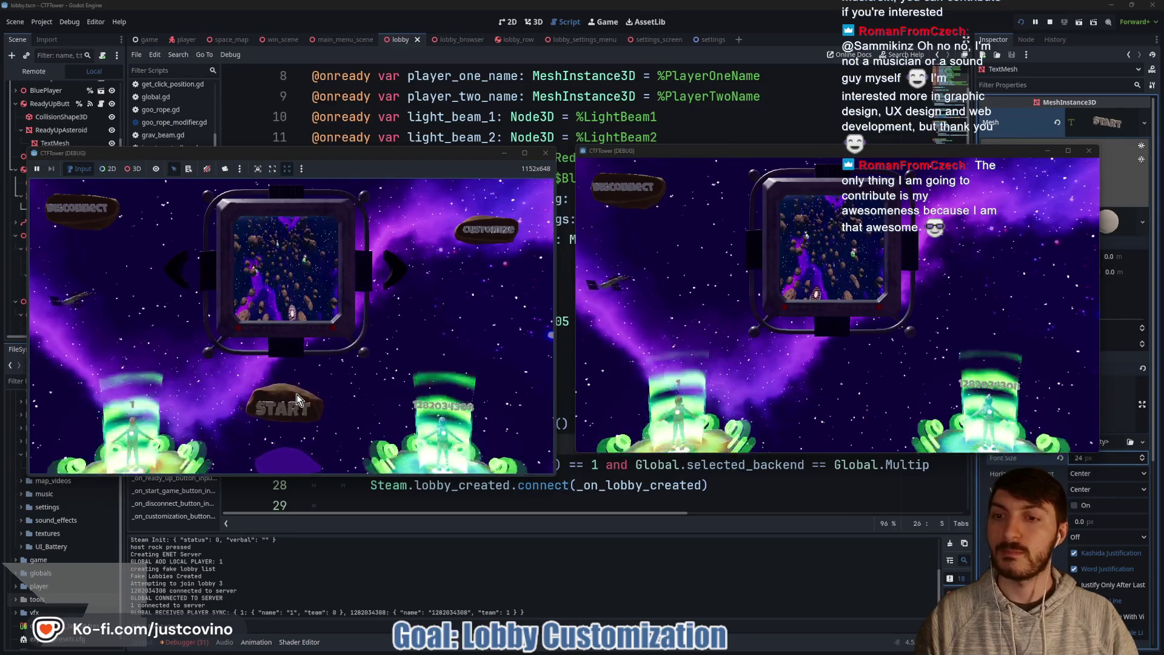
click(298, 400)
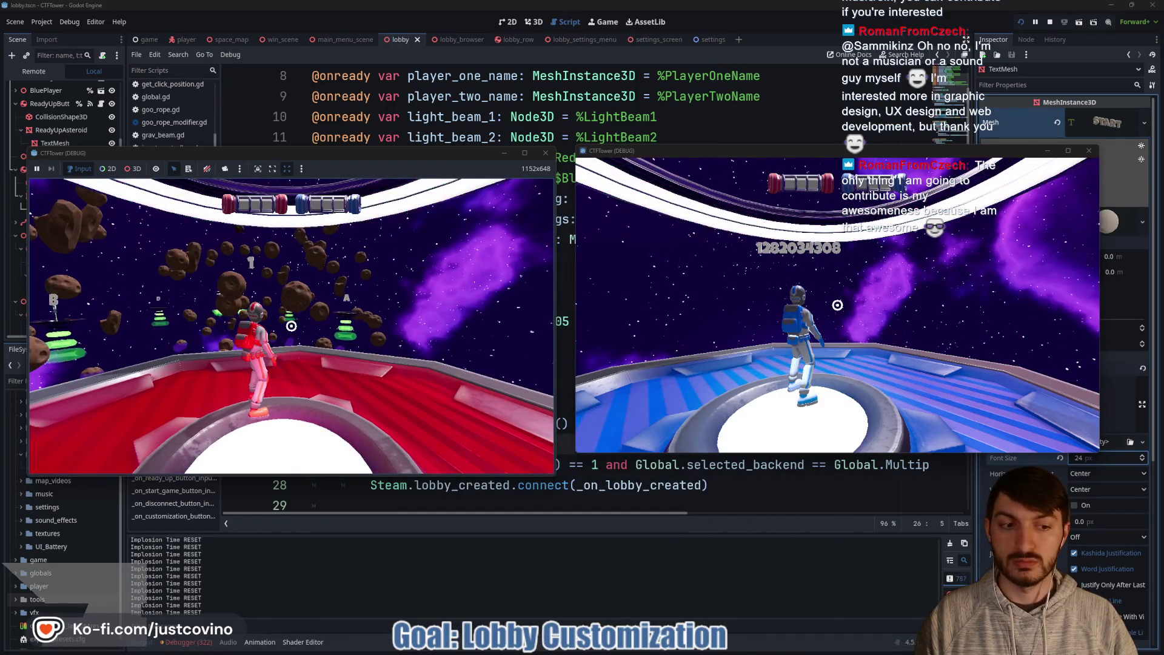
Step: Walk the red player onto the pad to grab the flag, grapple upward, then stop with F8
key(a)
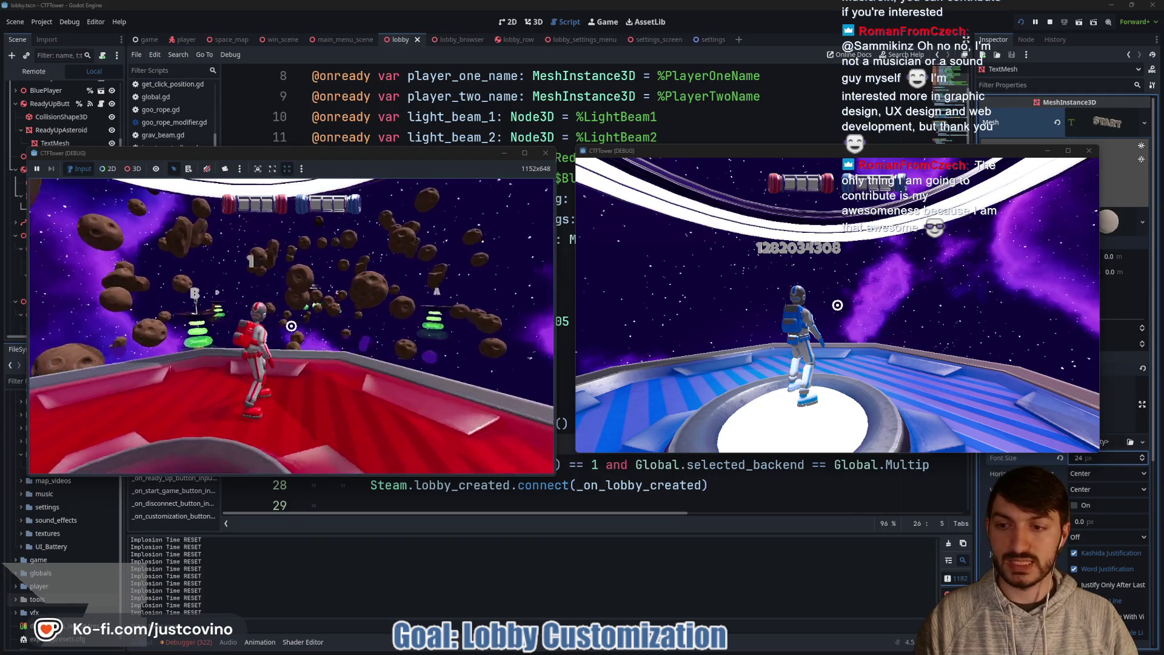
key(w)
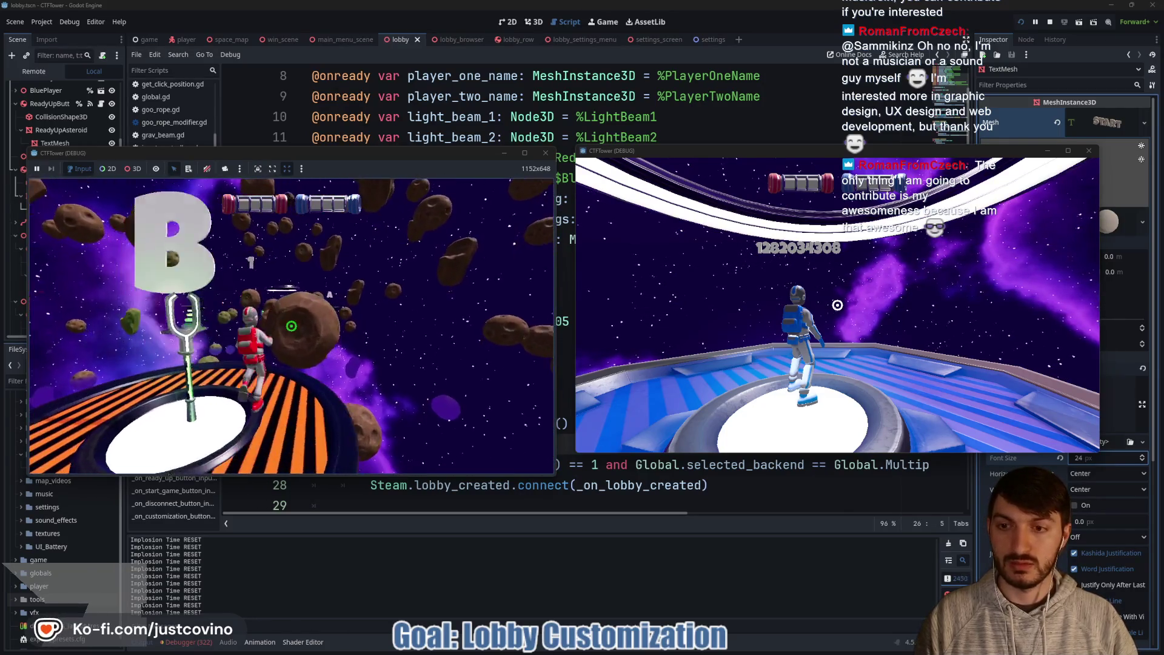
key(a)
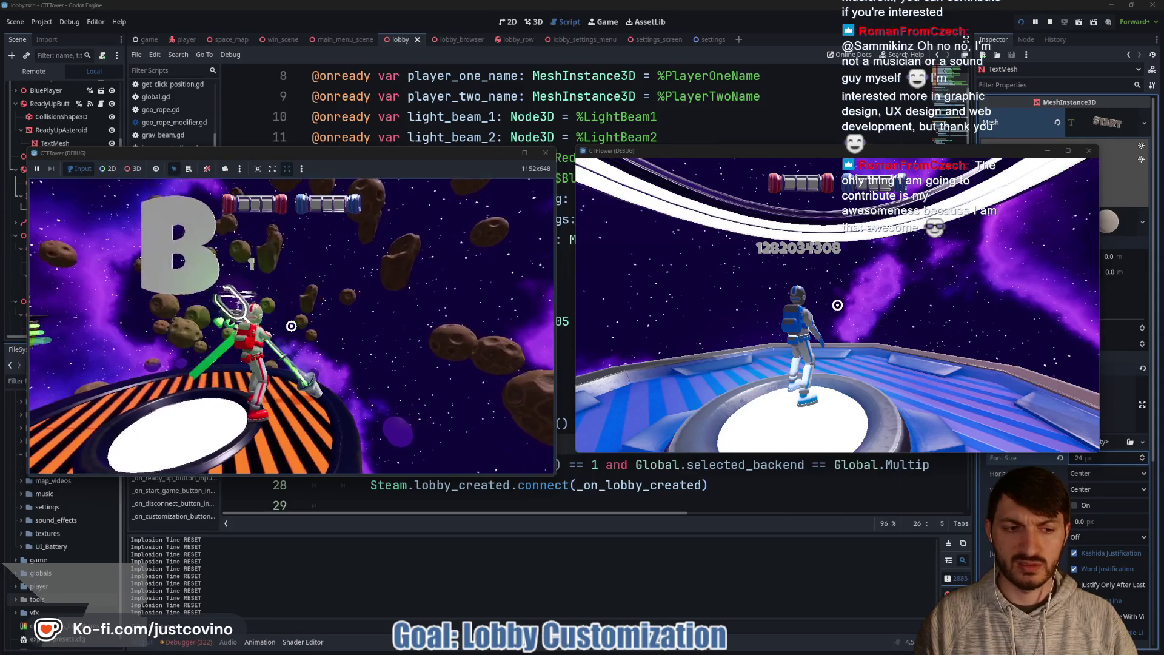
key(space)
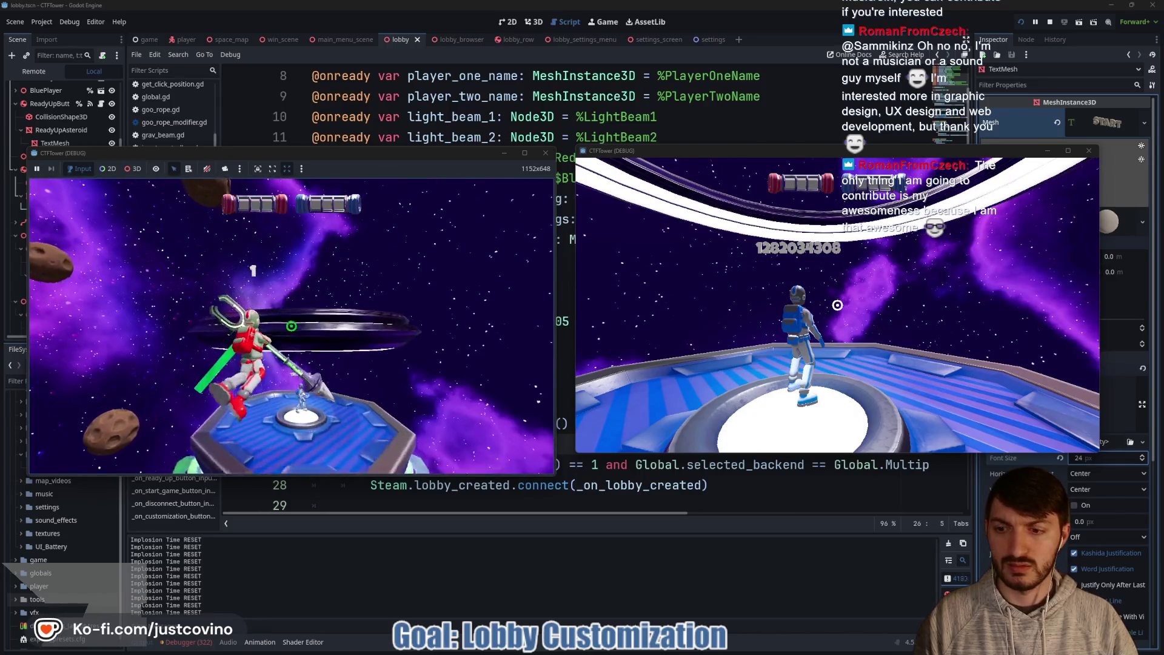
click(291, 325)
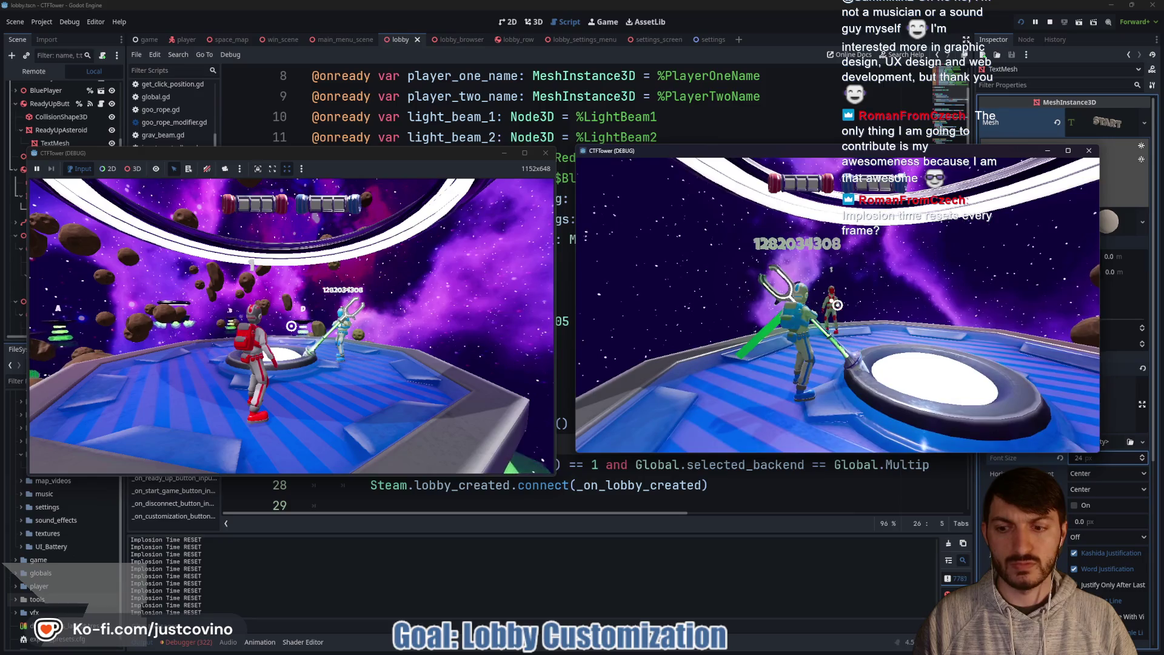
click(439, 307)
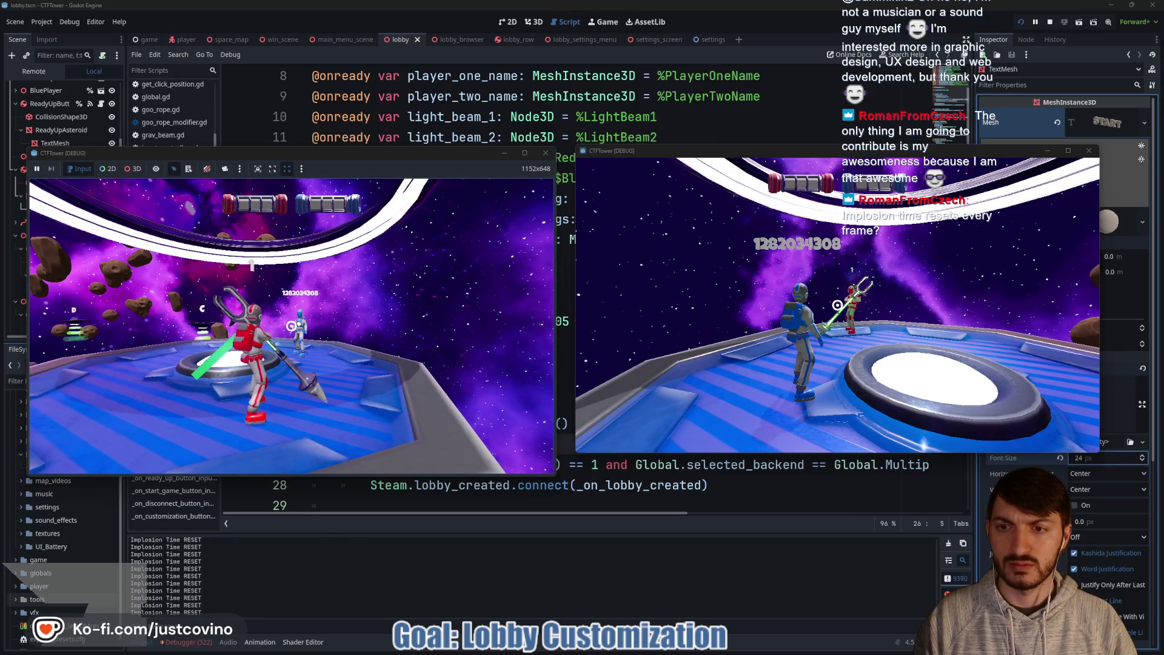
key(F8)
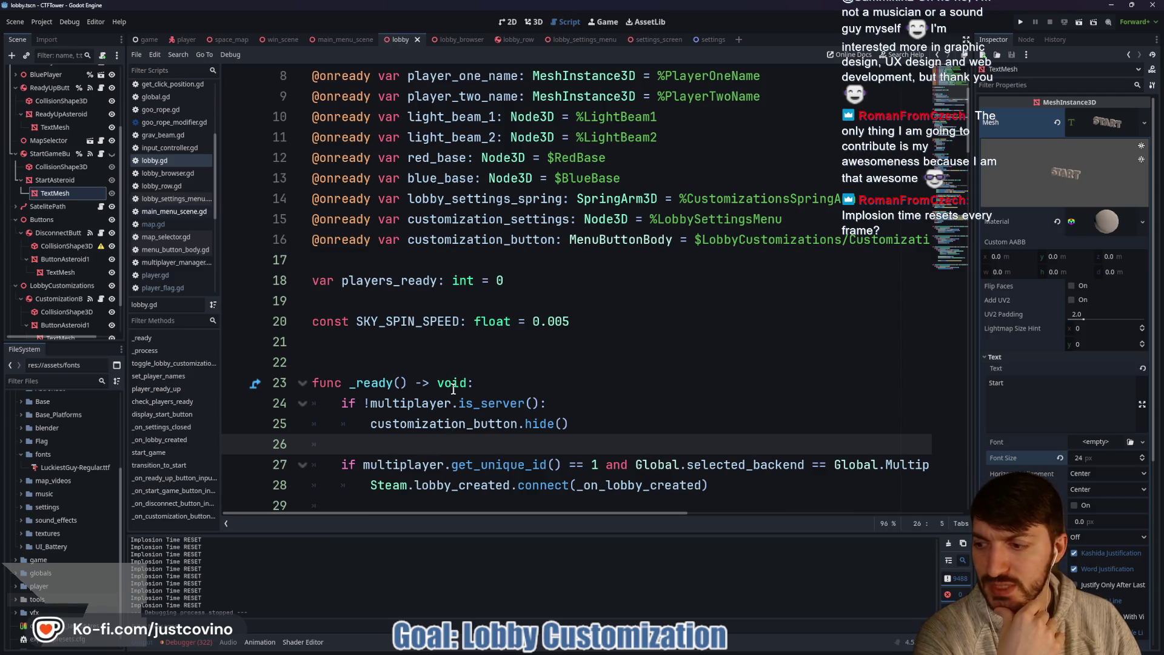
Step: Open the player scene and its player_flag.gd script
scroll(453, 389, down, 10)
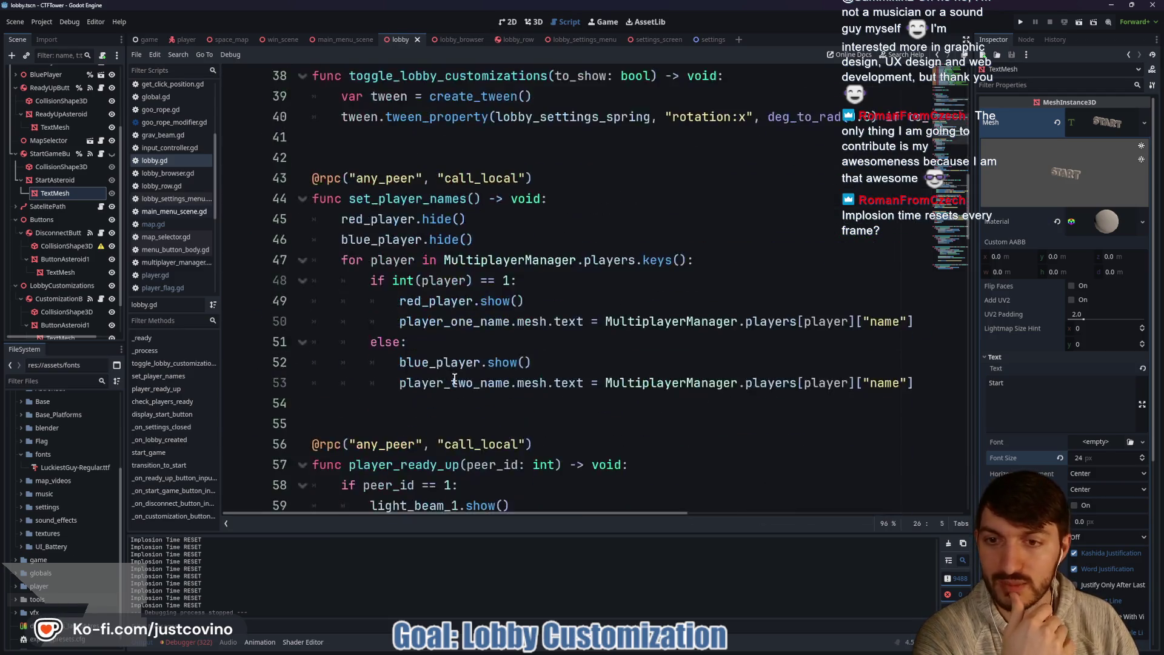
scroll(454, 379, up, 5)
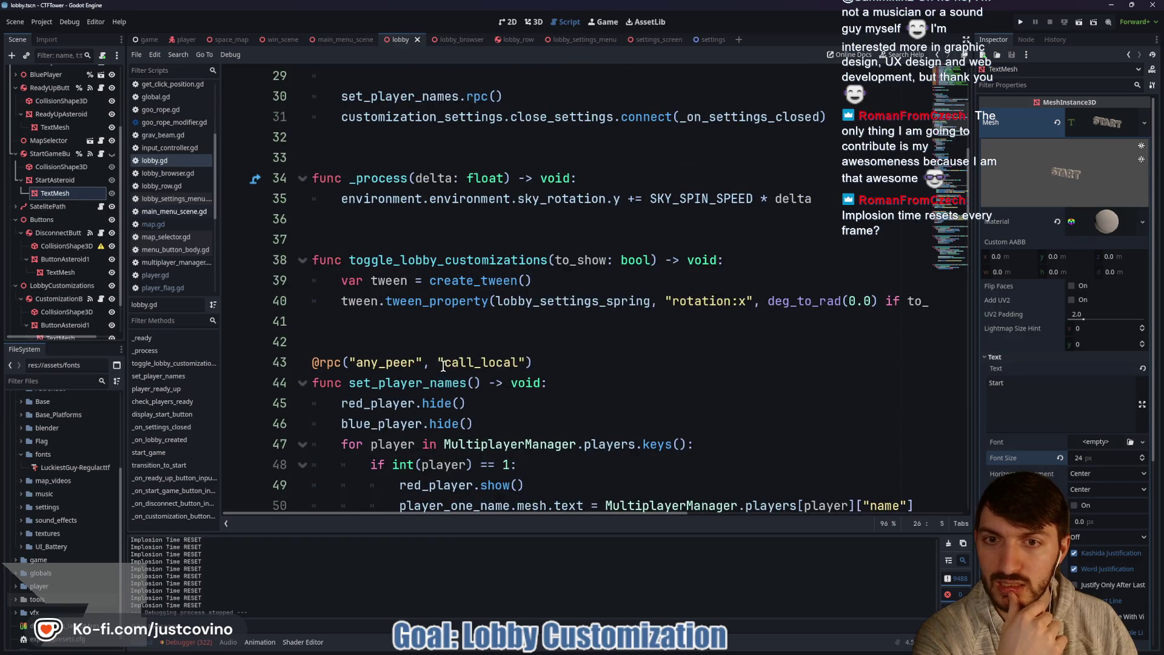
scroll(442, 364, down, 4)
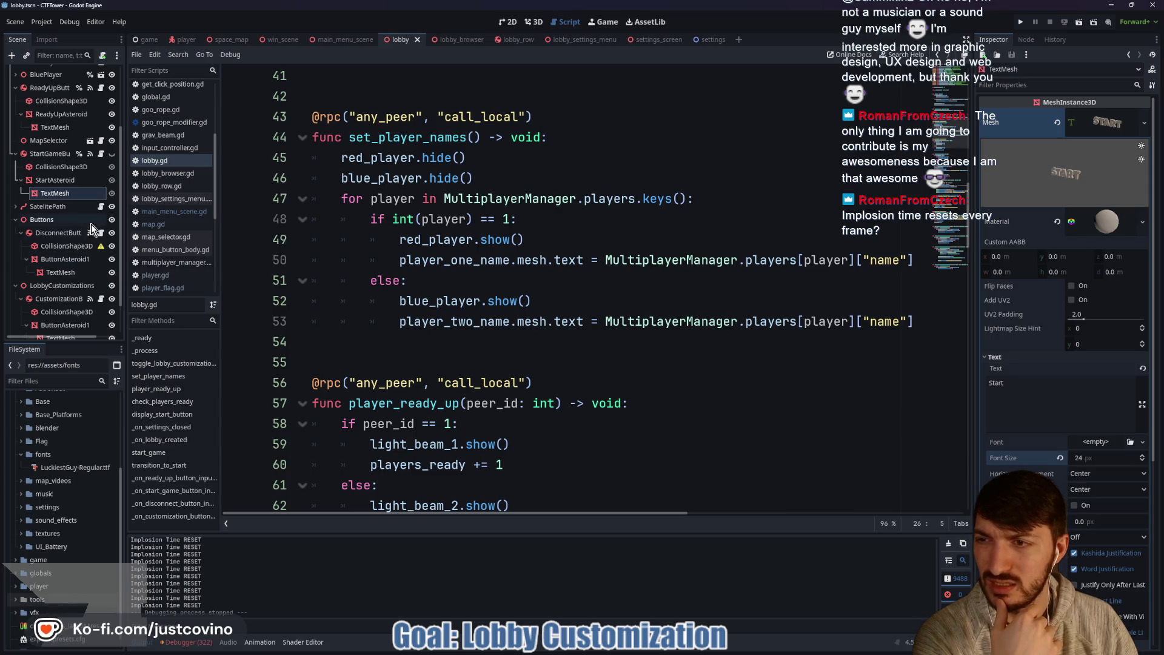
scroll(90, 194, down, 2)
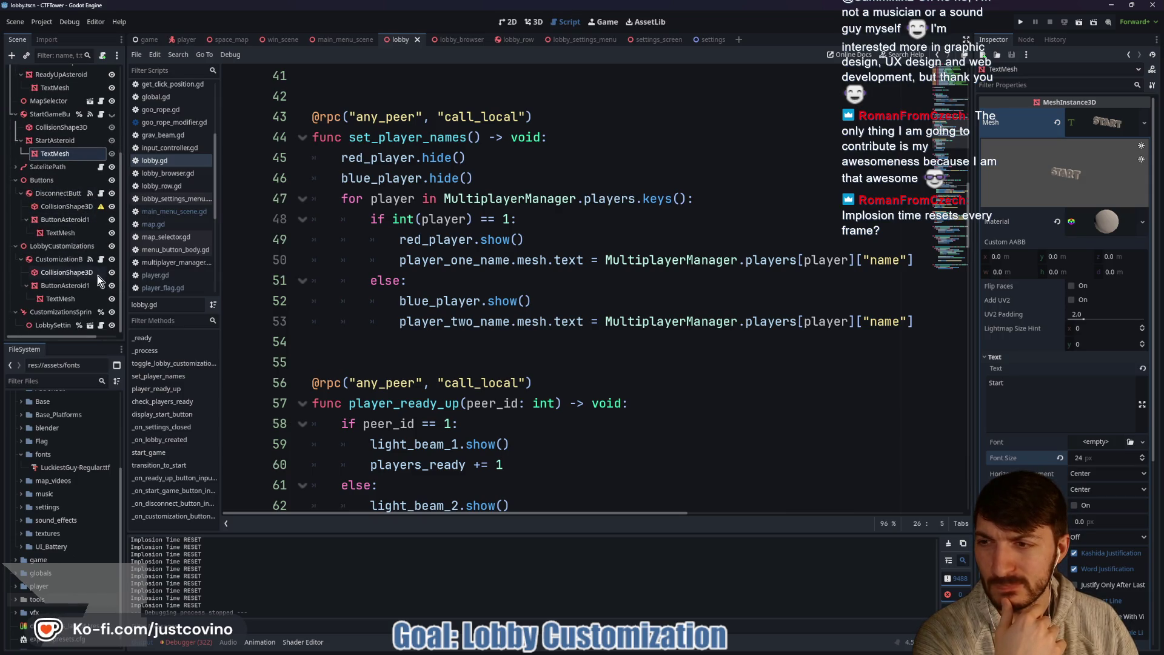
scroll(91, 273, up, 3)
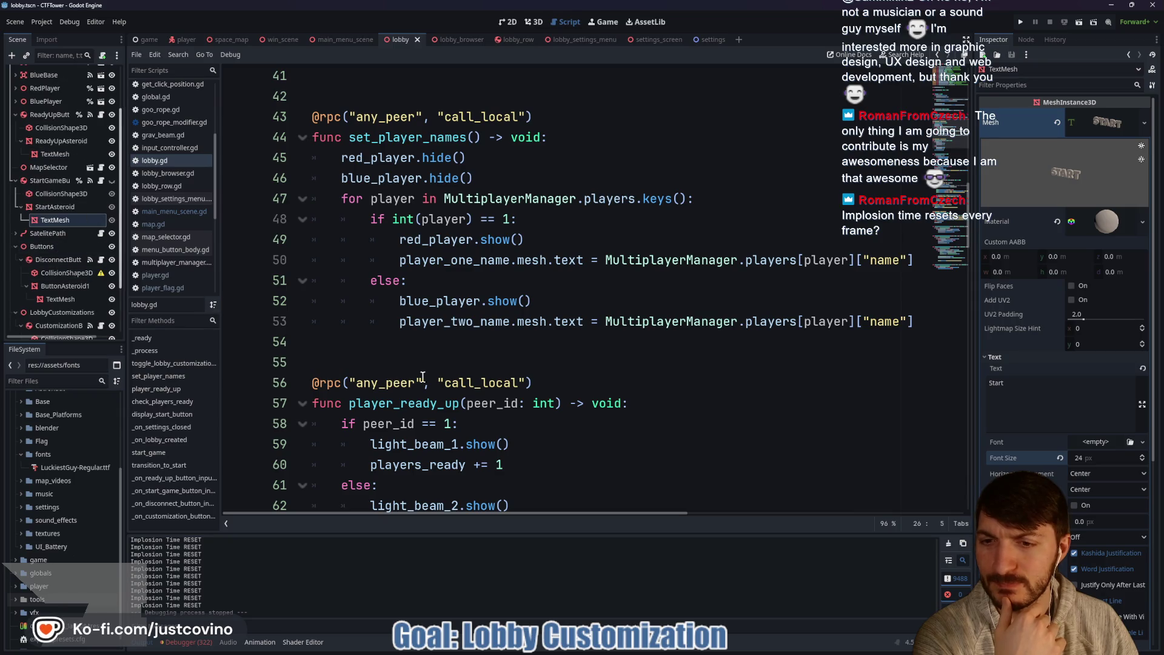
scroll(425, 374, down, 6)
scroll(425, 364, down, 3)
click(187, 38)
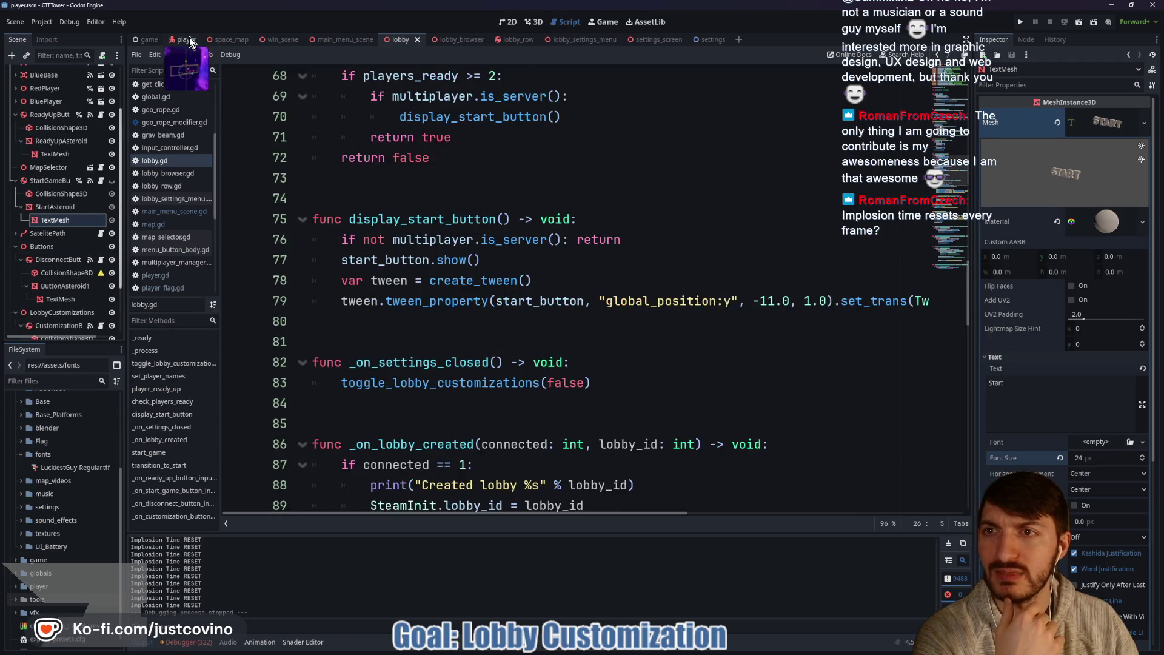
click(89, 284)
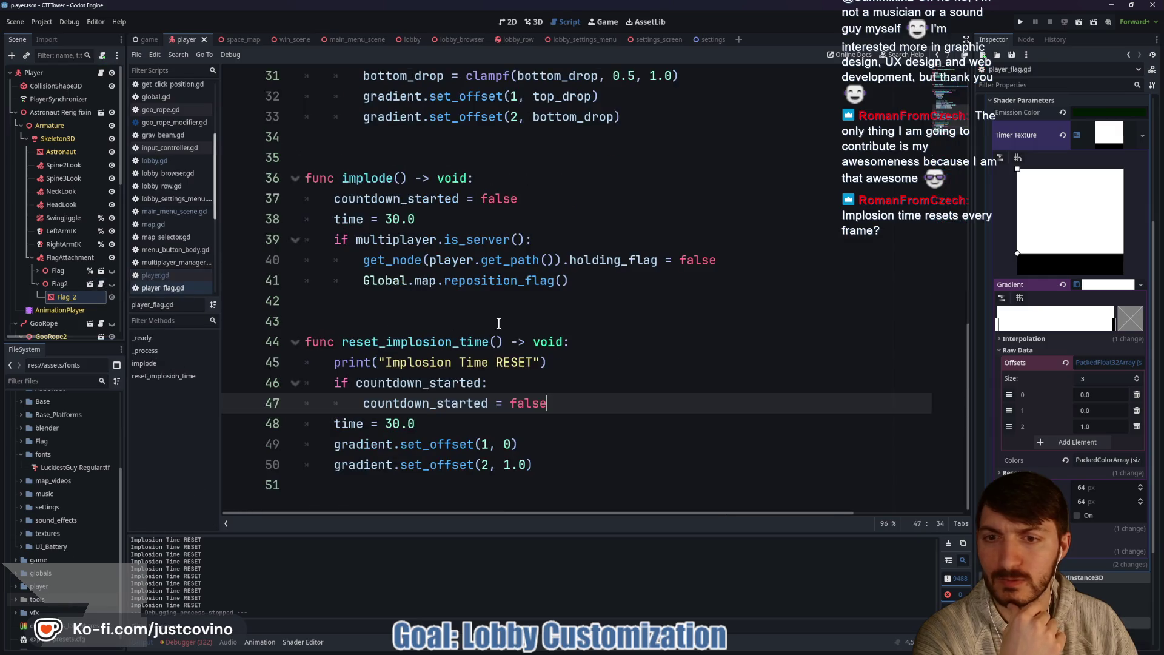
Step: Select reset_implosion_time and search the whole project for it with Find in Files
double_click(392, 343)
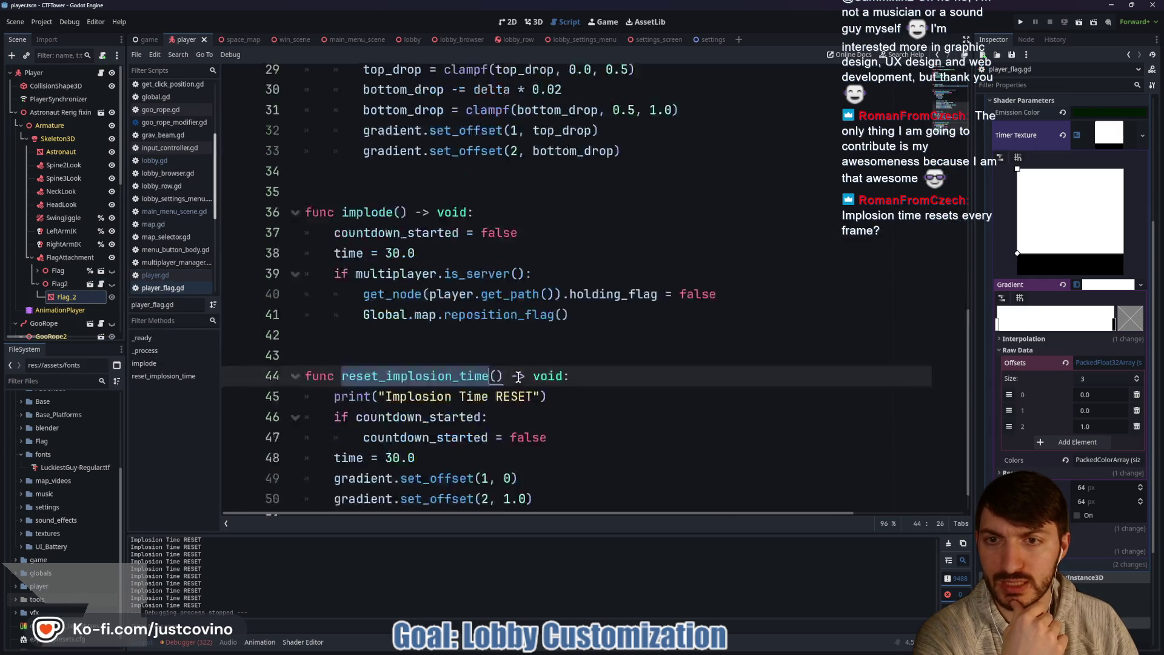
scroll(518, 376, up, 6)
scroll(510, 371, down, 4)
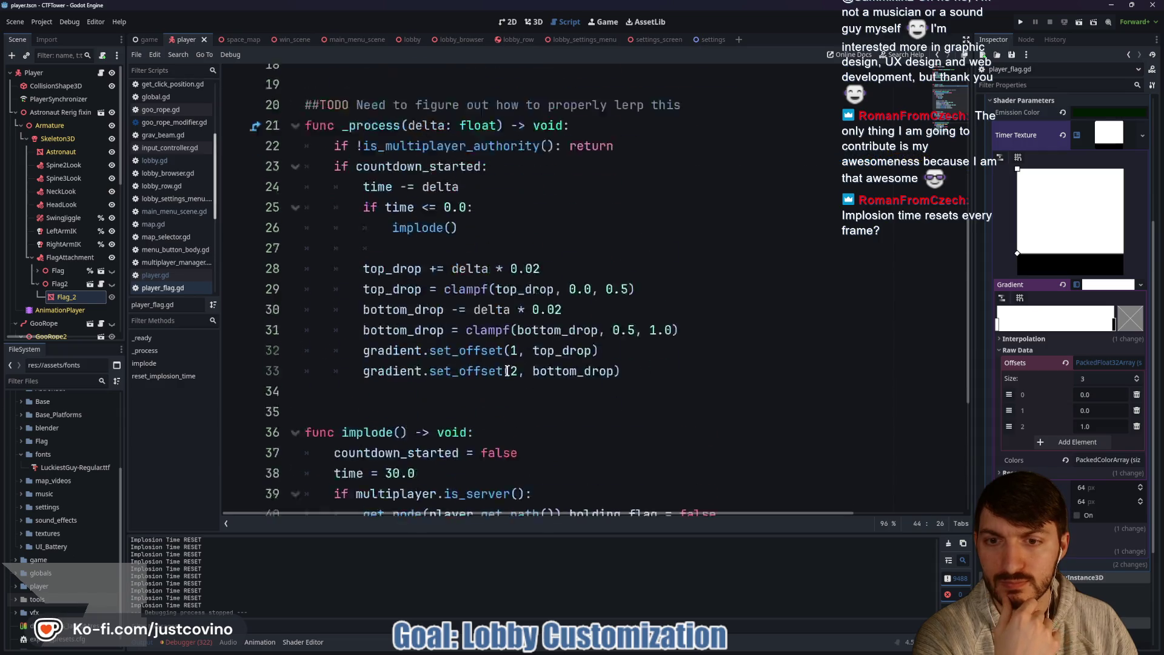
scroll(581, 403, up, 4)
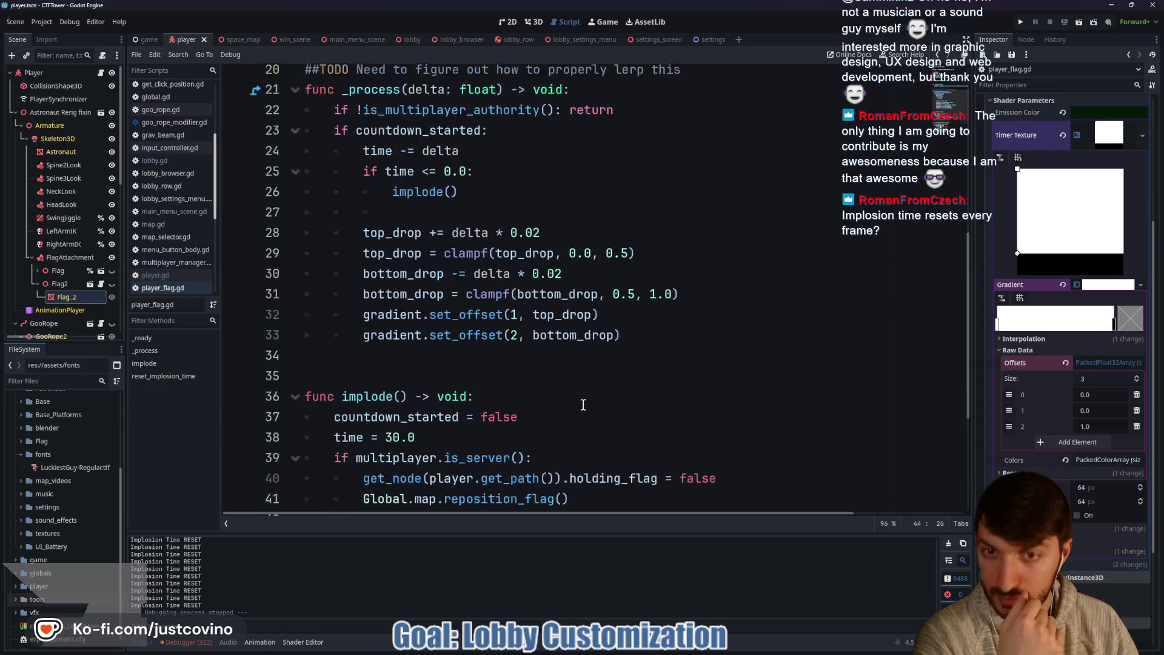
scroll(578, 397, down, 5)
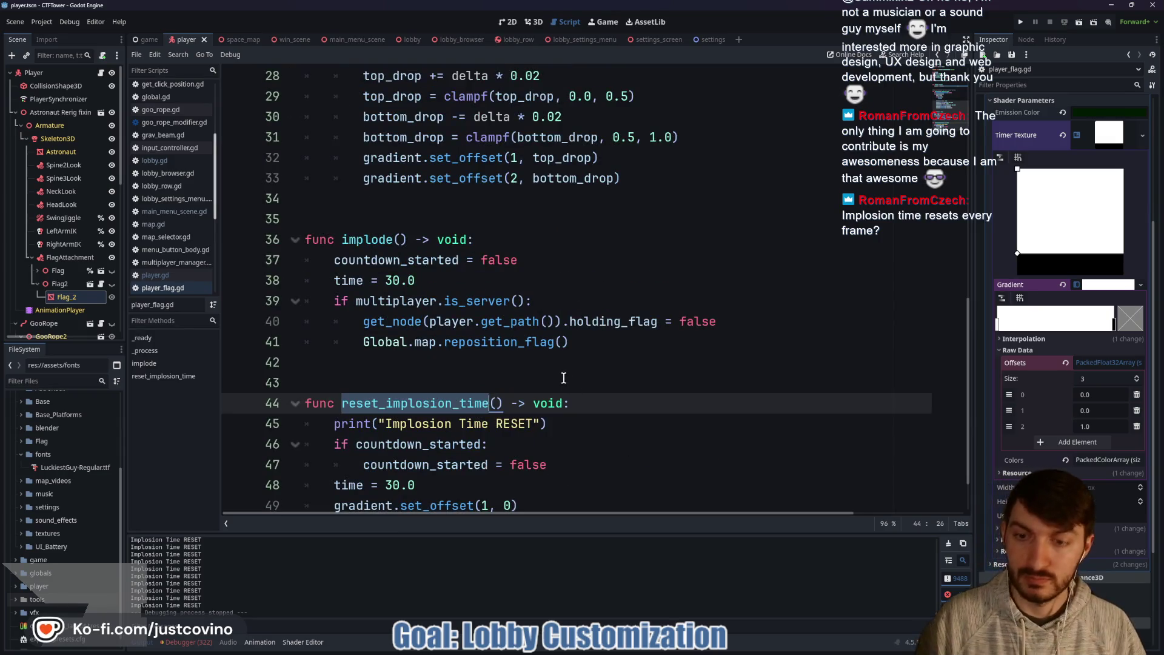
key(ctrl+shift+f)
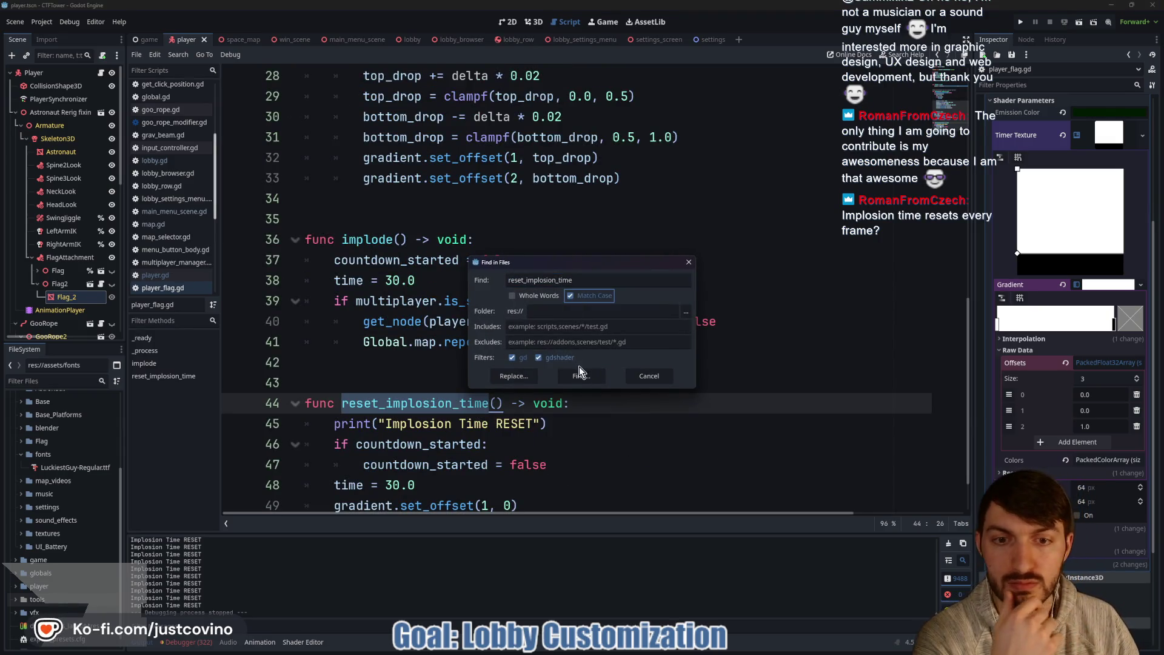
Step: Run the reset_implosion_time search and open its call on line 254 of player.gd
click(570, 372)
drag(501, 533, 497, 252)
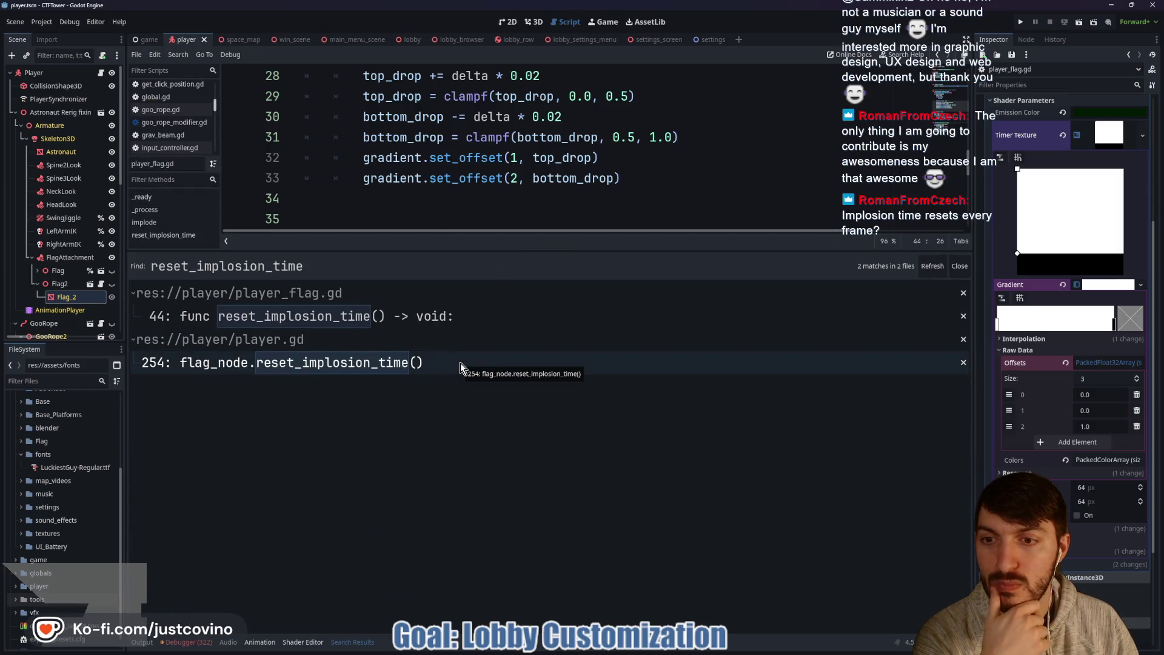
click(461, 362)
drag(520, 251, 525, 475)
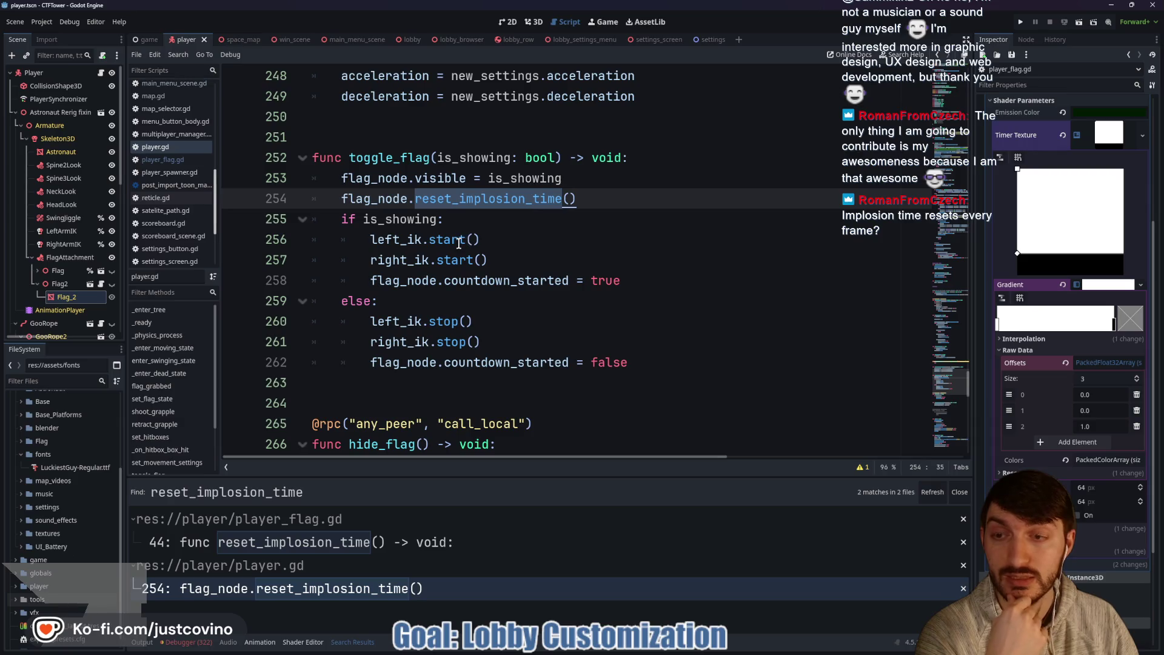
Step: Select the toggle_flag function name in player.gd
mouse_move(459, 243)
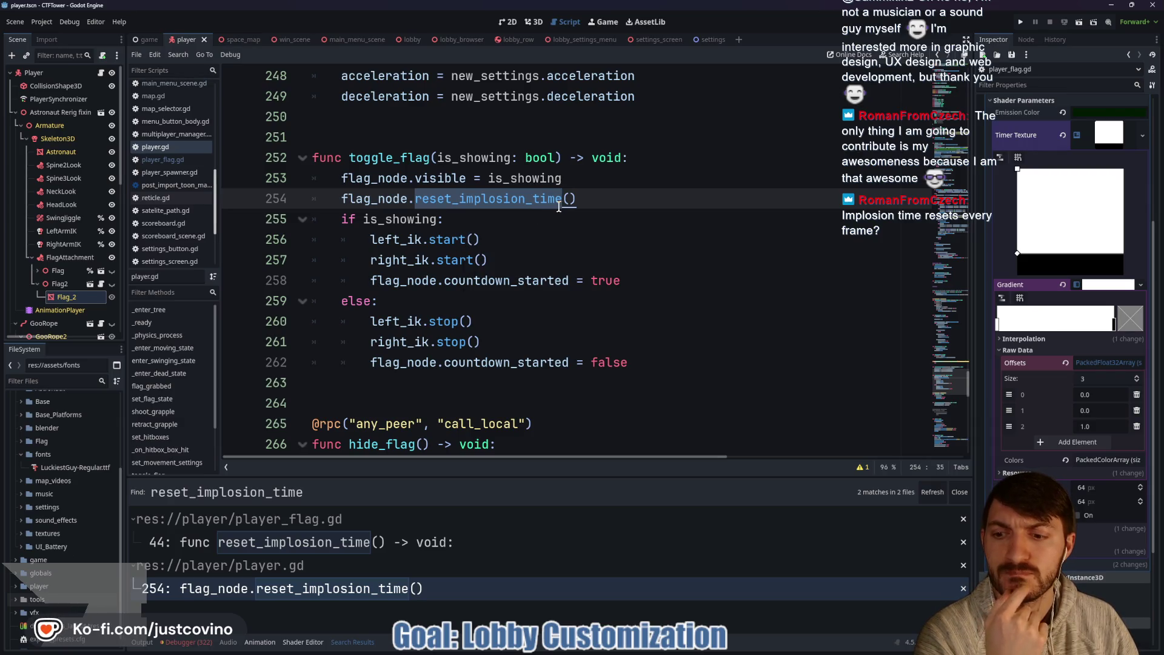
scroll(532, 277, up, 2)
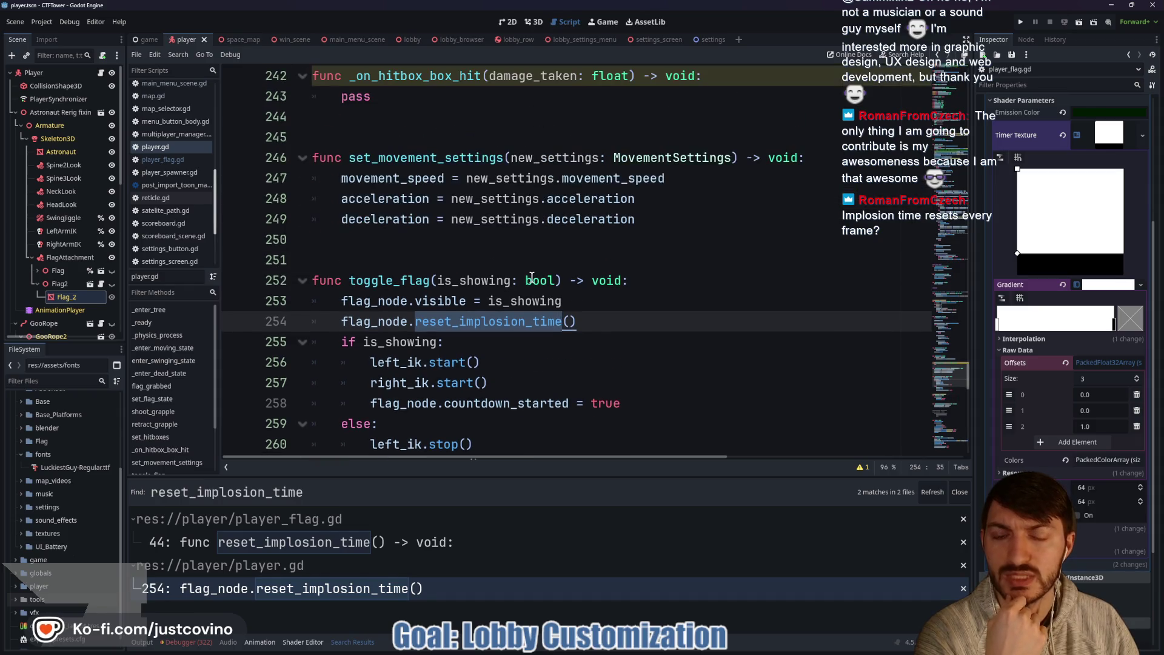
scroll(530, 281, up, 7)
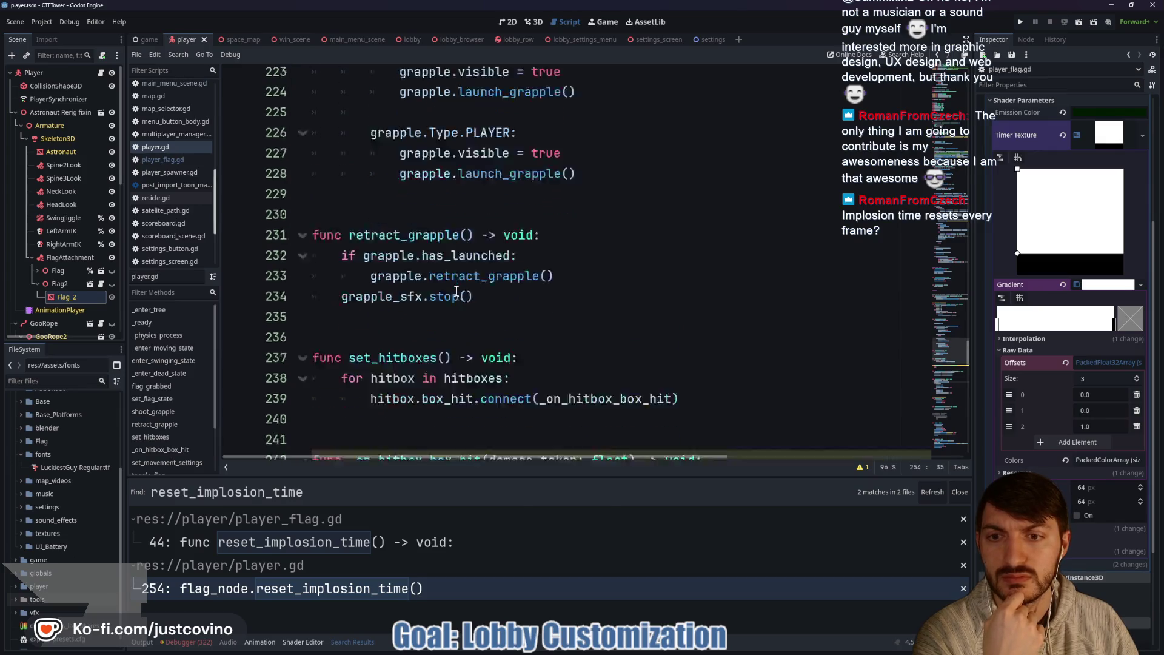
scroll(456, 291, down, 6)
double_click(379, 342)
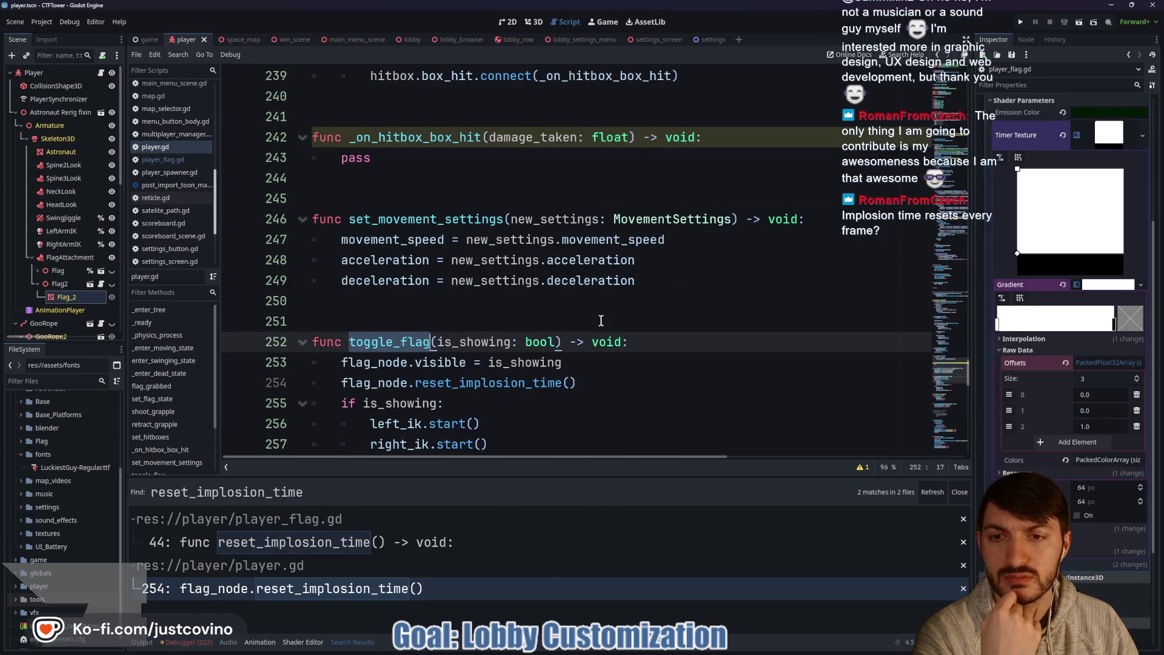
Step: Add a print("Flag Toggled") line inside toggle_flag and save player.gd
click(667, 342)
key(Return)
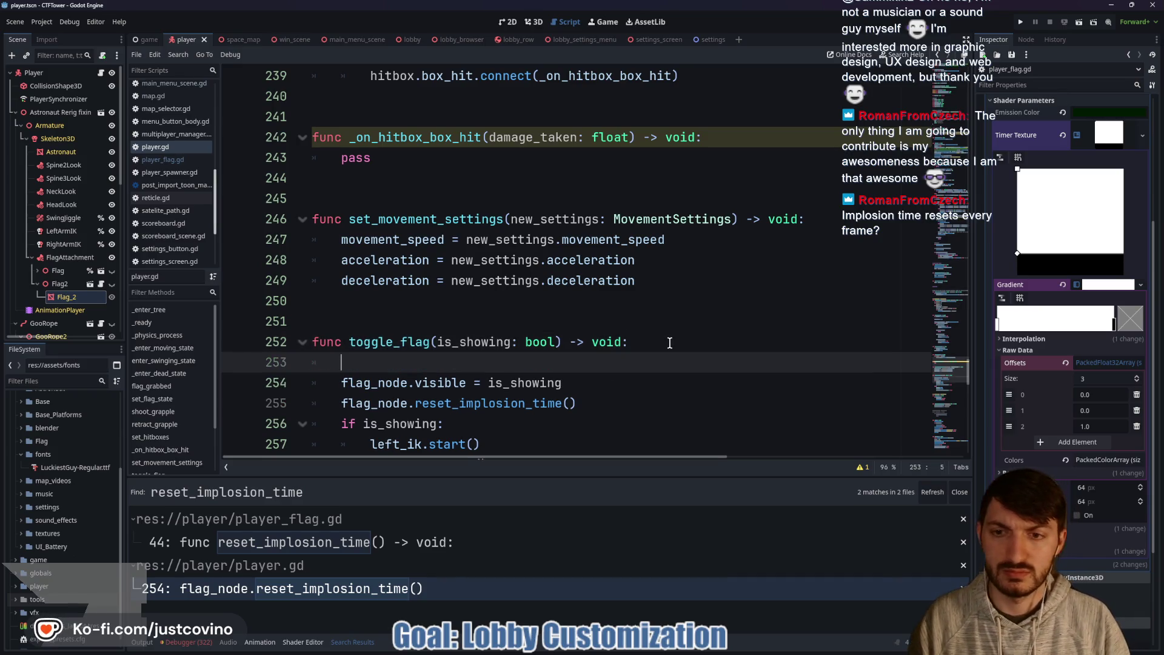
text(print("F)
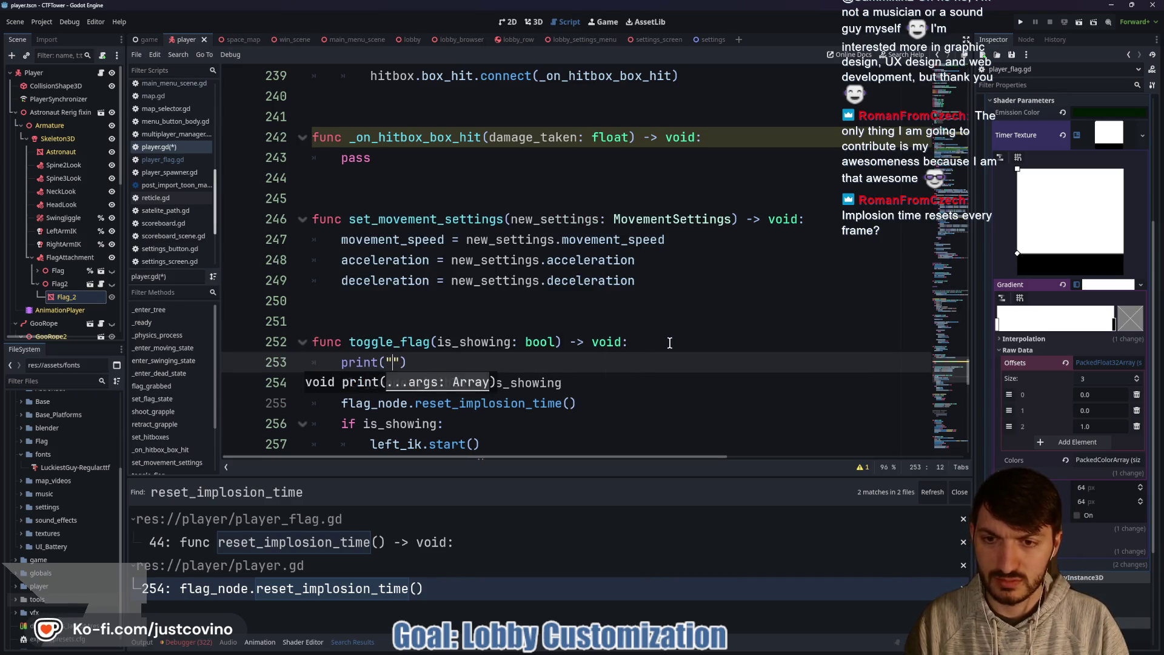
text(lag Toggl)
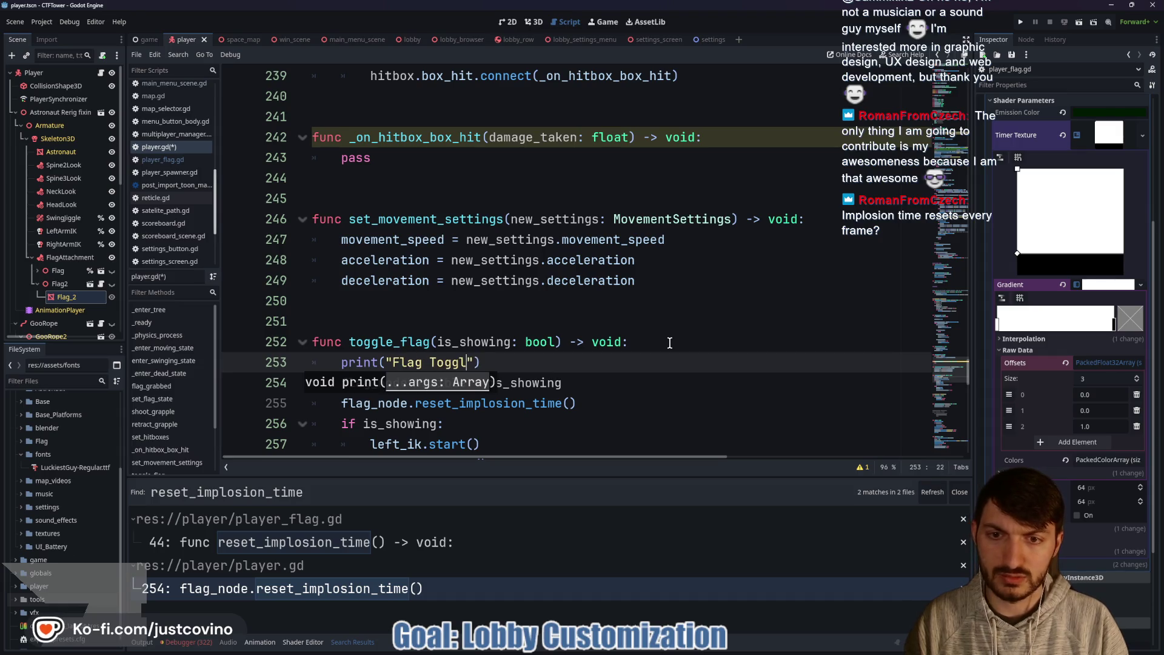
text(ed)
click(661, 348)
key(ctrl+s)
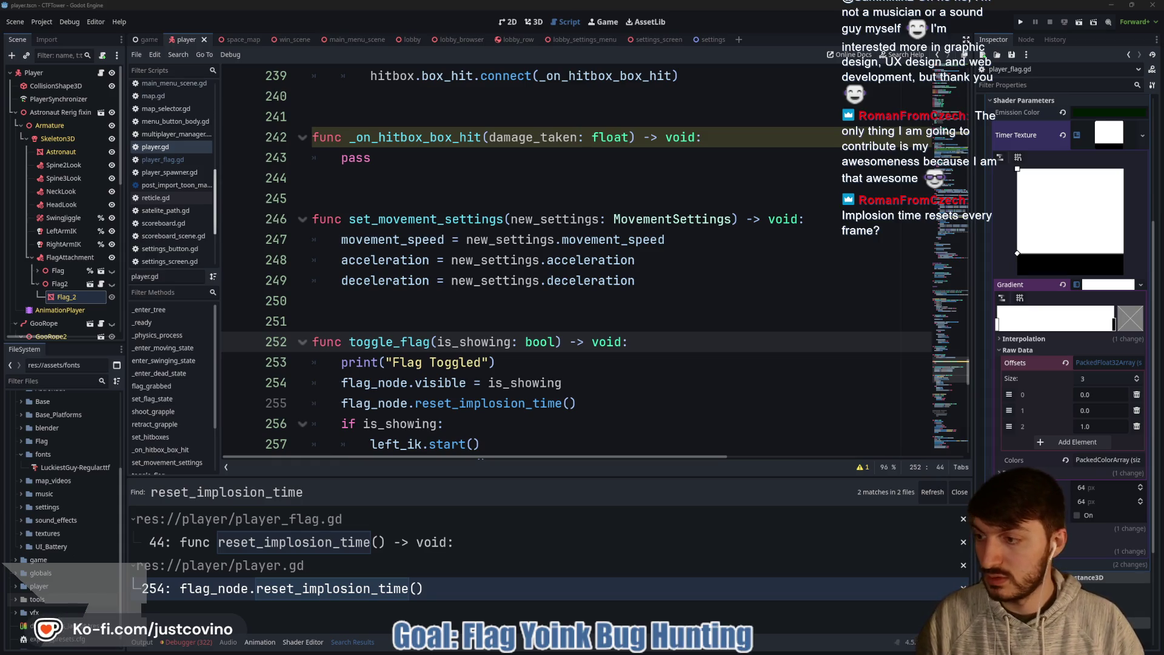
Step: Search player.gd for toggle_flag and go to its first match
click(398, 335)
scroll(485, 346, up, 6)
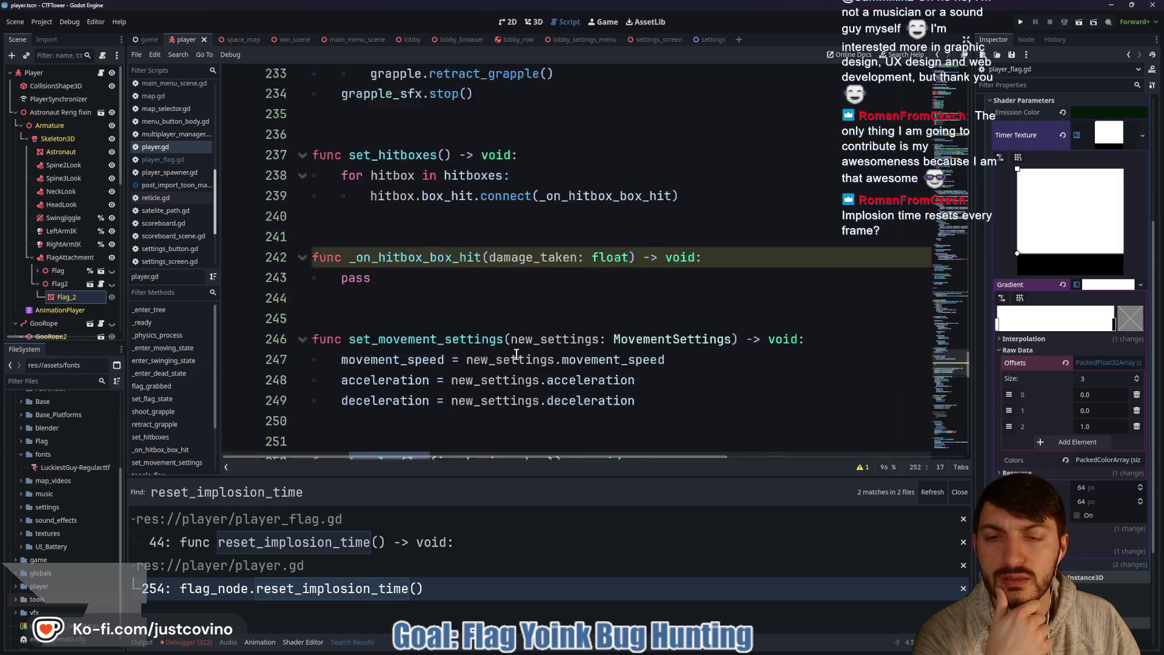
scroll(514, 353, down, 2)
key(ctrl+f)
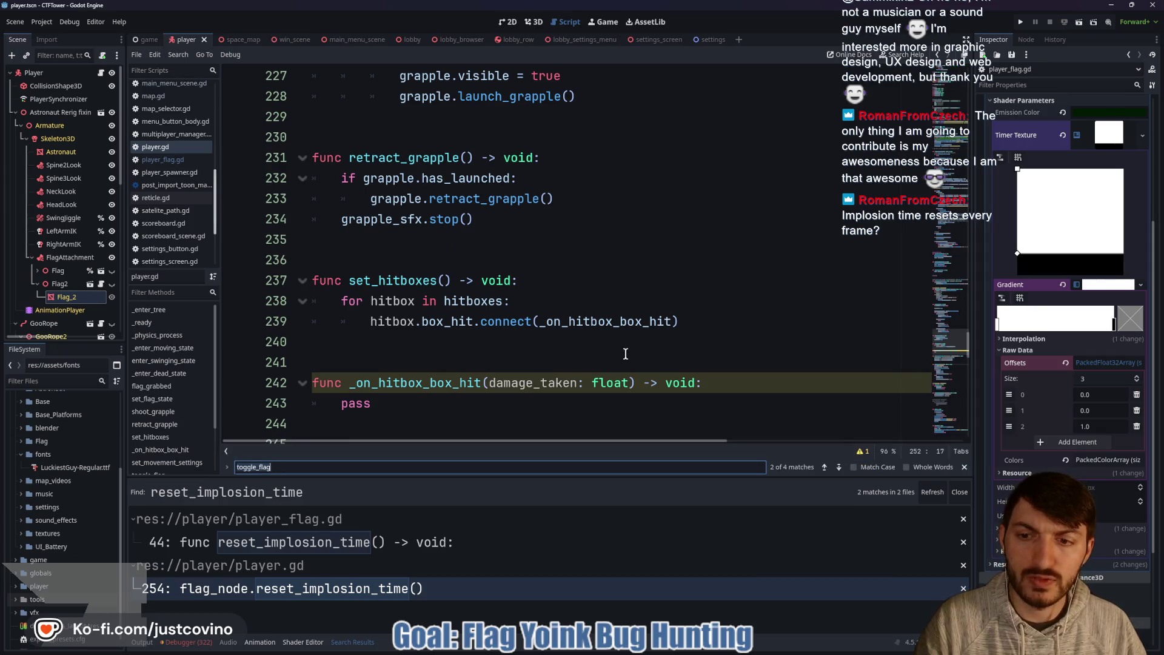
click(825, 466)
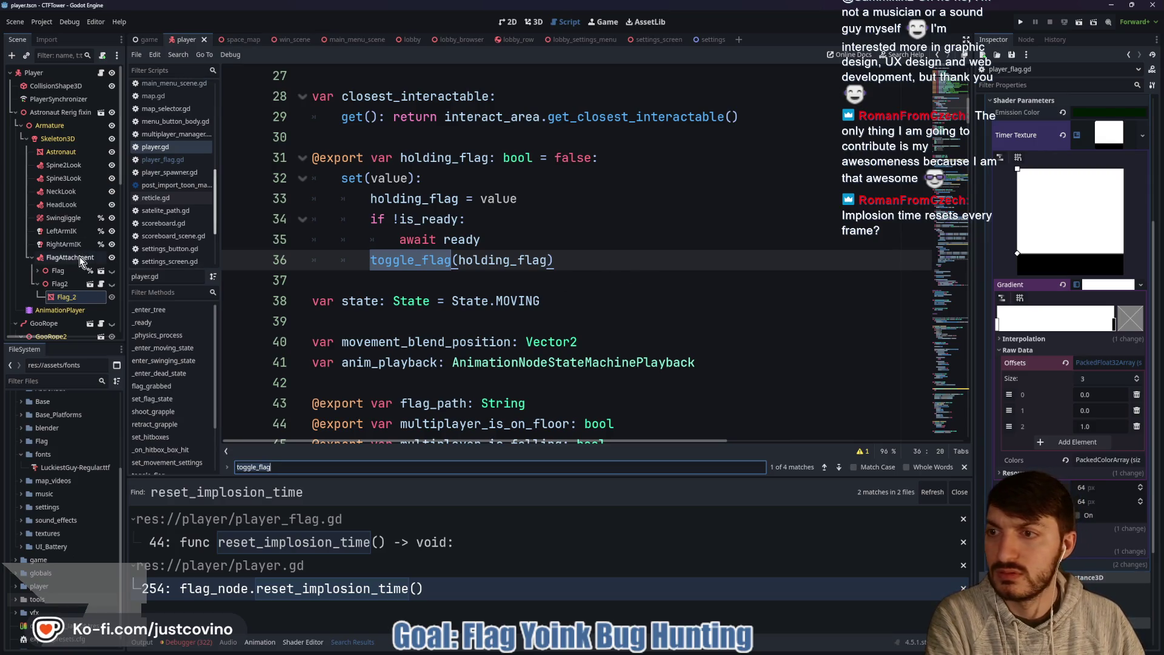
Step: In PlayerSynchronizer's replication list, set Player:holding_flag to replicate On Change
click(59, 104)
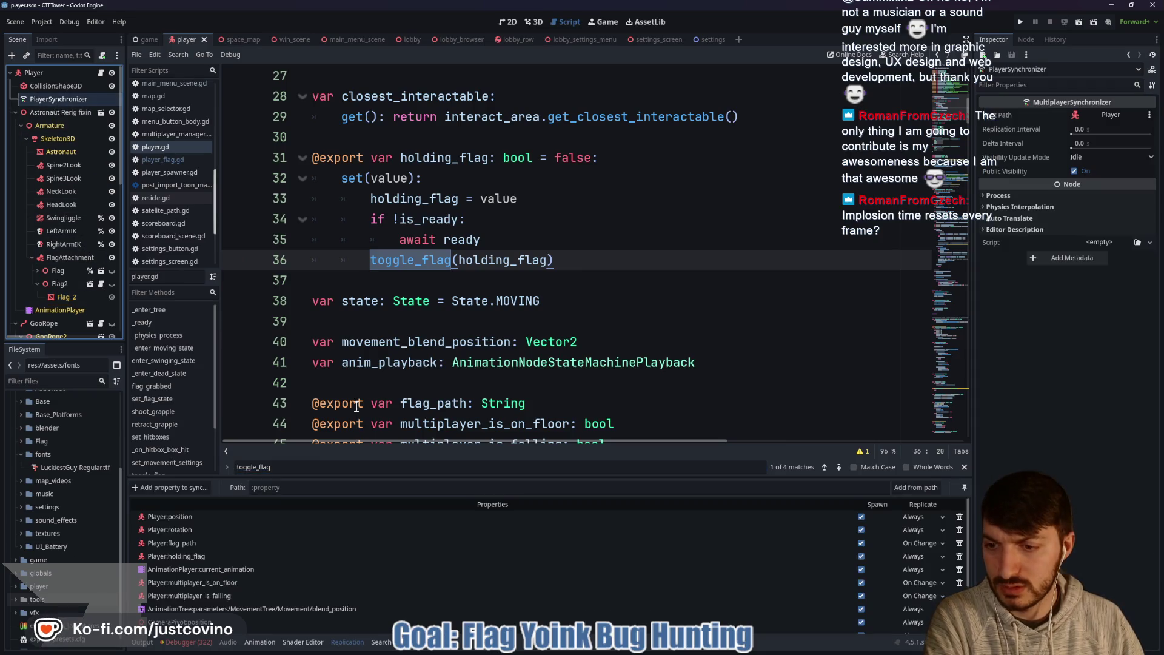
drag(463, 477, 463, 313)
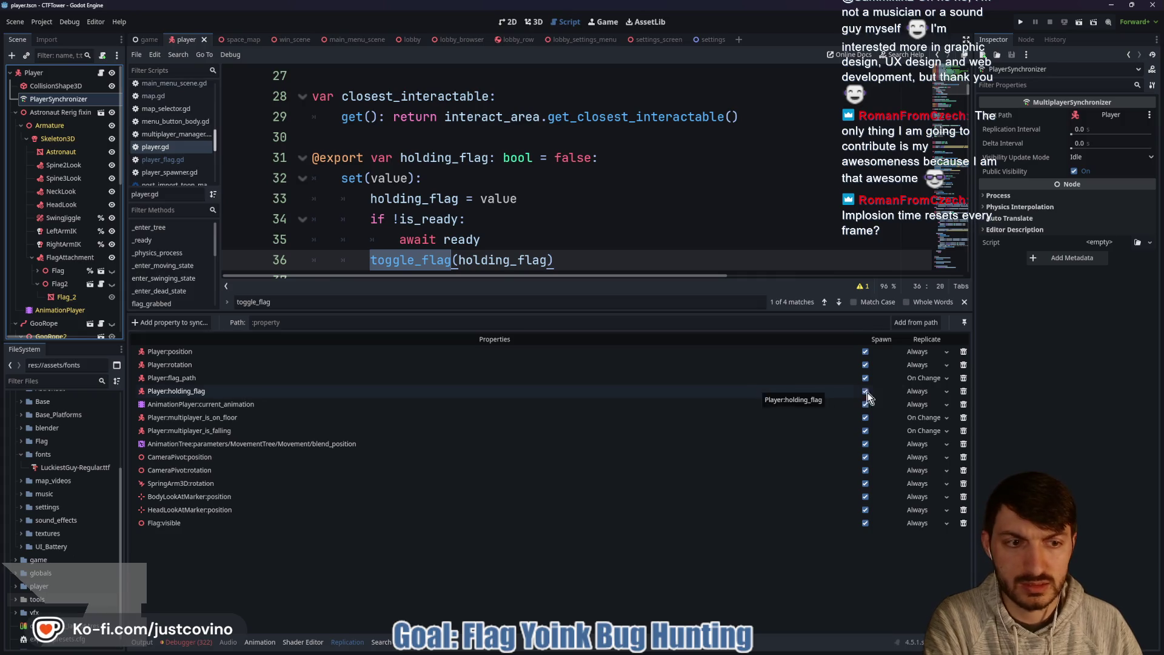
click(925, 391)
click(929, 428)
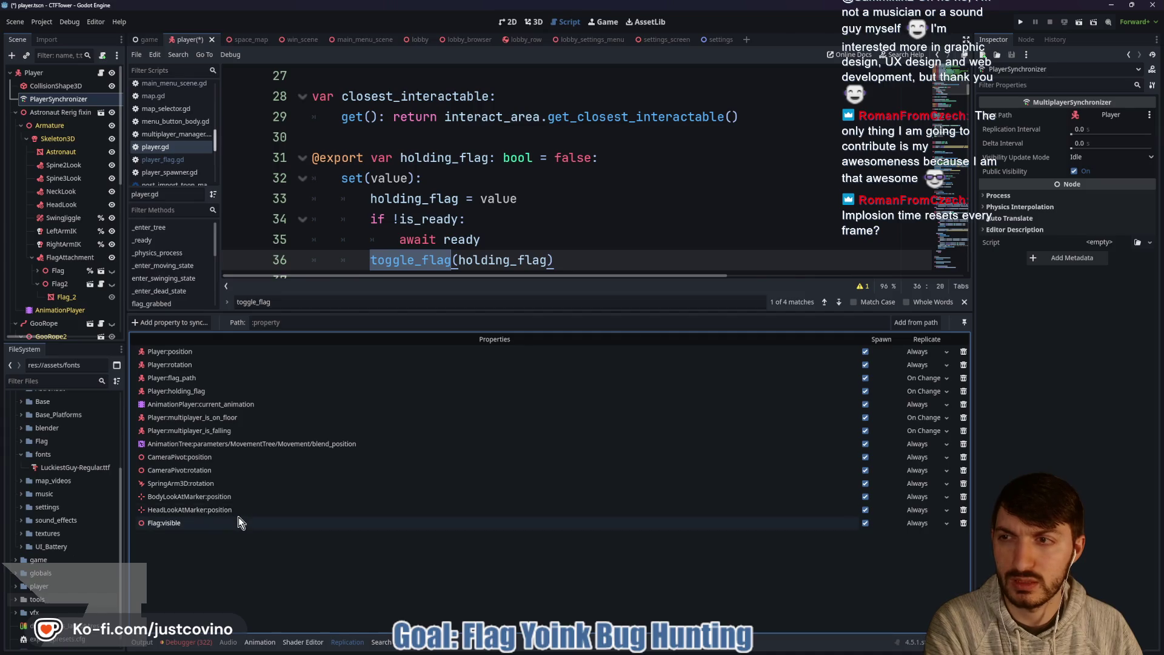
Step: Delete the Flag:visible sync property and add Flag2:visible in its place
click(964, 523)
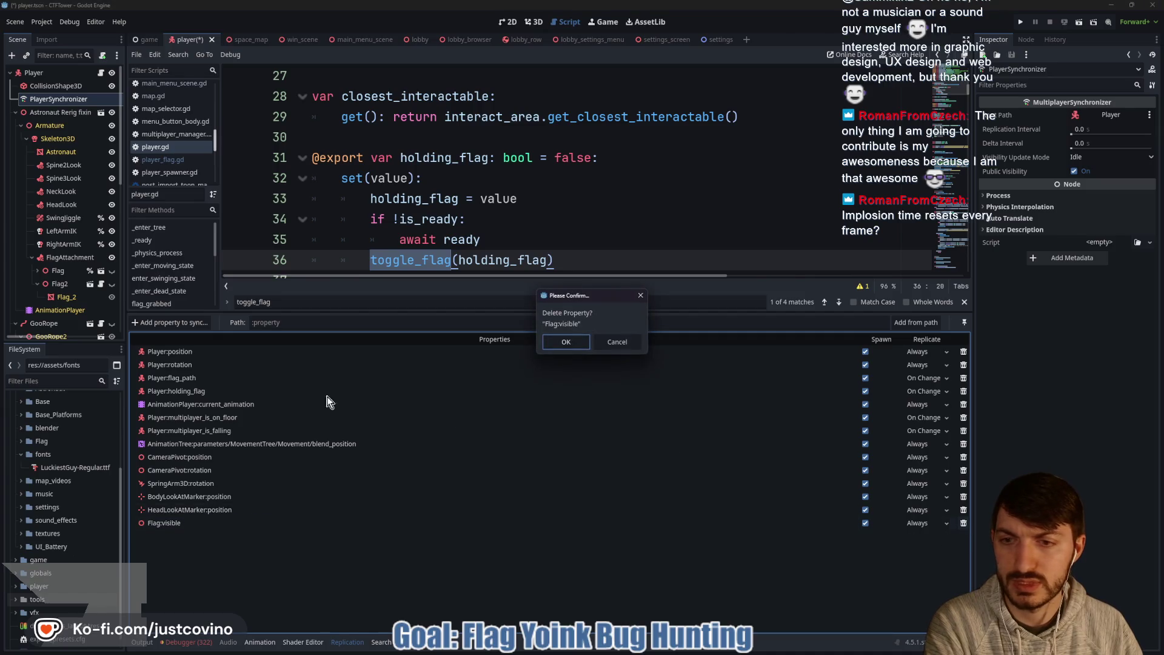
click(567, 343)
click(172, 322)
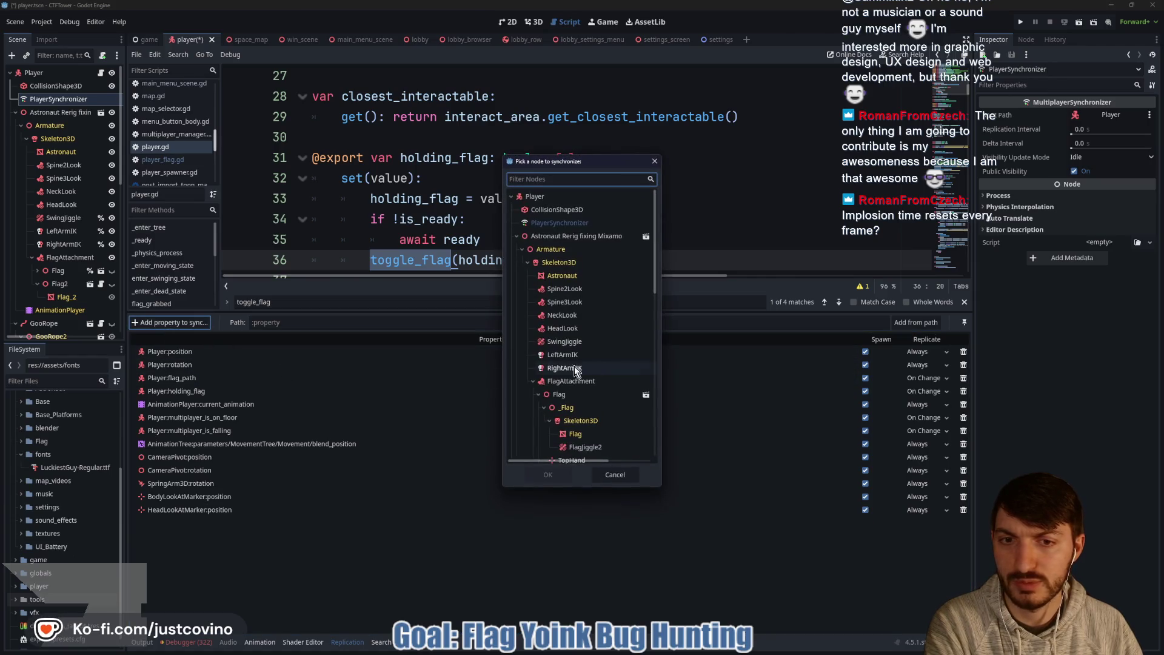
scroll(595, 370, down, 2)
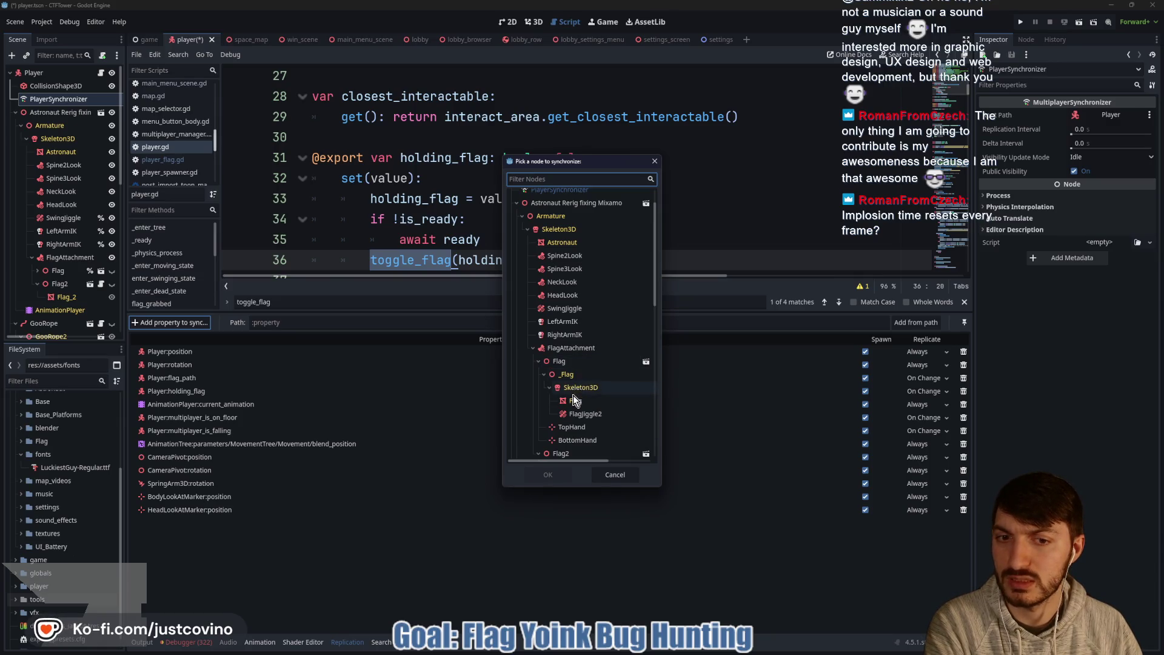
scroll(590, 434, down, 1)
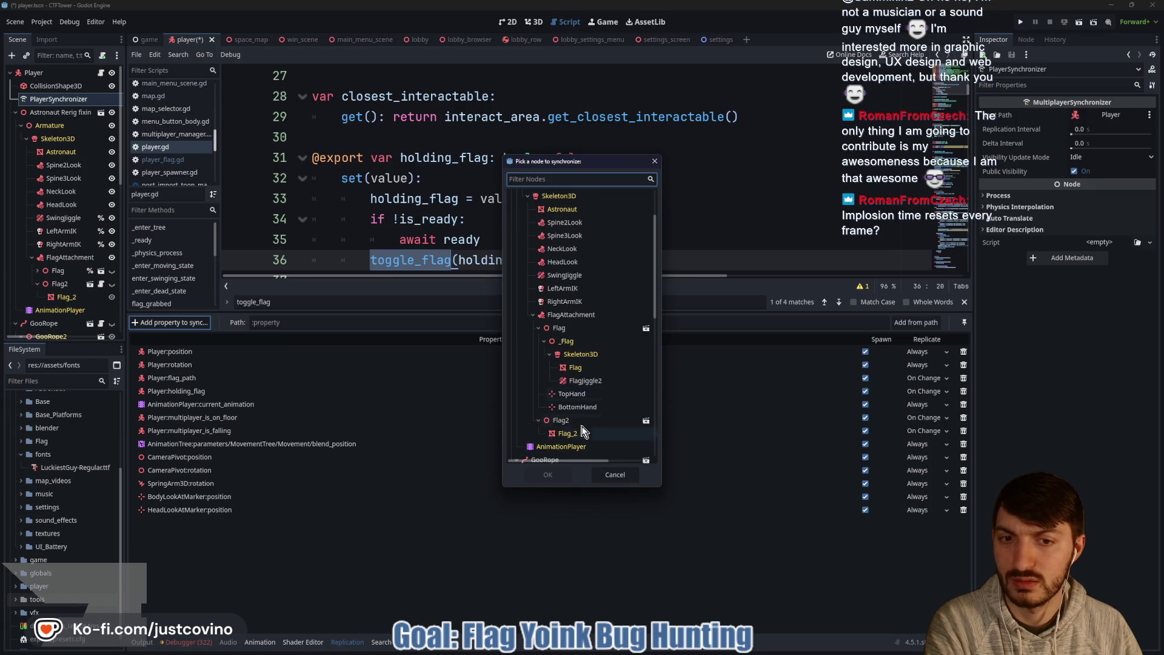
click(573, 421)
click(548, 475)
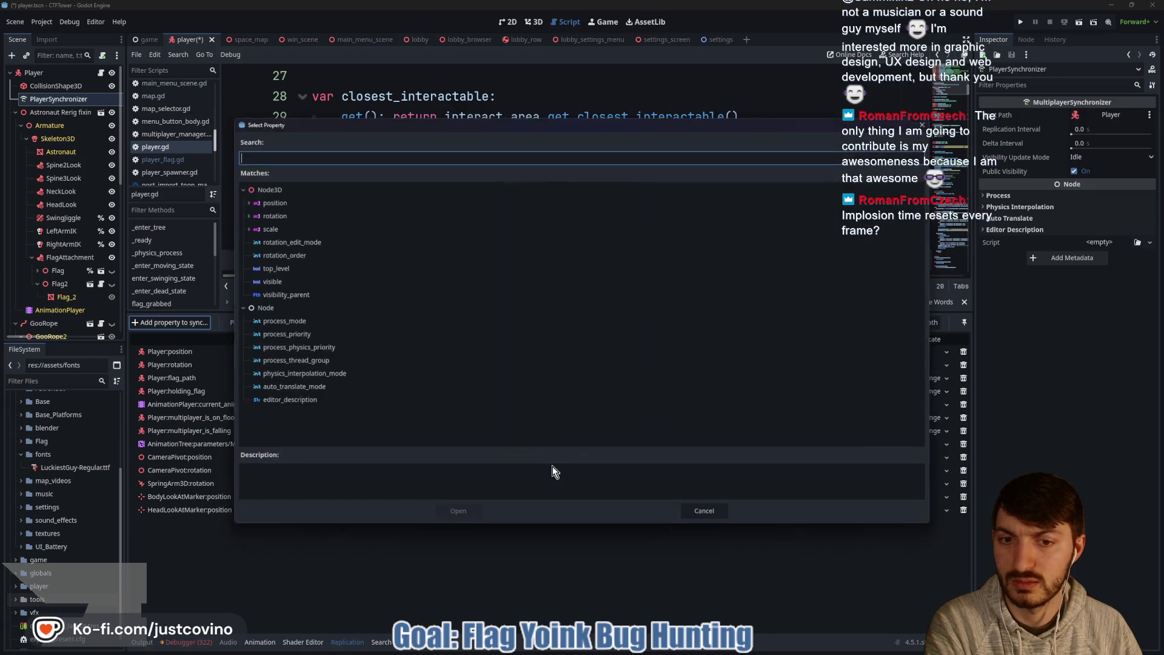
click(310, 282)
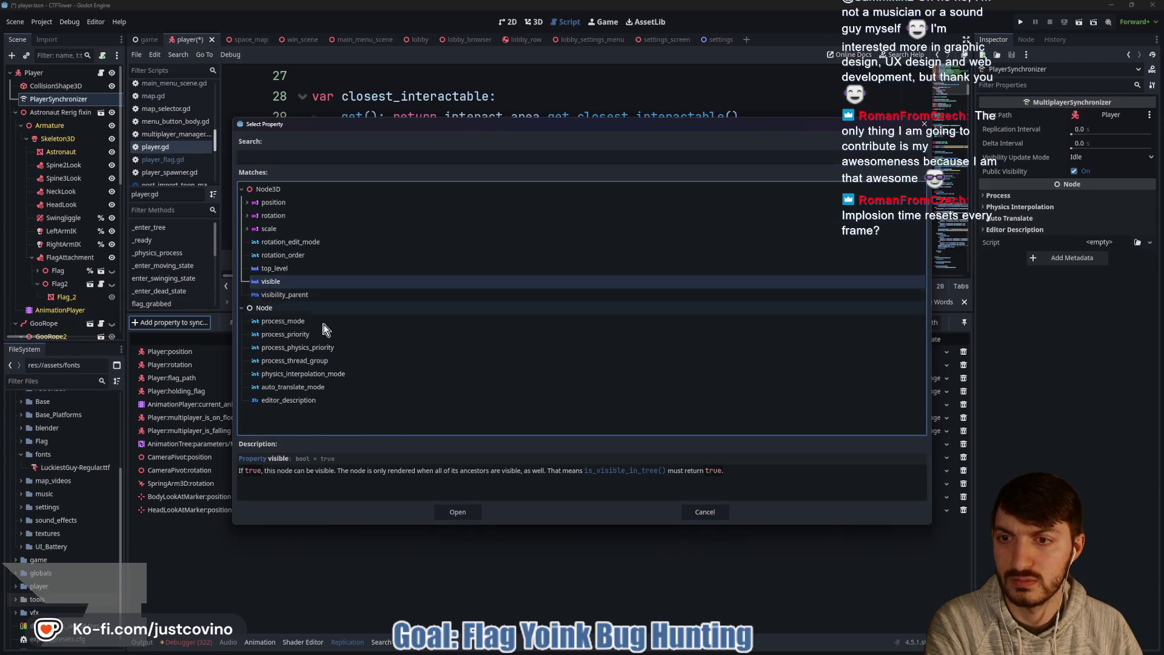
click(452, 511)
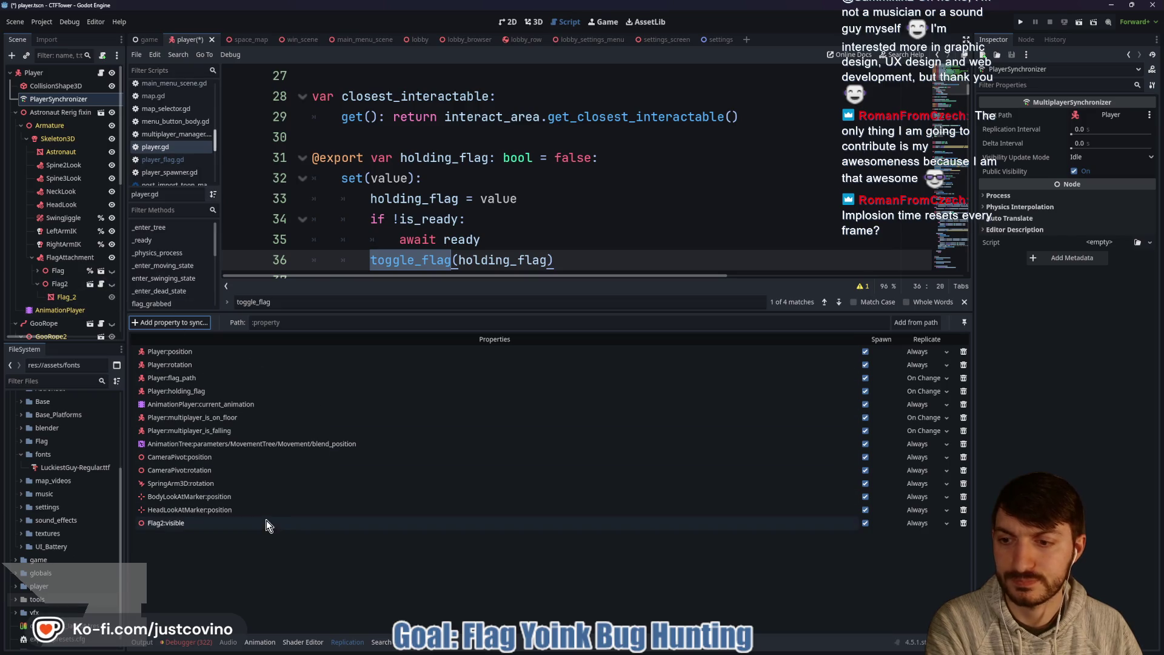
Step: Set Flag2:visible to replicate On Change and save the player scene
click(917, 523)
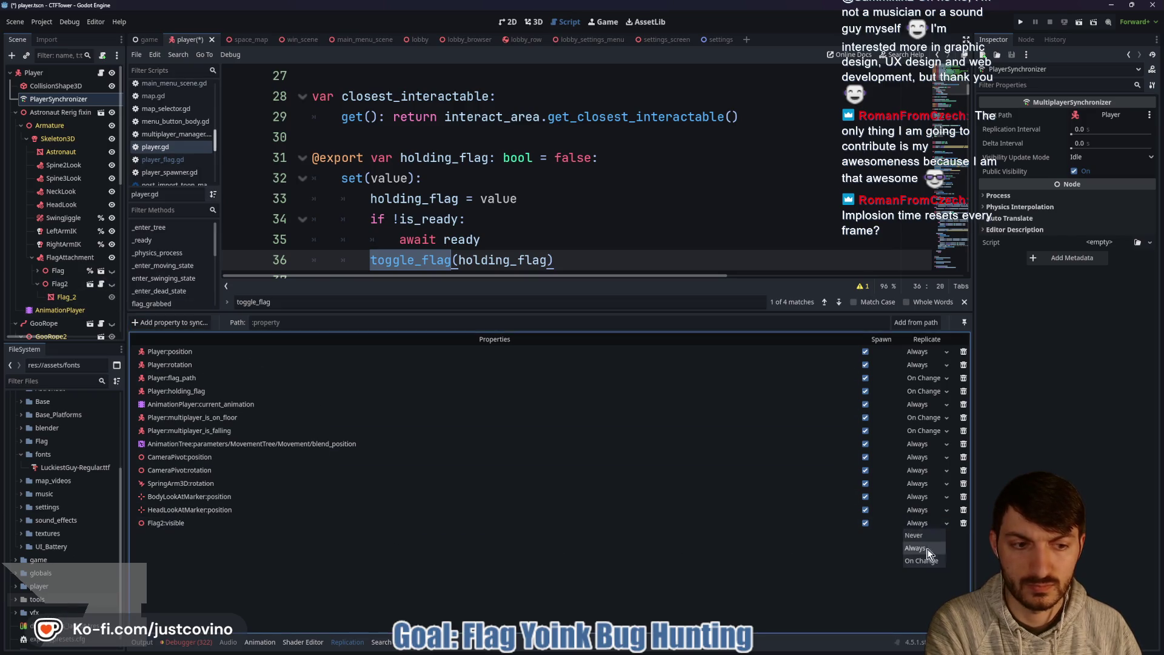
click(928, 559)
key(ctrl+s)
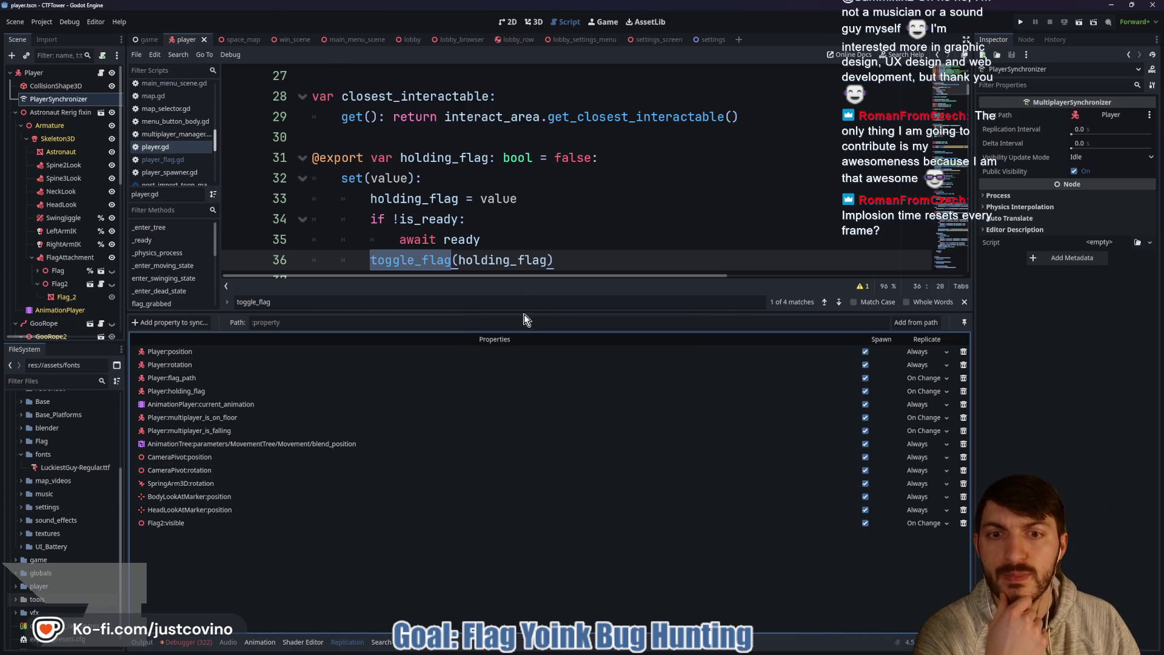
drag(524, 313, 529, 565)
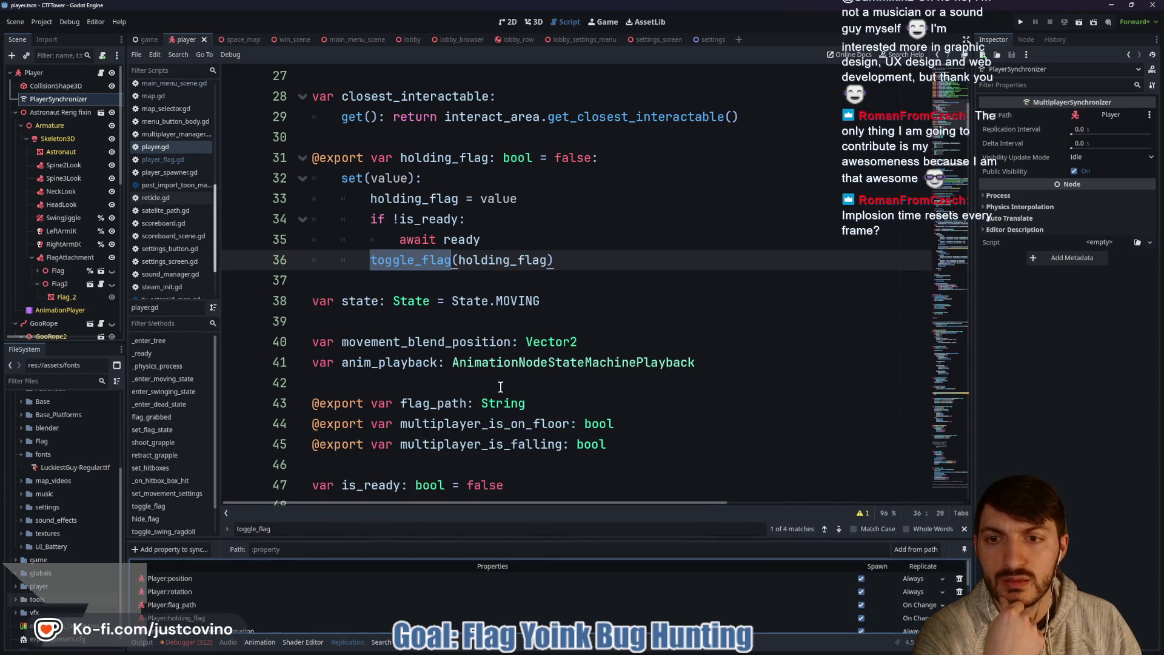
Step: Cycle through all four toggle_flag matches in player.gd, then launch the game
click(839, 529)
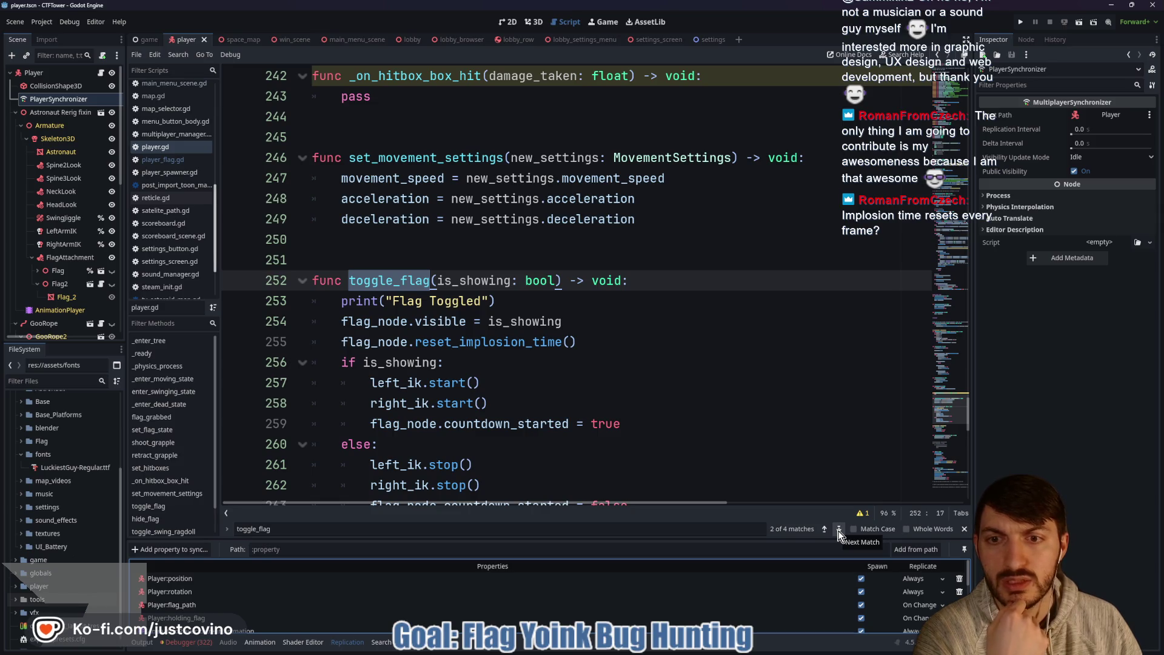
click(838, 529)
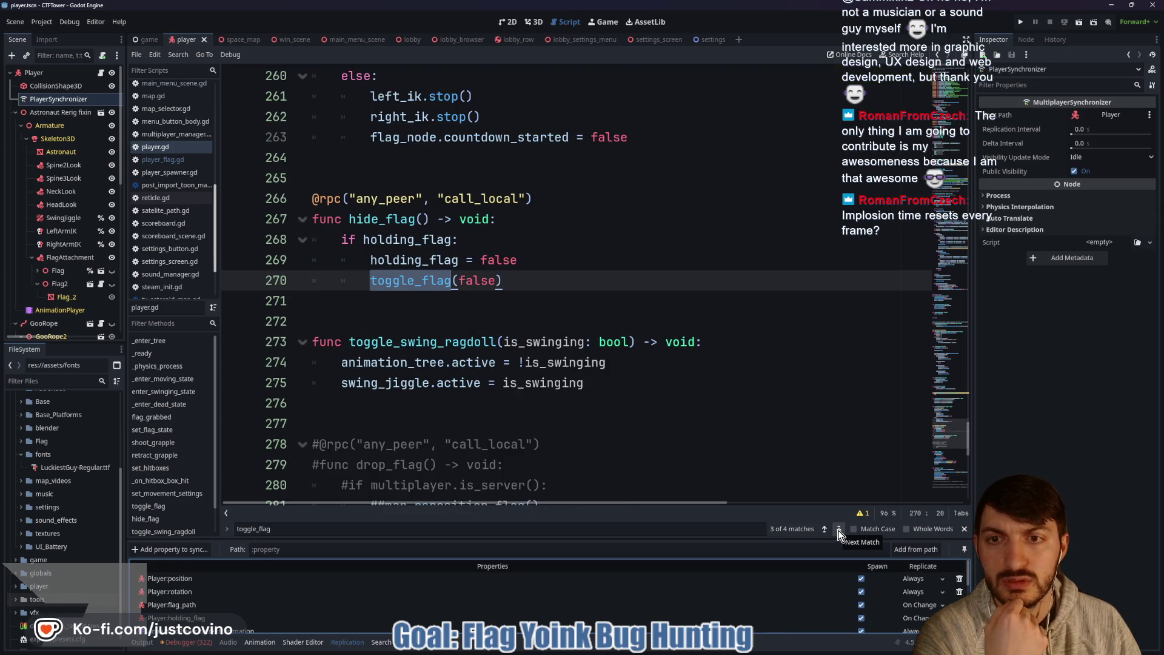
click(839, 531)
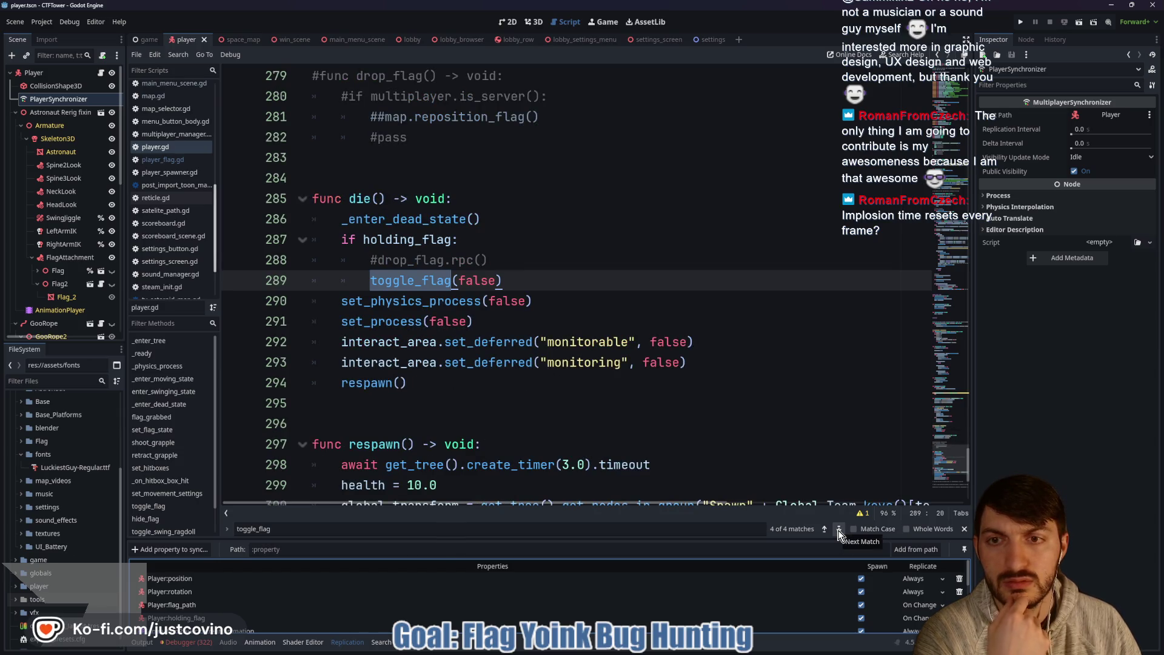
click(839, 530)
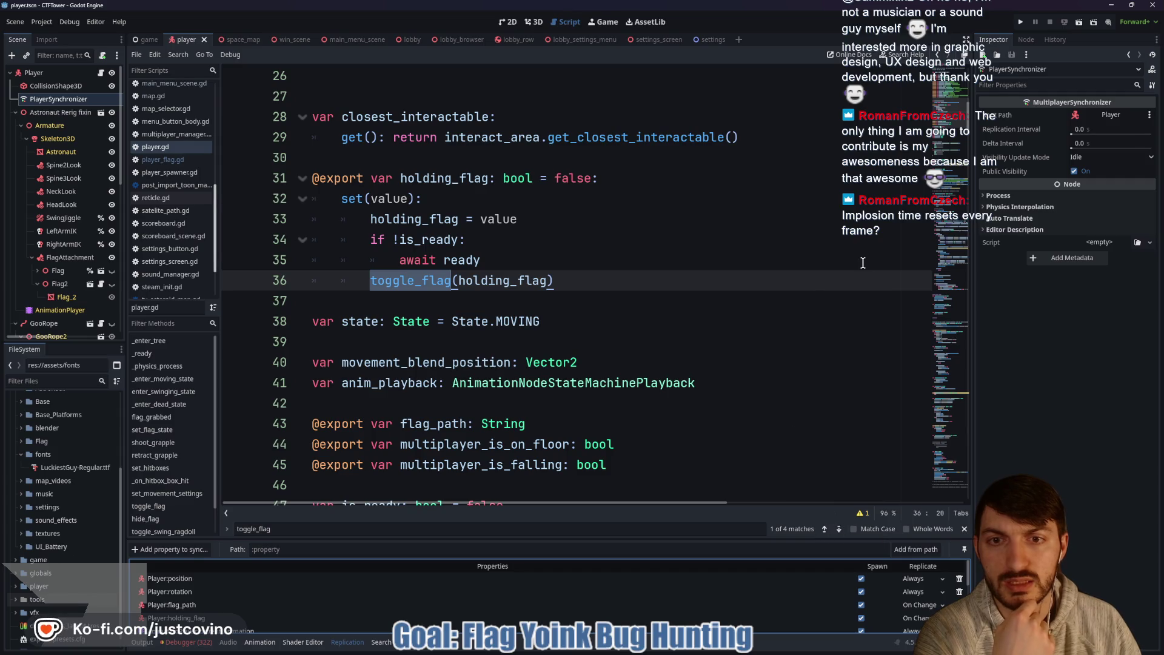
click(1019, 22)
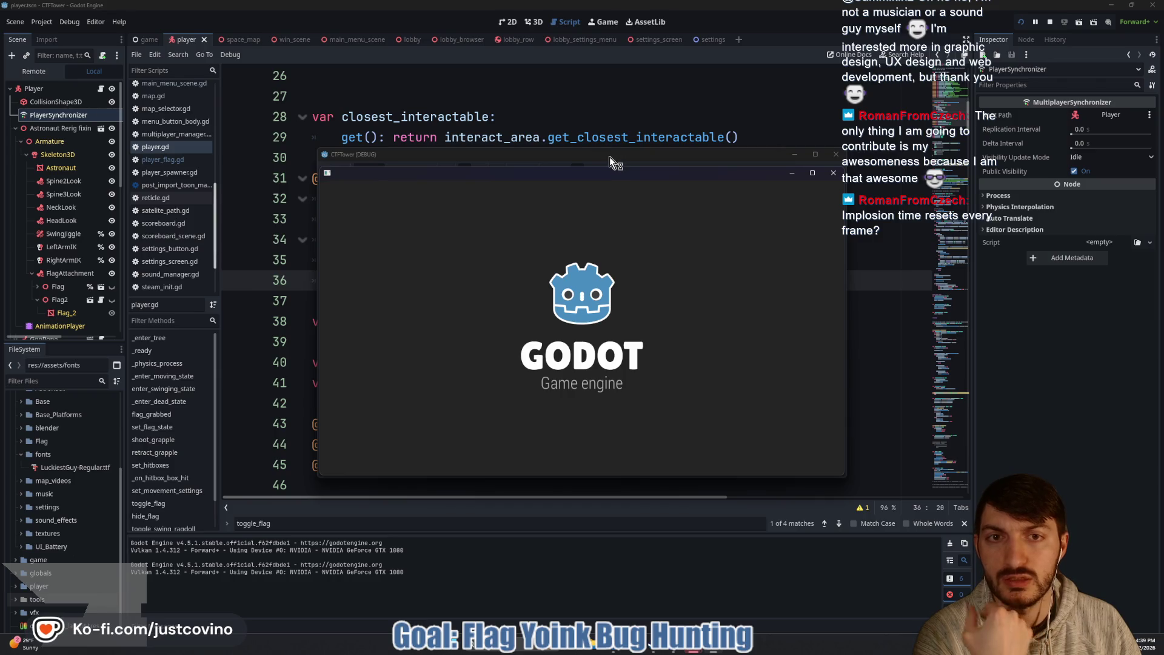
Step: Host a lobby from the first debug game window
drag(610, 157, 288, 139)
click(170, 270)
click(259, 267)
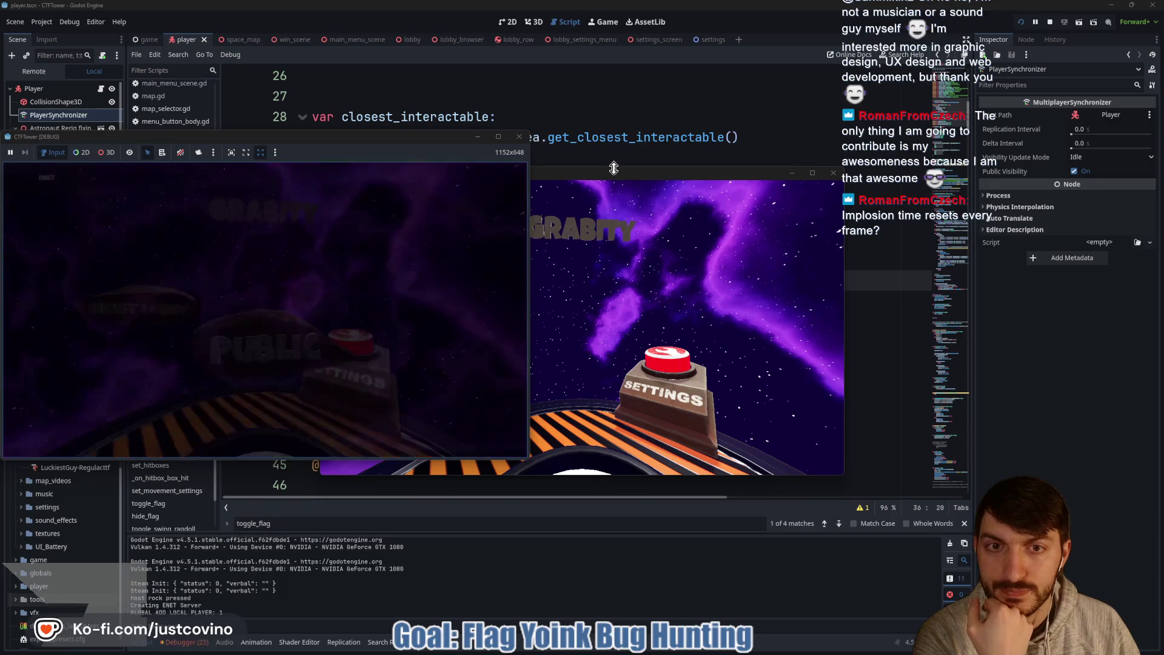
Step: Join the lobby from the second window, ready both players, and start the match
drag(614, 168, 813, 122)
click(679, 316)
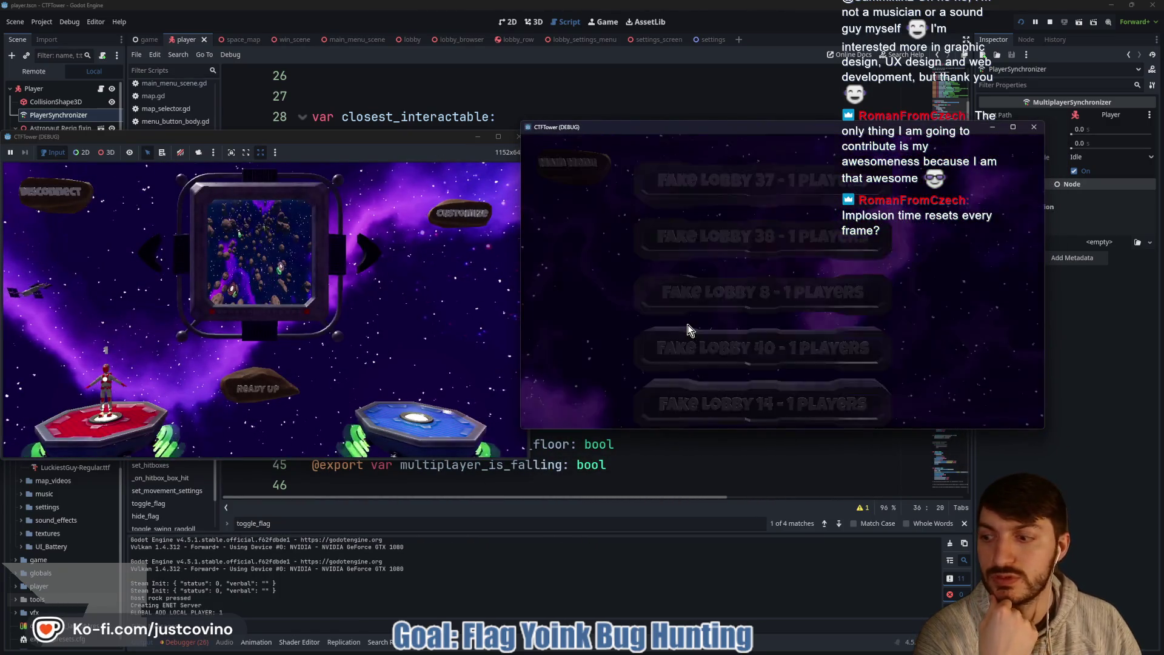
click(707, 306)
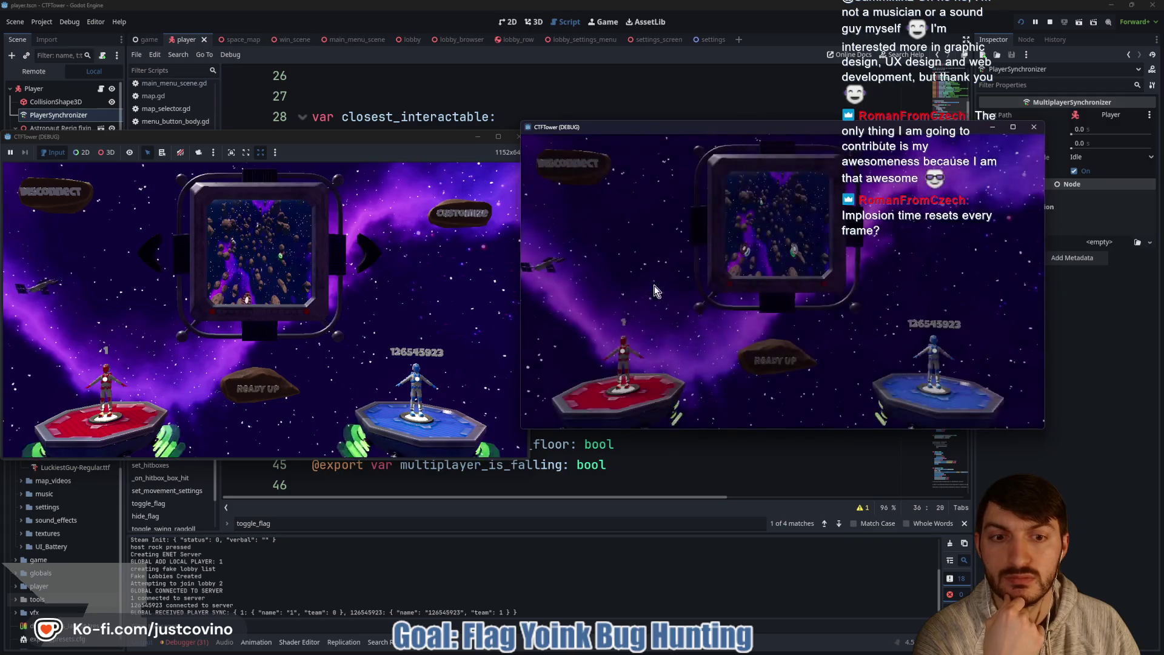
click(774, 360)
click(275, 384)
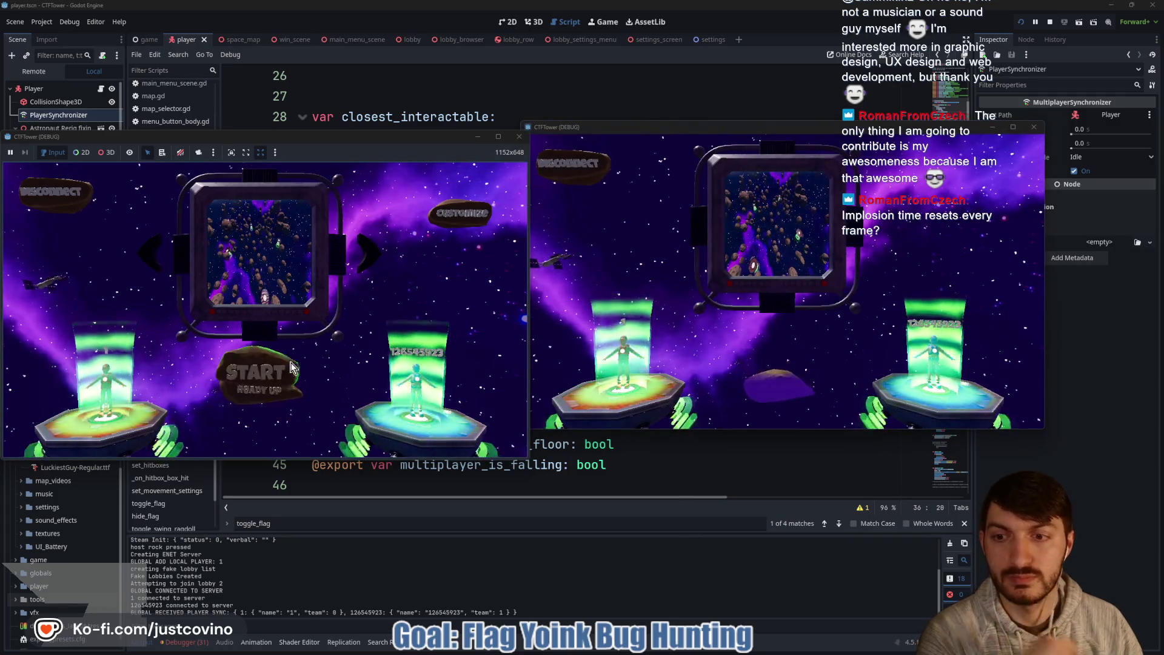
click(276, 377)
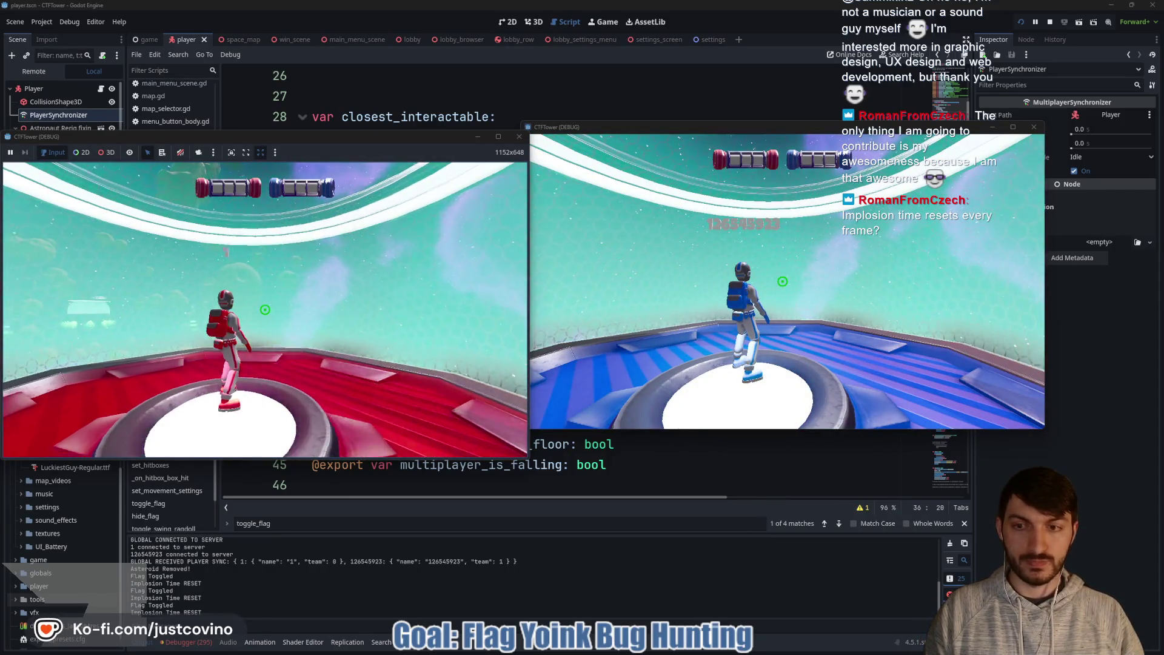
Step: Fly the red player across the asteroids with W and the grapple toward the flag
key(super)
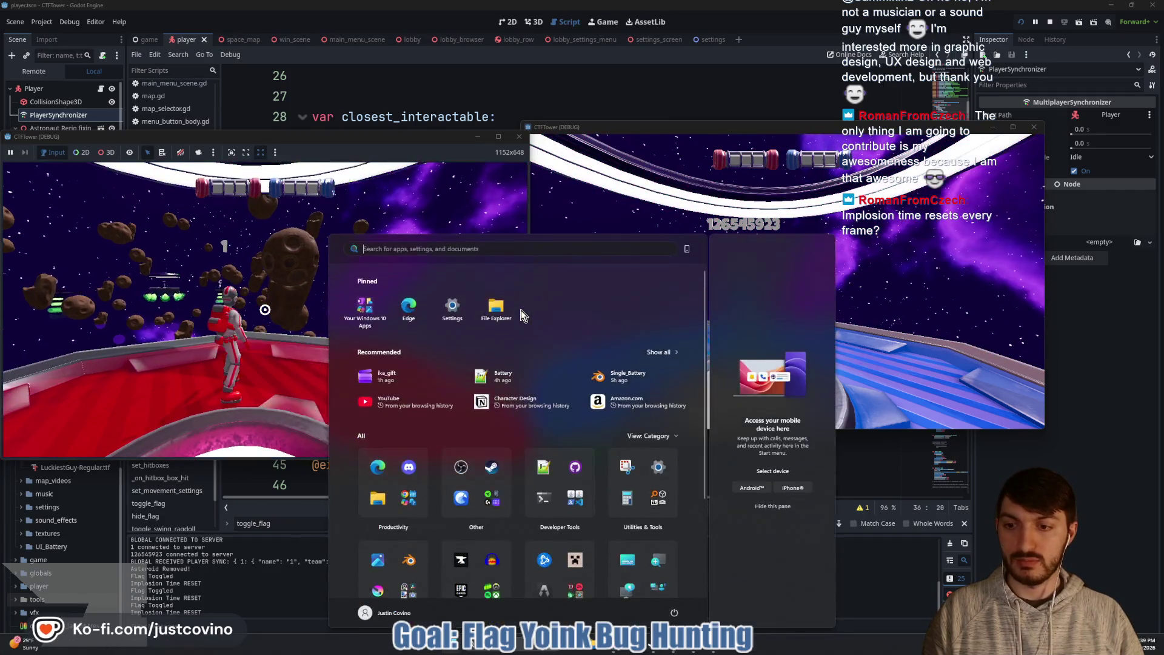
key(super)
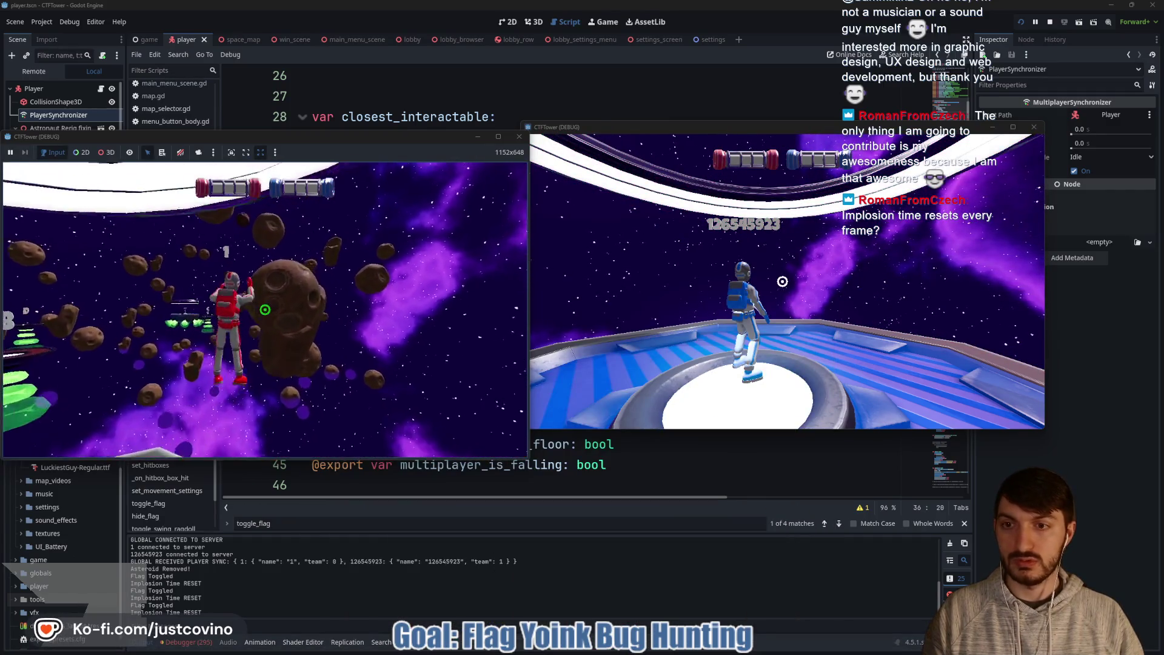
key(w)
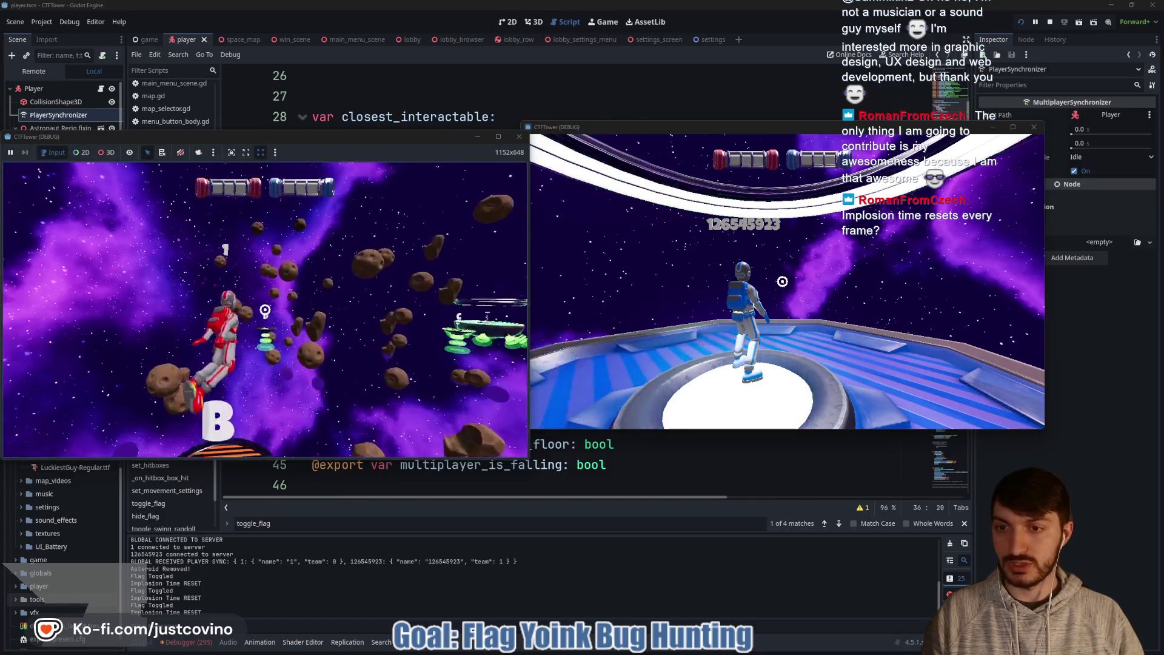
click(265, 310)
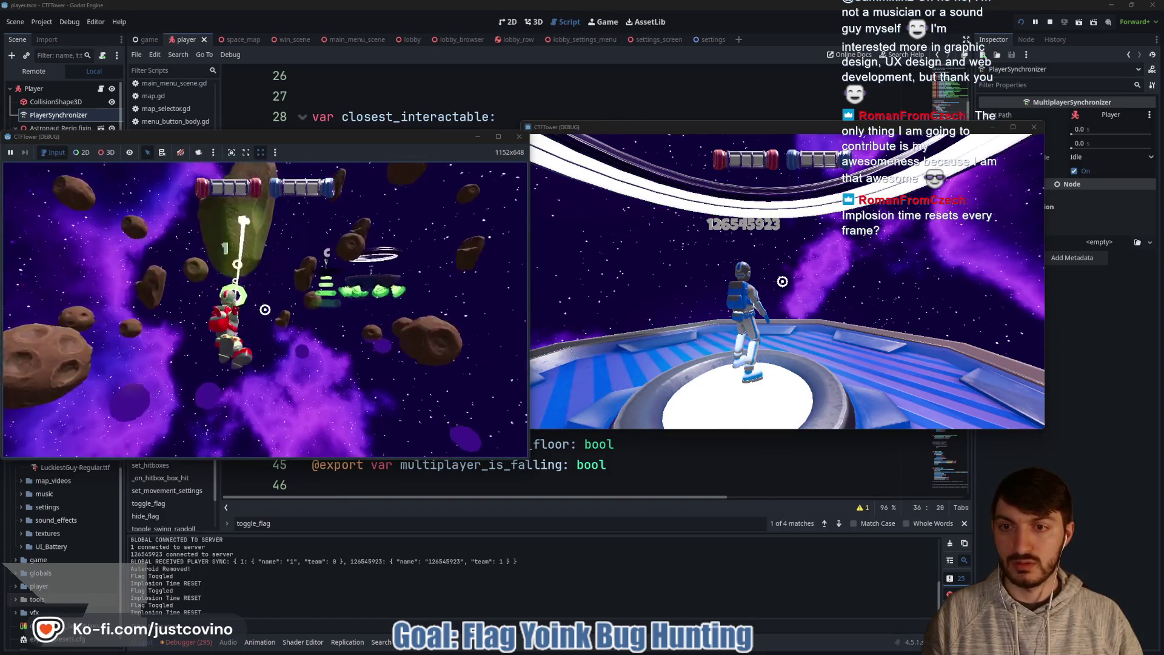
click(265, 310)
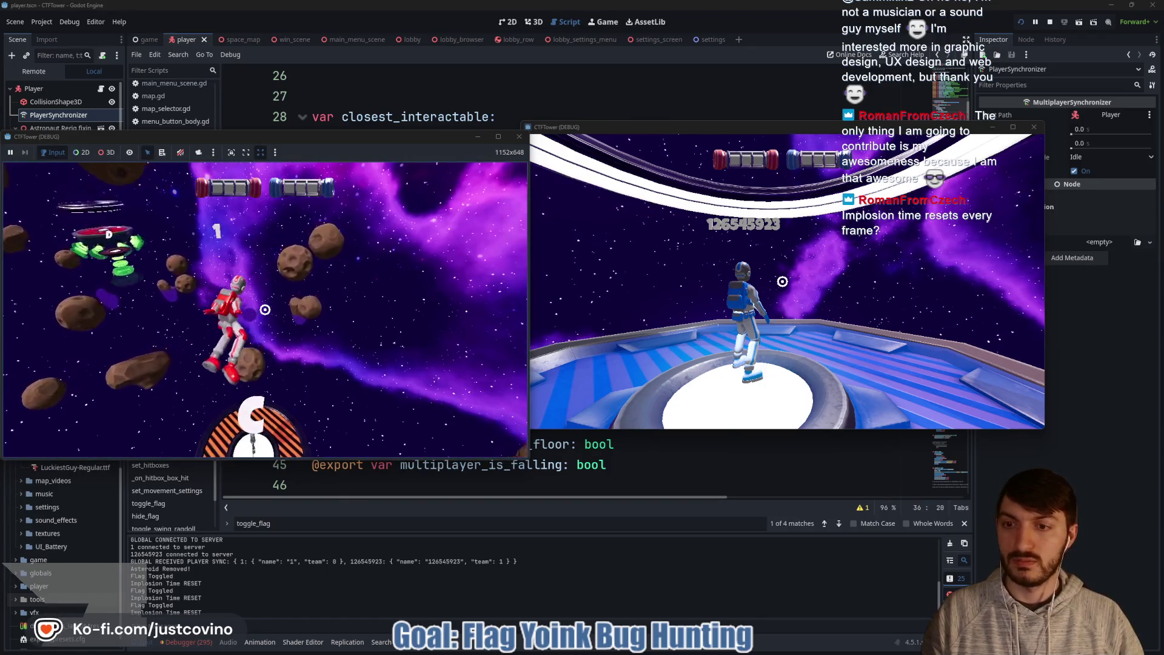
click(266, 309)
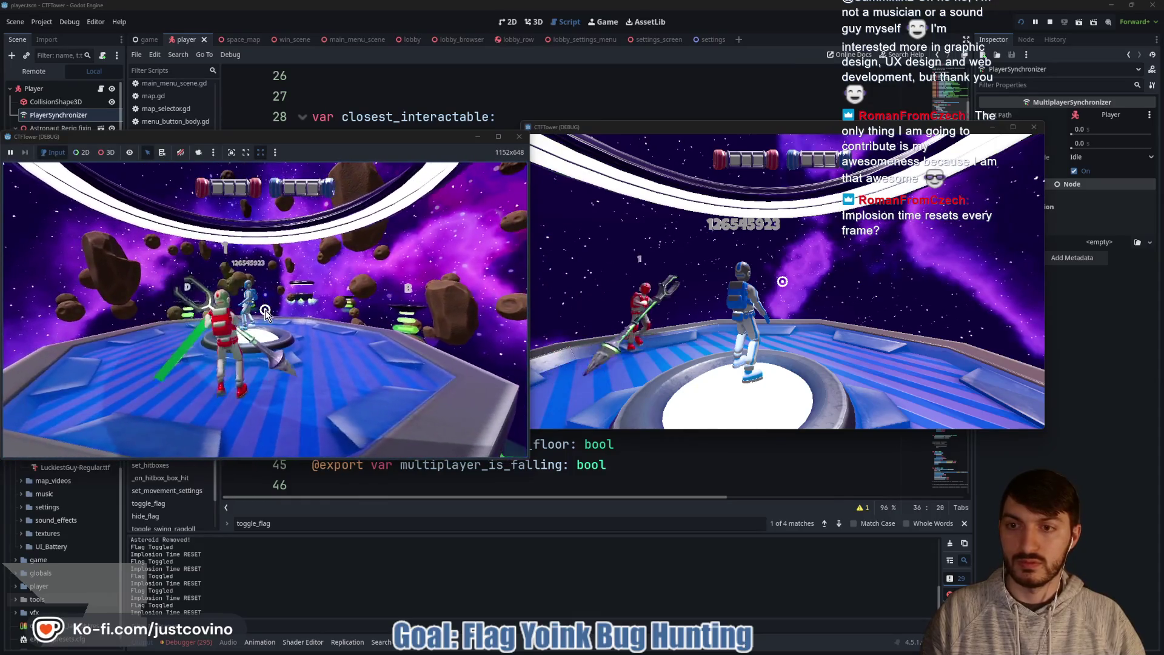
Step: Grab the flag with E as the red, then blue, then red player
mouse_move(741, 651)
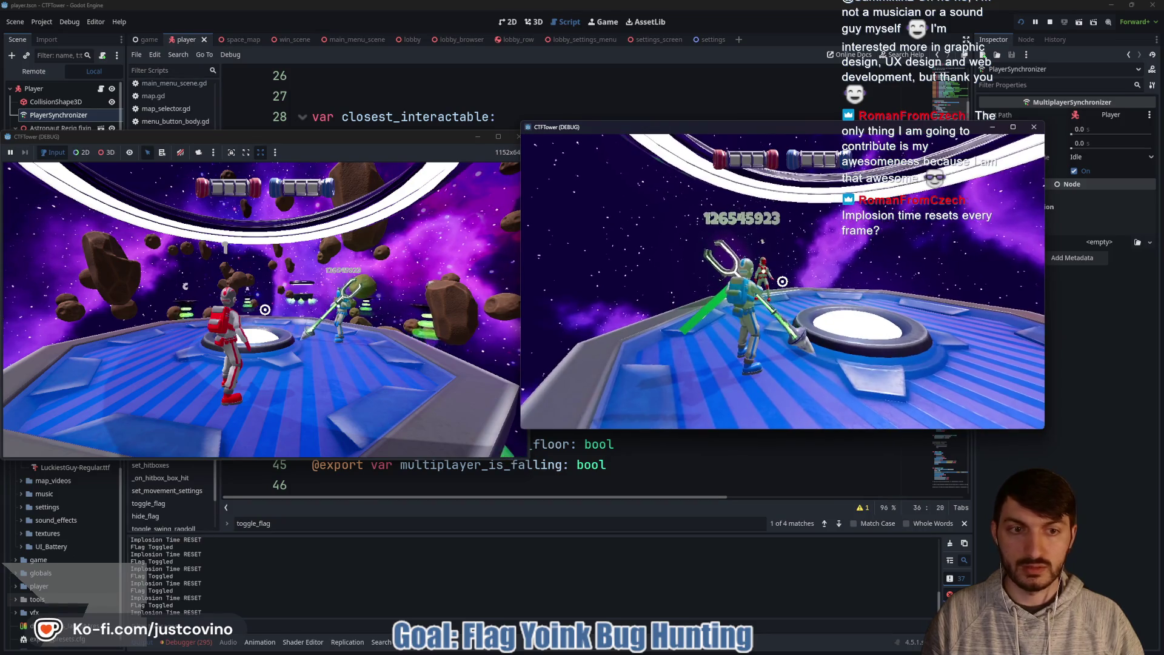
click(372, 365)
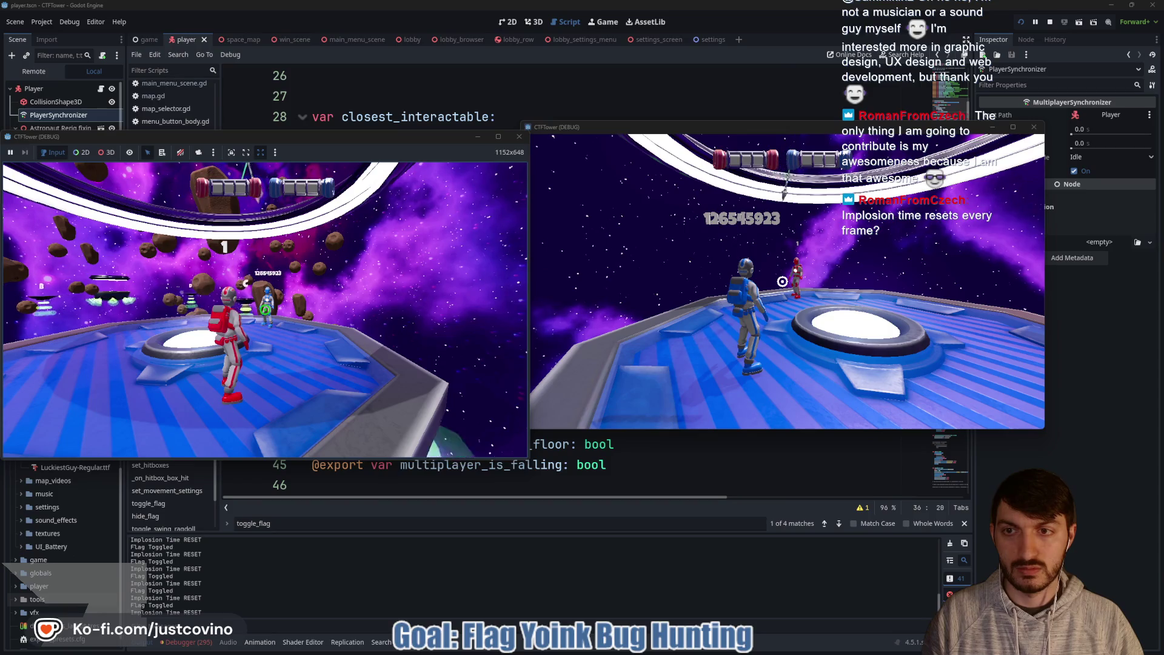
key(e)
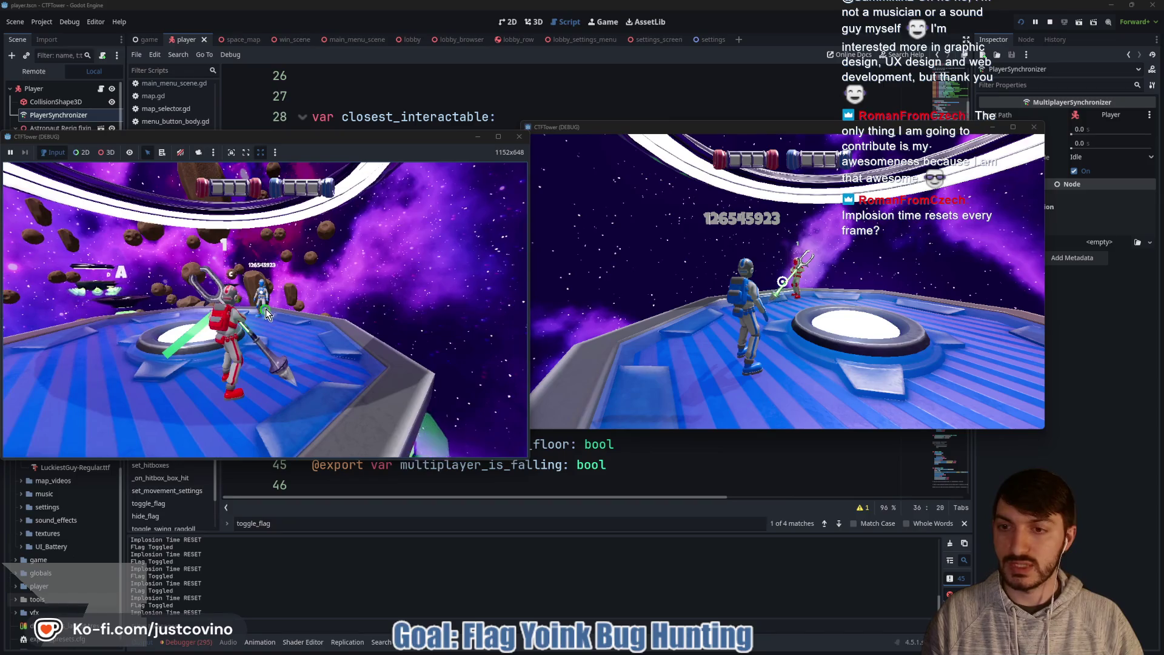
click(600, 343)
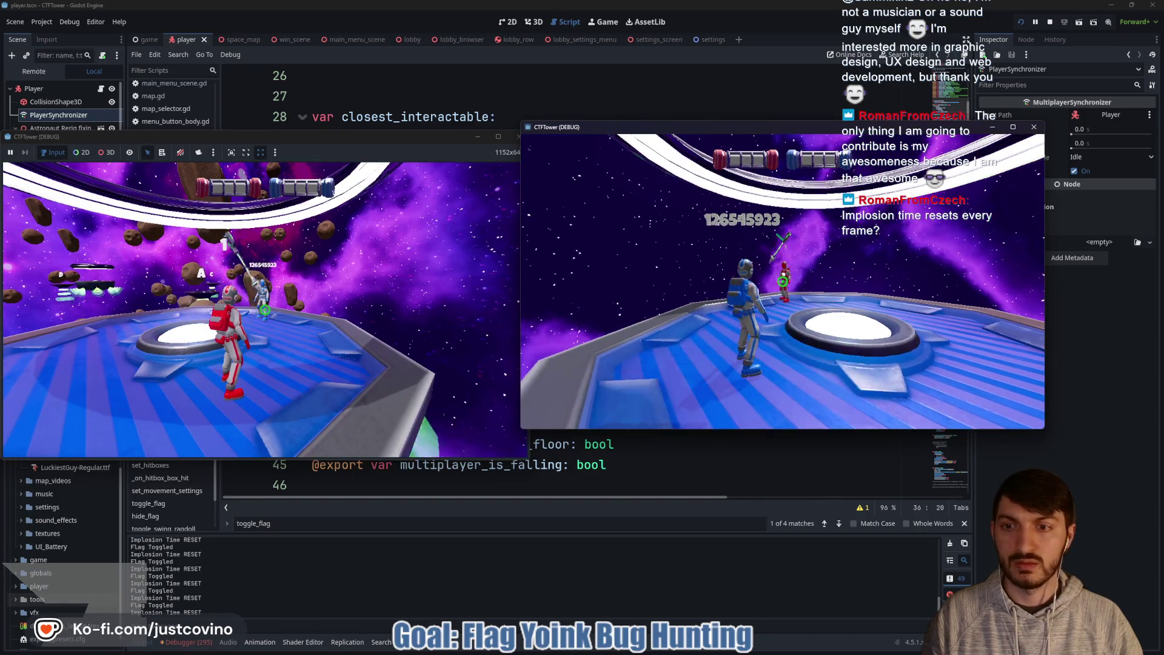
key(e)
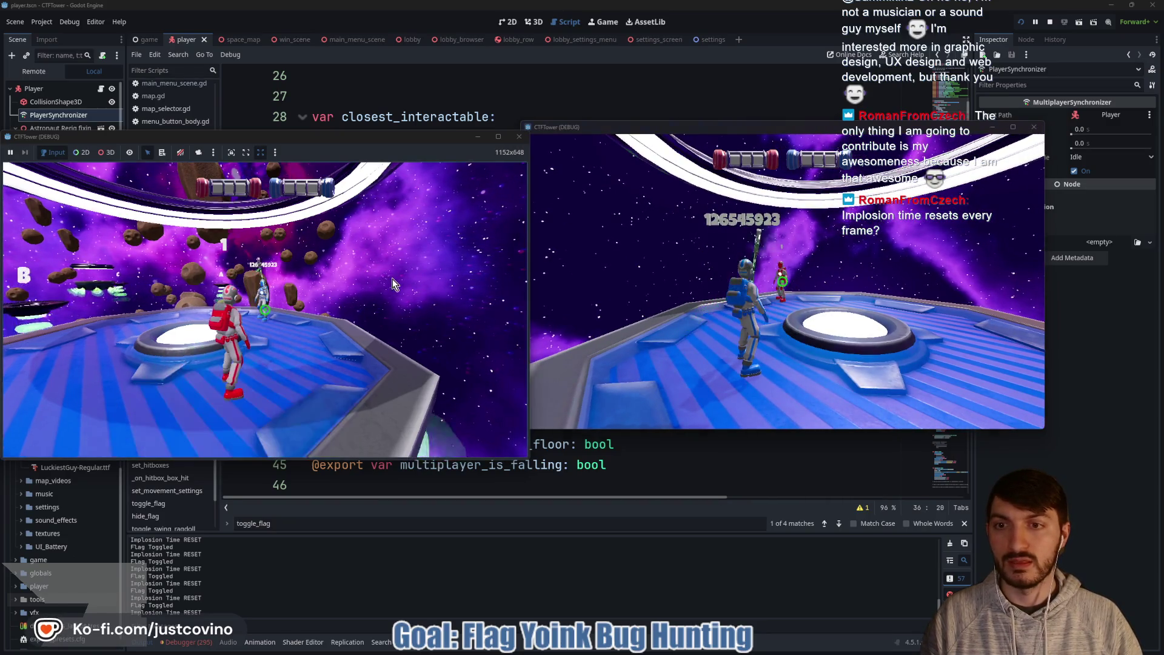
click(364, 272)
key(e)
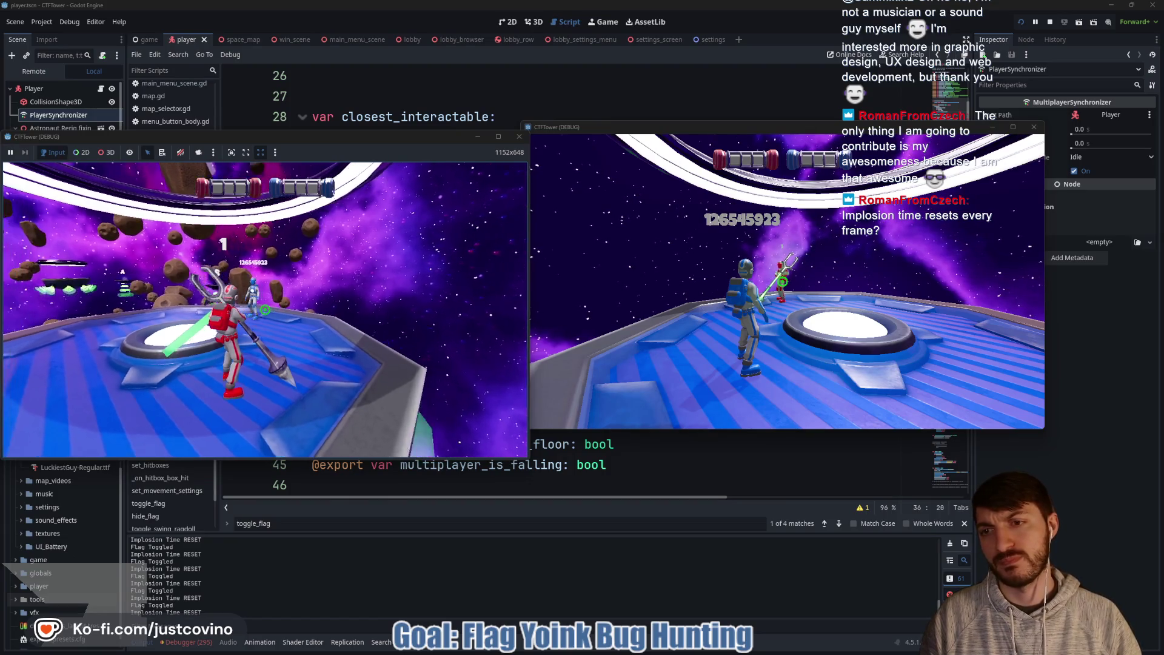
Step: Swing the flag grabber with the blue then red player, and run red forward
key(Escape)
click(661, 316)
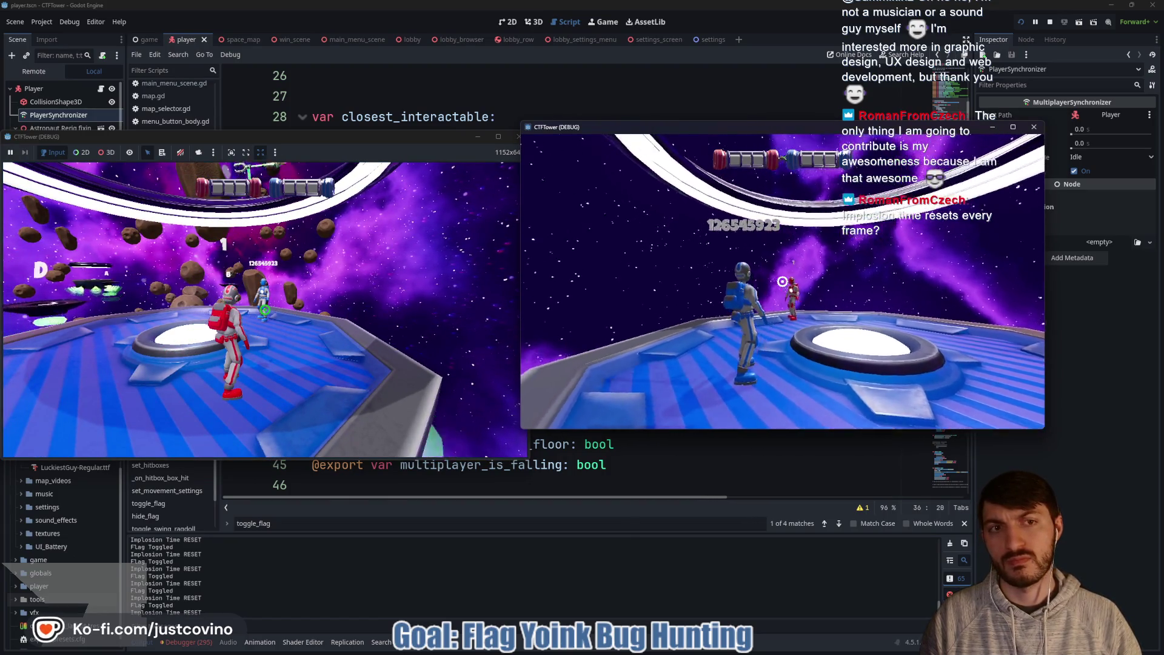
click(782, 281)
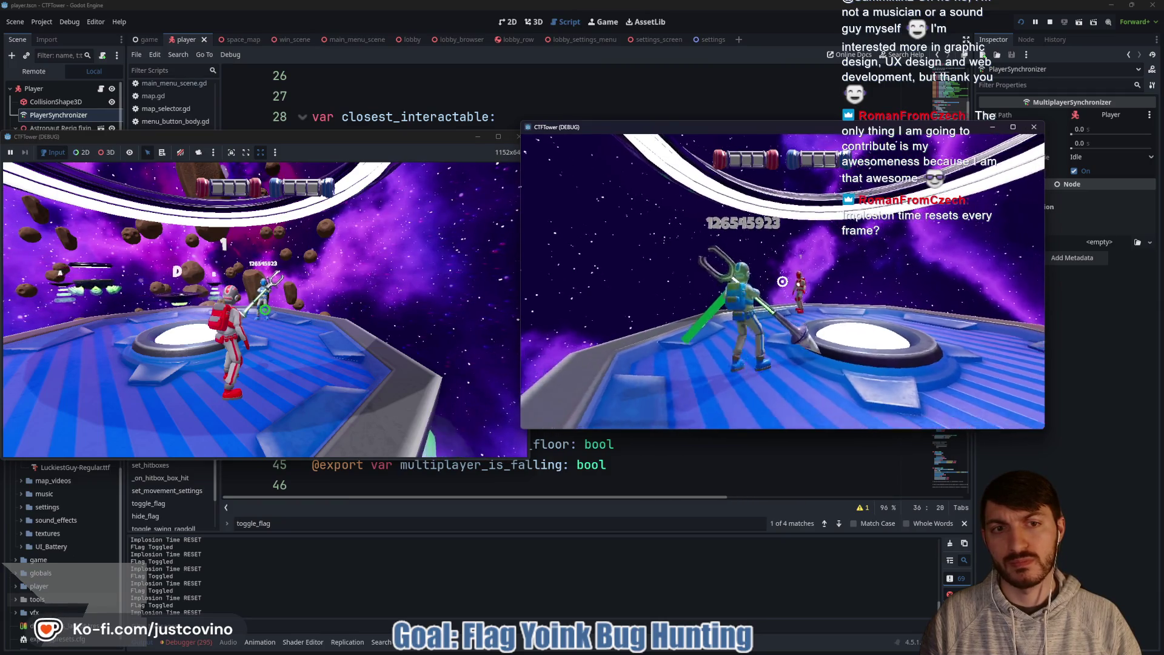
key(Escape)
click(348, 303)
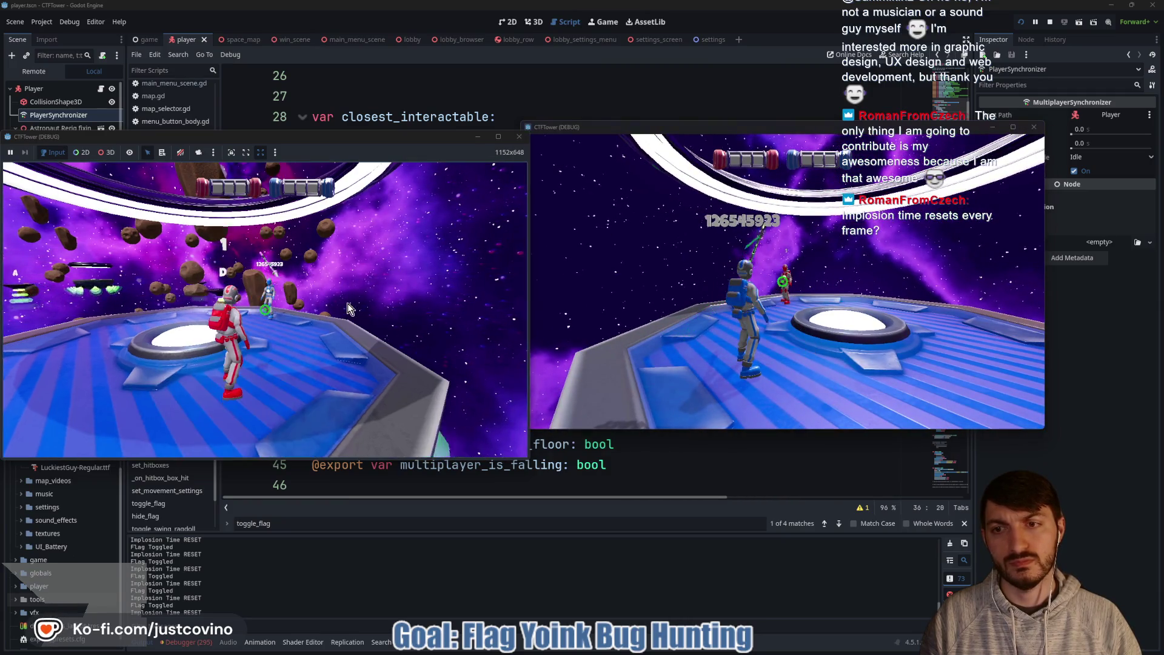
click(265, 310)
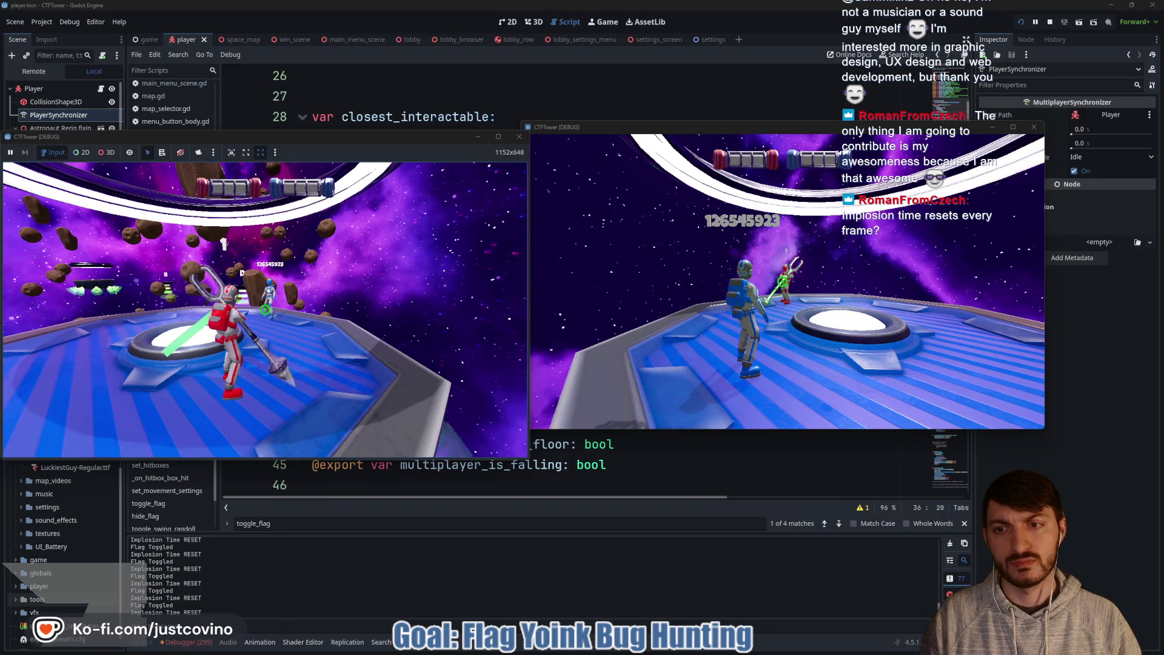
key(w)
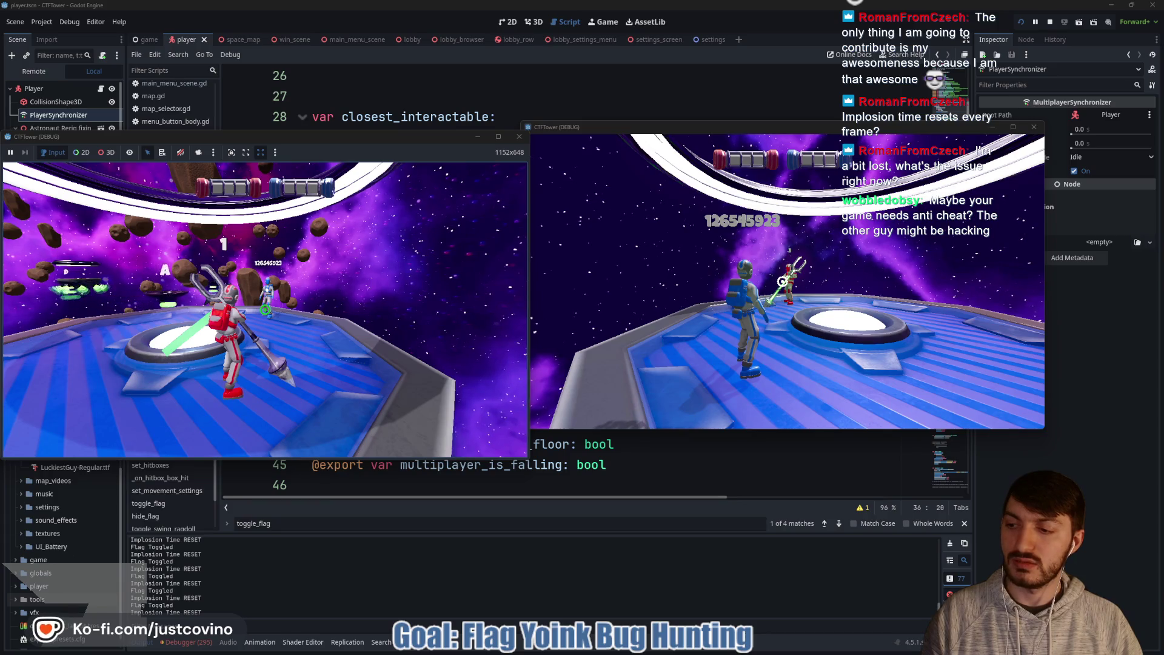
Step: Alternate grabber swings between blue and red until blue takes the flag from red
click(618, 311)
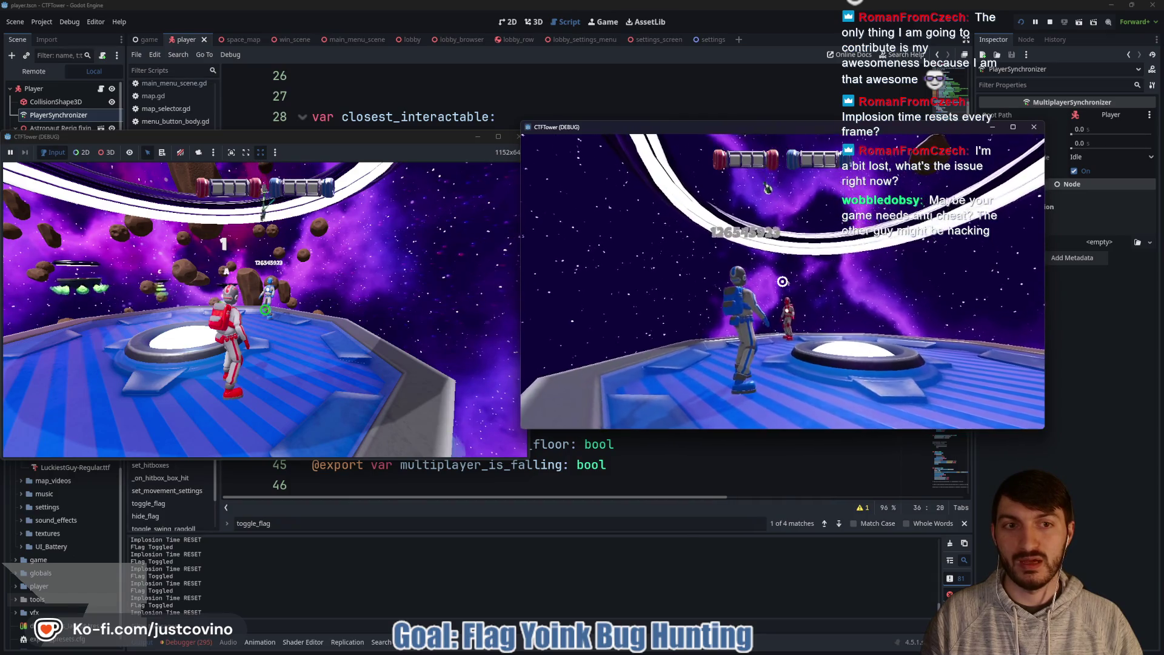
click(782, 281)
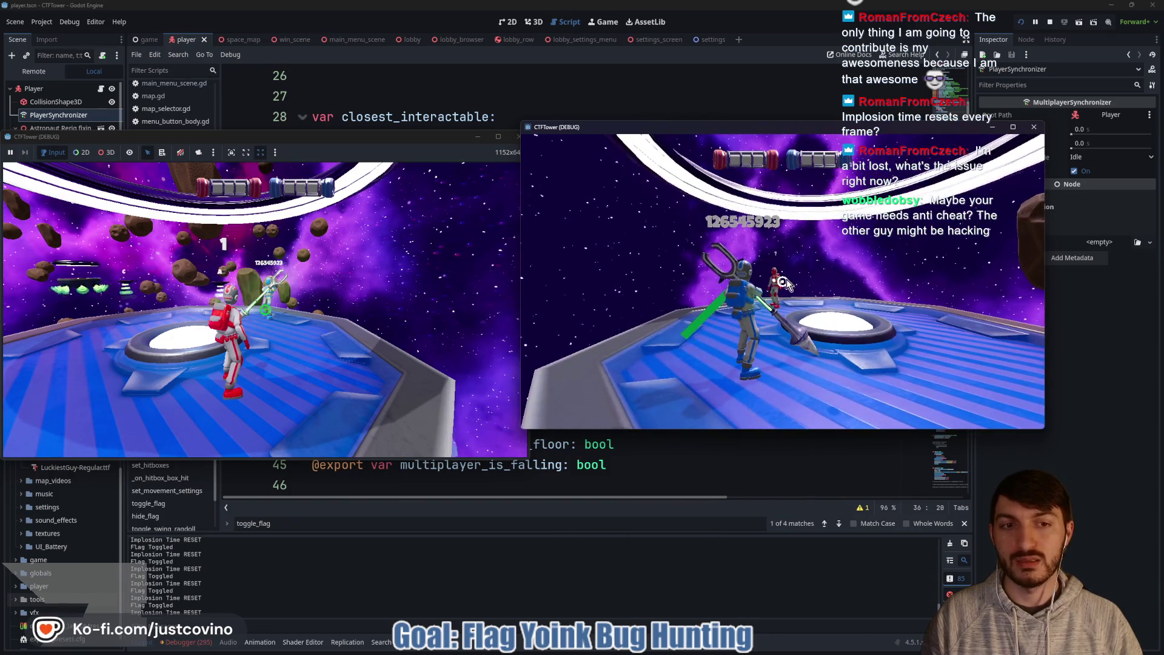
click(376, 294)
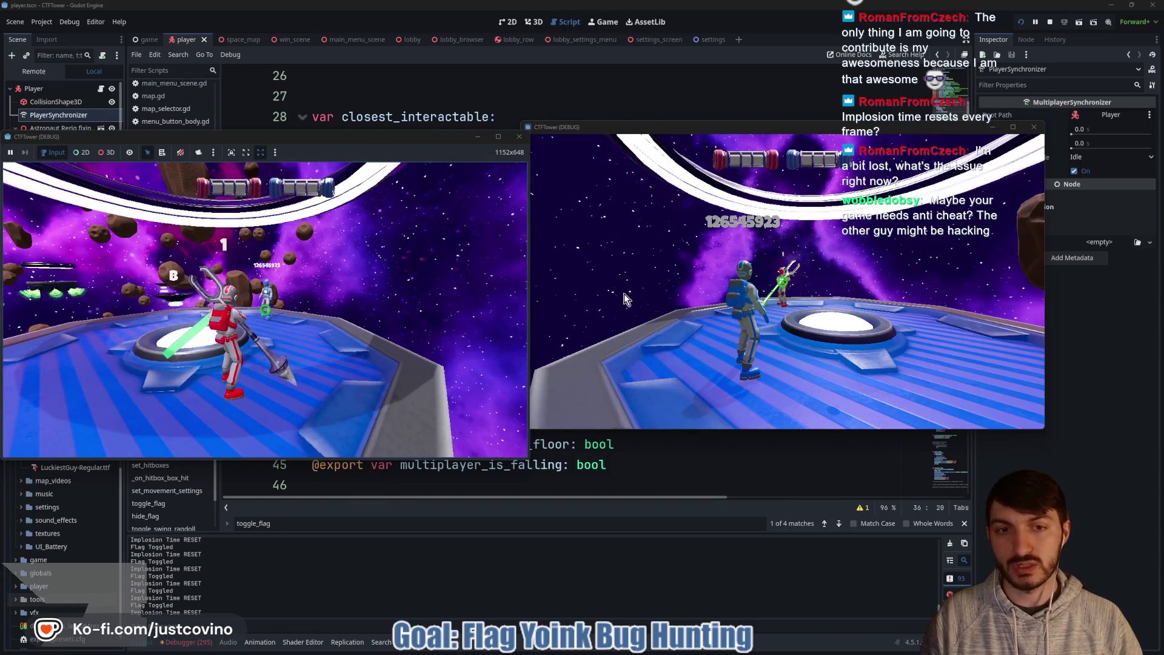
click(625, 297)
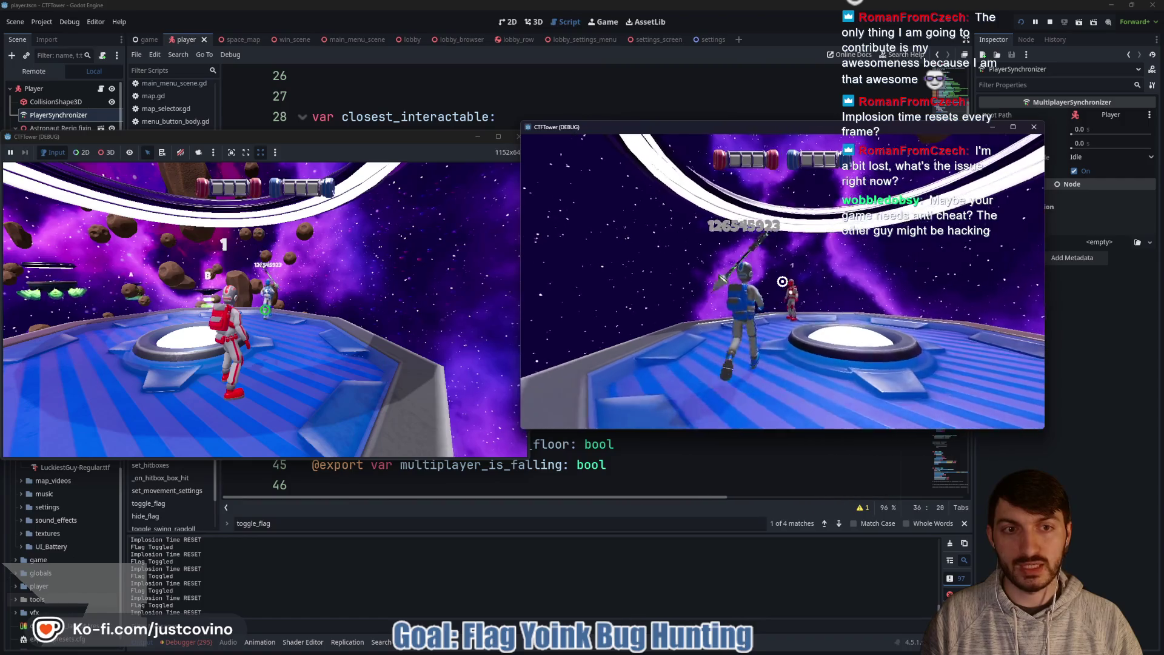
click(783, 281)
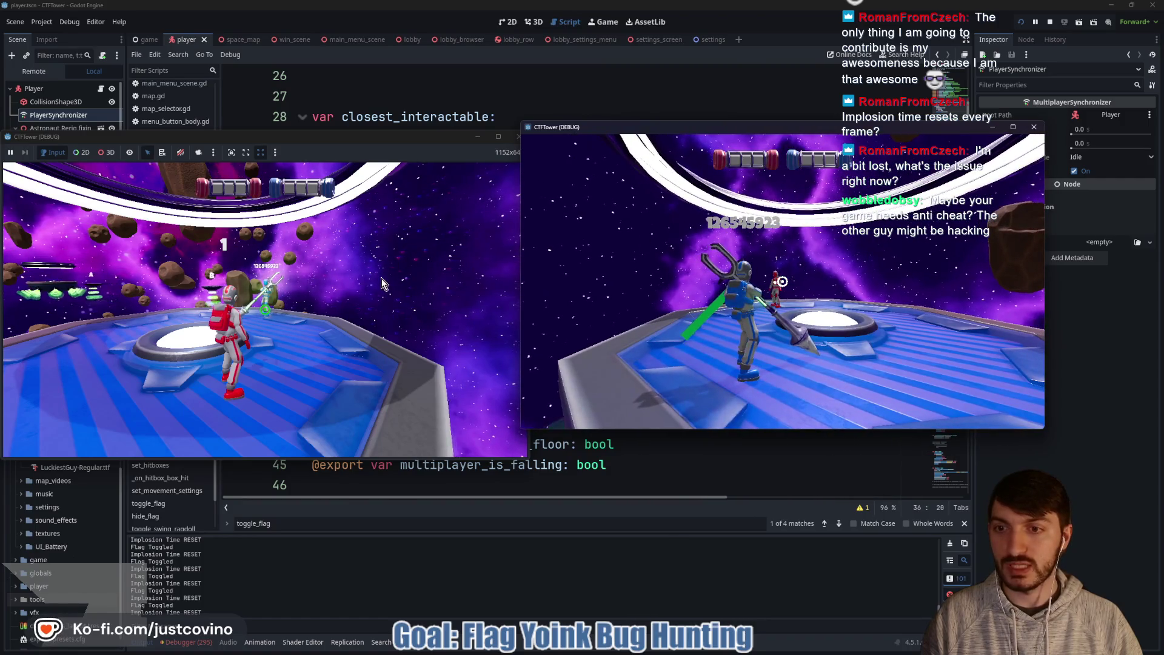
click(381, 278)
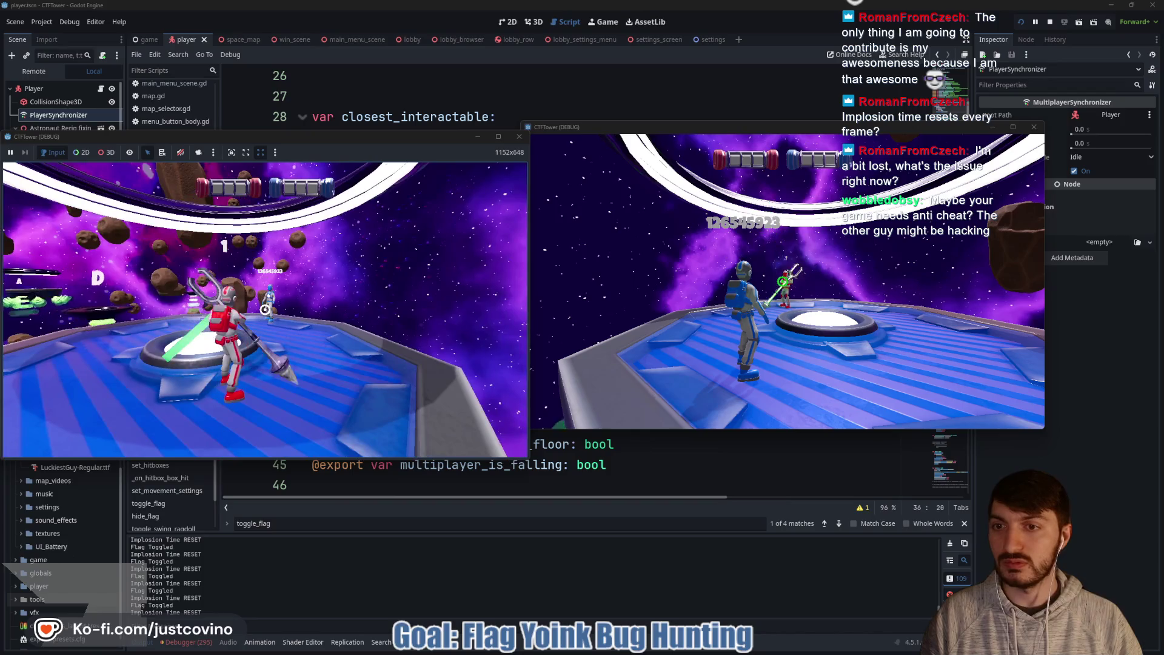
click(546, 285)
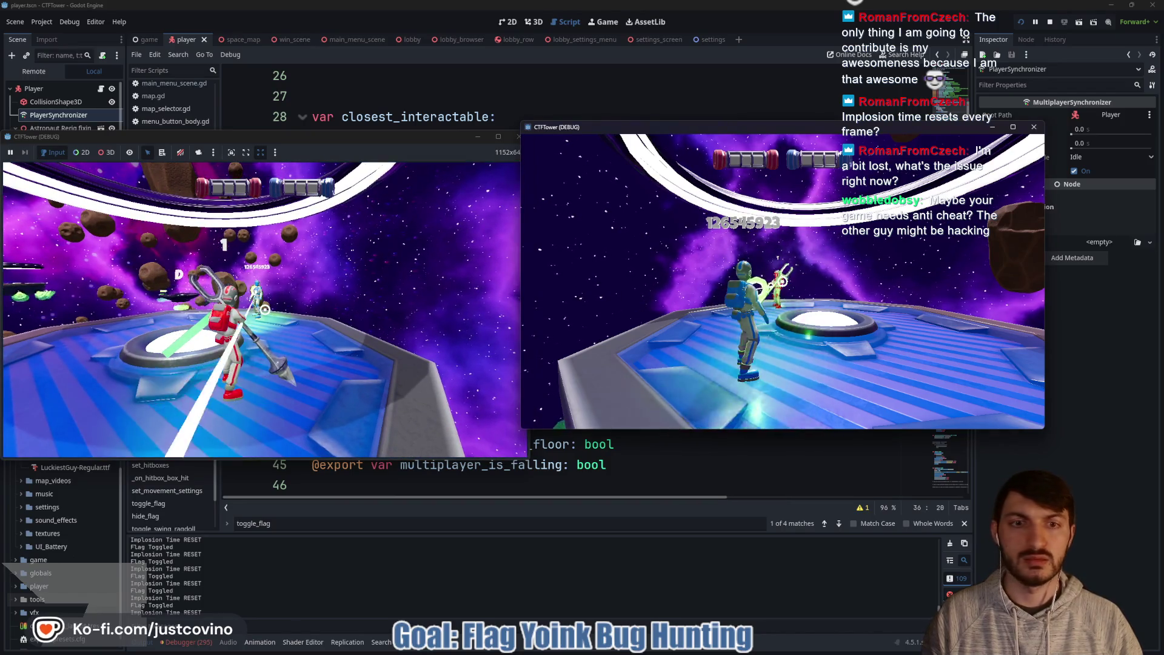
click(783, 282)
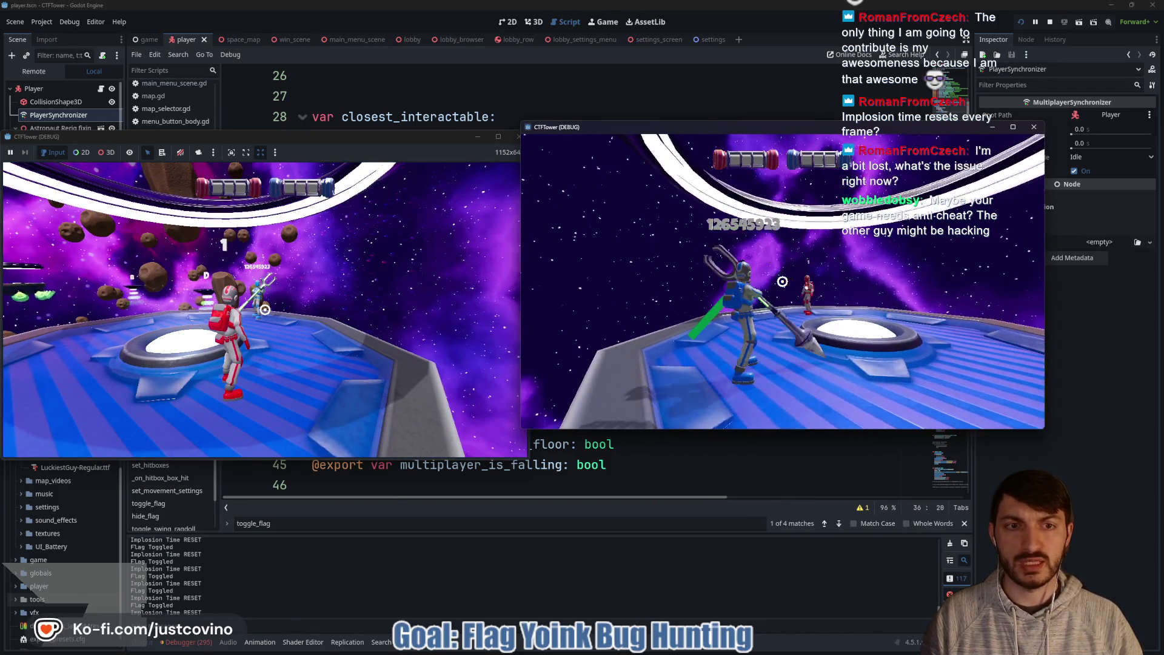
Step: Grab the flag back with red, swing again with blue, and return to red
click(337, 278)
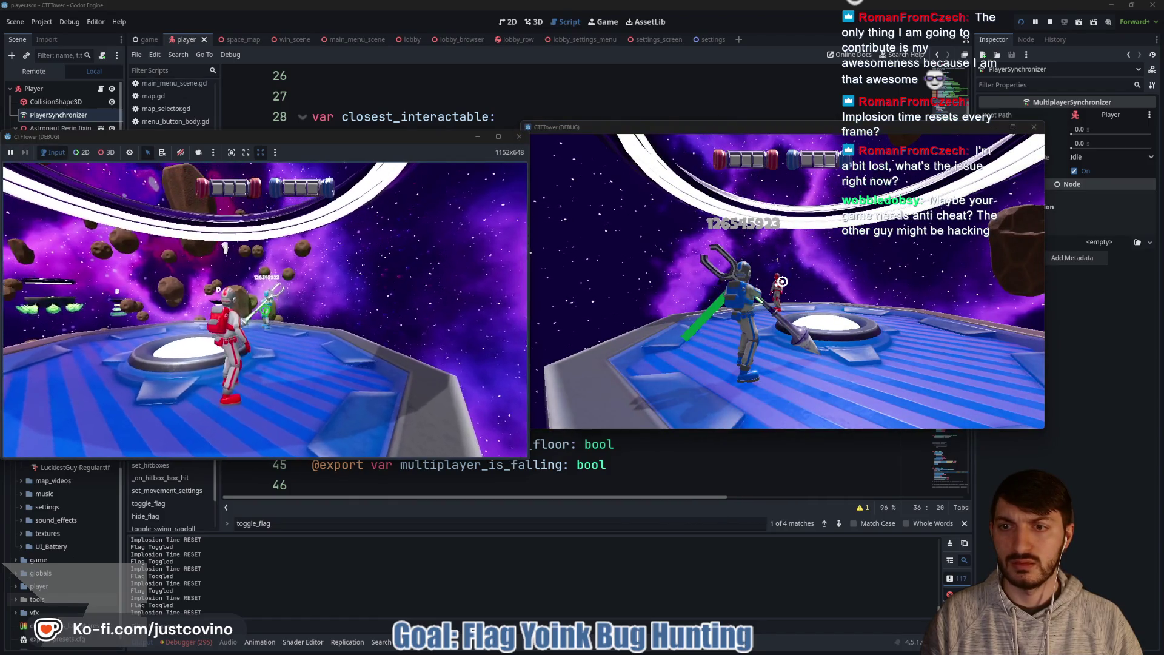
click(265, 309)
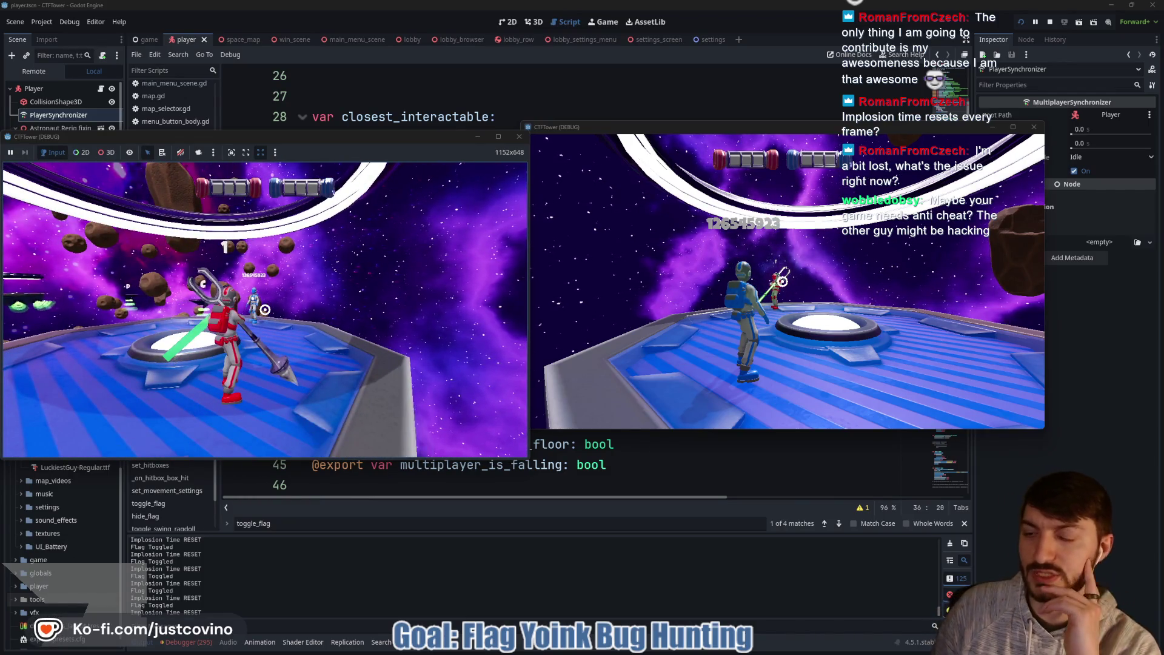
click(265, 310)
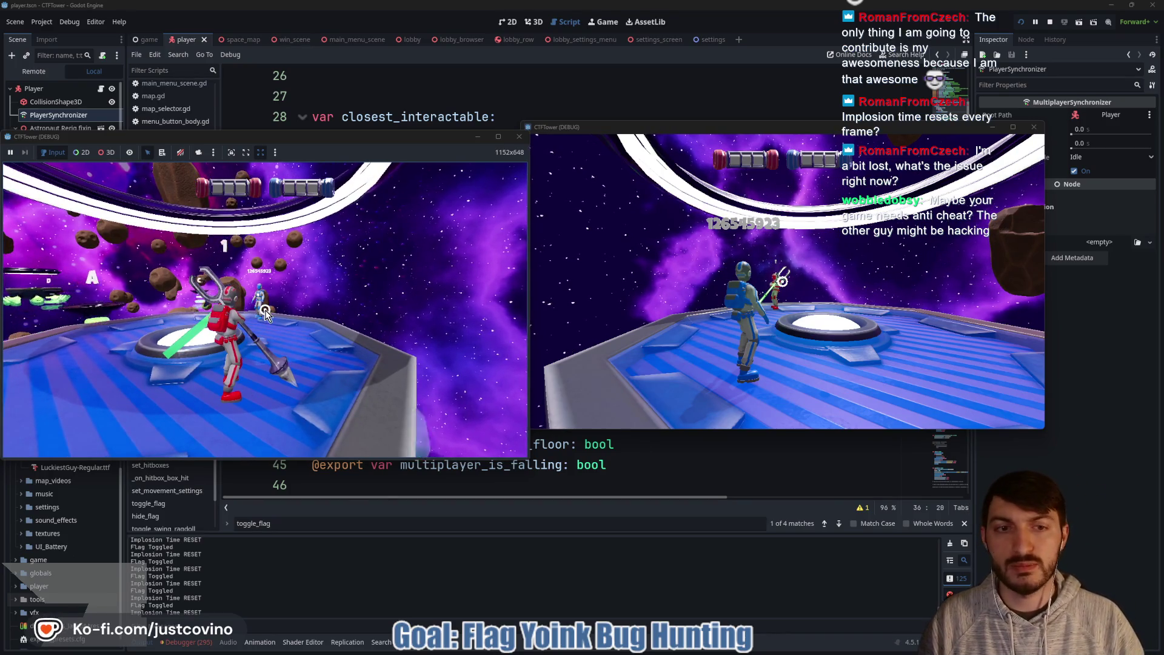
click(661, 305)
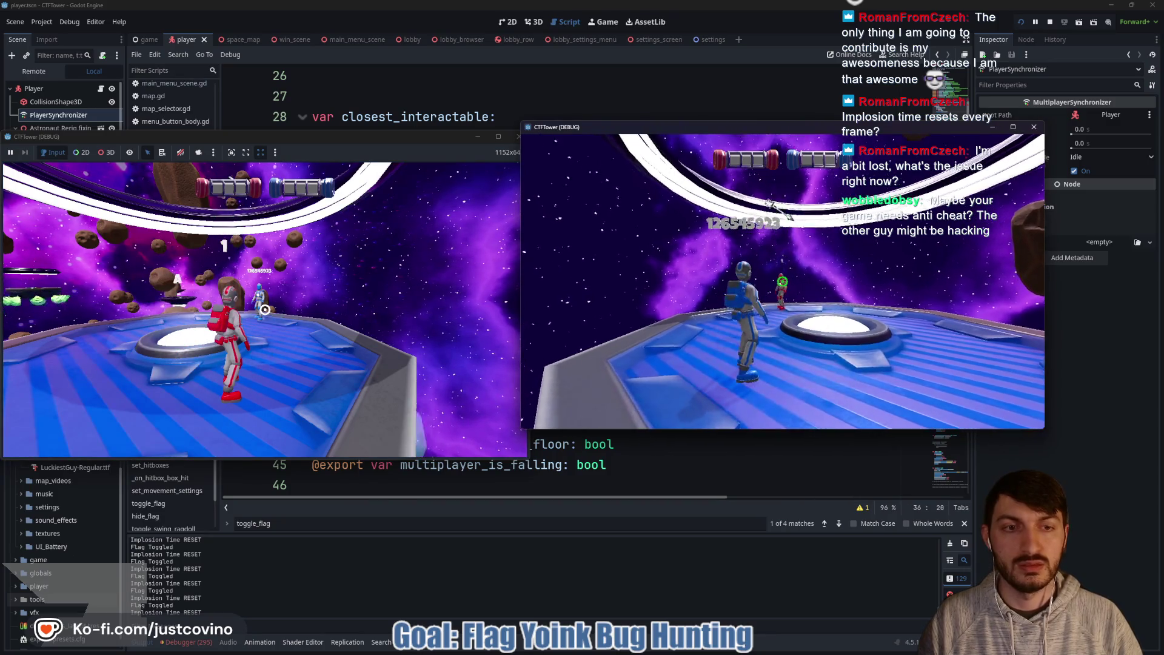
click(783, 281)
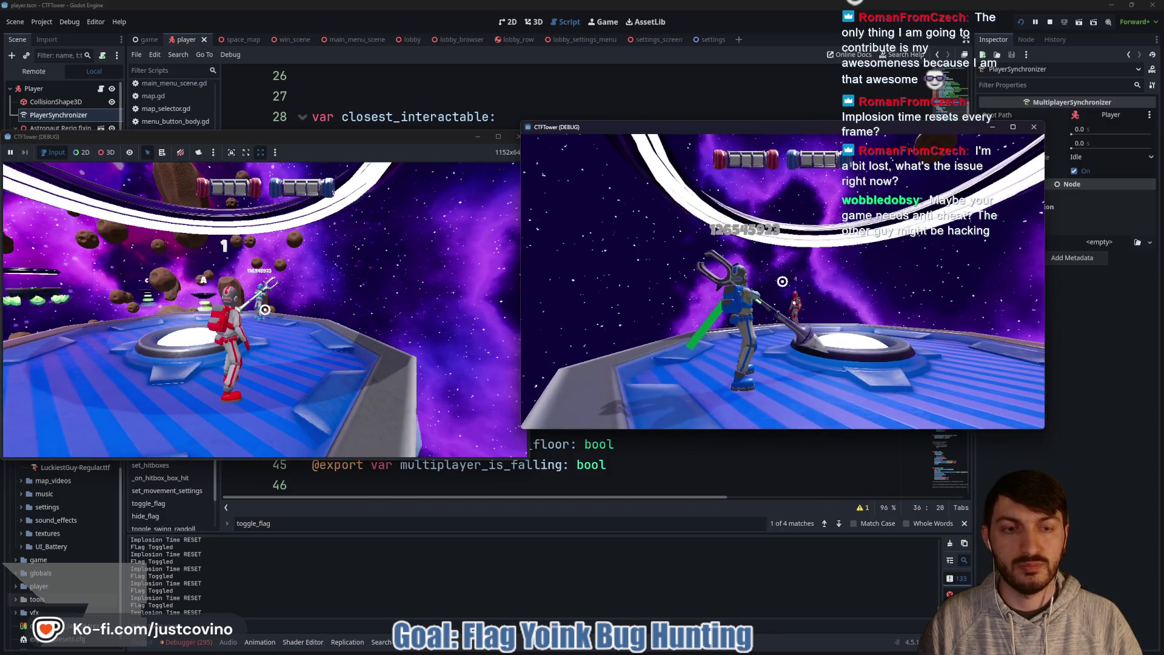
click(395, 316)
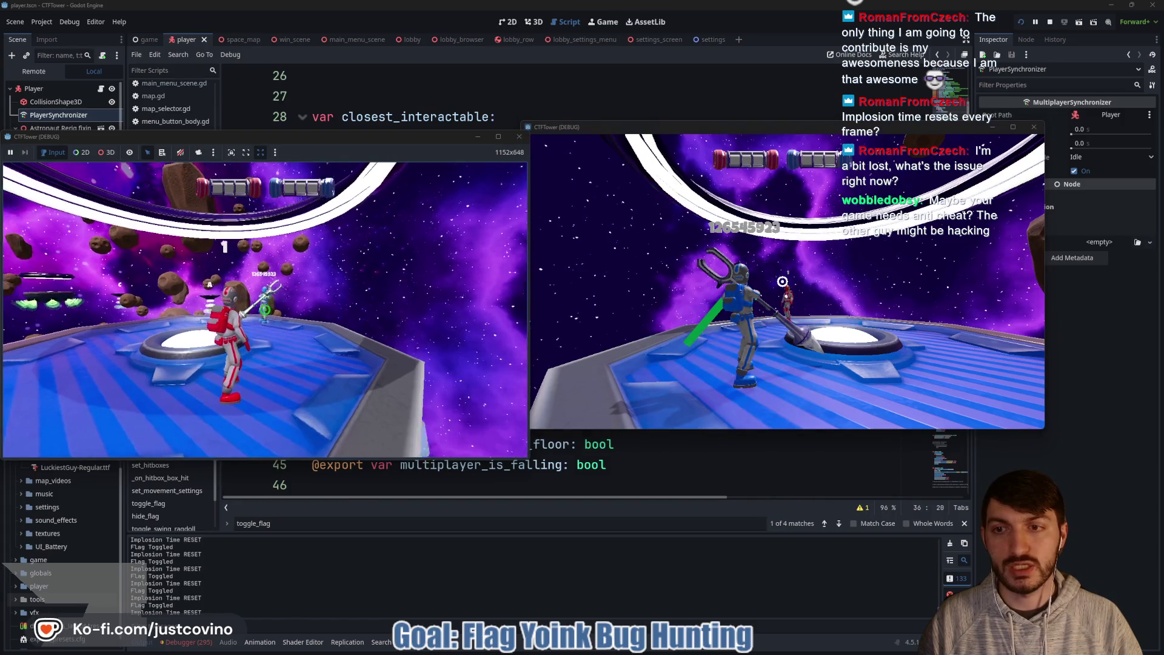
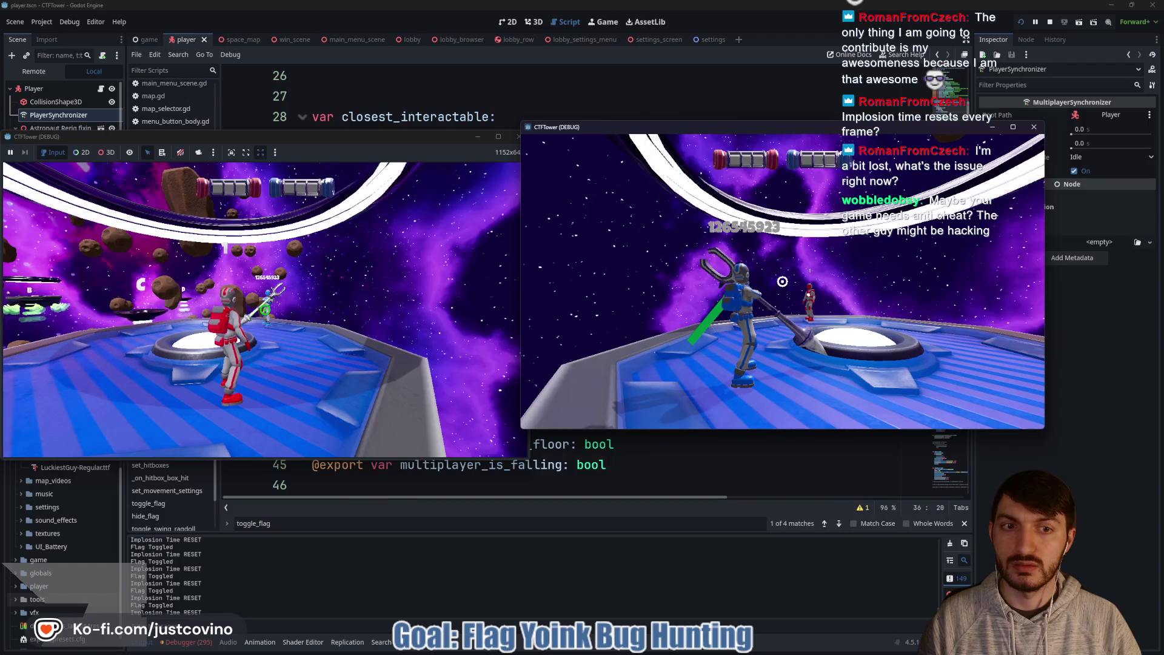
Step: Stop the running two-player test game from the left game window with F8
click(265, 309)
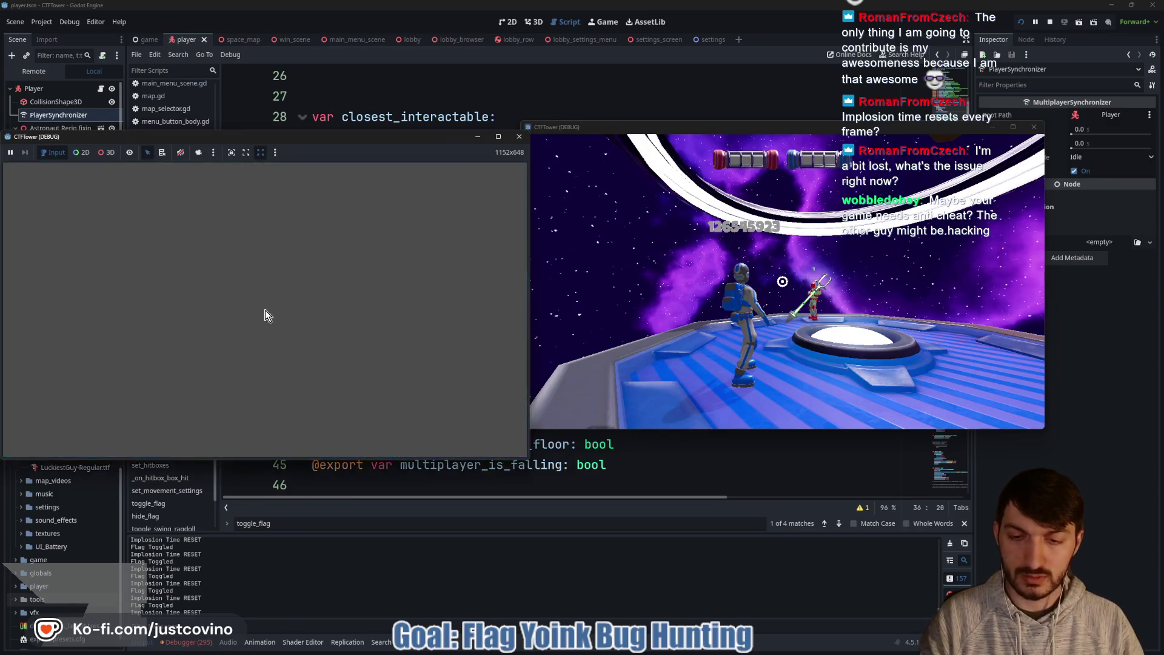
key(F8)
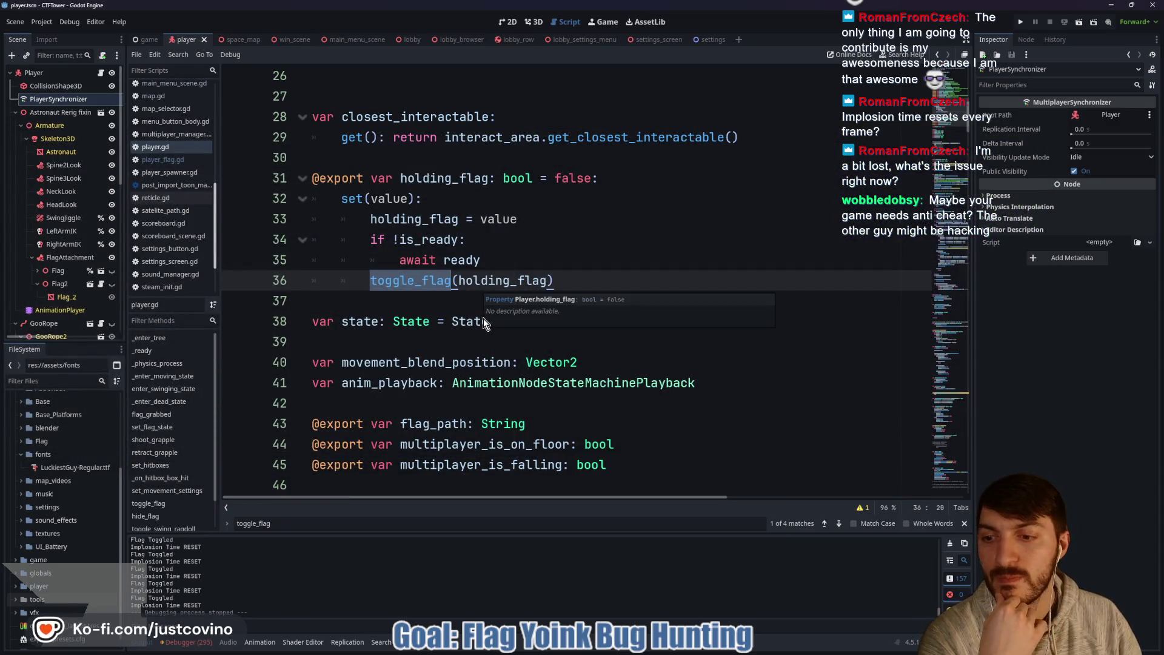
Step: Show the first debug session's error list and enlarge the debugger panel
click(192, 643)
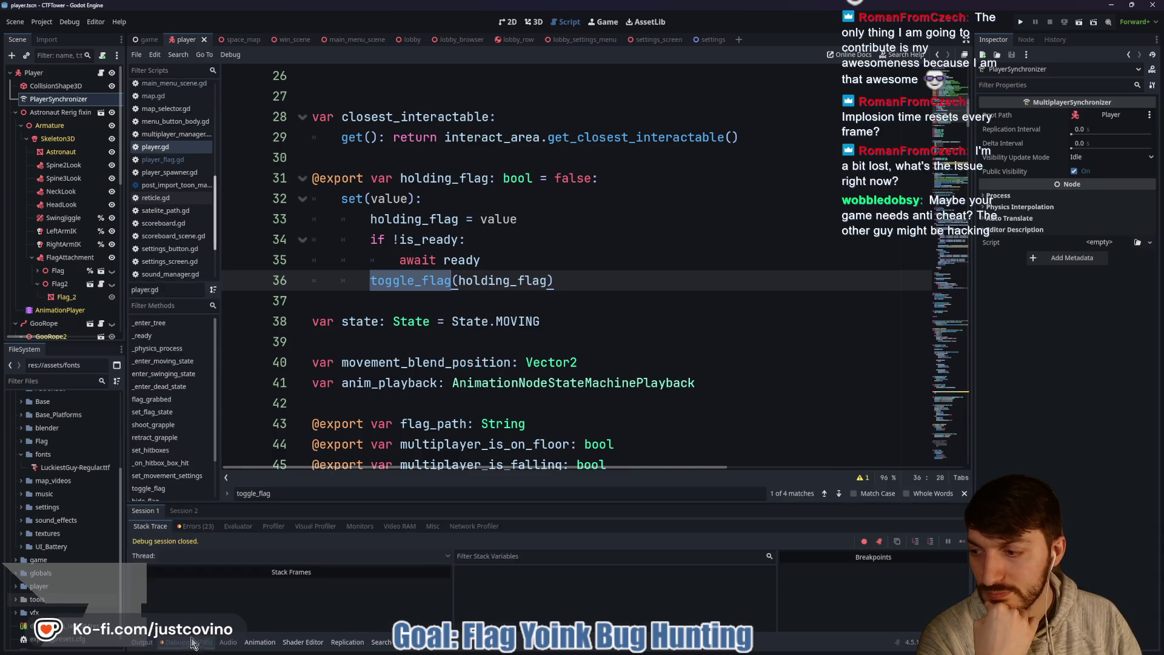
click(194, 526)
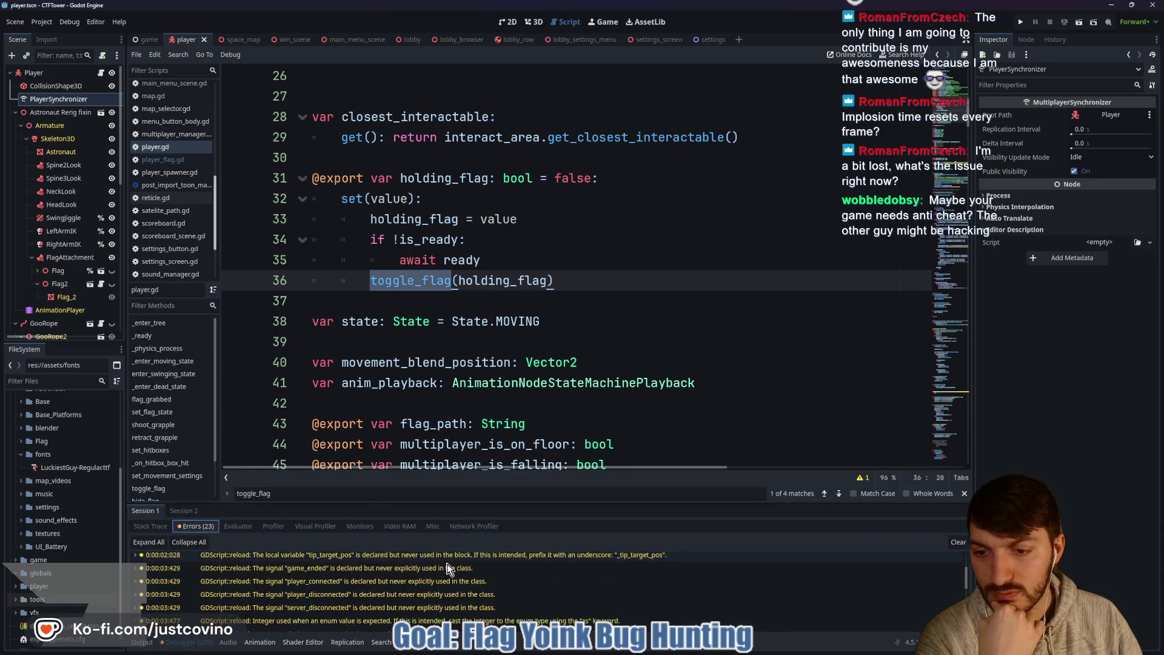
scroll(447, 568, down, 3)
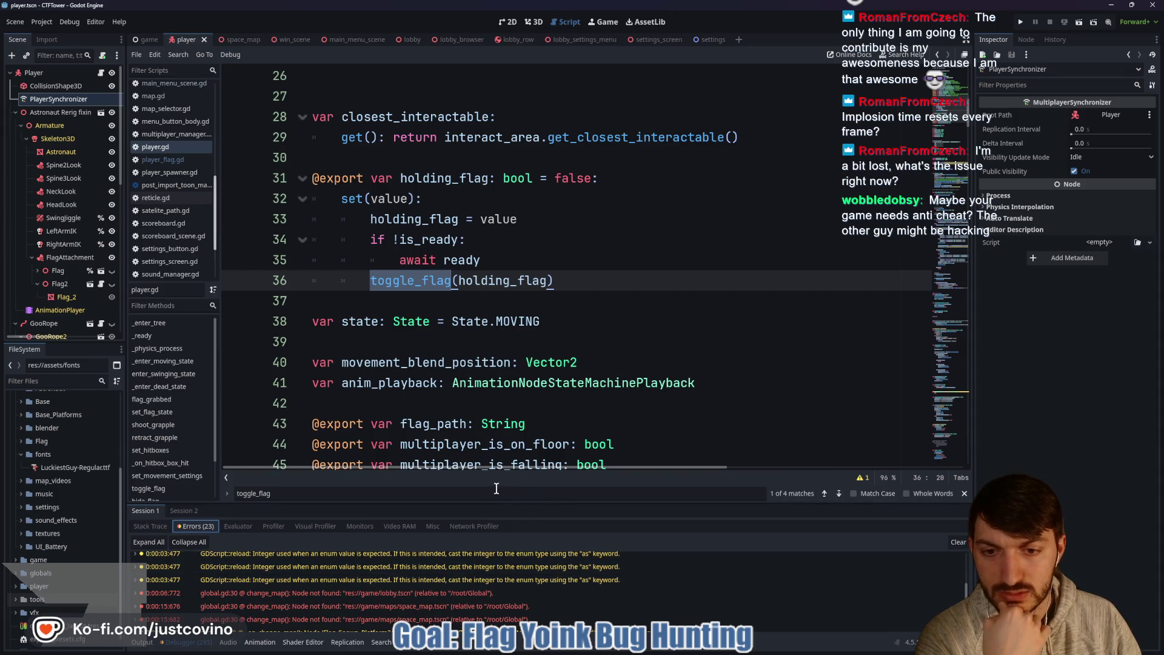
click(964, 493)
drag(534, 505, 461, 298)
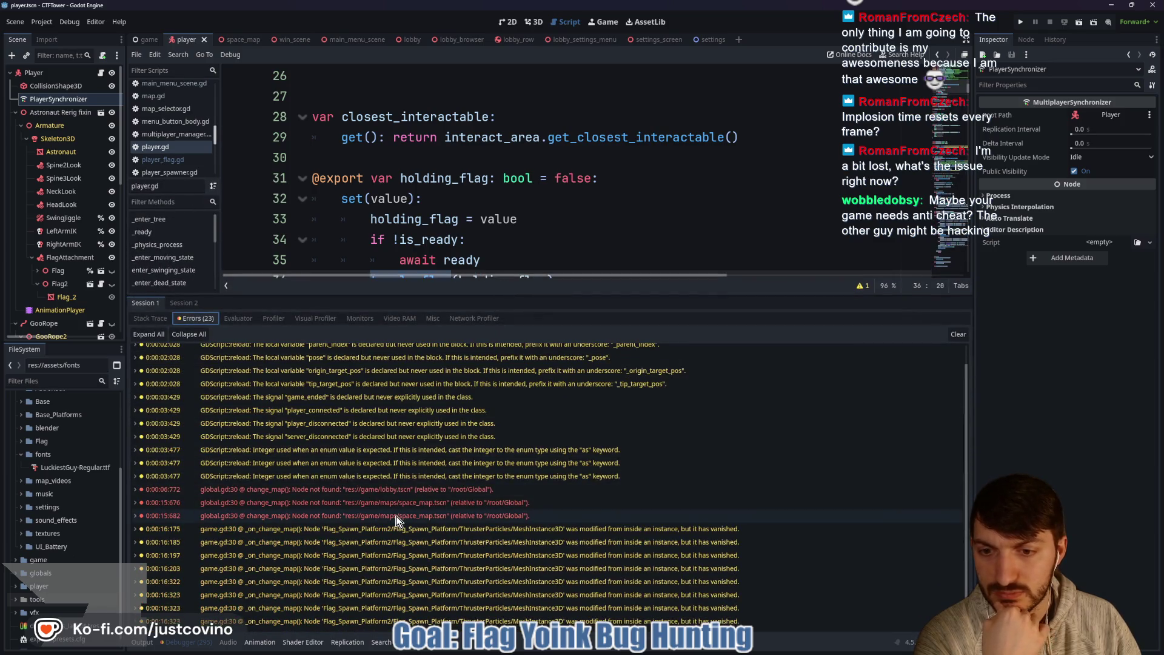
Step: Review Session 2's AsteroidSpawner and despawn errors, clear them, and collapse the debugger
click(177, 304)
click(196, 318)
scroll(374, 494, down, 3)
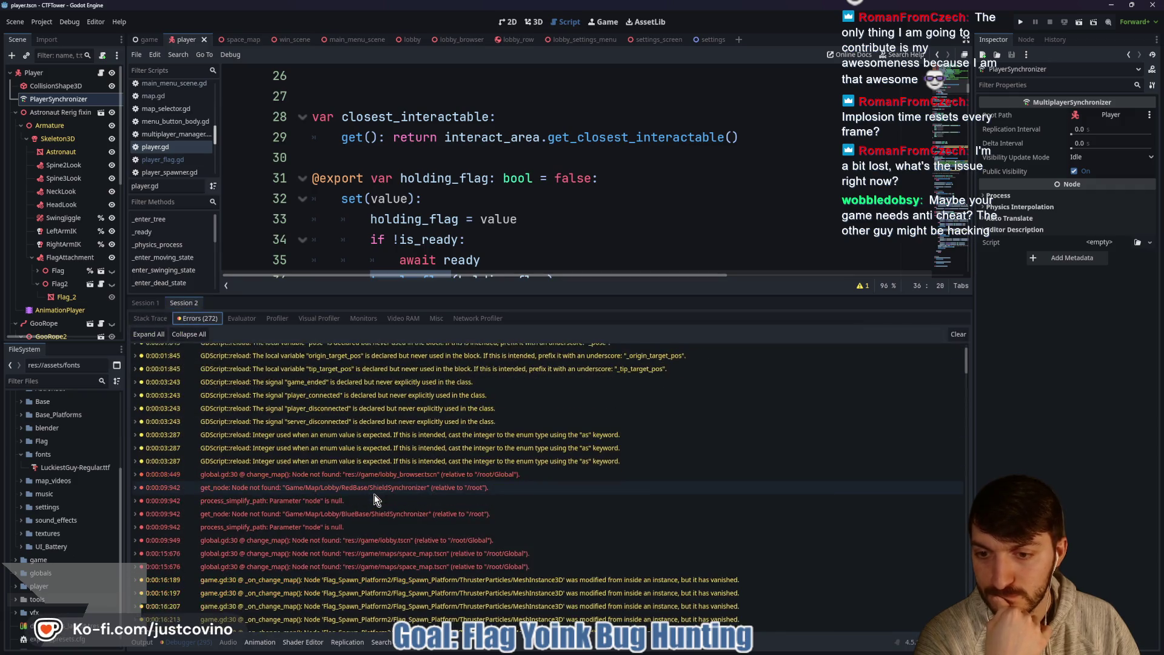
scroll(455, 491, down, 1)
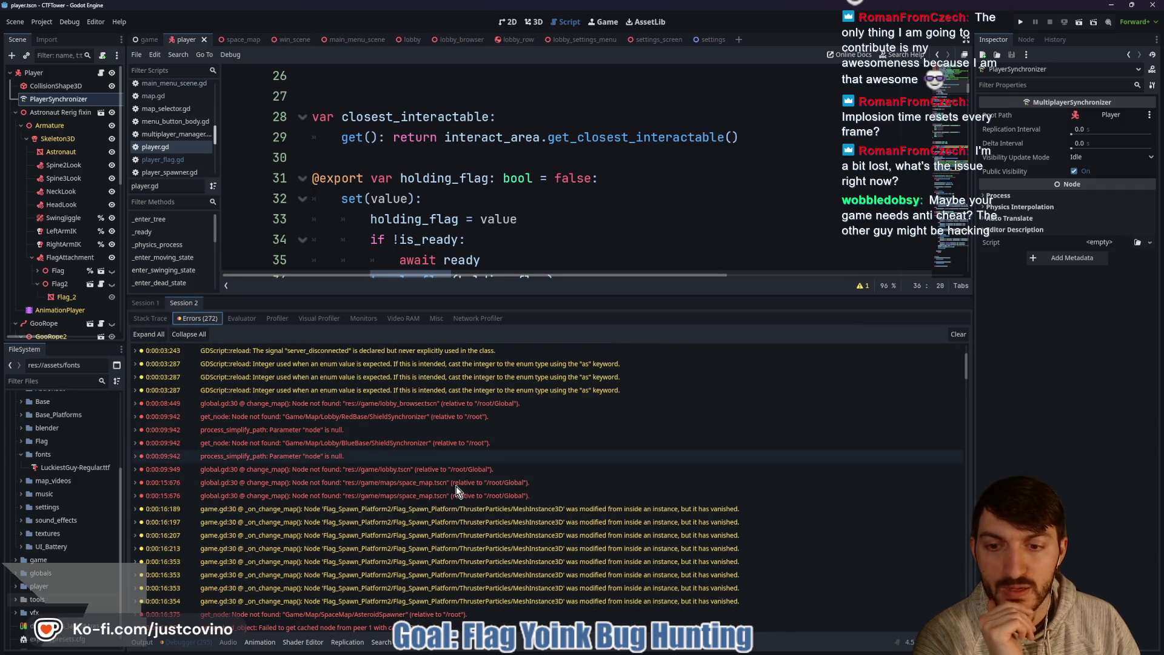
scroll(456, 490, down, 8)
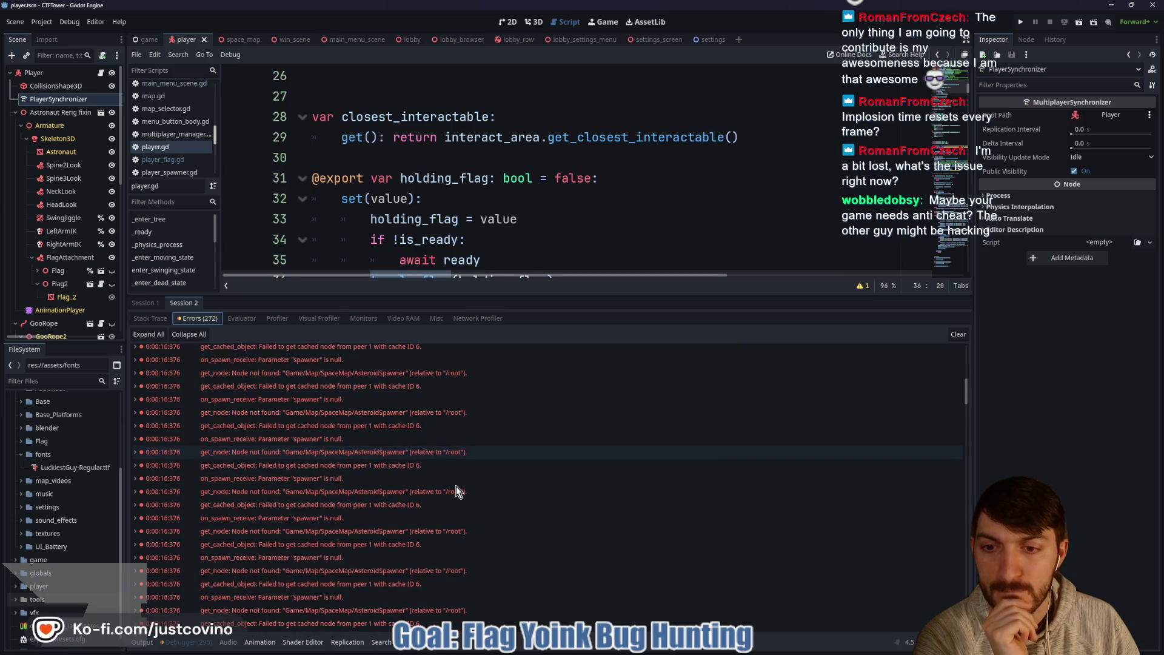
scroll(456, 491, down, 5)
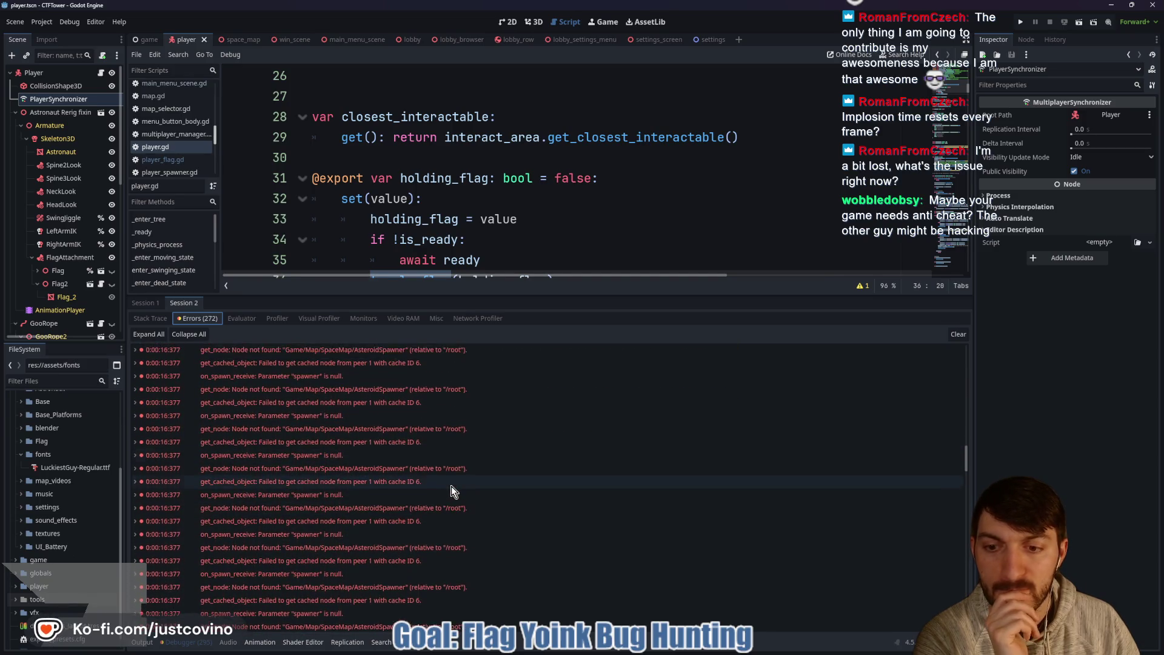
scroll(448, 486, down, 3)
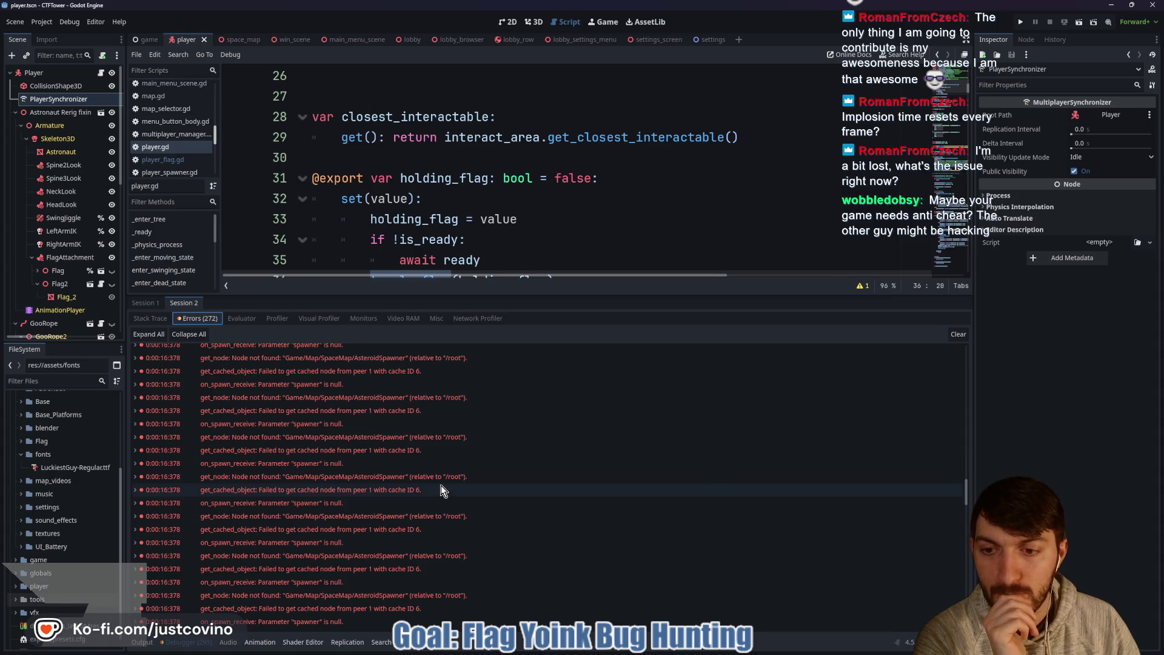
scroll(441, 486, down, 3)
scroll(431, 486, down, 5)
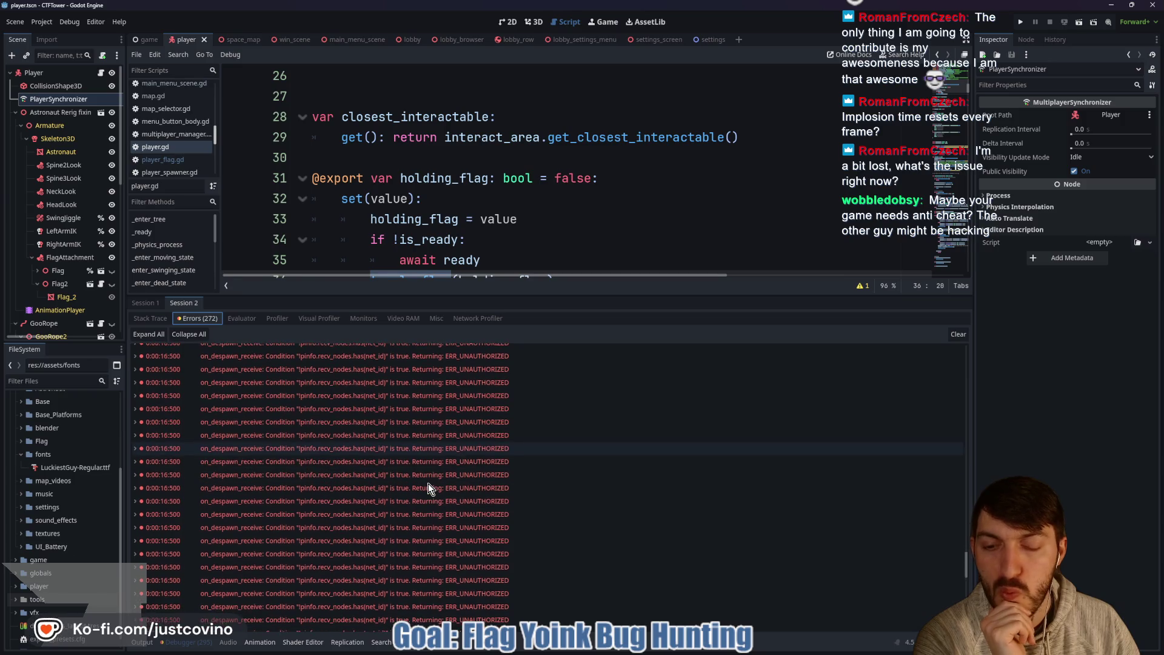
scroll(426, 482, down, 5)
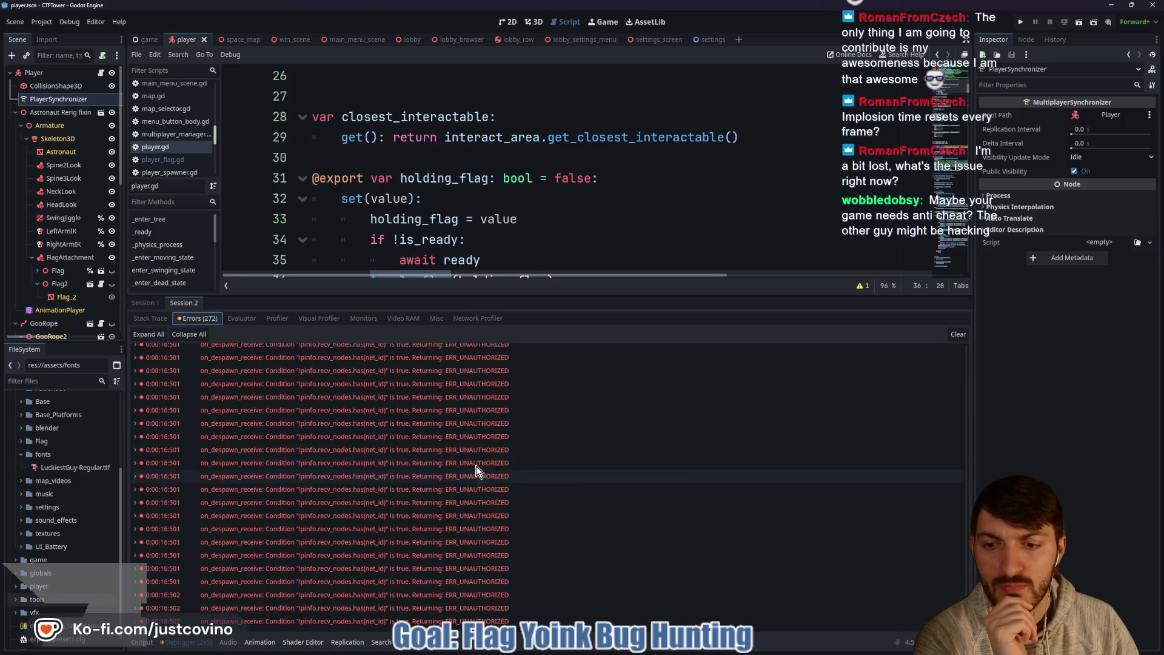
click(957, 334)
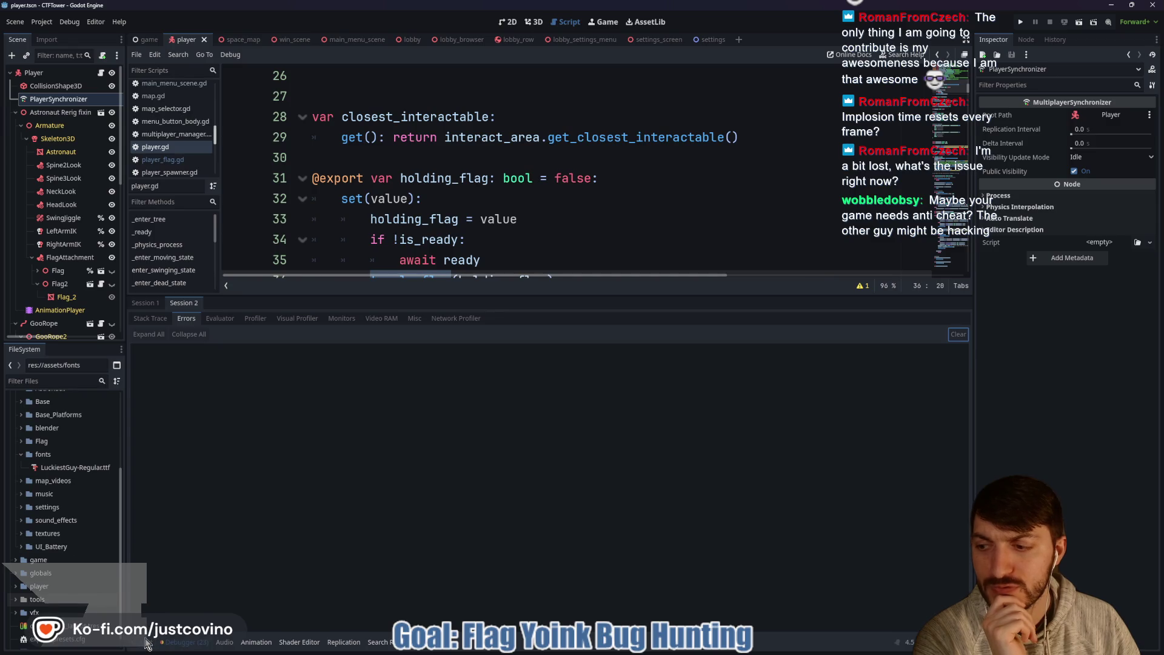
click(170, 642)
Step: Follow the toggle_flag call on line 36 to its definition at line 252 and select the print line
click(424, 309)
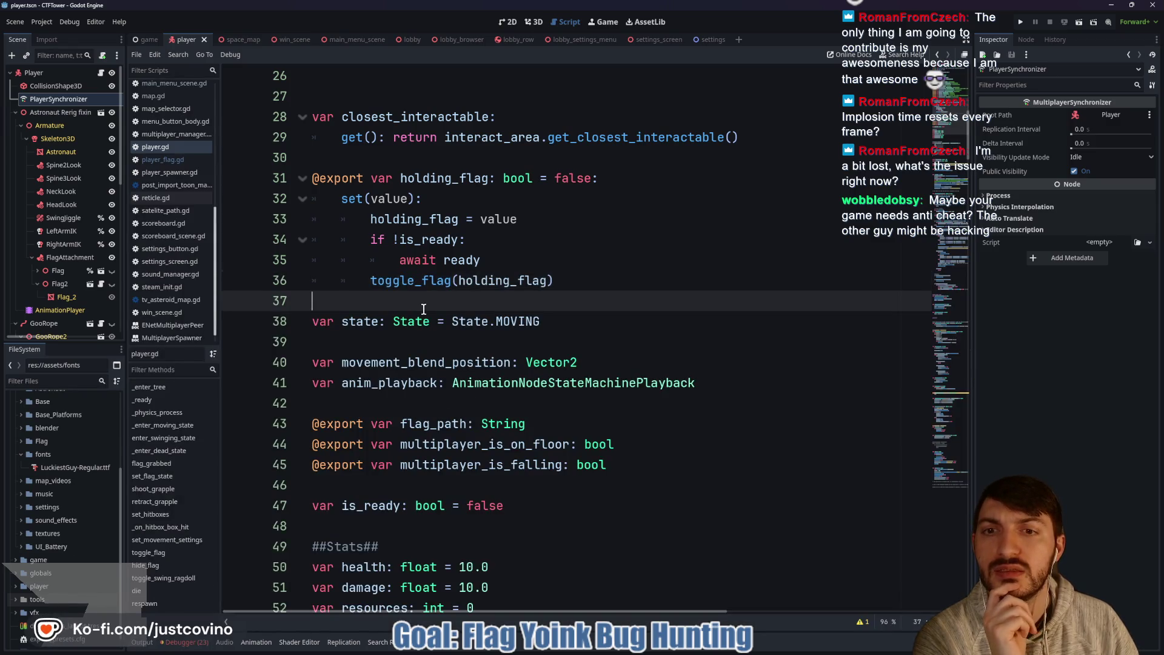
mouse_move(410, 276)
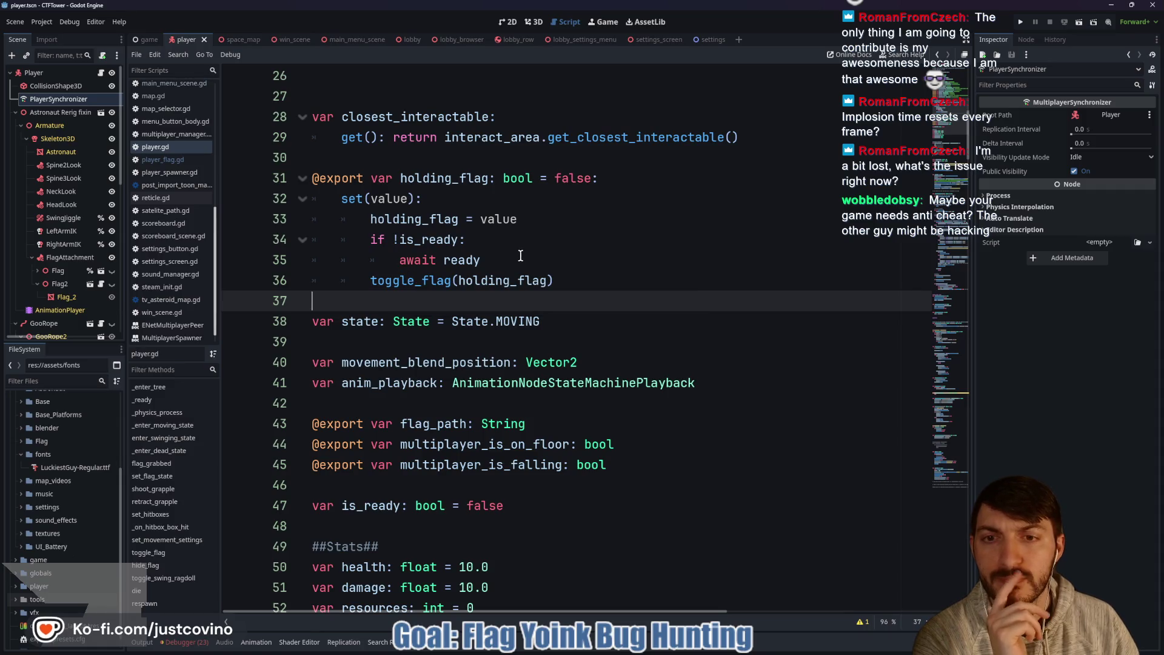
double_click(412, 283)
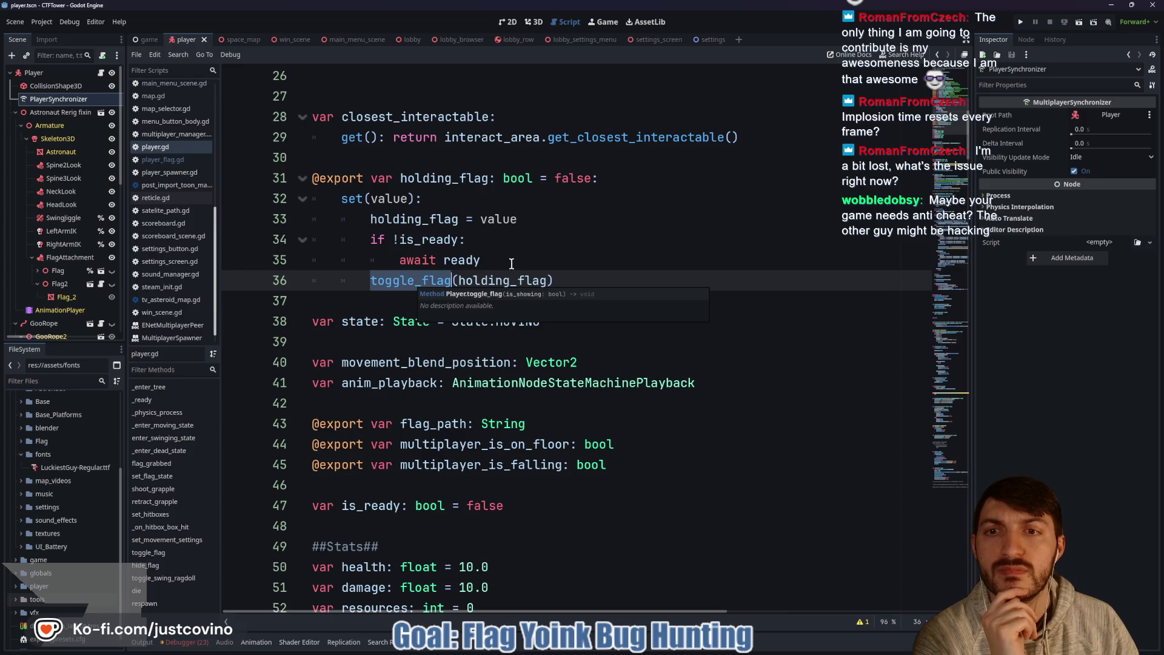
scroll(517, 261, down, 6)
scroll(516, 260, down, 20)
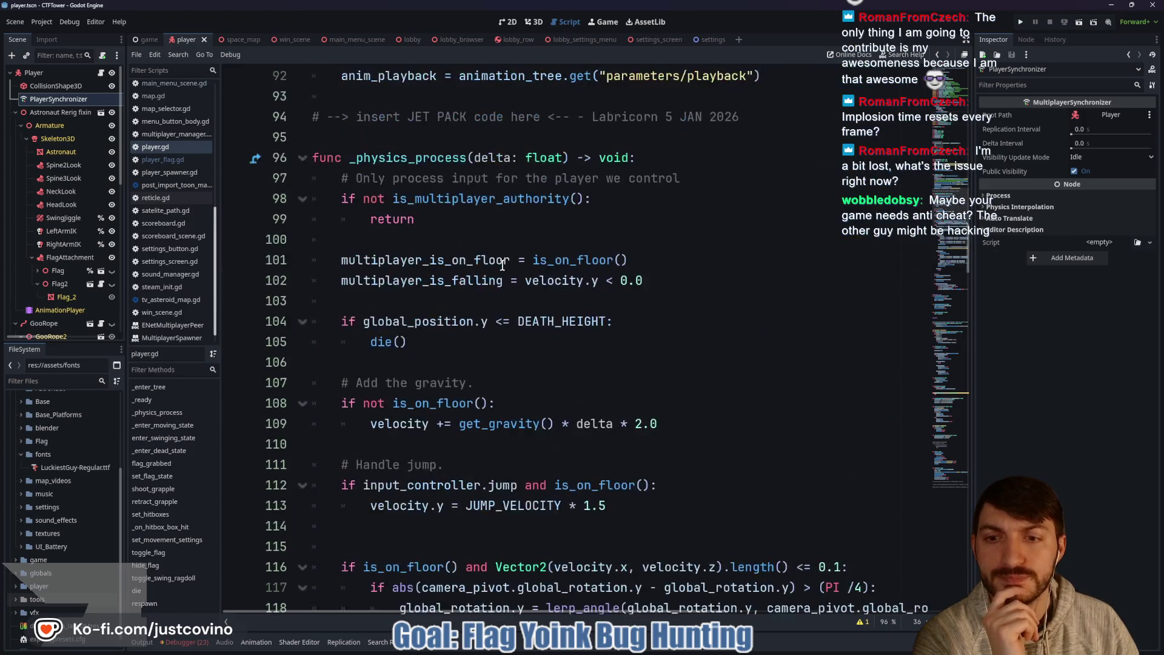
scroll(498, 267, down, 16)
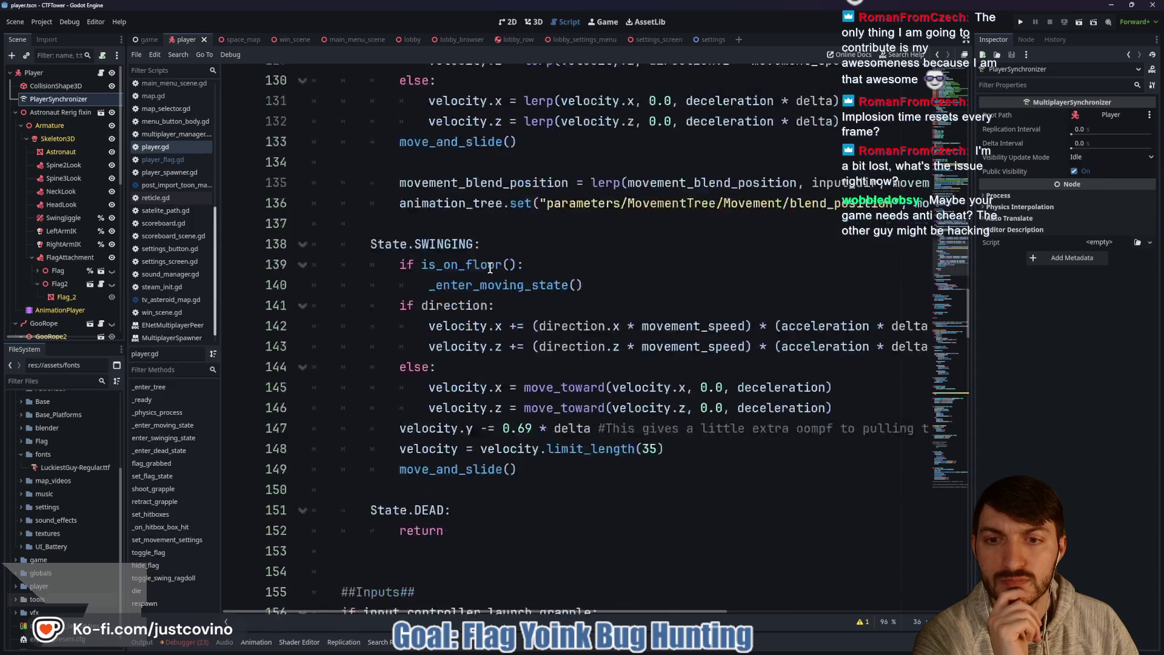
scroll(490, 267, down, 14)
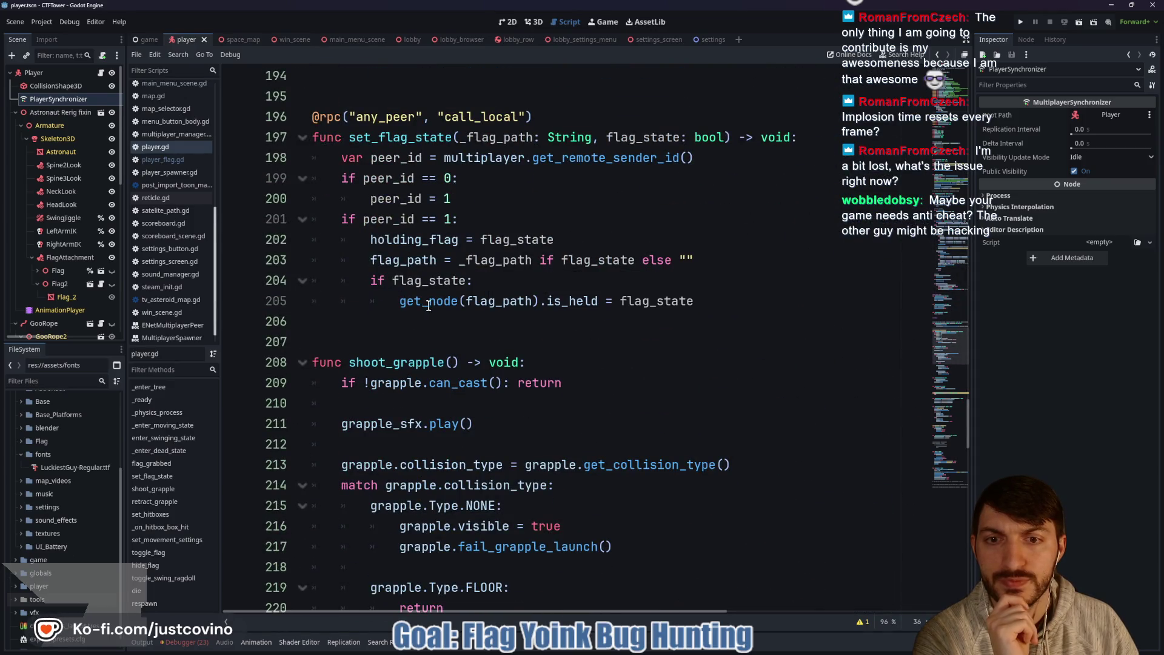
scroll(428, 305, down, 9)
scroll(428, 306, down, 4)
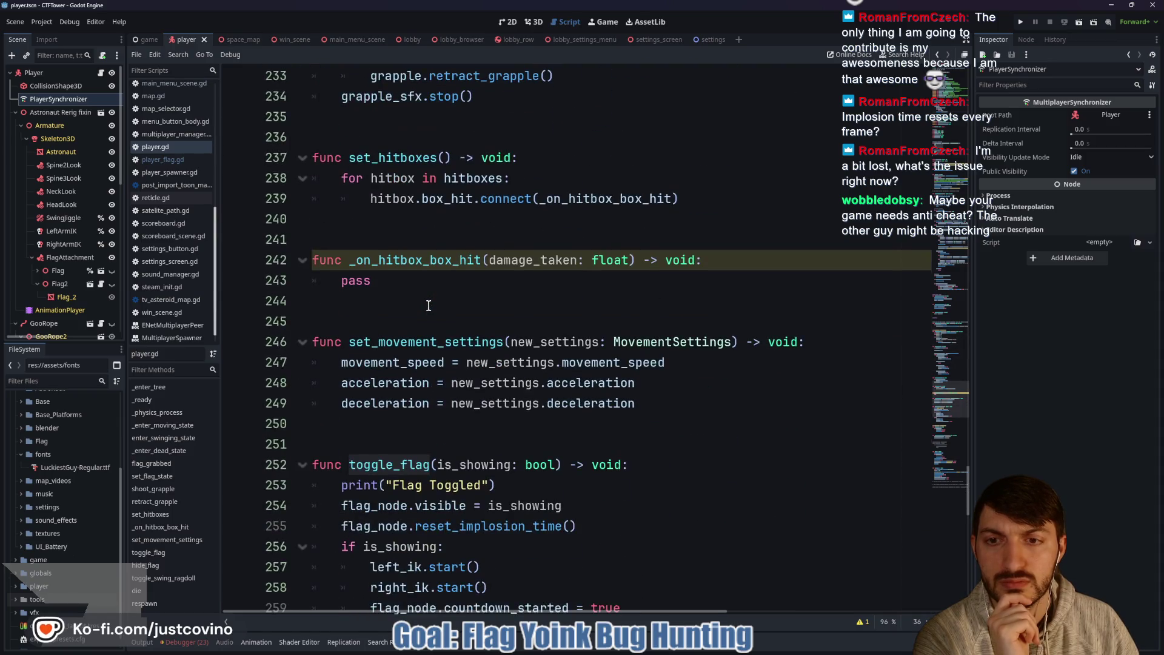
scroll(421, 302, down, 4)
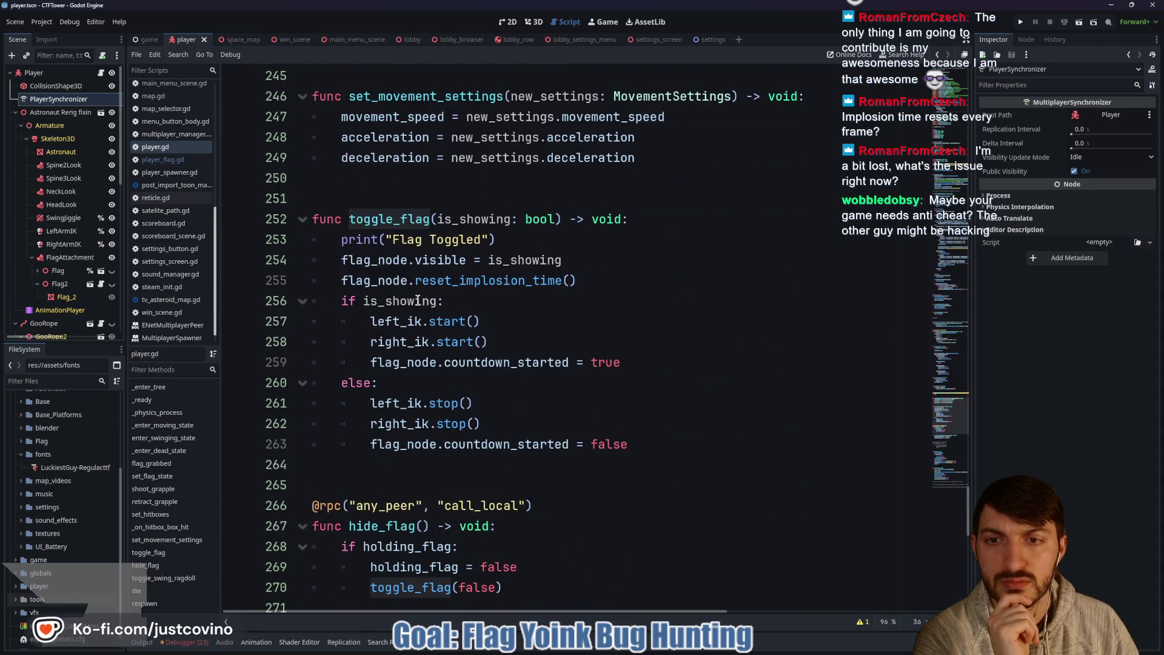
click(510, 237)
drag(511, 237, 316, 234)
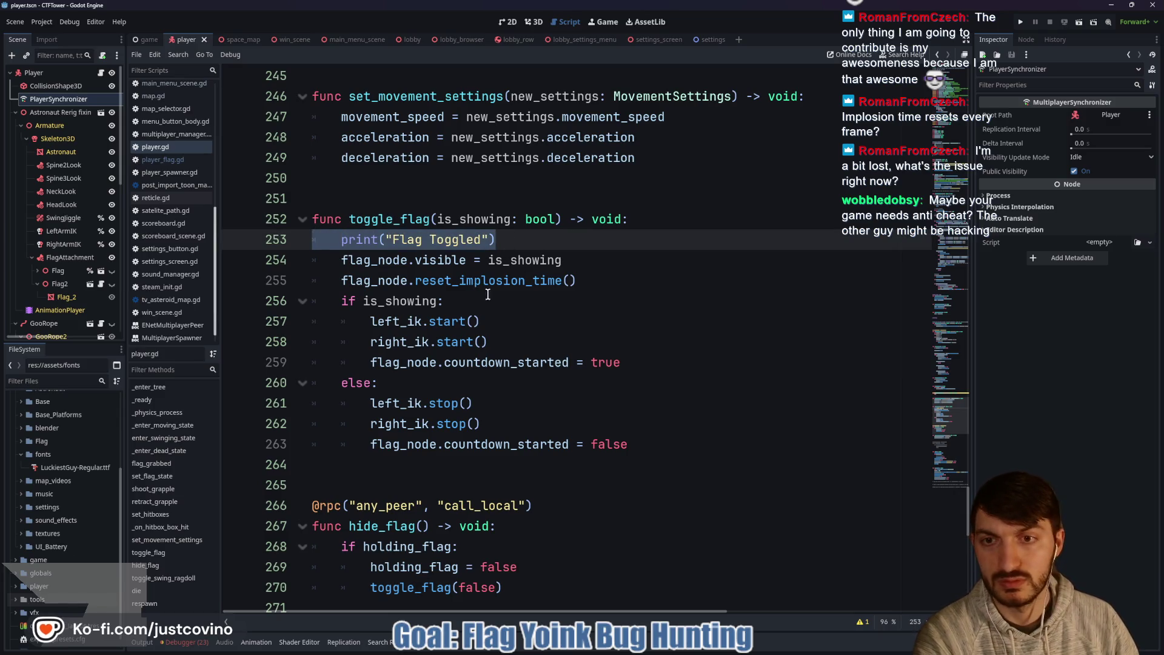
Step: Delete the print("Flag Toggled") line from toggle_flag and select the Flag2 node
key(BackSpace)
key(BackSpace)
double_click(489, 261)
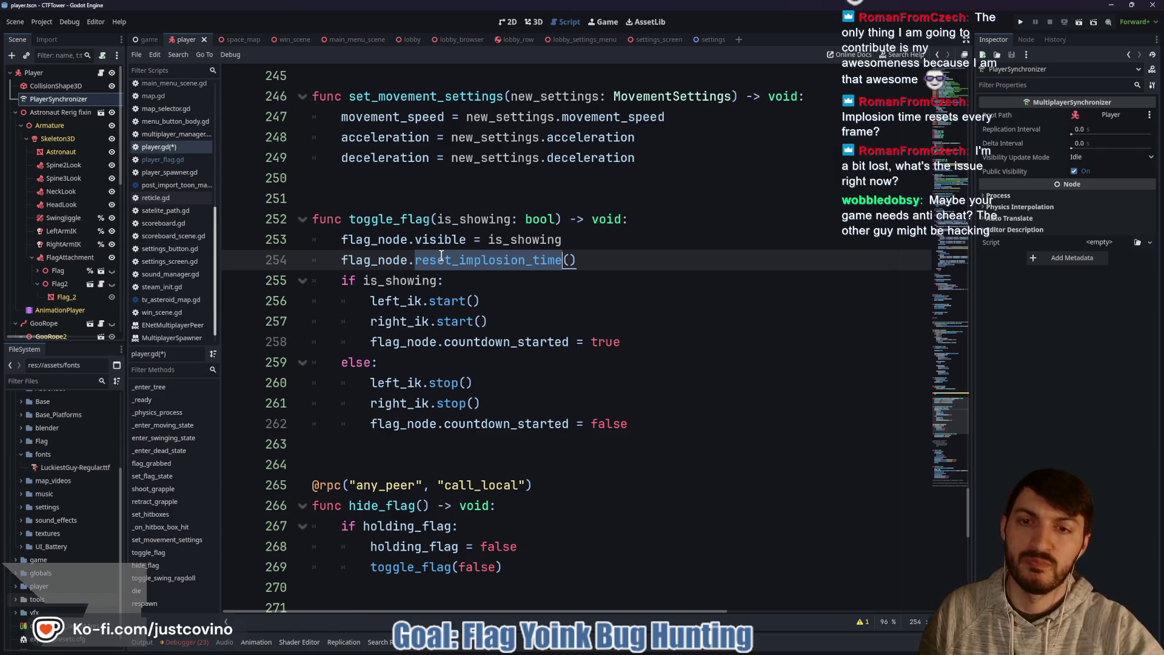
click(47, 286)
Step: Confirm line 24's flag_node path points to Flag2, then view the player scene in 3D
scroll(528, 337, up, 20)
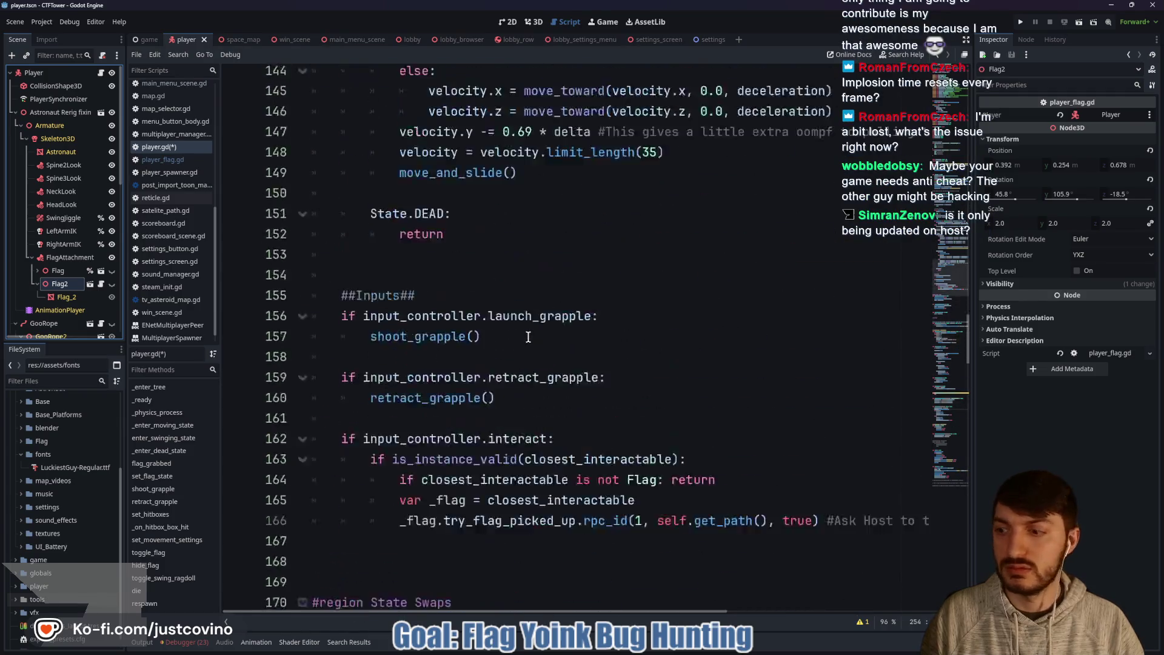
scroll(528, 337, up, 15)
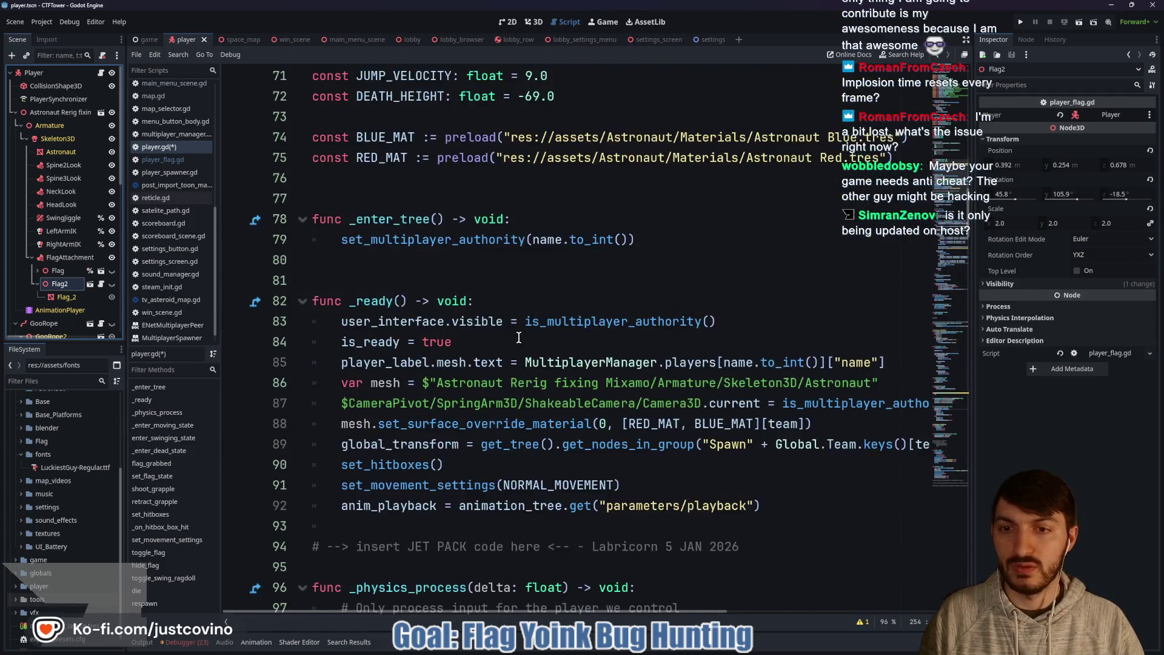
scroll(519, 337, up, 6)
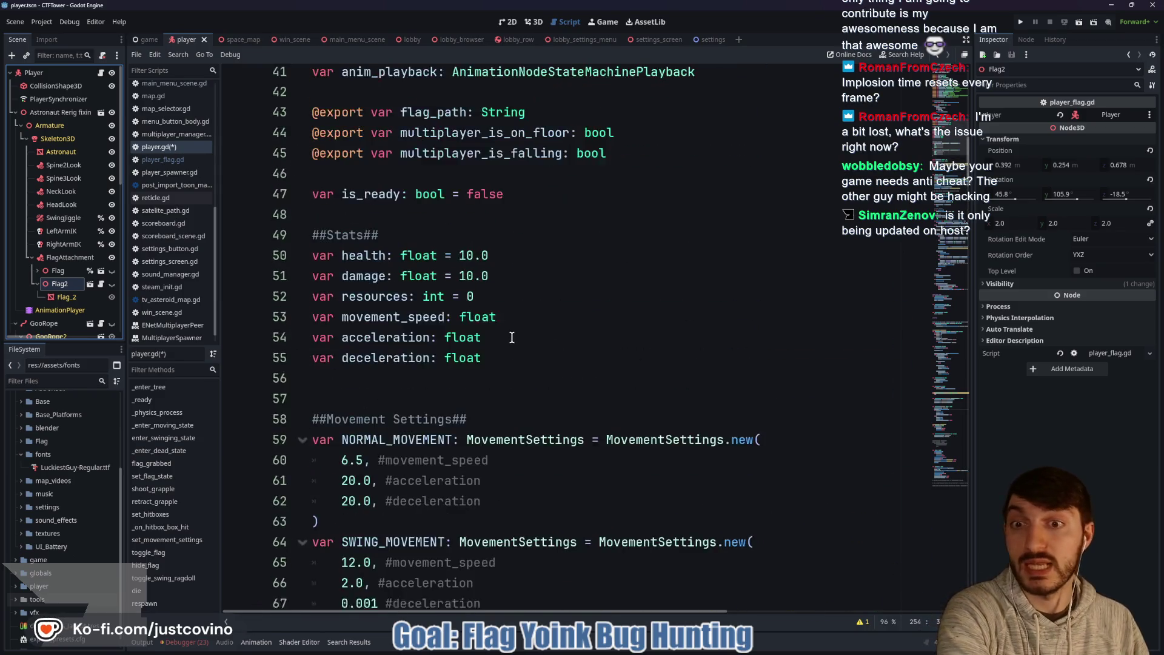
scroll(511, 337, up, 2)
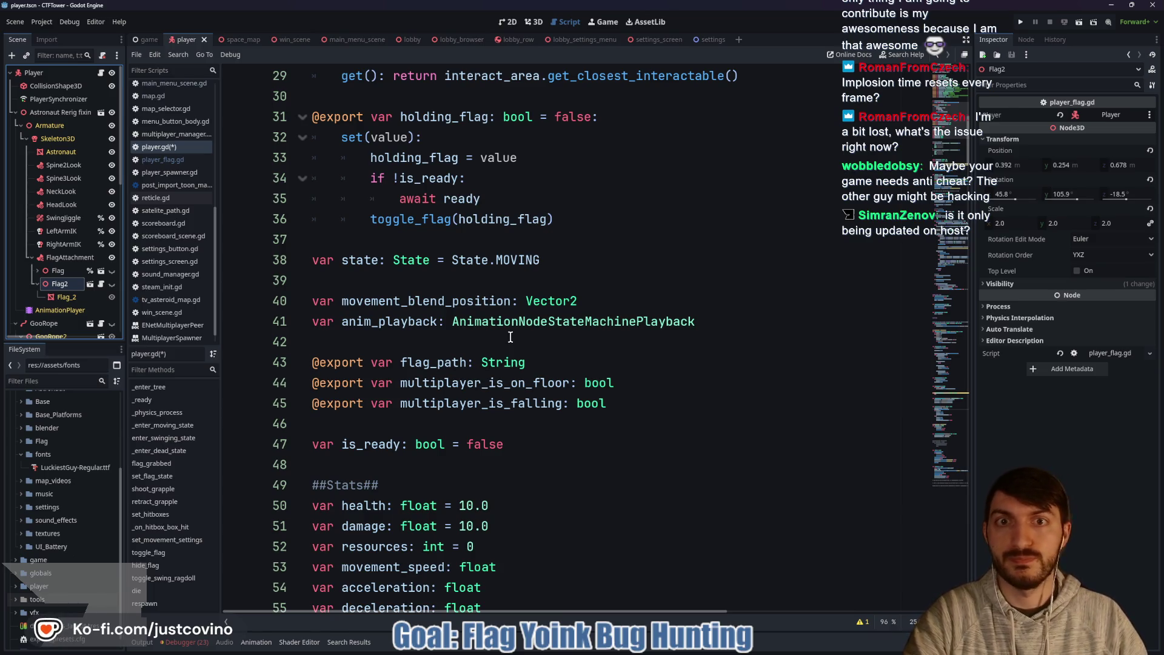
scroll(511, 337, up, 7)
click(457, 404)
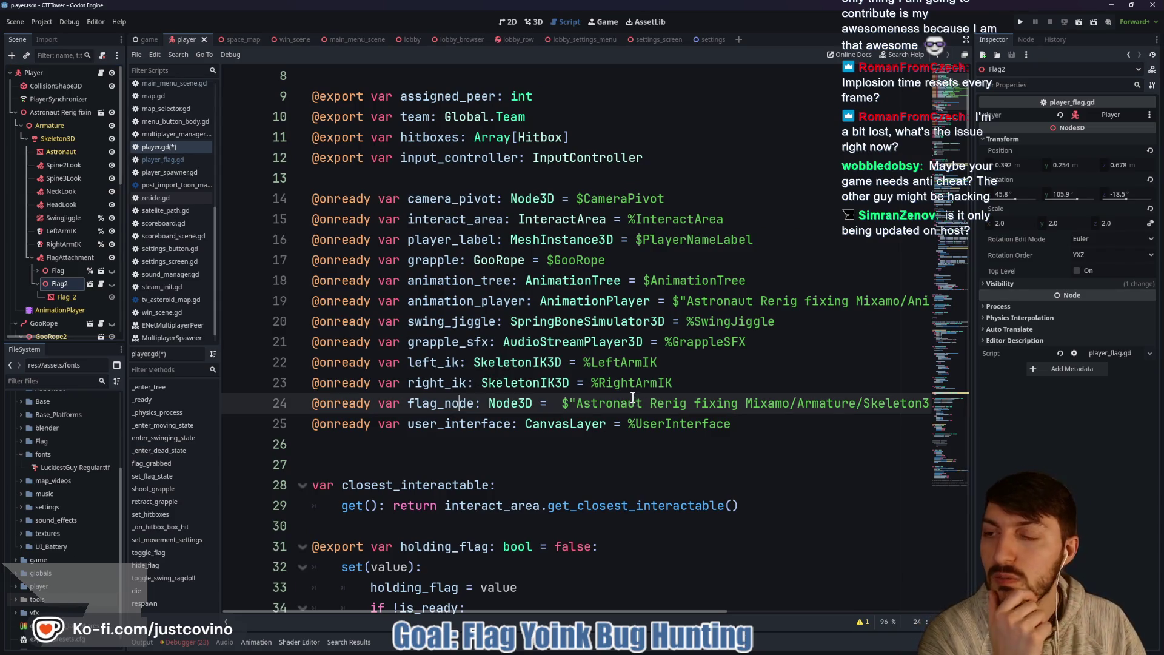
scroll(633, 398, right, 5)
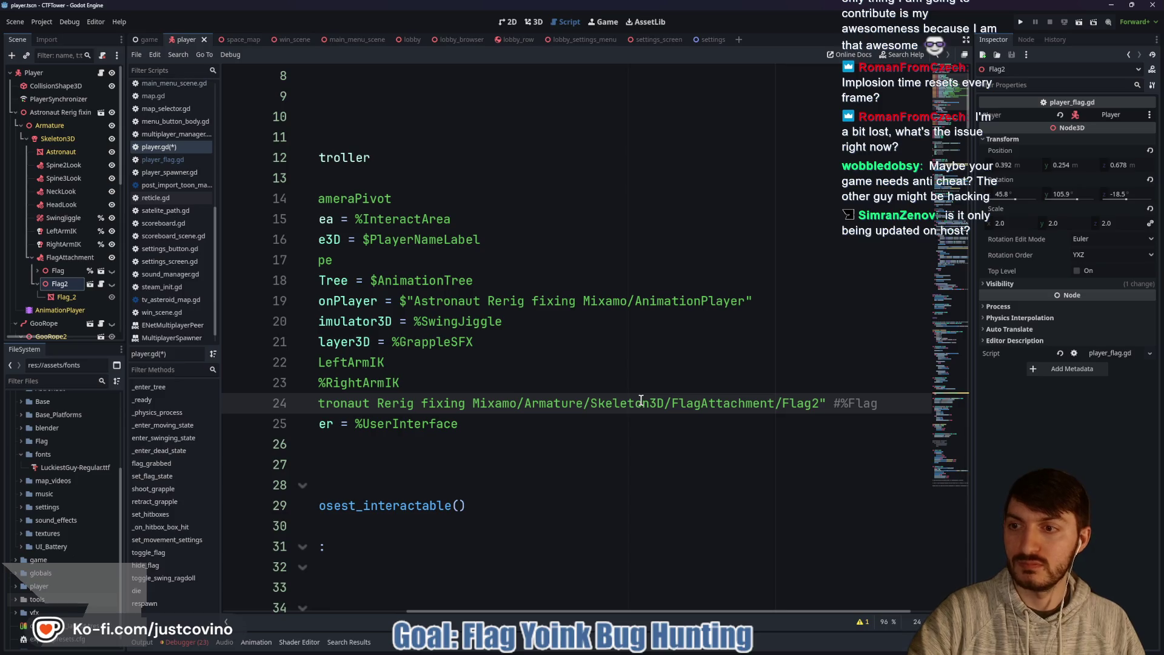
click(534, 22)
Step: Delete the old Flag node from the player scene
click(111, 272)
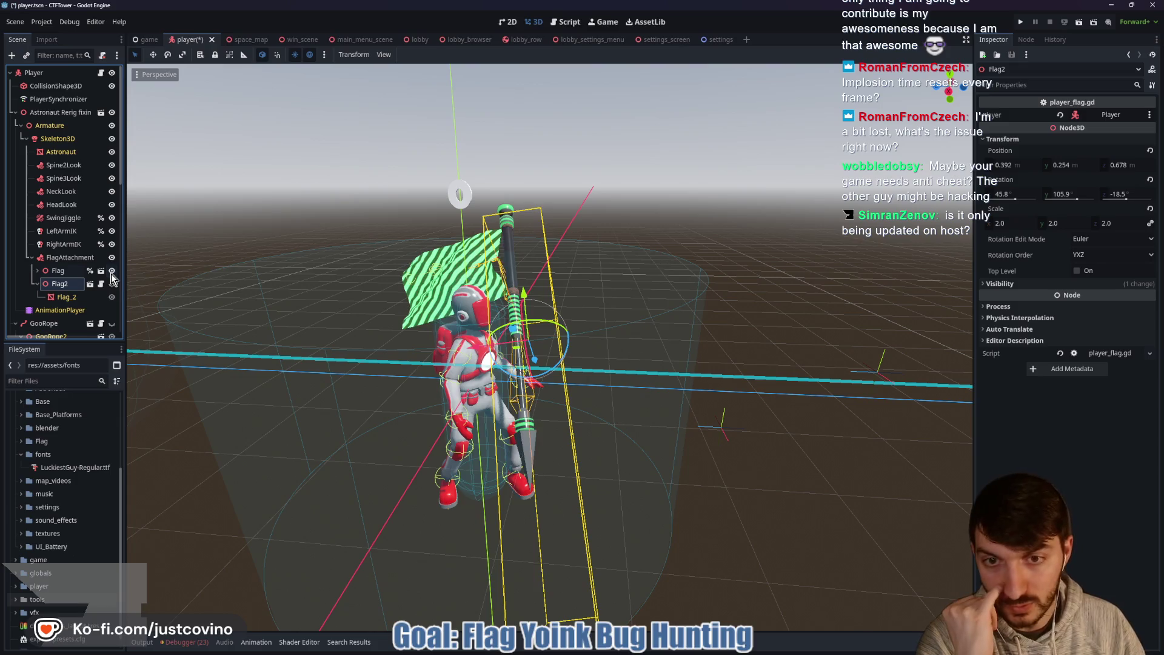
click(112, 272)
click(60, 275)
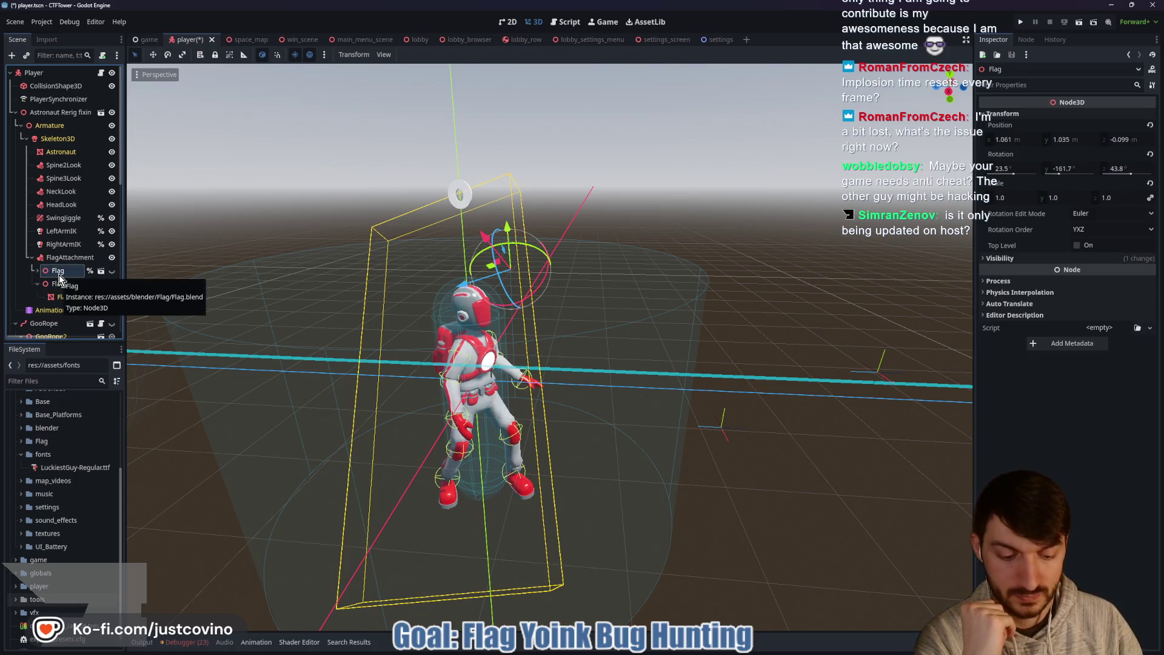
key(Delete)
click(556, 335)
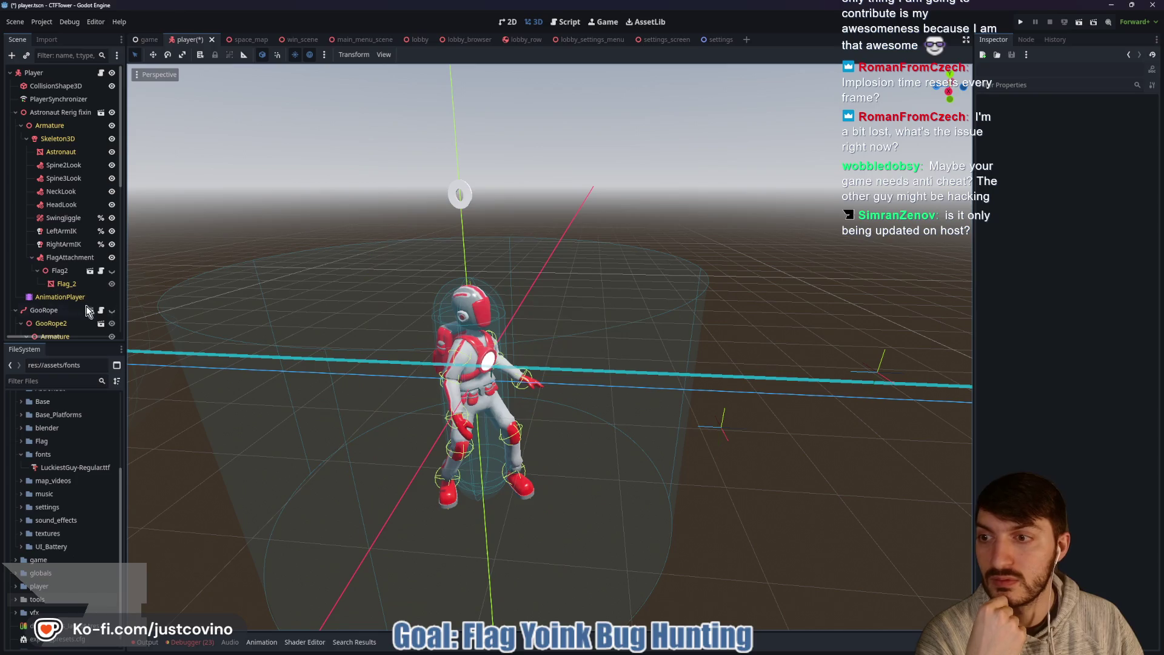
Step: Rename Flag2 to Flag, set it to Access as Unique Name, and save the scene
click(59, 271)
right_click(61, 272)
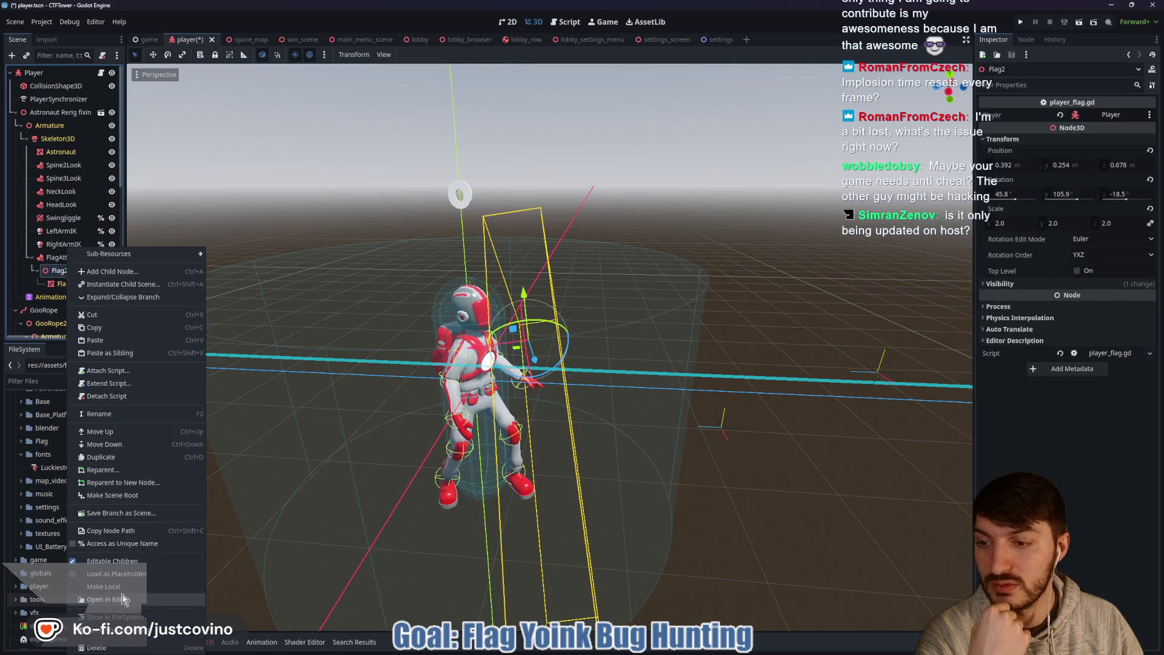
click(59, 272)
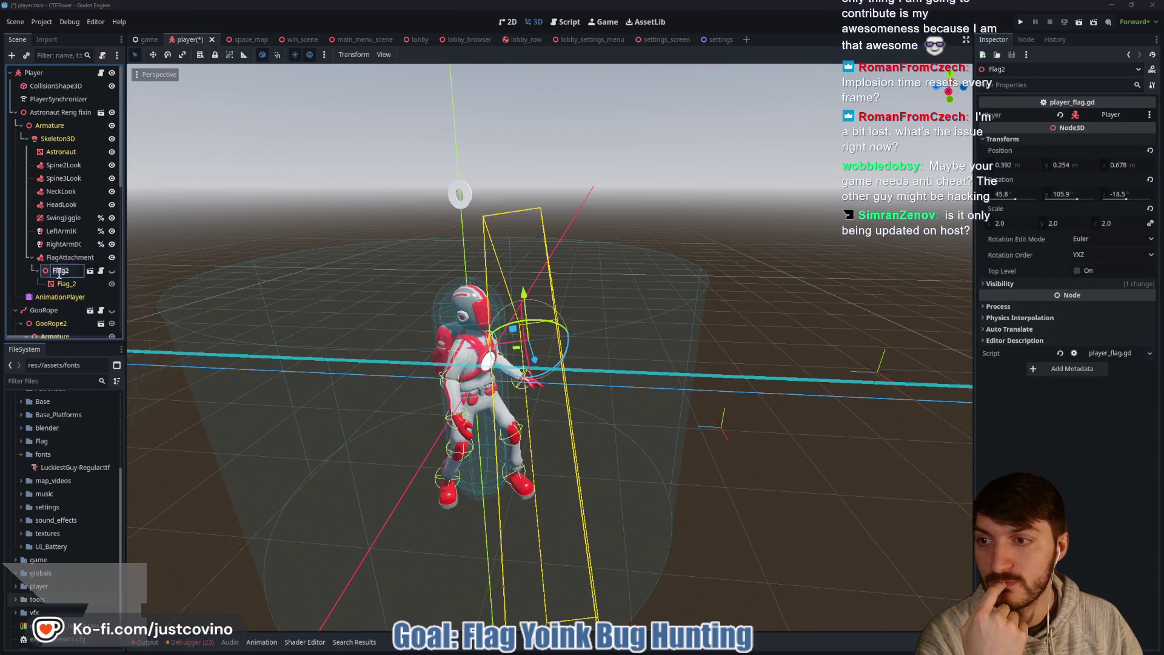
key(BackSpace)
key(Return)
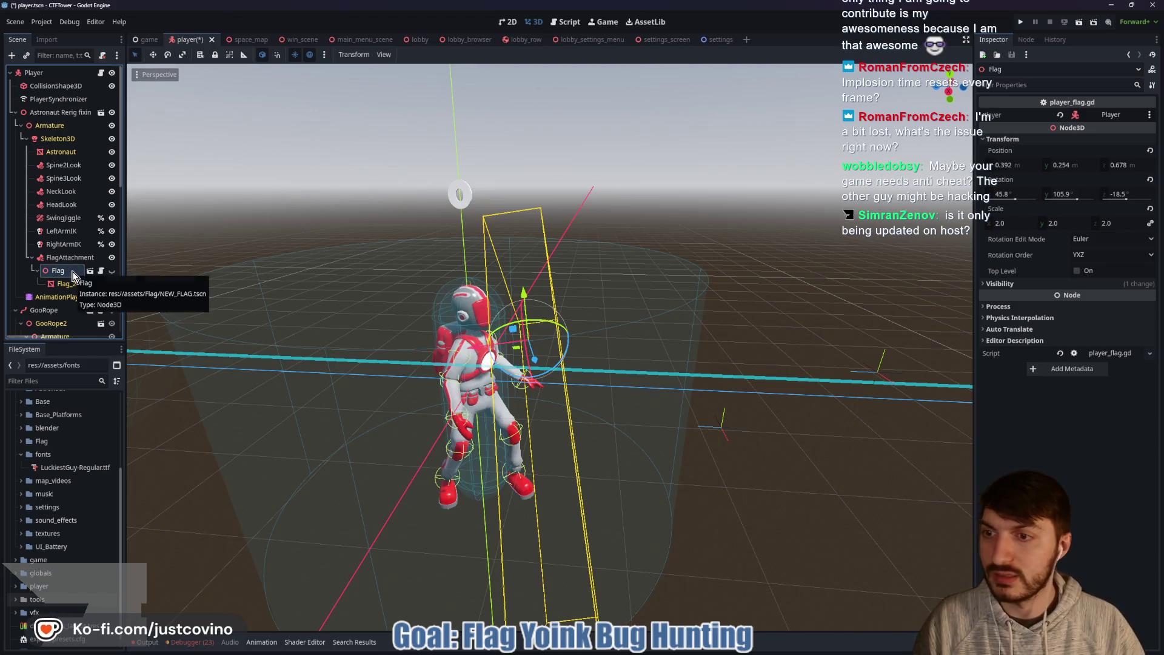
right_click(74, 274)
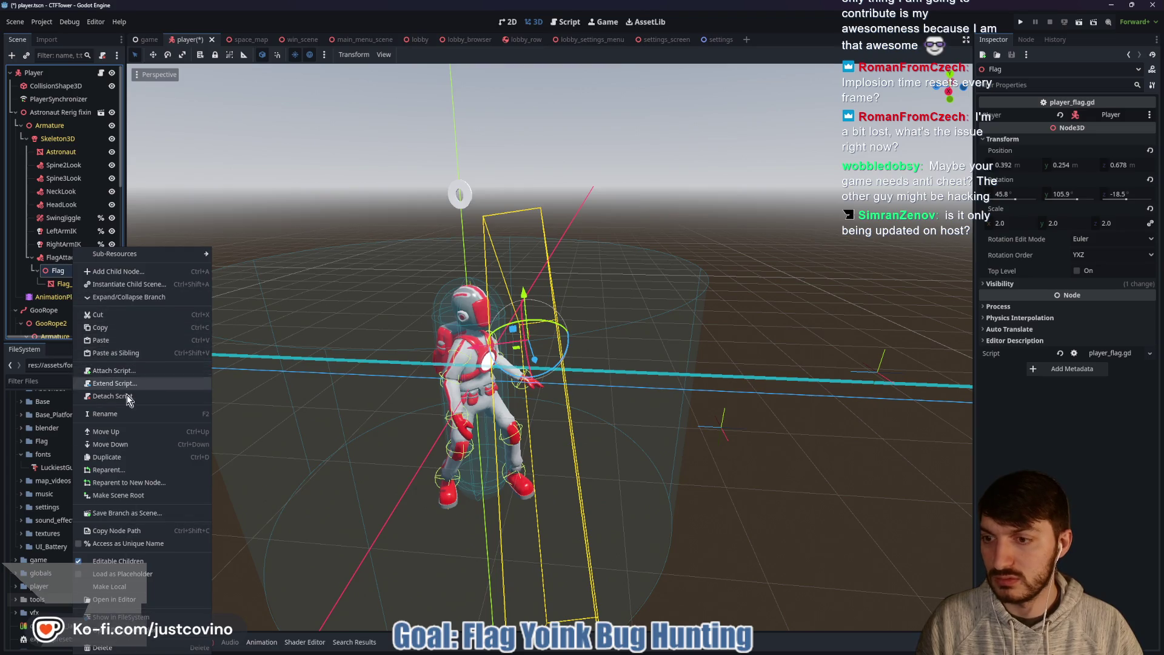
click(128, 544)
key(ctrl+s)
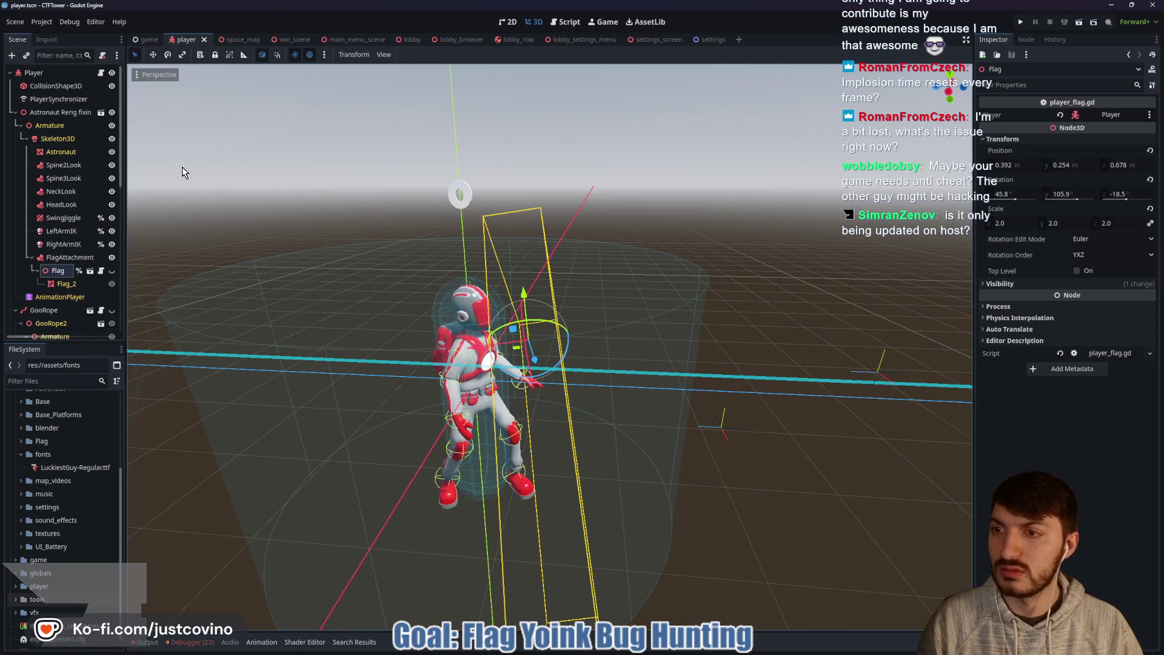
click(101, 72)
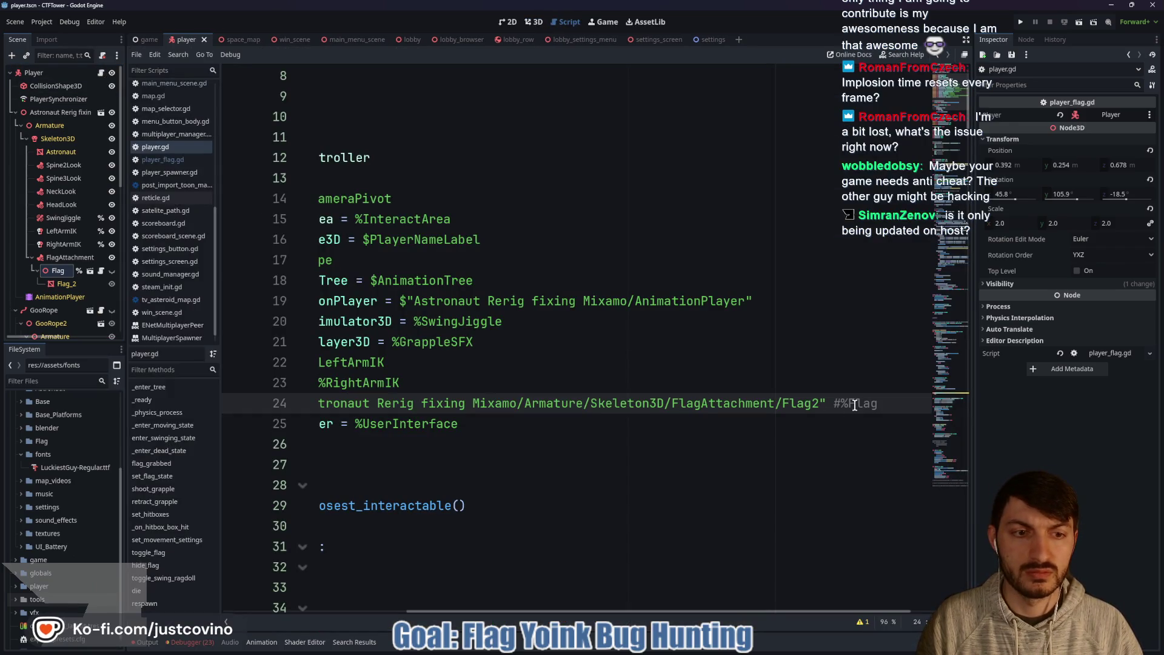
Step: Replace the $"...Flag2" path on line 24 of player.gd with %Flag and save
drag(840, 403, 309, 404)
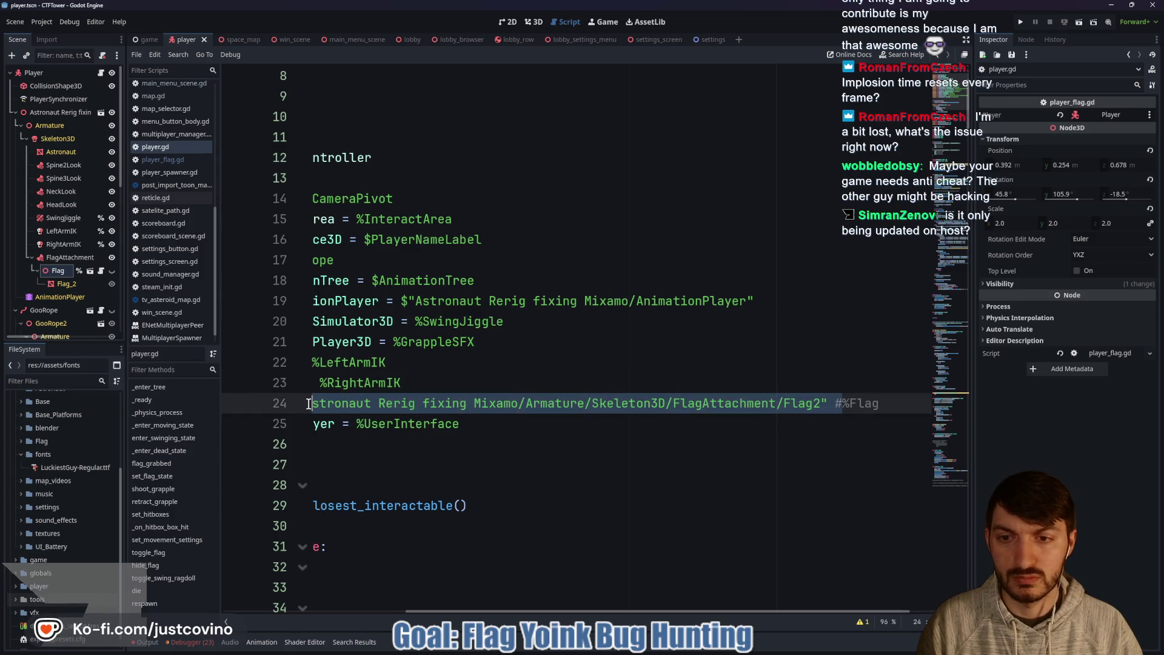
key(BackSpace)
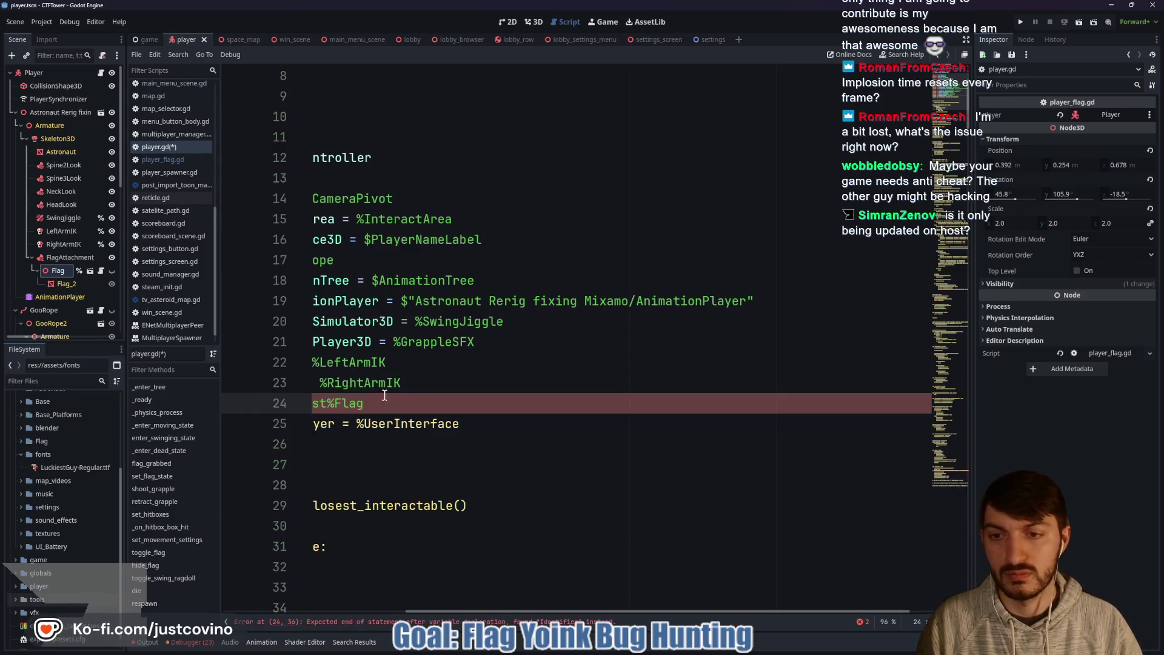
click(509, 404)
key(BackSpace)
key(BackSpace)
key(BackSpace)
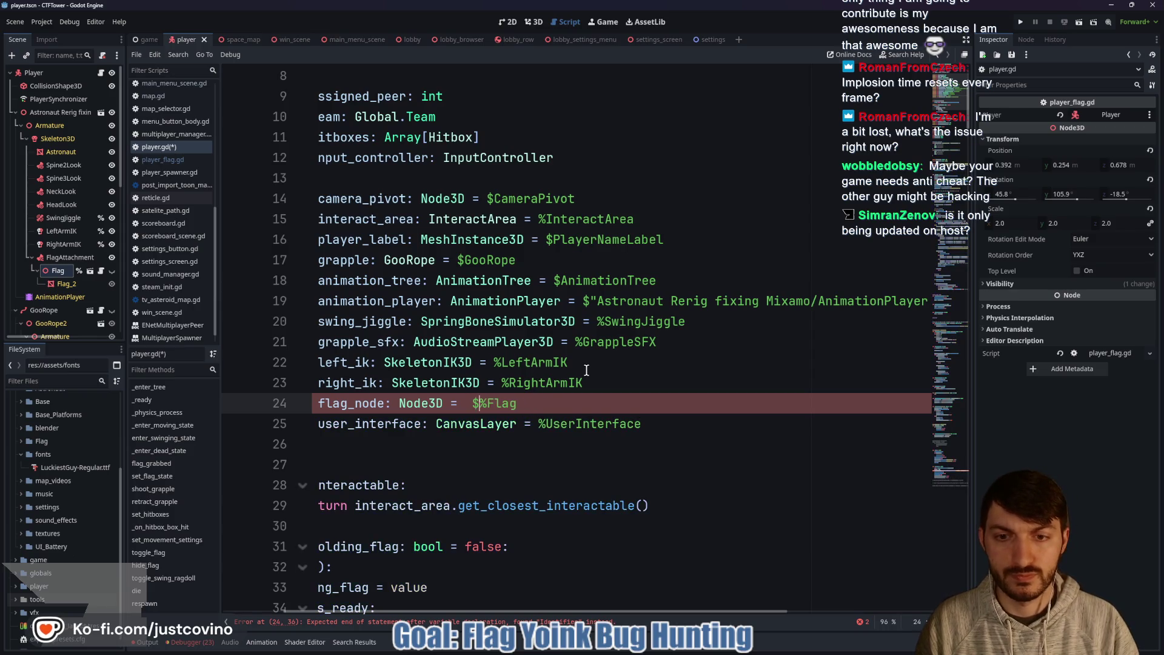
key(BackSpace)
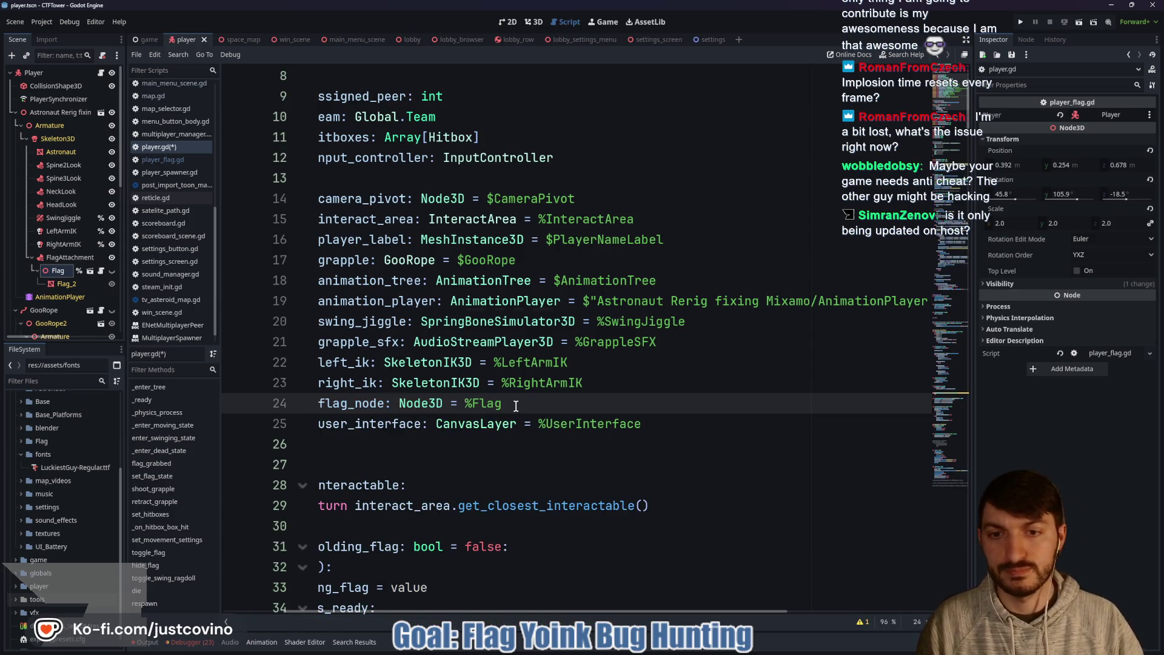
key(ctrl+s)
scroll(530, 379, down, 1)
scroll(529, 375, left, 3)
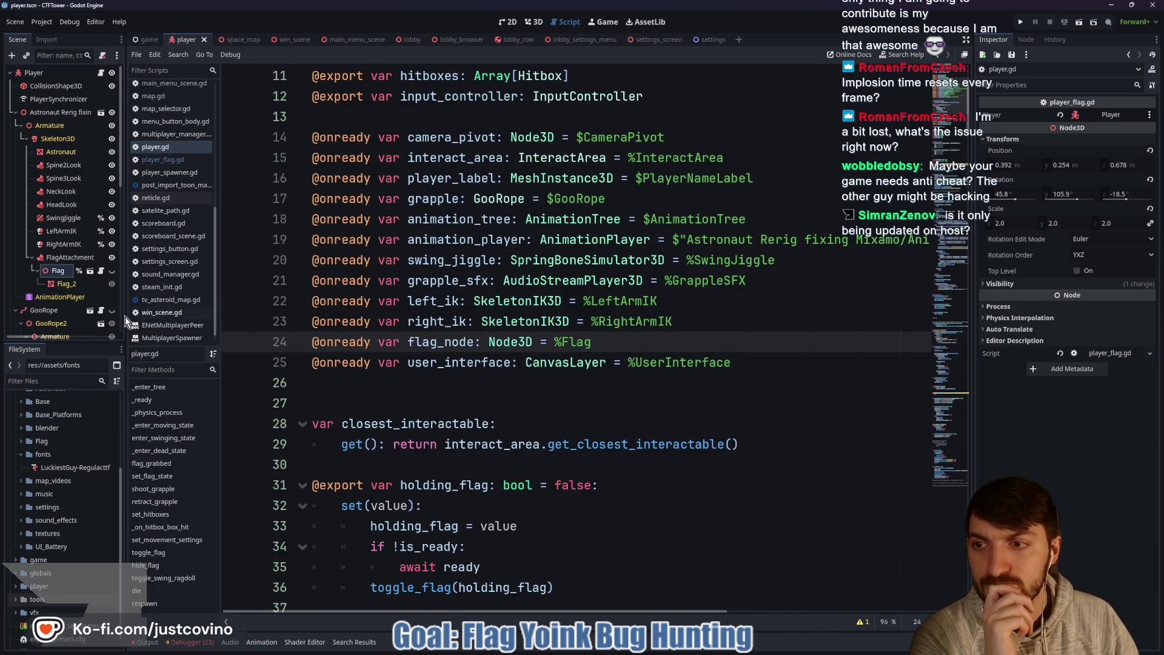
click(101, 271)
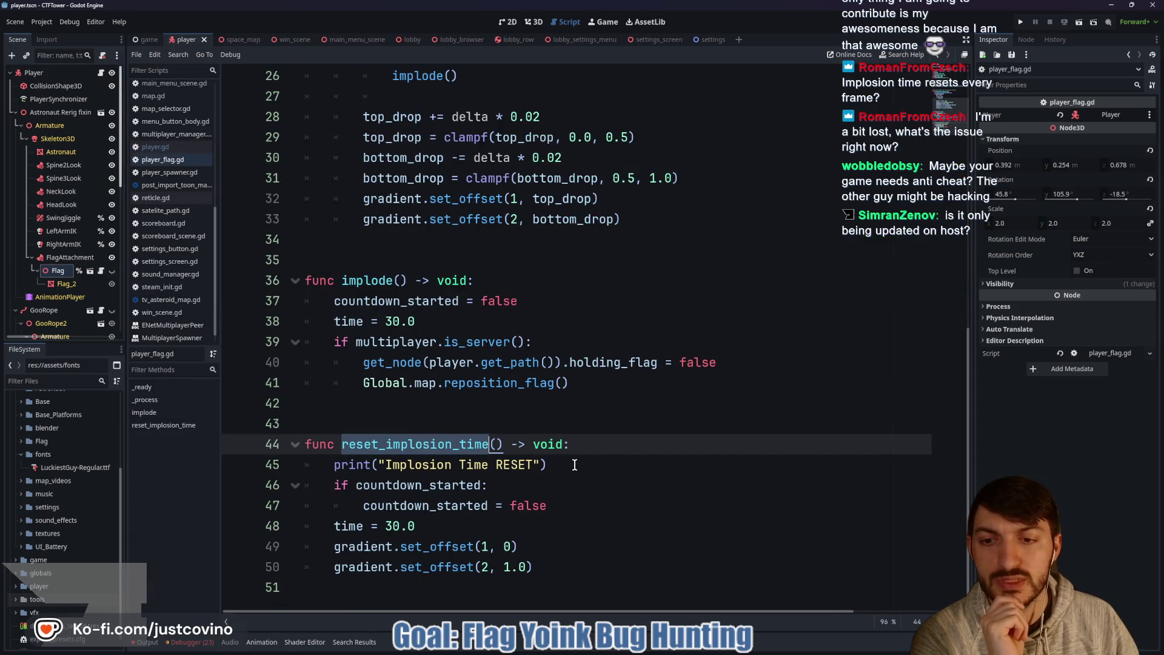
Step: Inspect where countdown_started and is_multiplayer_authority are used in player_flag.gd
click(429, 485)
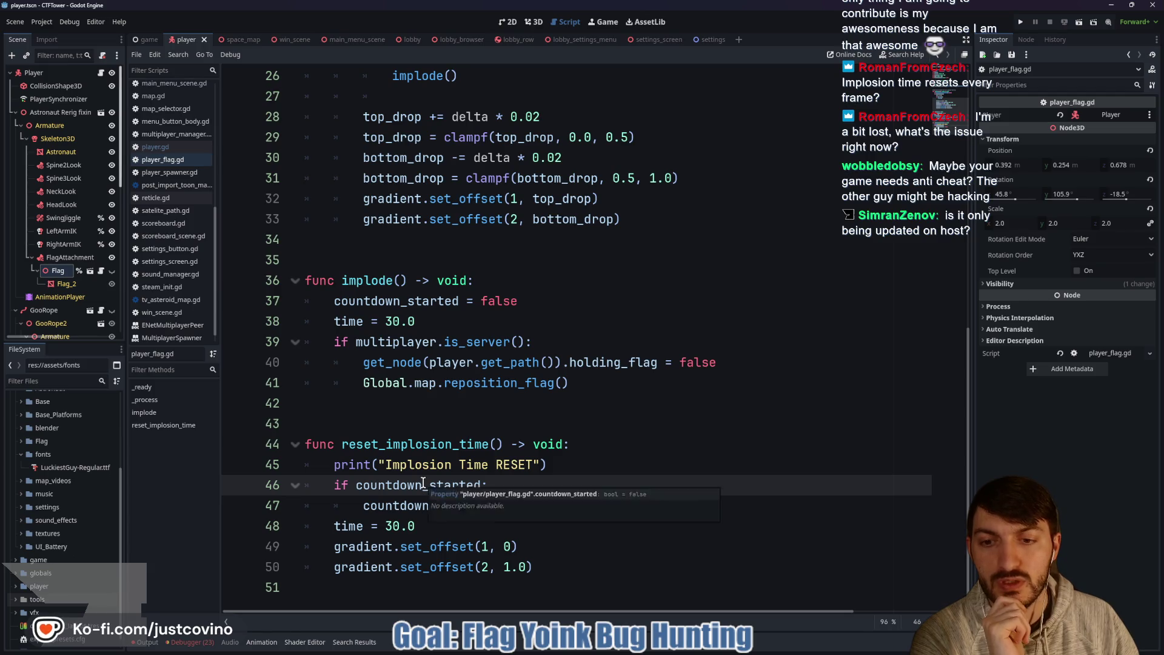
double_click(429, 485)
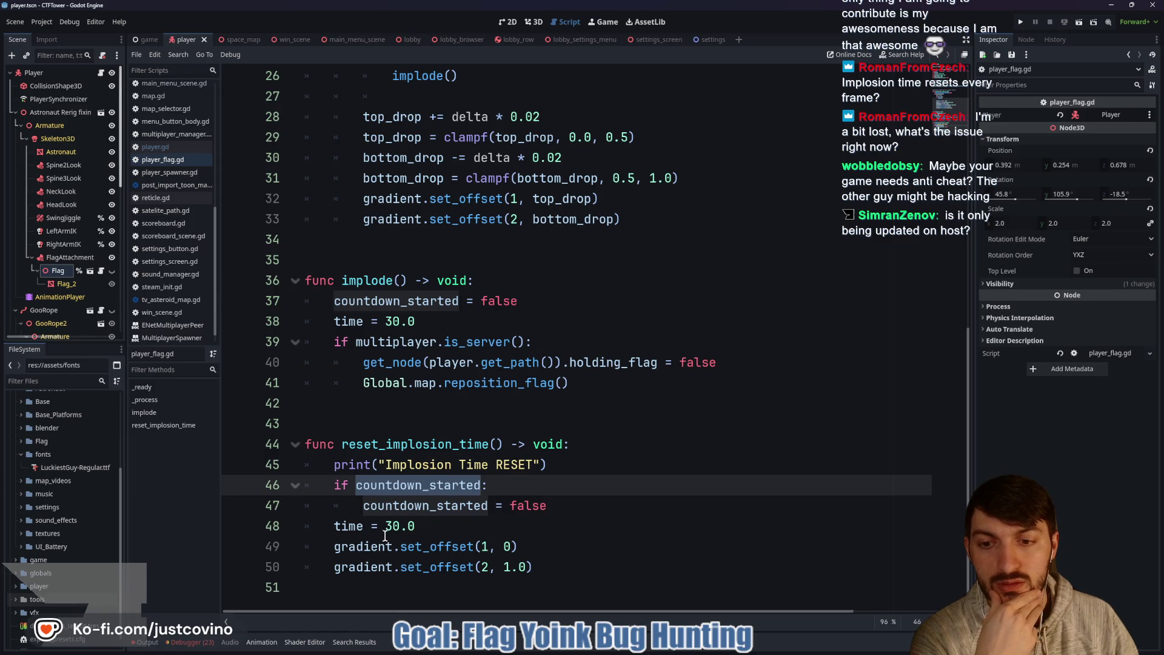
scroll(428, 538, up, 5)
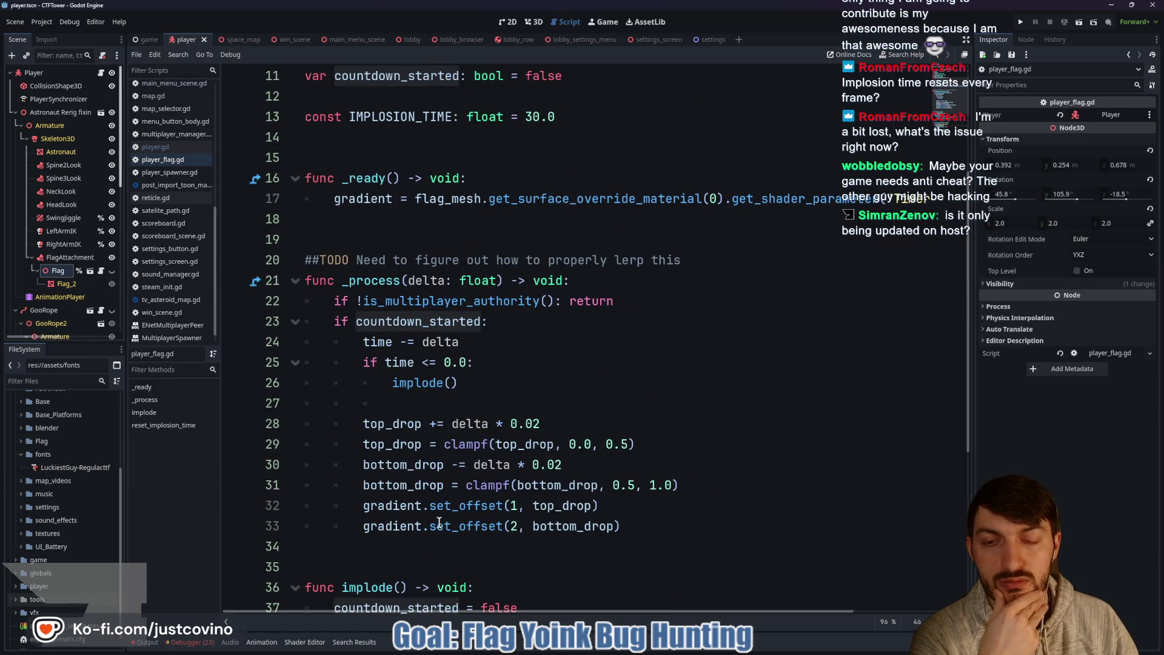
double_click(432, 301)
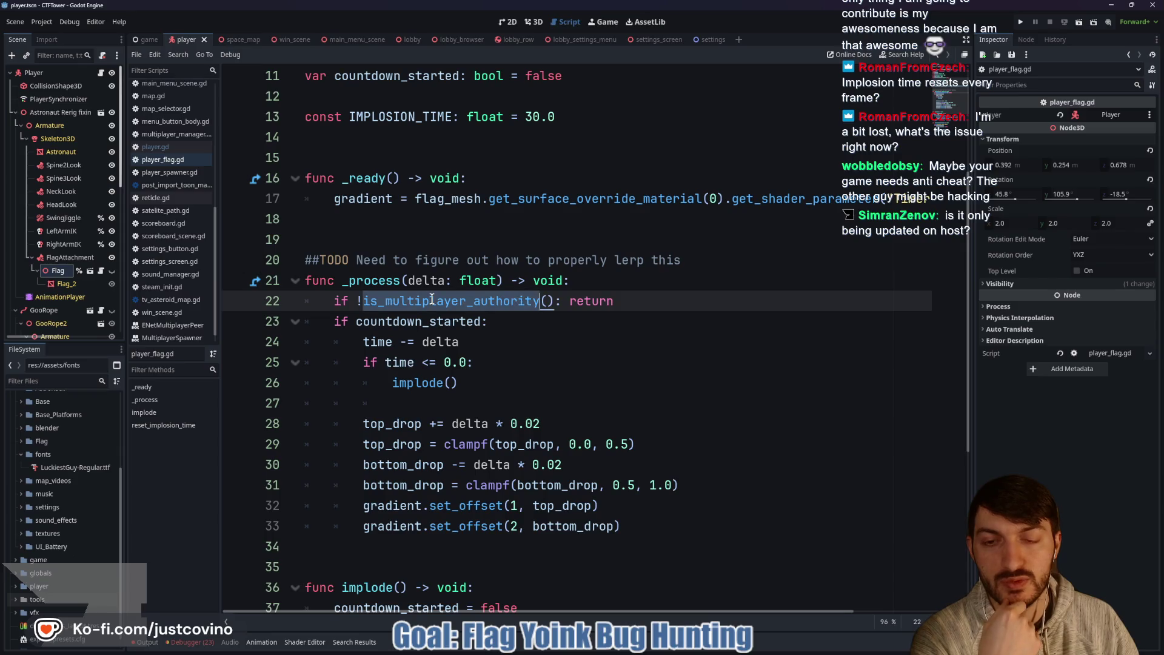
click(387, 321)
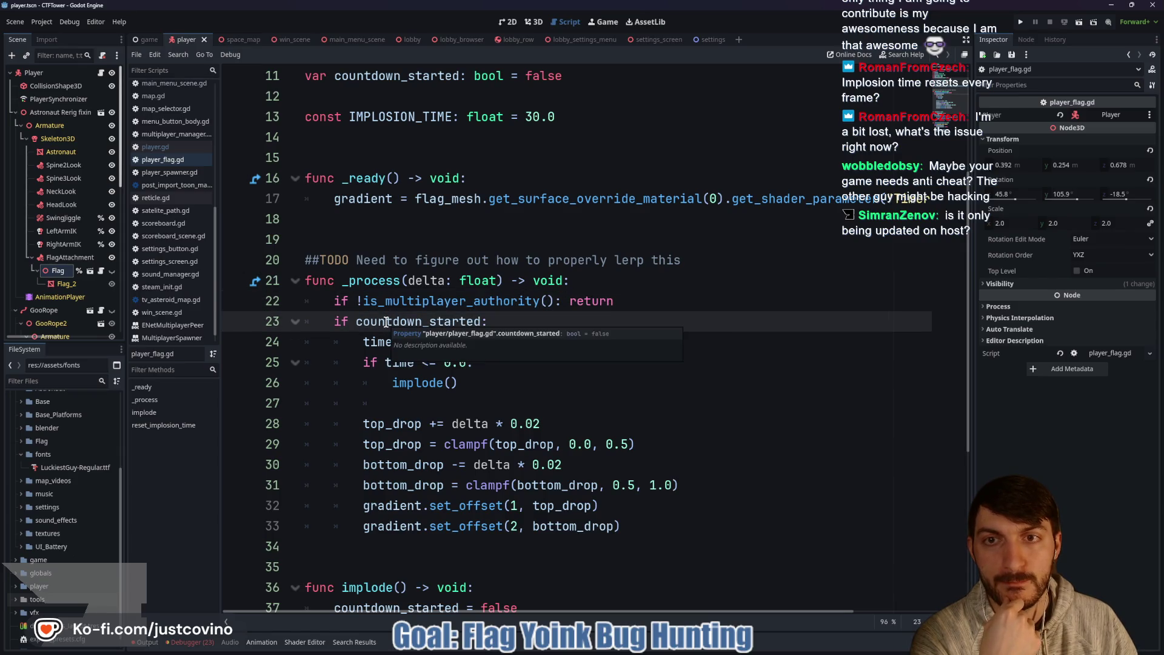
scroll(417, 299, up, 1)
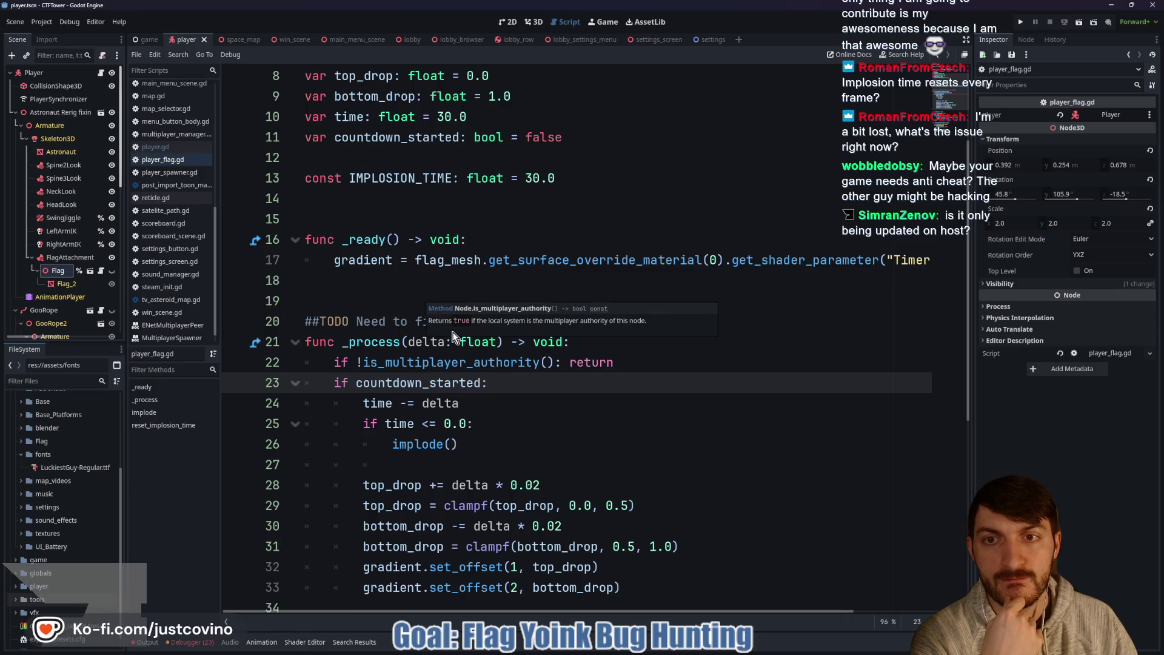
scroll(609, 435, down, 5)
scroll(610, 435, down, 1)
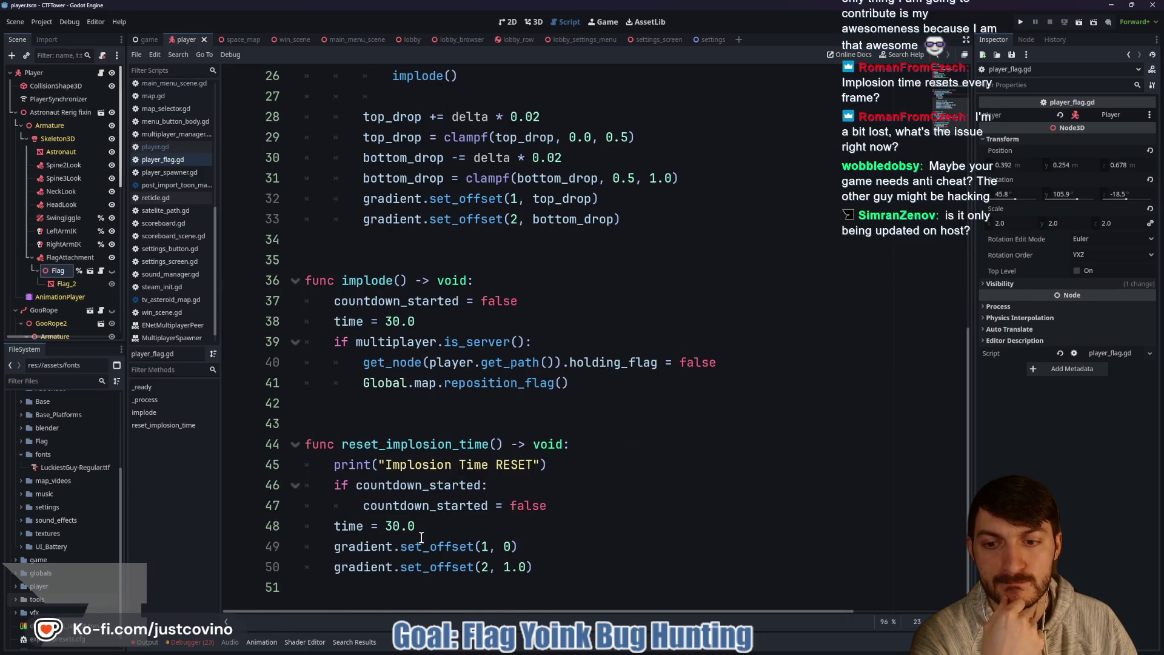
Step: Replace the hard-coded 30.0 on line 48 with IMPLOSION_TIME and save player_flag.gd
drag(419, 527, 384, 526)
text(I)
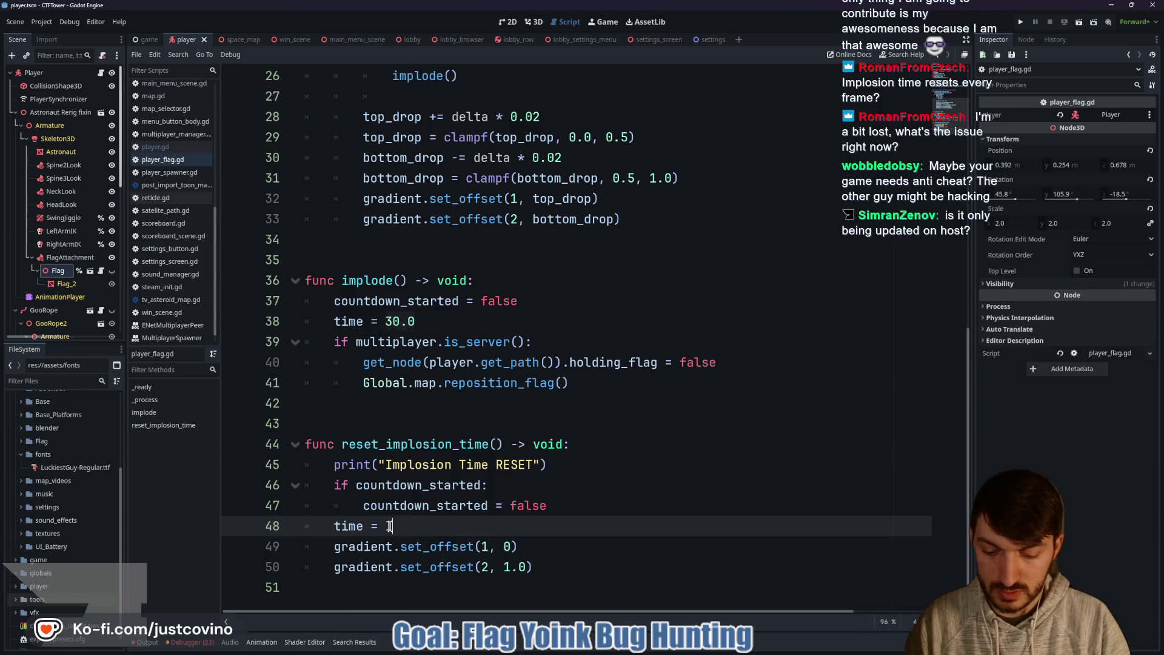
key(Return)
key(ctrl+s)
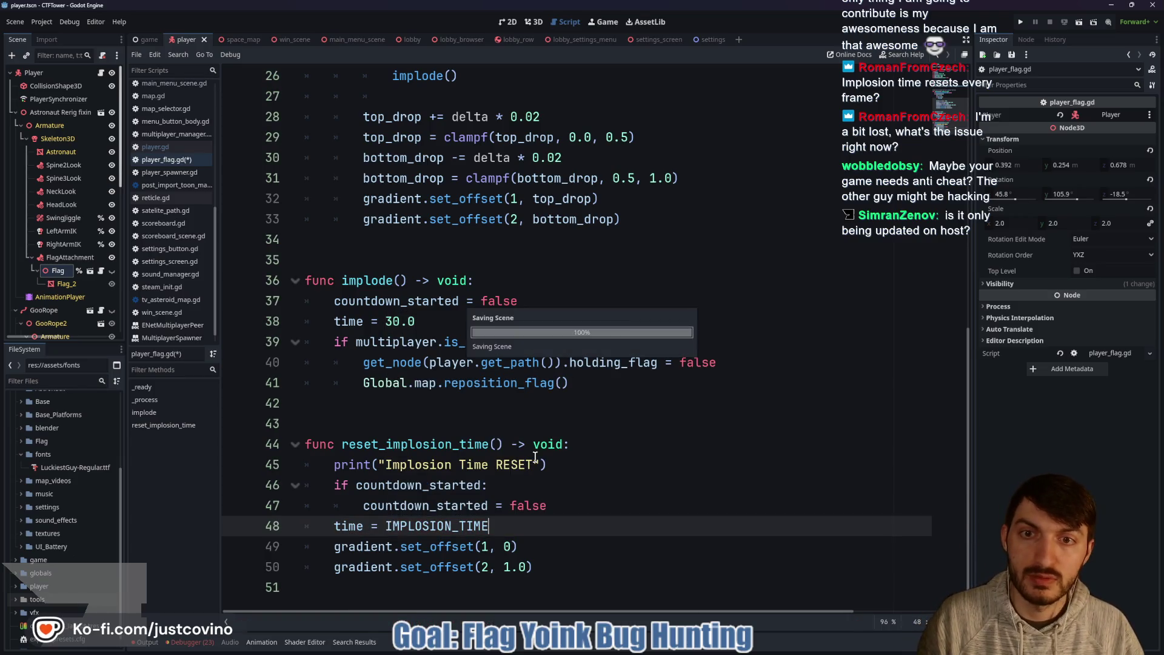
Step: Review the set_offset calls on line 49 that restore the gradient offsets
scroll(533, 453, up, 3)
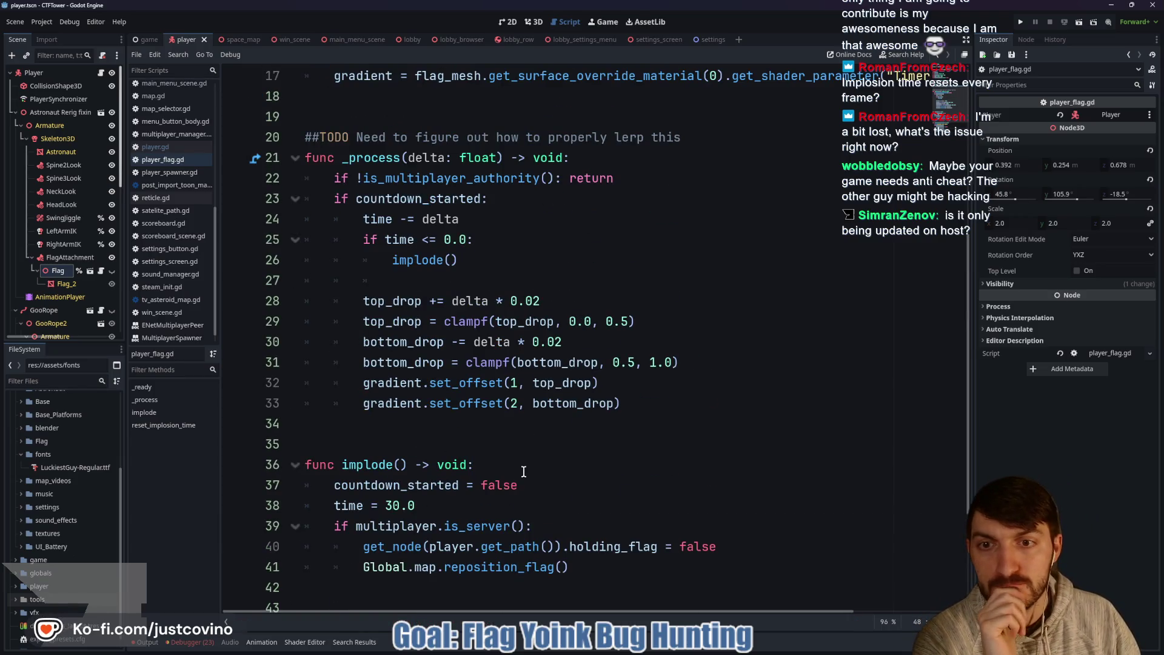
scroll(521, 464, down, 3)
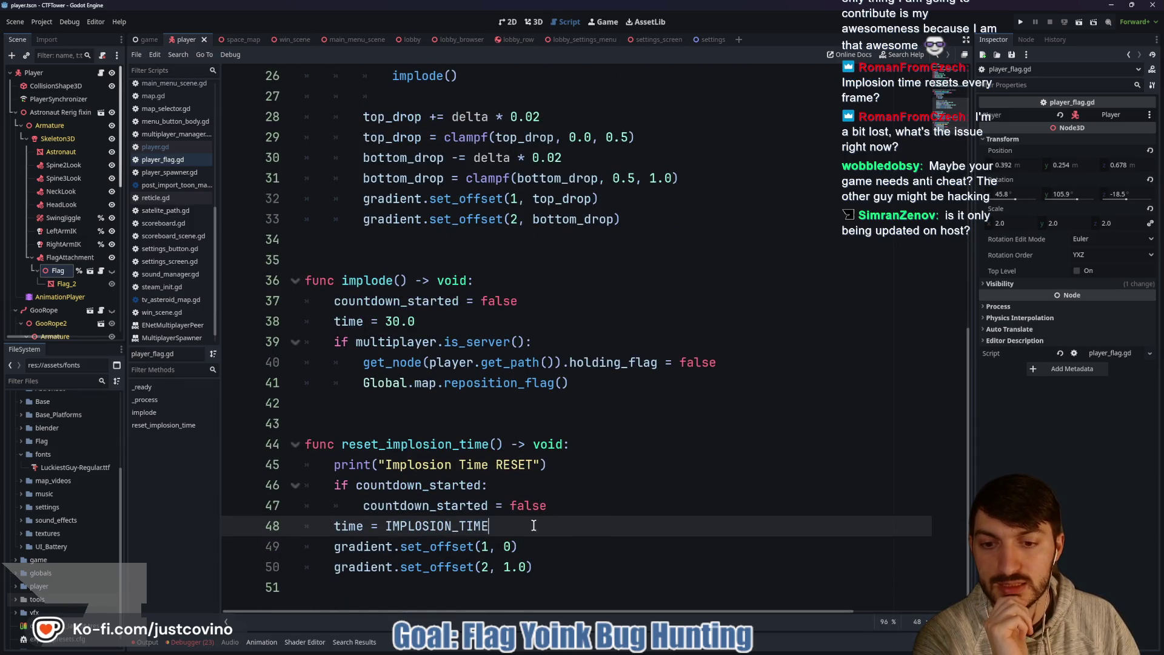
click(431, 551)
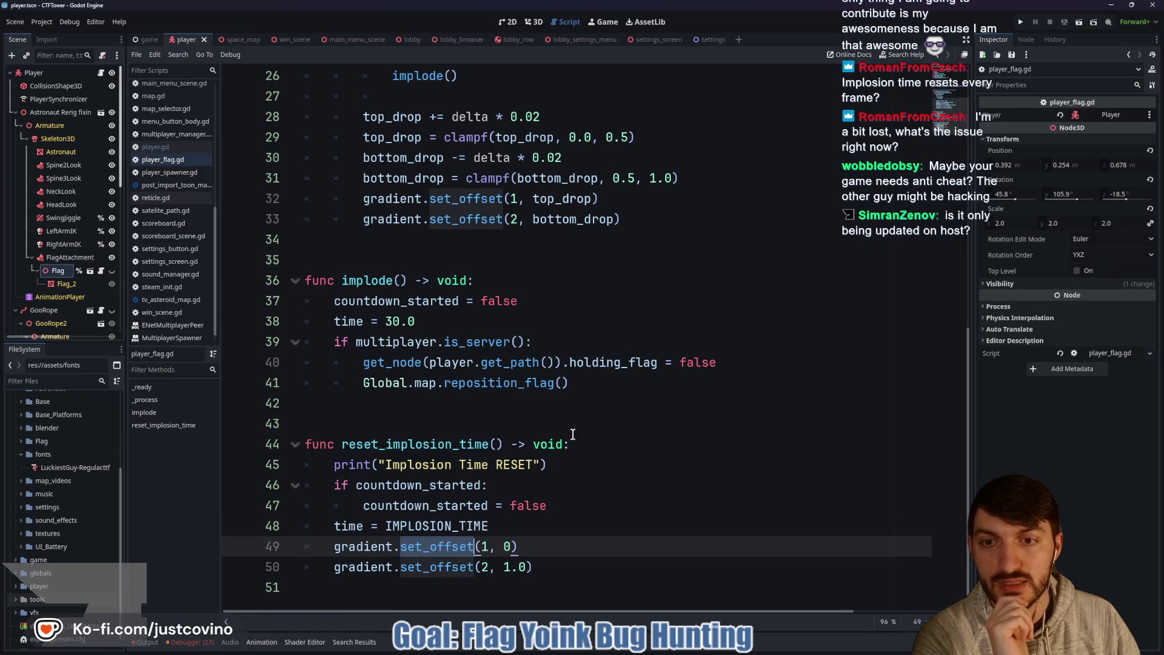
scroll(572, 434, up, 5)
scroll(525, 299, up, 1)
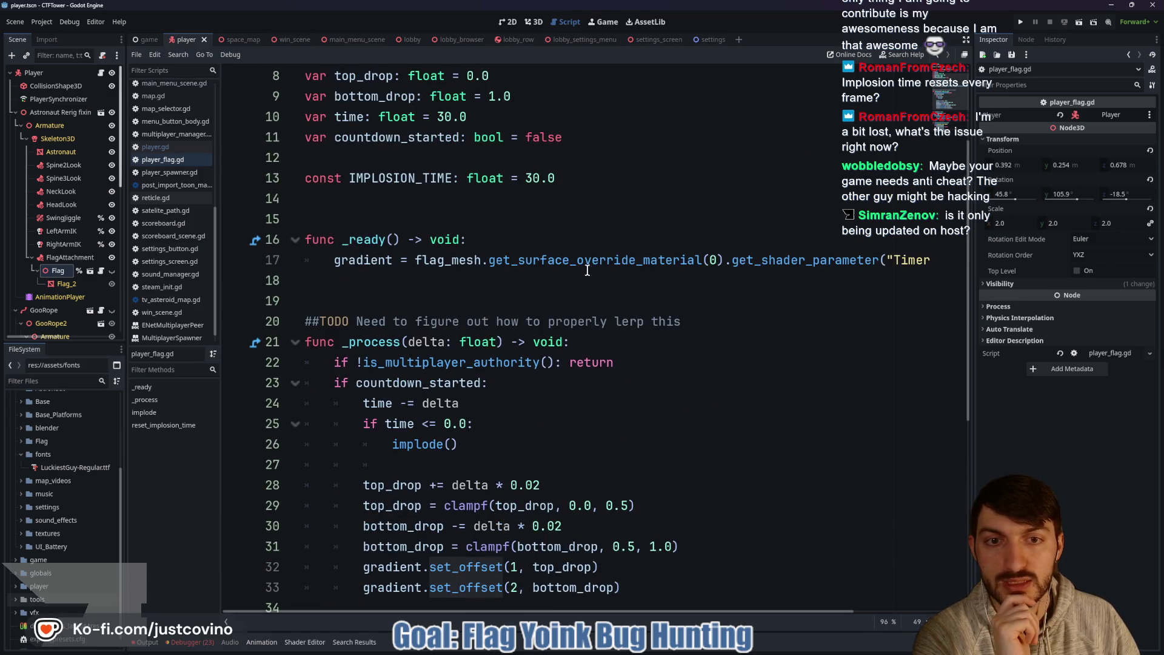
scroll(801, 264, right, 5)
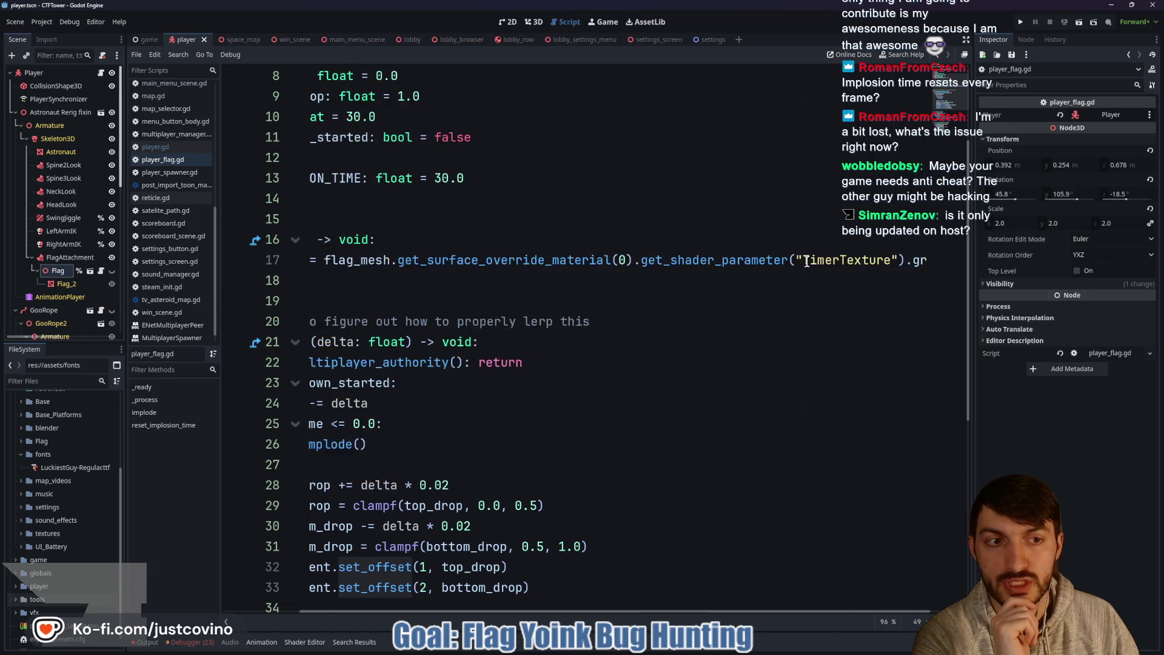
scroll(727, 288, left, 5)
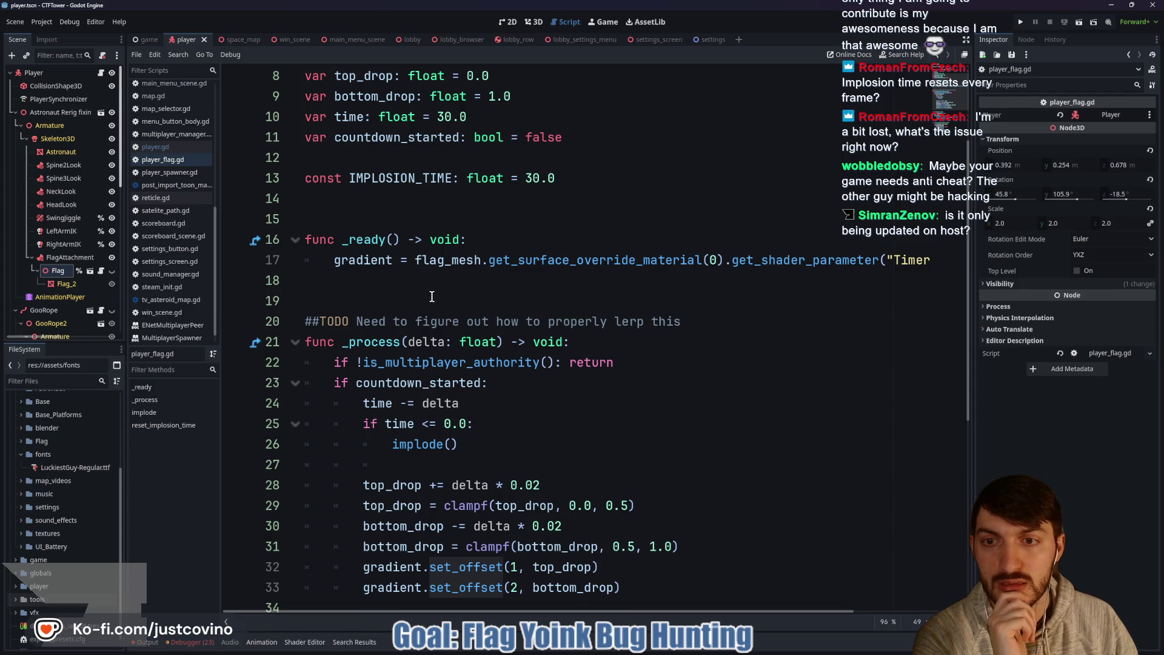
Step: Select the Flag_2 mesh and focus the 3D view on the flag
click(65, 284)
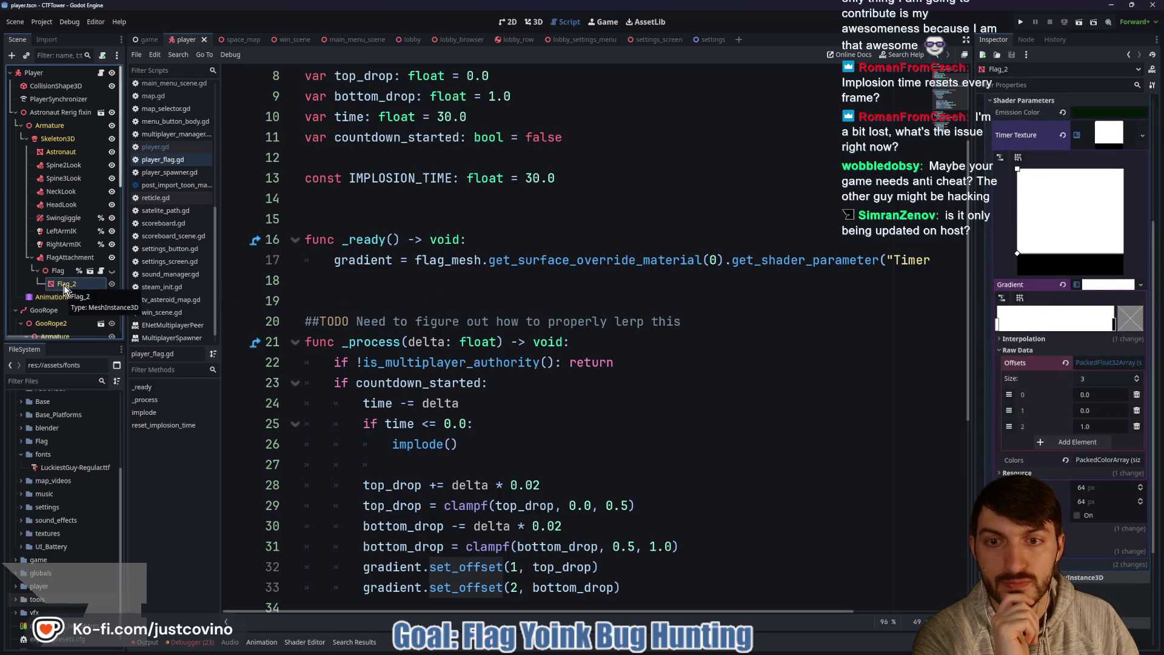
scroll(465, 274, up, 3)
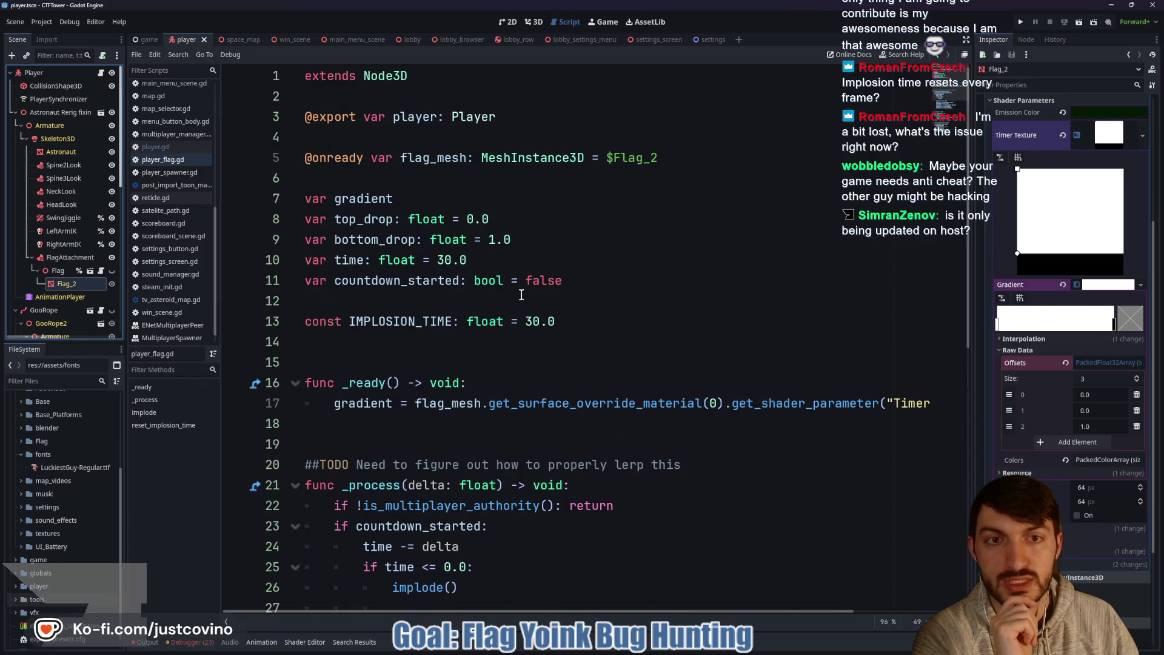
scroll(676, 373, down, 1)
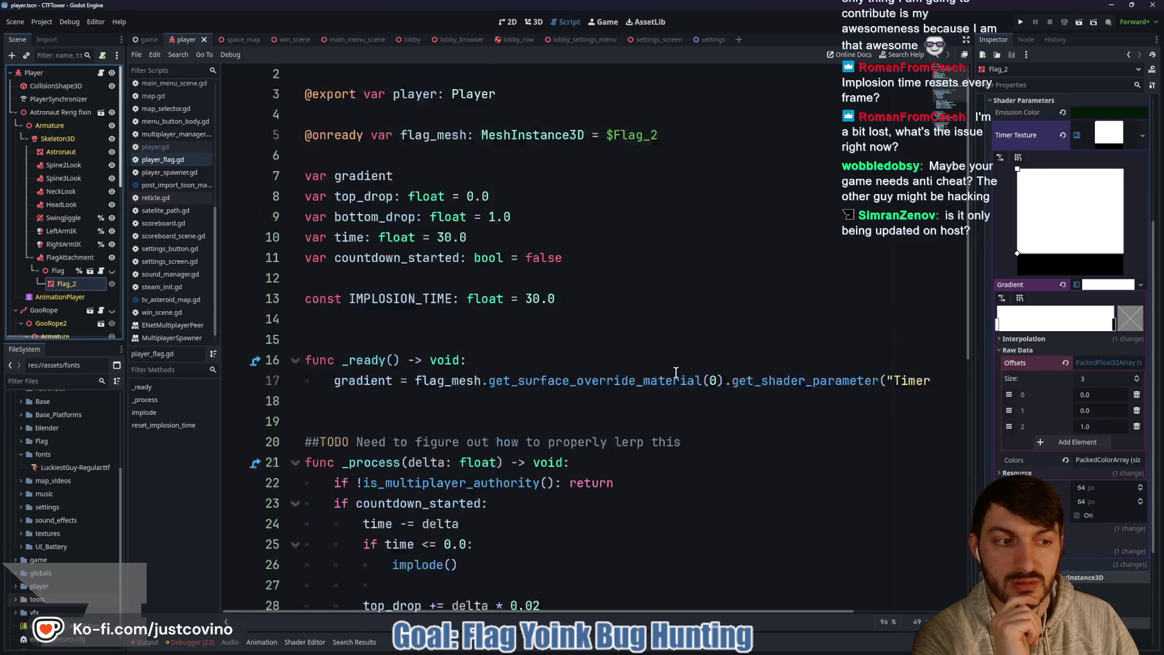
scroll(676, 372, down, 2)
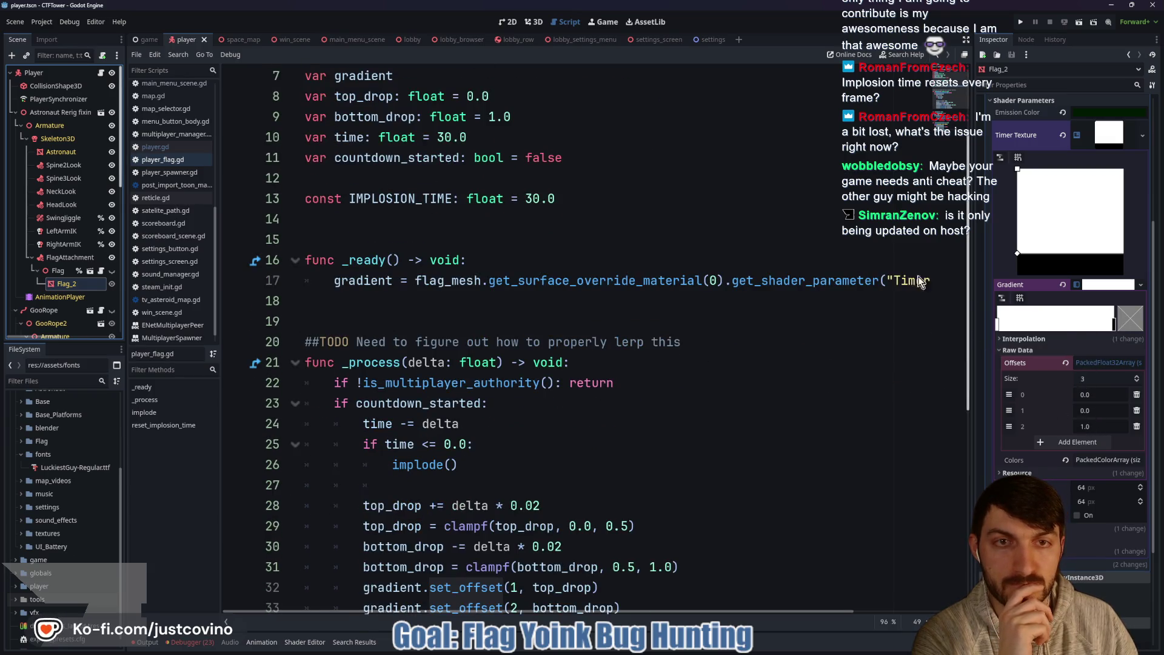
click(534, 22)
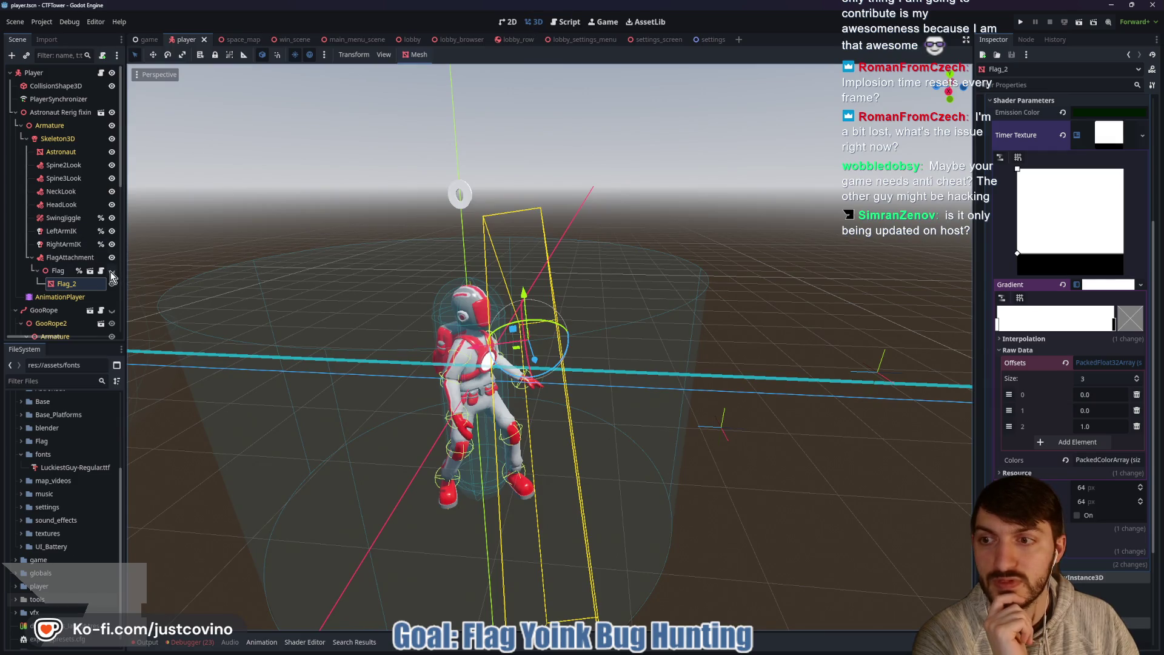
key(f)
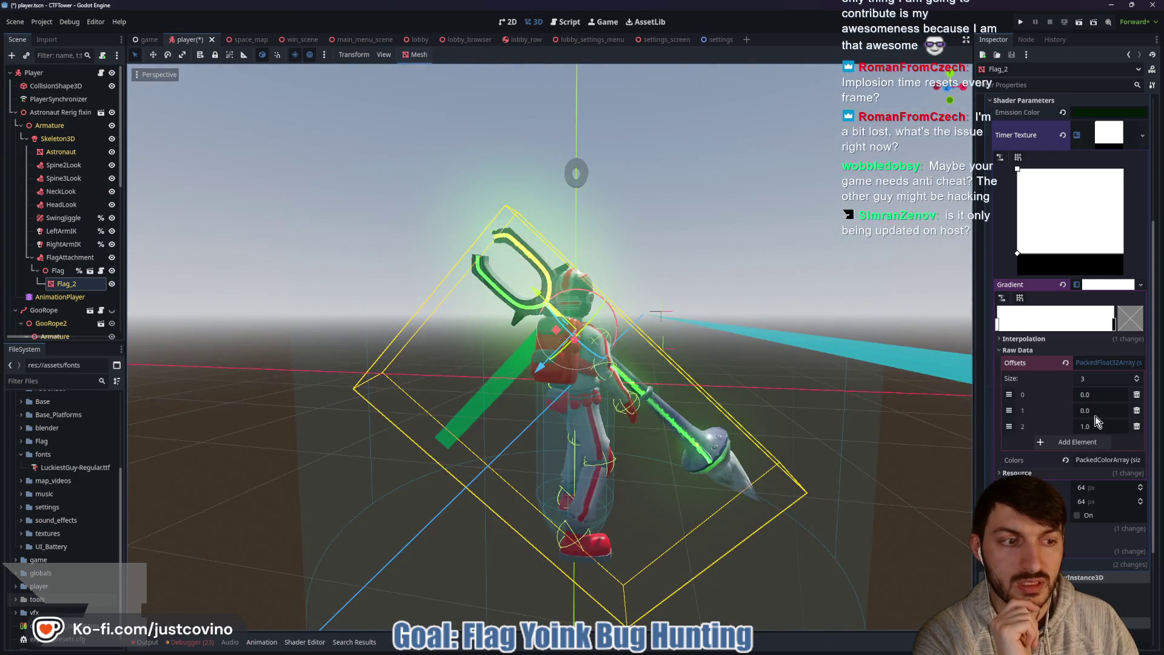
Step: Move and remove stops in Flag_2's Timer Texture gradient, undoing the last change
mouse_move(1115, 325)
mouse_down()
mouse_move(1086, 327)
mouse_move(1119, 332)
mouse_up()
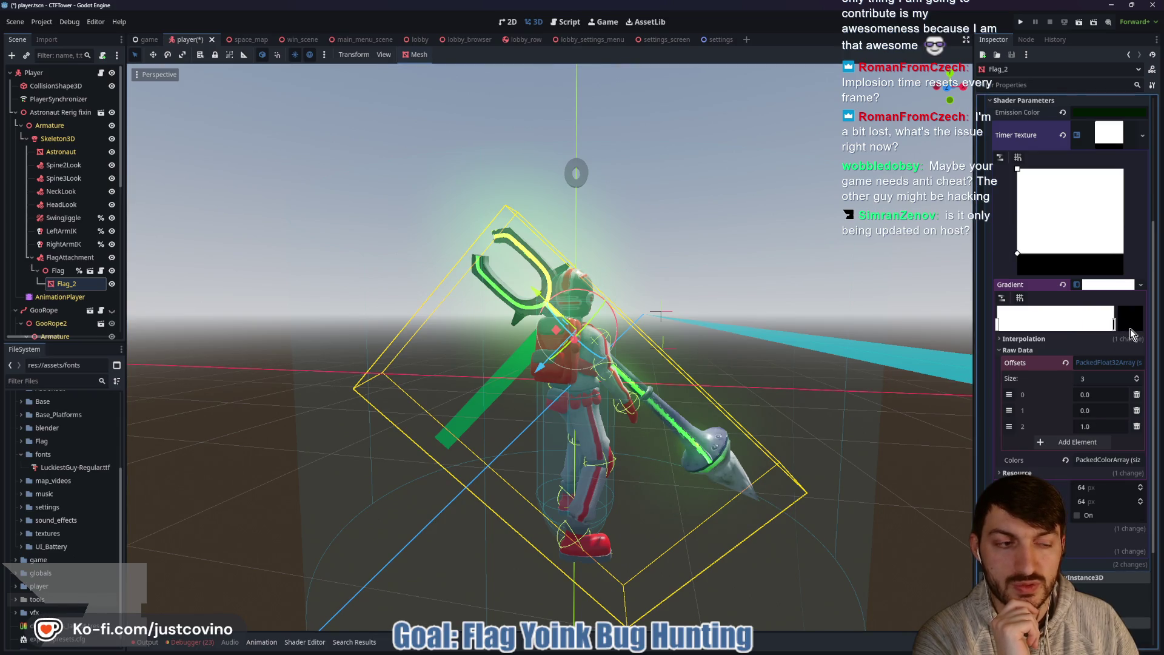
mouse_move(998, 328)
mouse_down()
mouse_move(1083, 328)
mouse_move(1002, 326)
mouse_up()
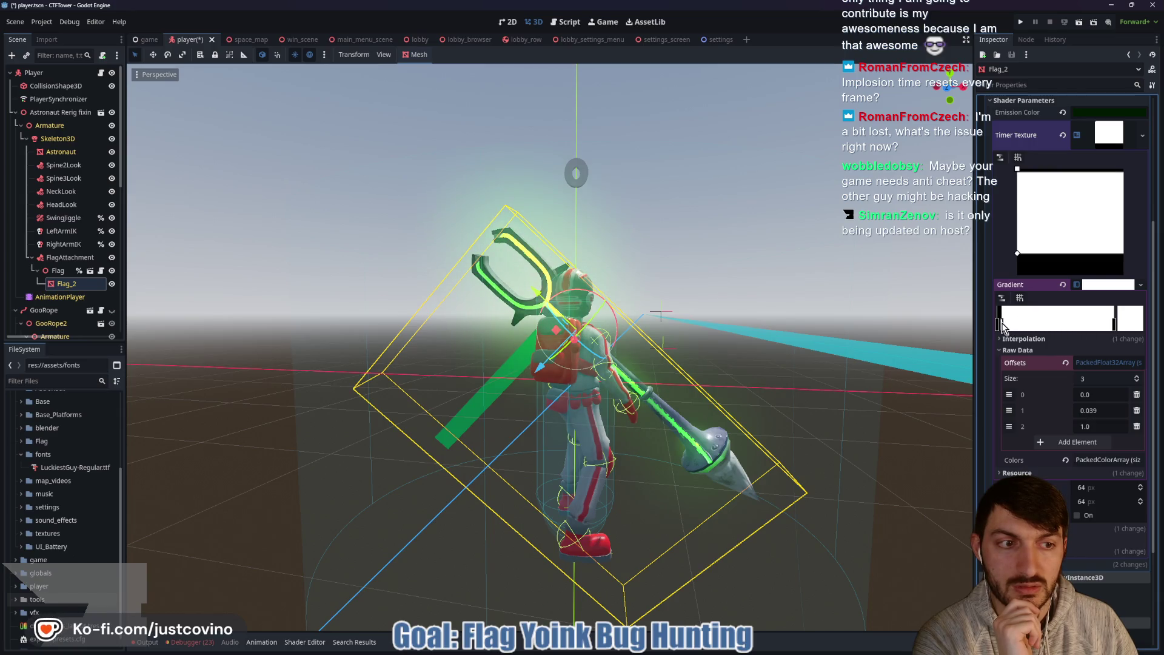
drag(1114, 330, 1087, 330)
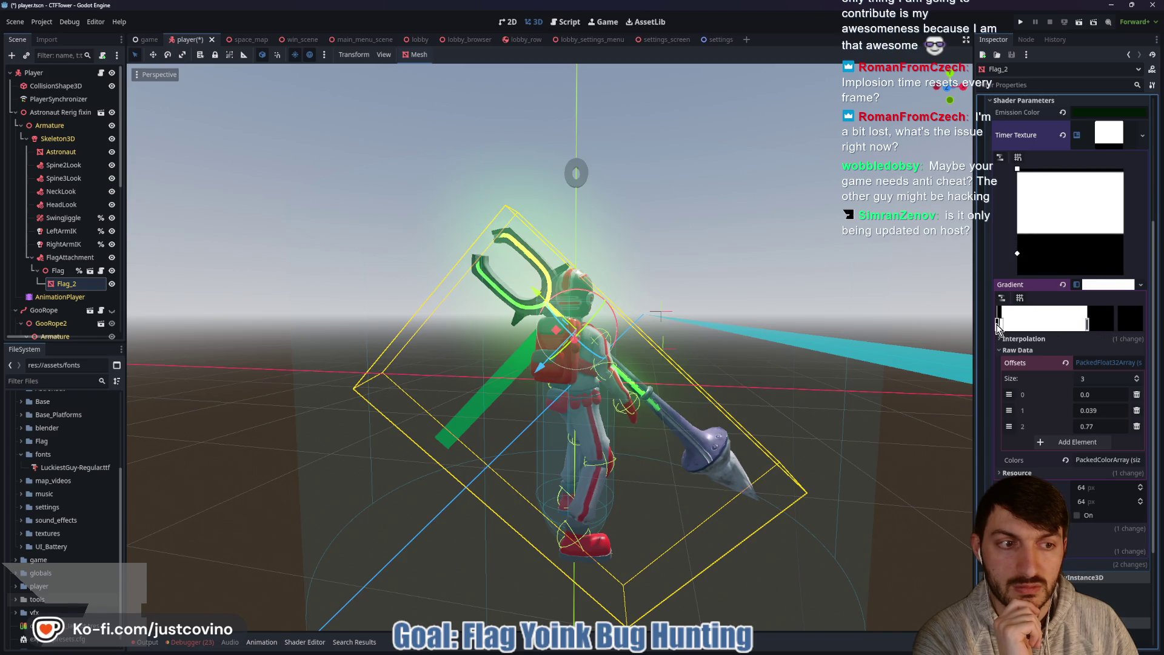
right_click(999, 328)
drag(998, 328, 1113, 330)
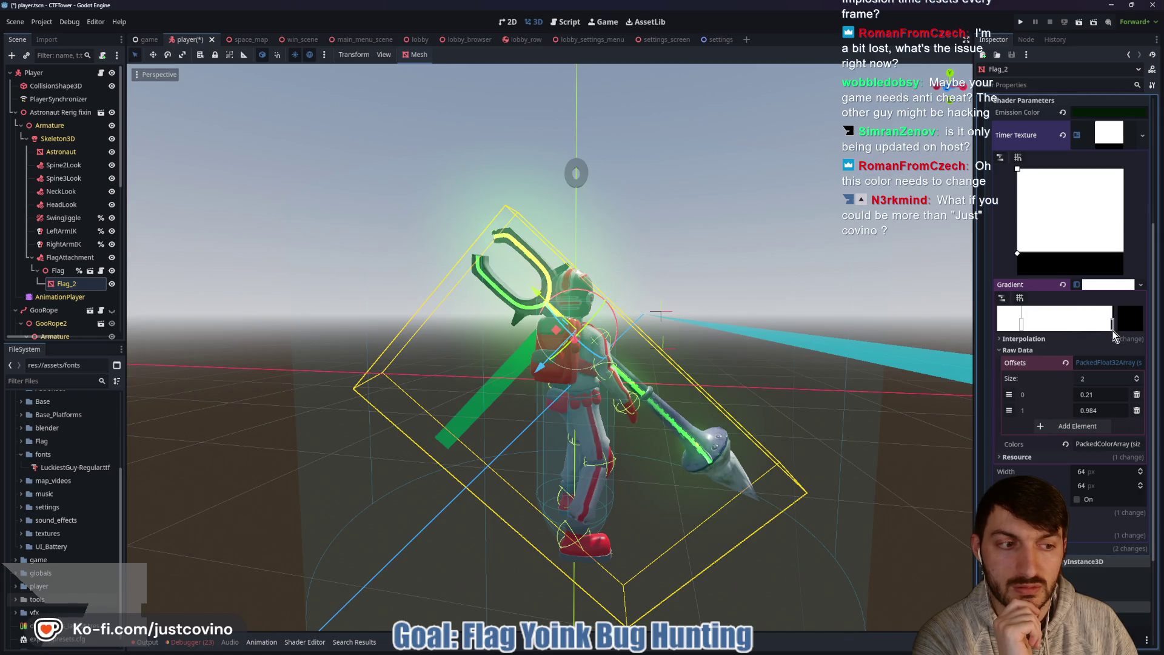
key(ctrl+z)
key(ctrl+z)
Step: Restore three gradient stops, moving the second to 0.167 and the third to 0.805, and save
drag(1021, 328, 998, 328)
click(1002, 327)
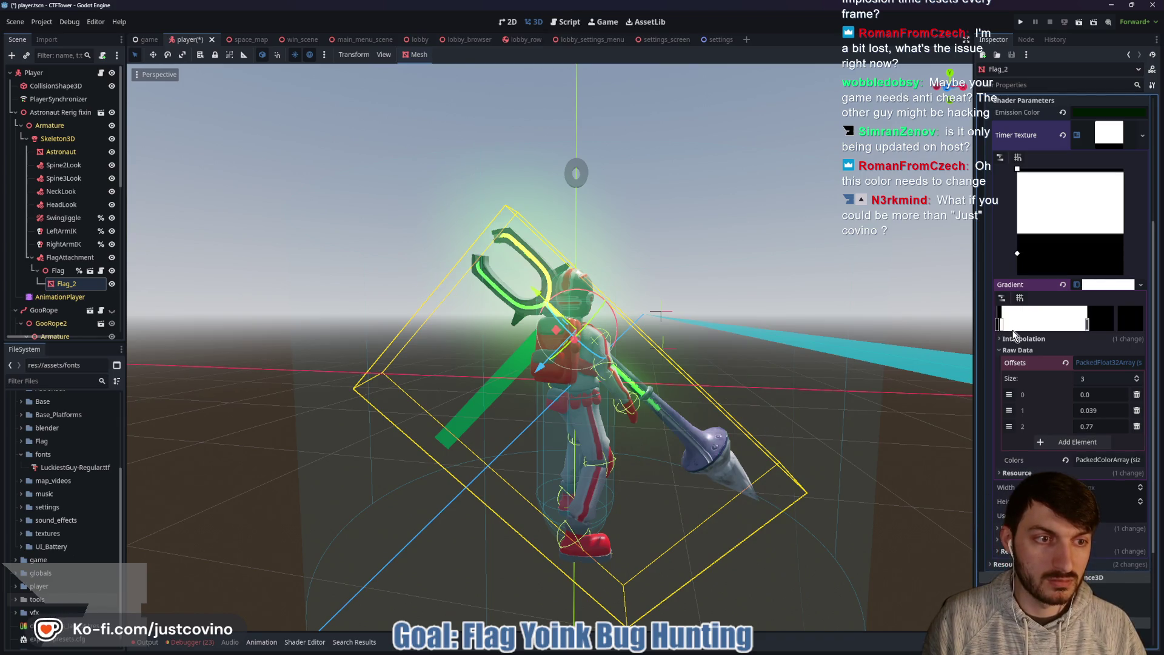
mouse_move(1007, 332)
mouse_down()
mouse_move(1022, 331)
mouse_move(999, 329)
mouse_up()
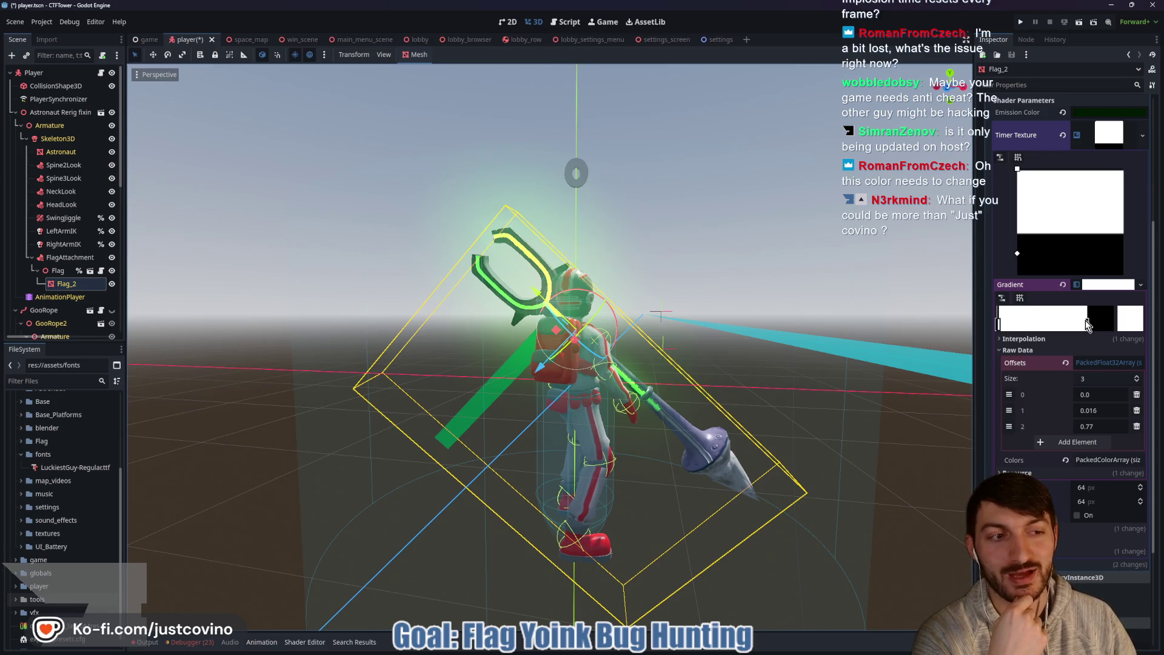
drag(1089, 325, 1117, 333)
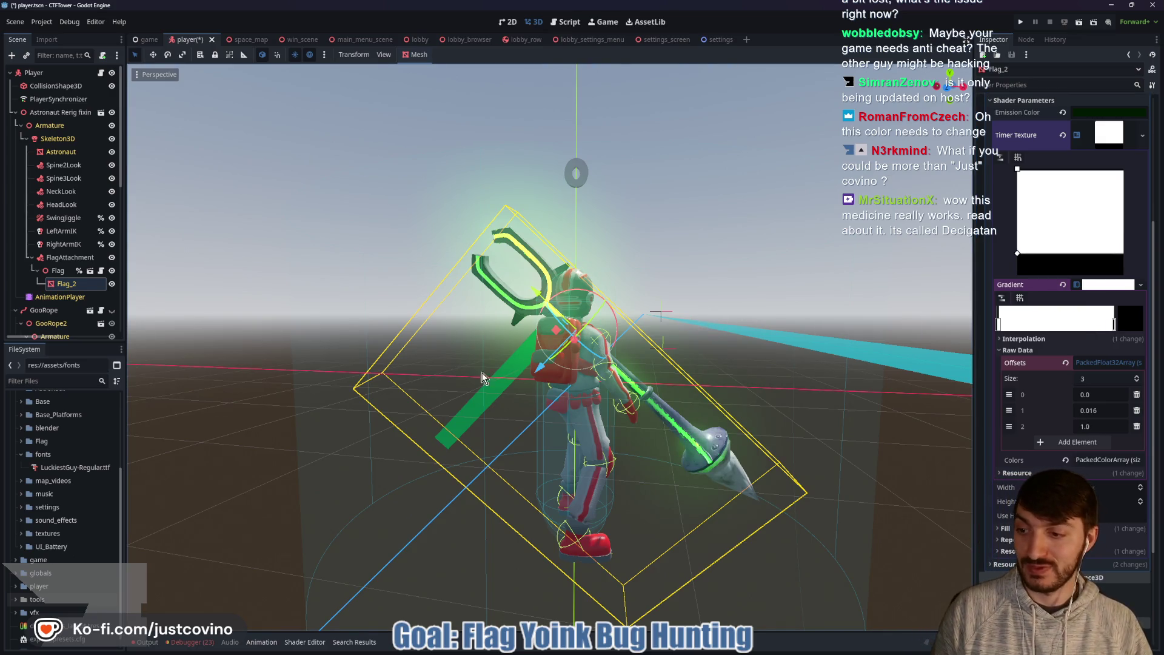
key(ctrl+s)
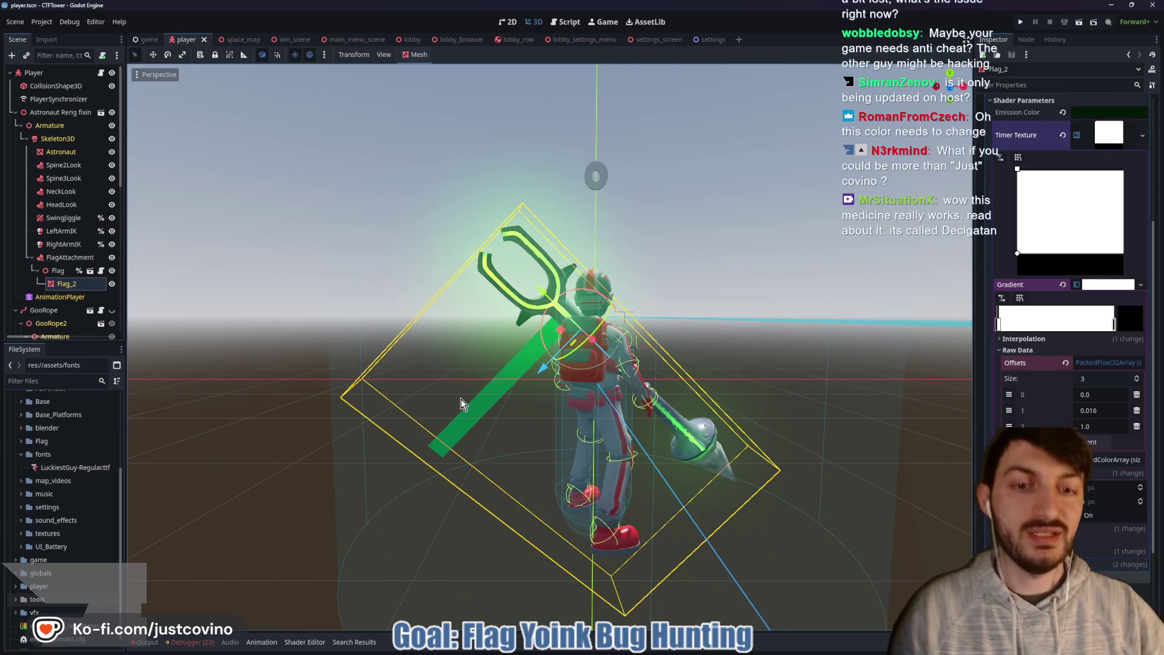
Step: Fine-tune the second gradient stop's offset, checking the flag from other angles and saving the scene
mouse_move(1001, 325)
mouse_down()
mouse_move(1019, 328)
mouse_move(998, 328)
mouse_up()
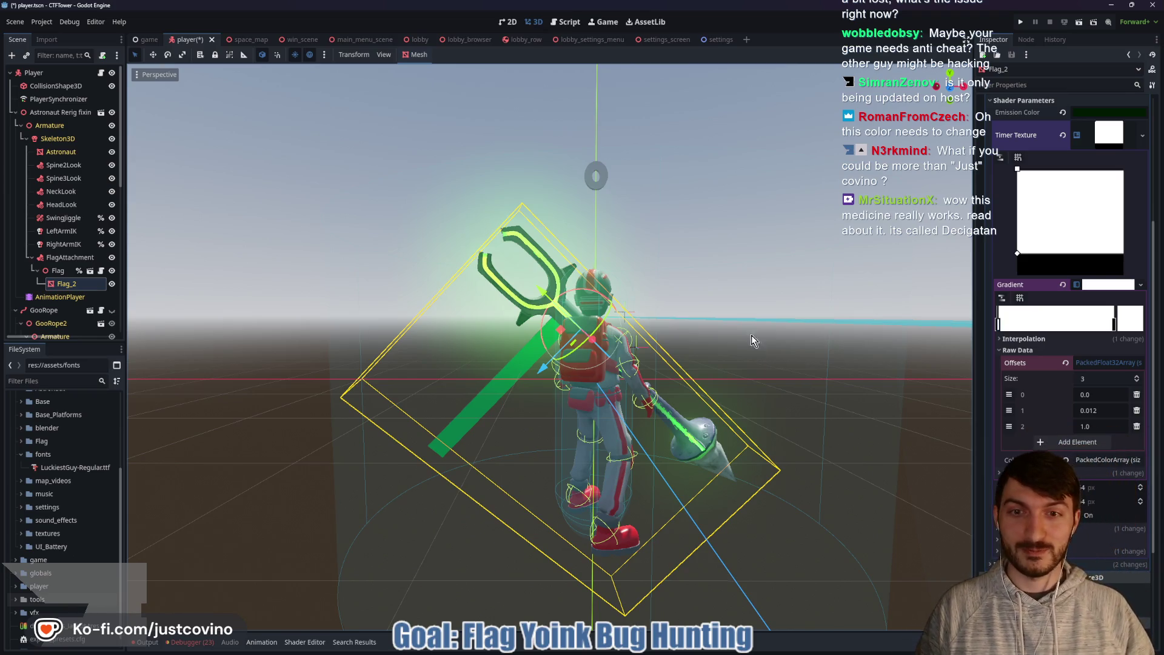
mouse_move(747, 284)
mouse_down()
mouse_move(710, 304)
mouse_move(738, 310)
mouse_up()
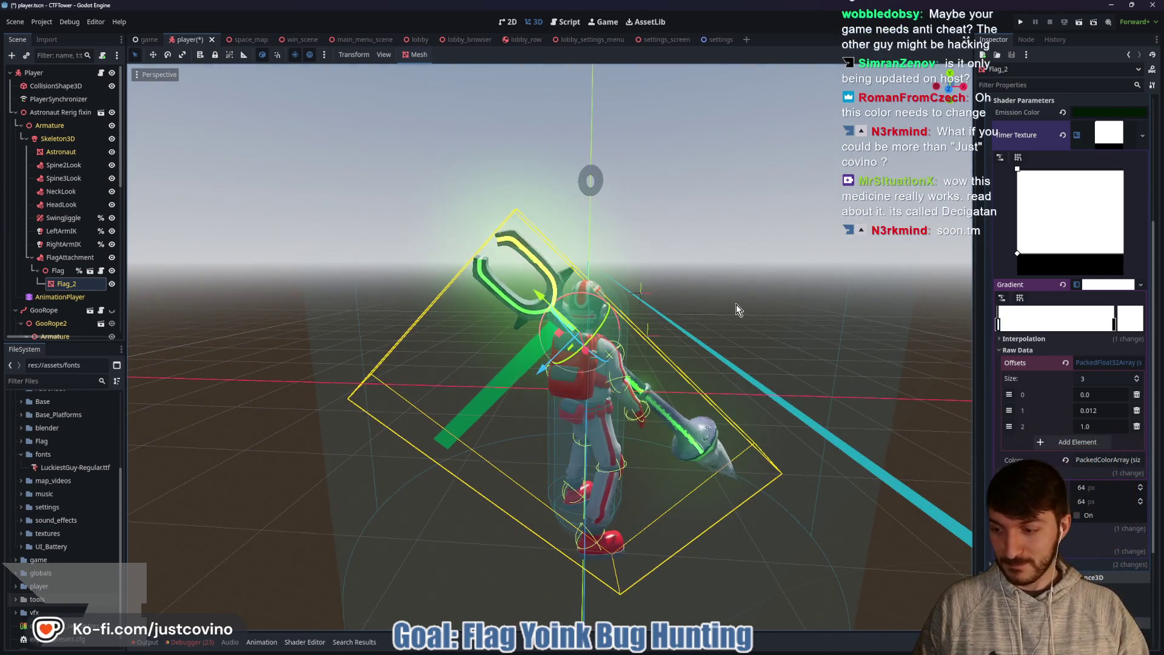
key(ctrl+s)
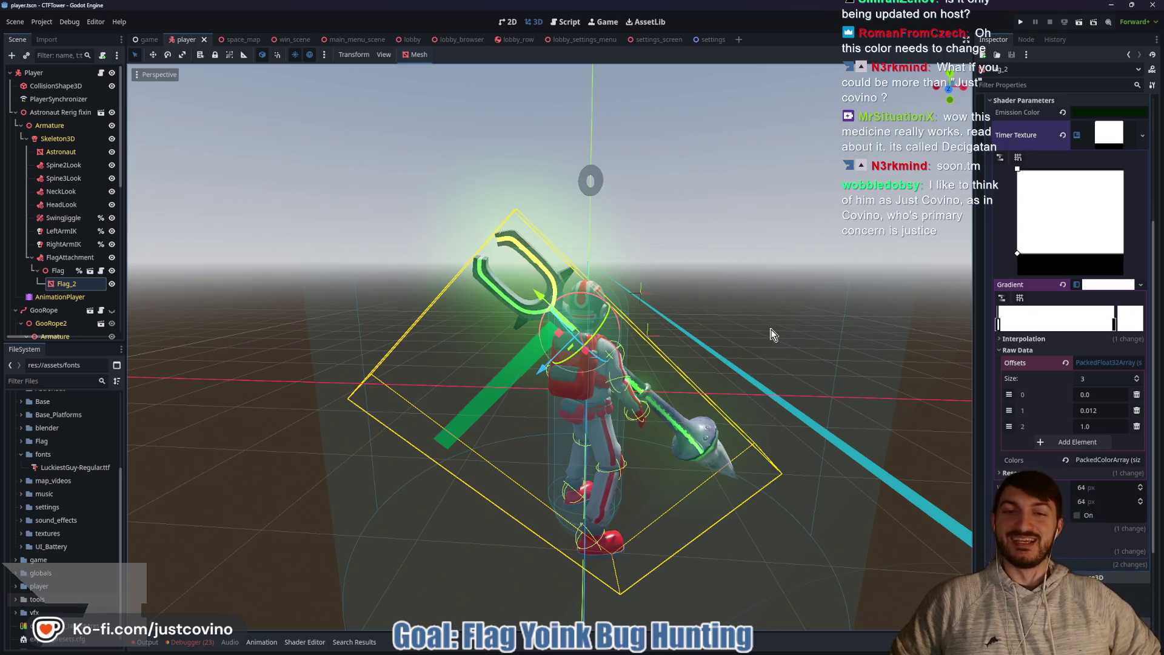
mouse_move(773, 332)
mouse_down()
mouse_move(749, 317)
mouse_move(762, 351)
mouse_move(759, 318)
mouse_up()
key(ctrl+s)
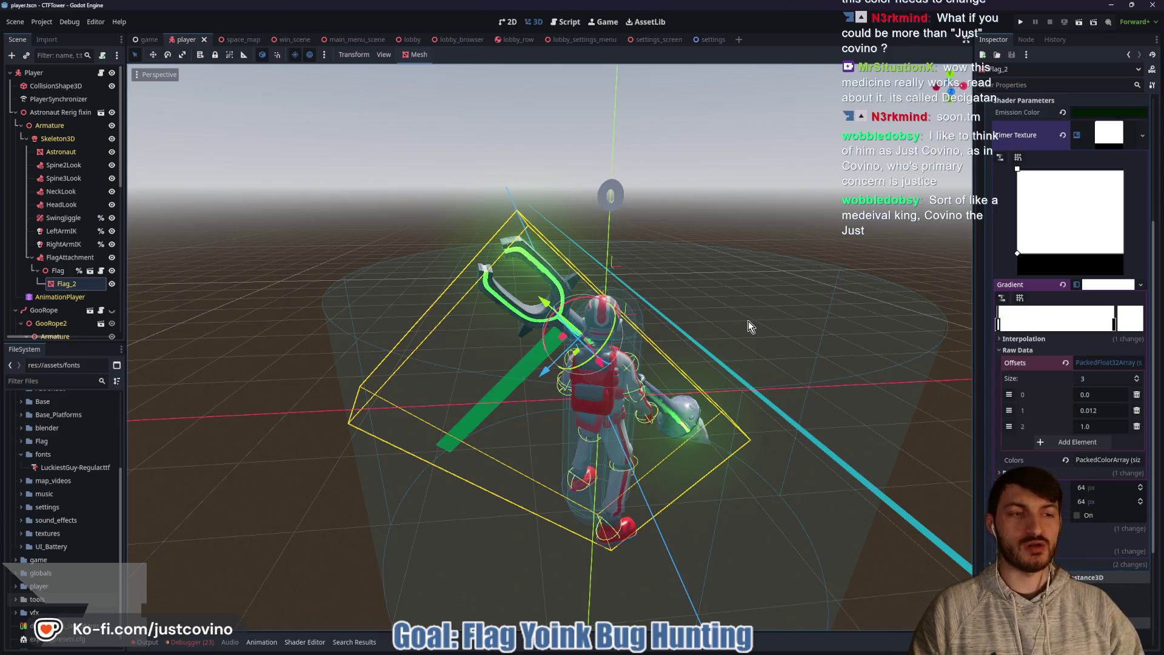
click(1110, 411)
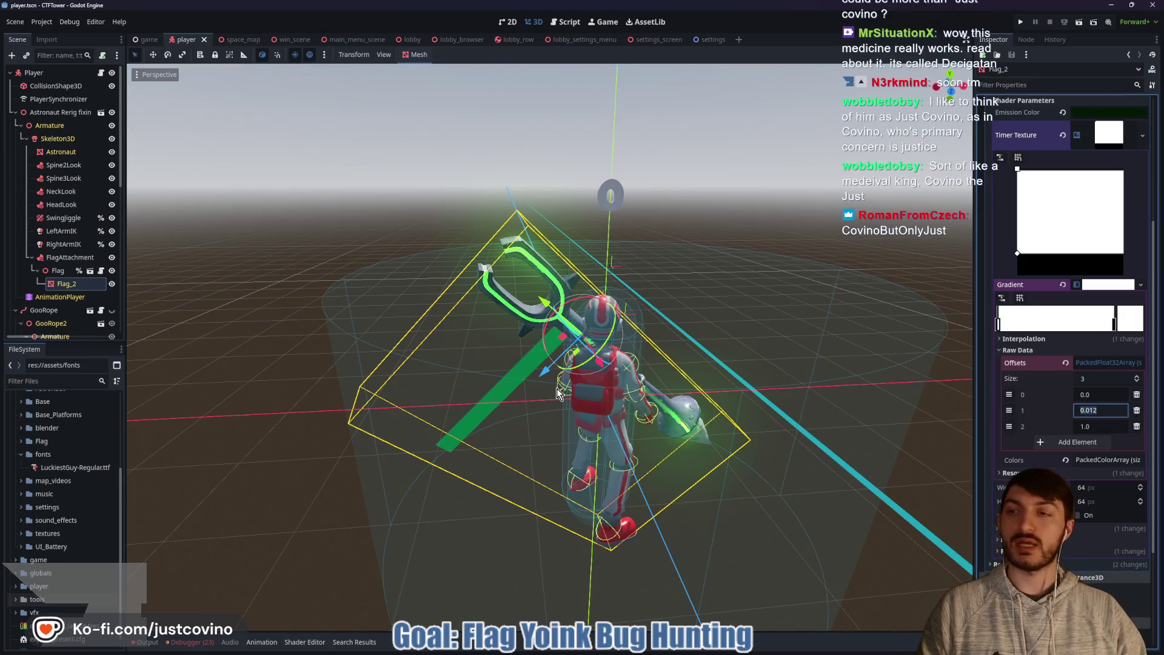
Step: Change line 49 of player_flag.gd to set_offset(1, 0.01) and save the script
click(100, 270)
scroll(472, 418, down, 5)
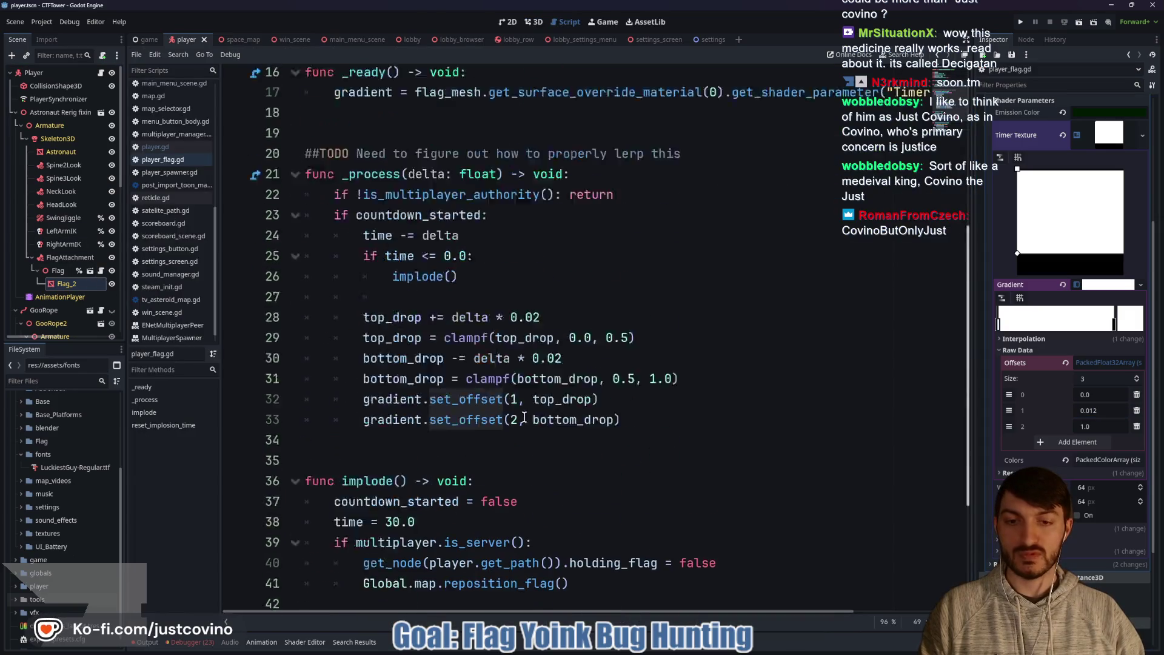
click(509, 548)
text(gradient.set_offset(1, 0.01))
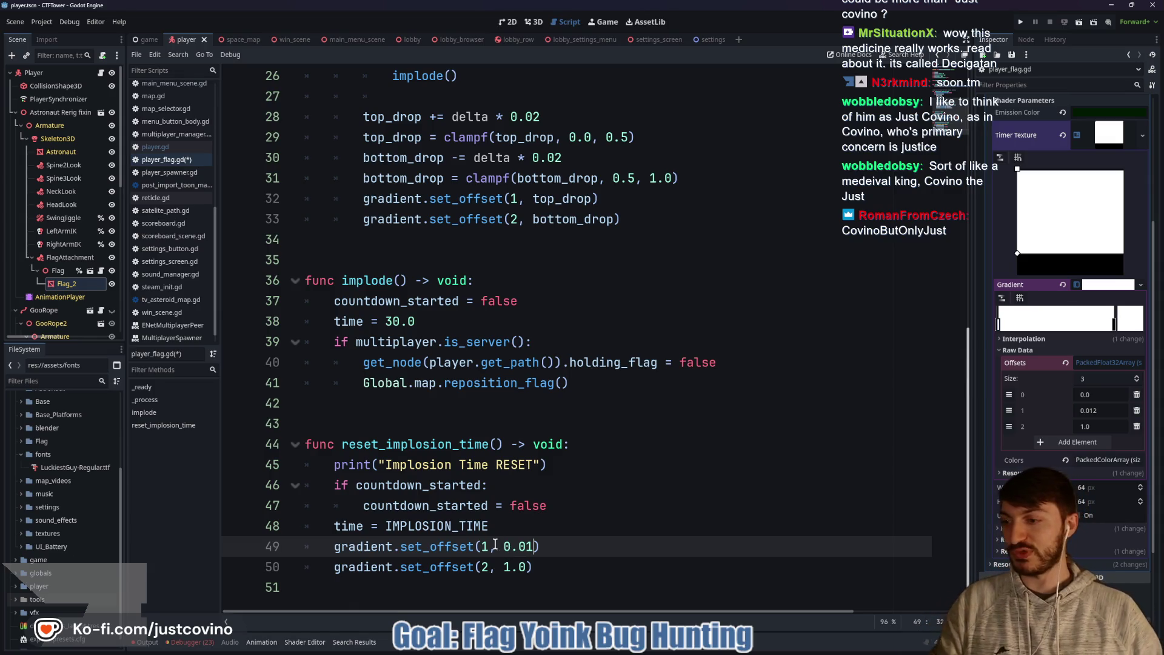
click(632, 485)
key(ctrl+s)
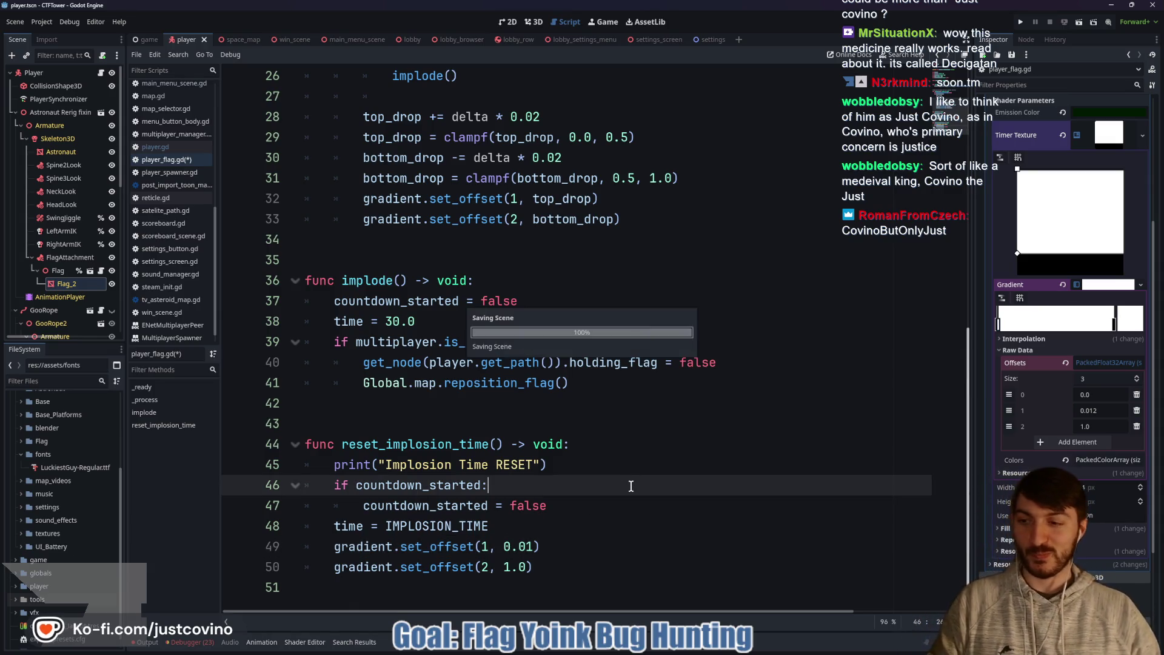
click(583, 408)
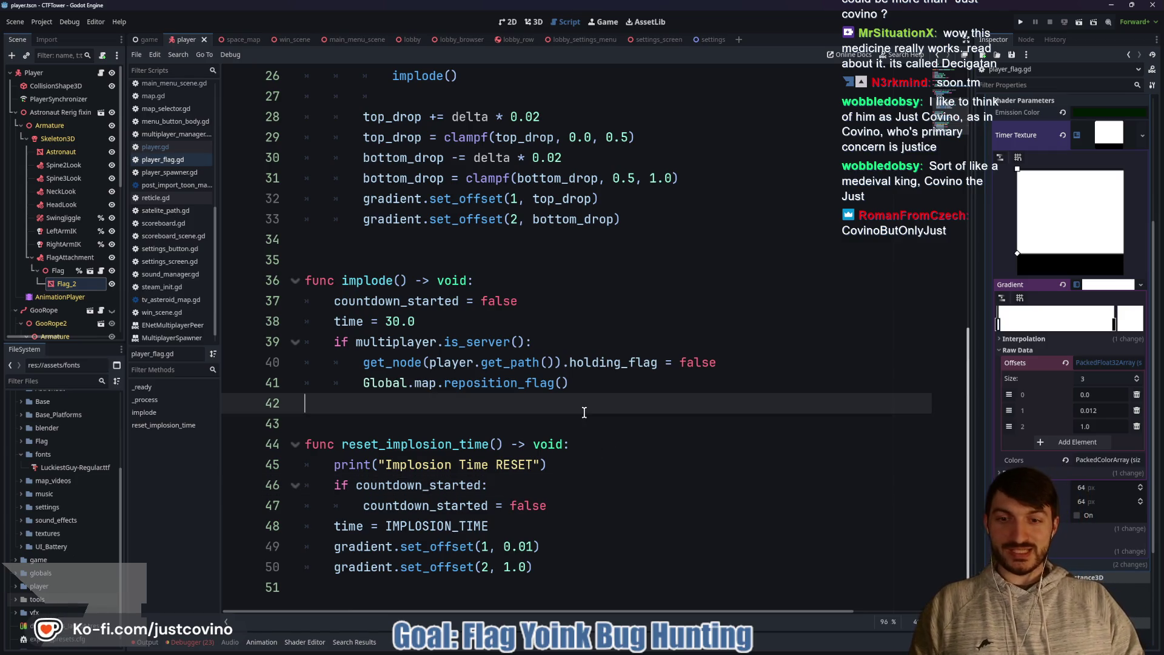
Step: Run the project and join the lobby with the second debug window's player
click(1020, 22)
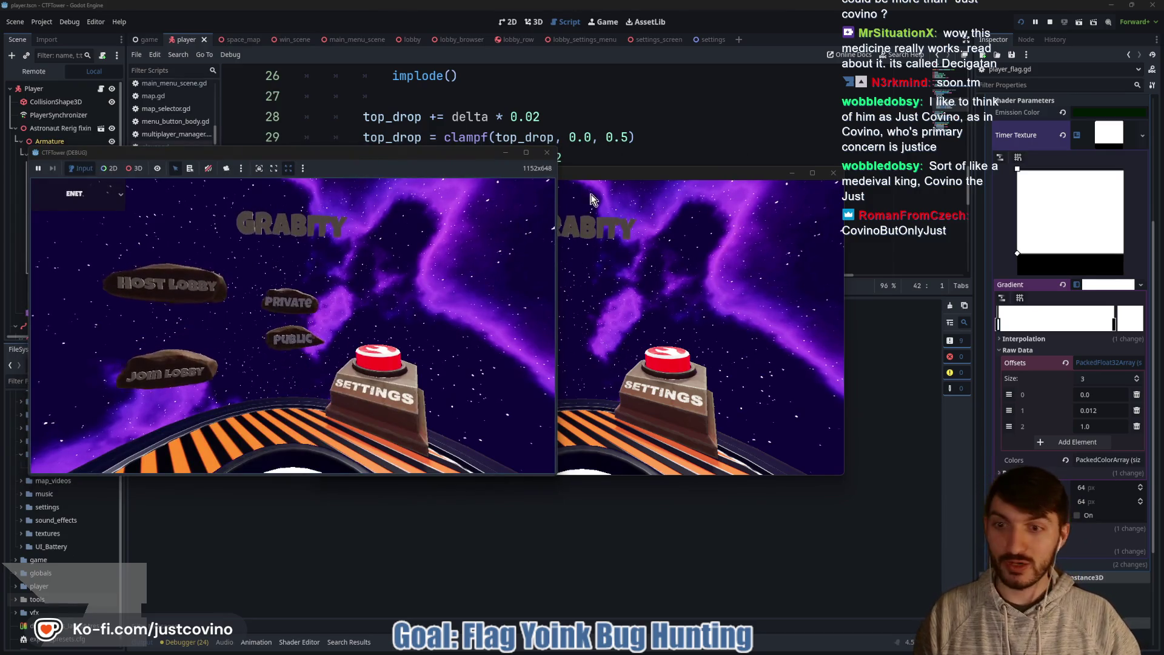
drag(653, 176, 870, 167)
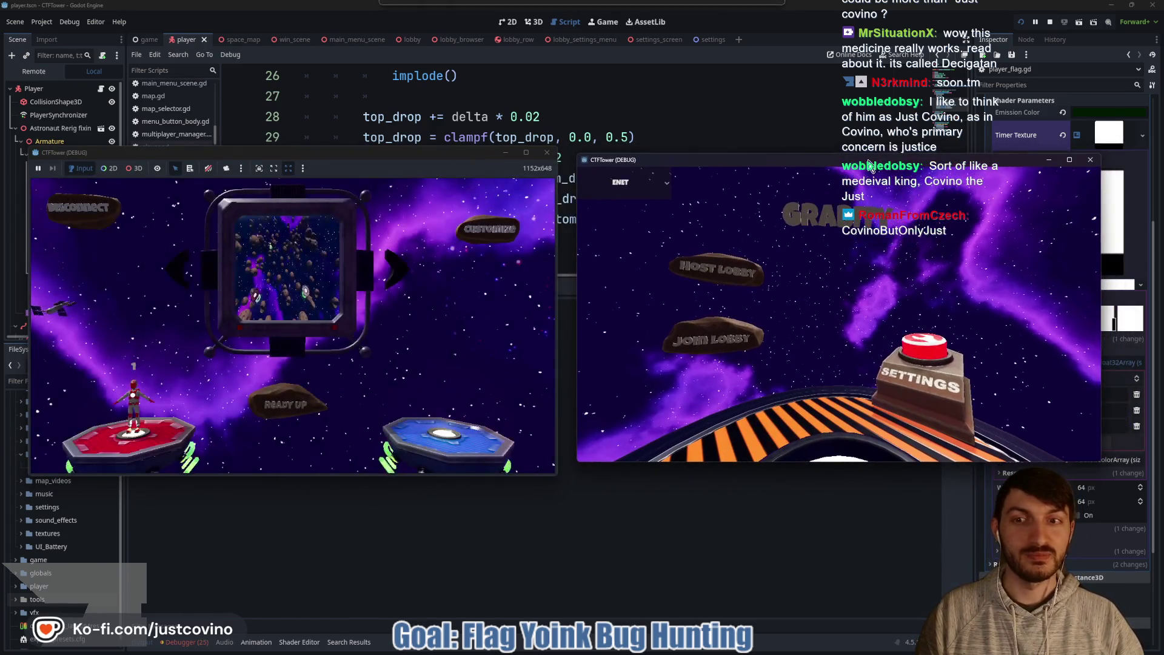
click(715, 323)
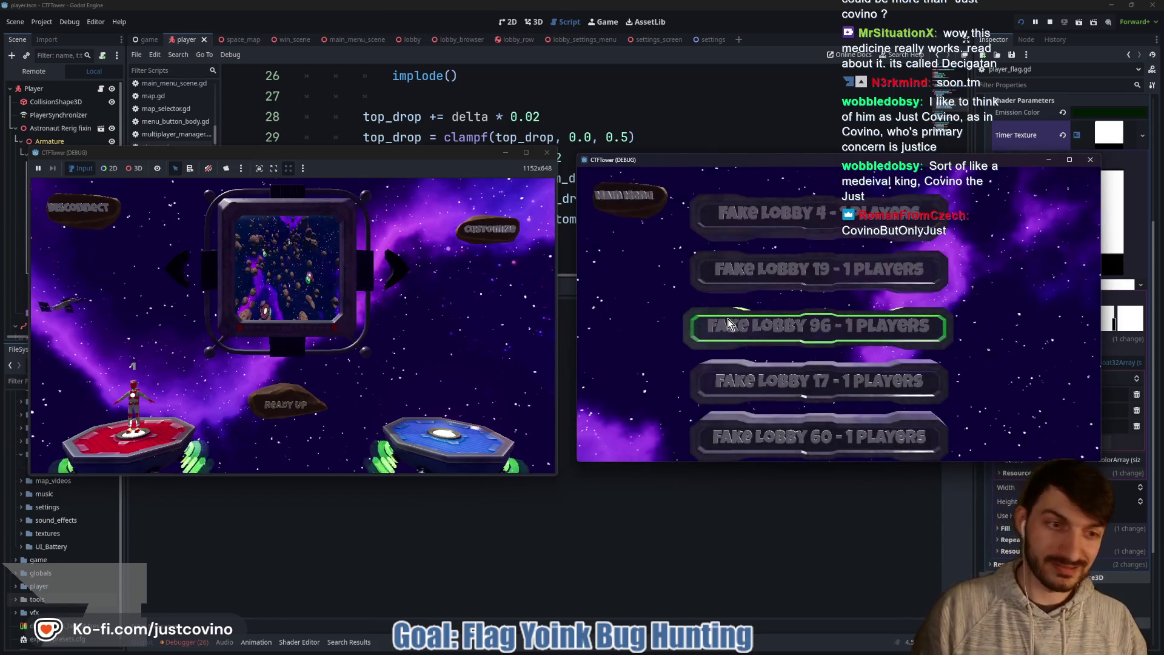
click(728, 322)
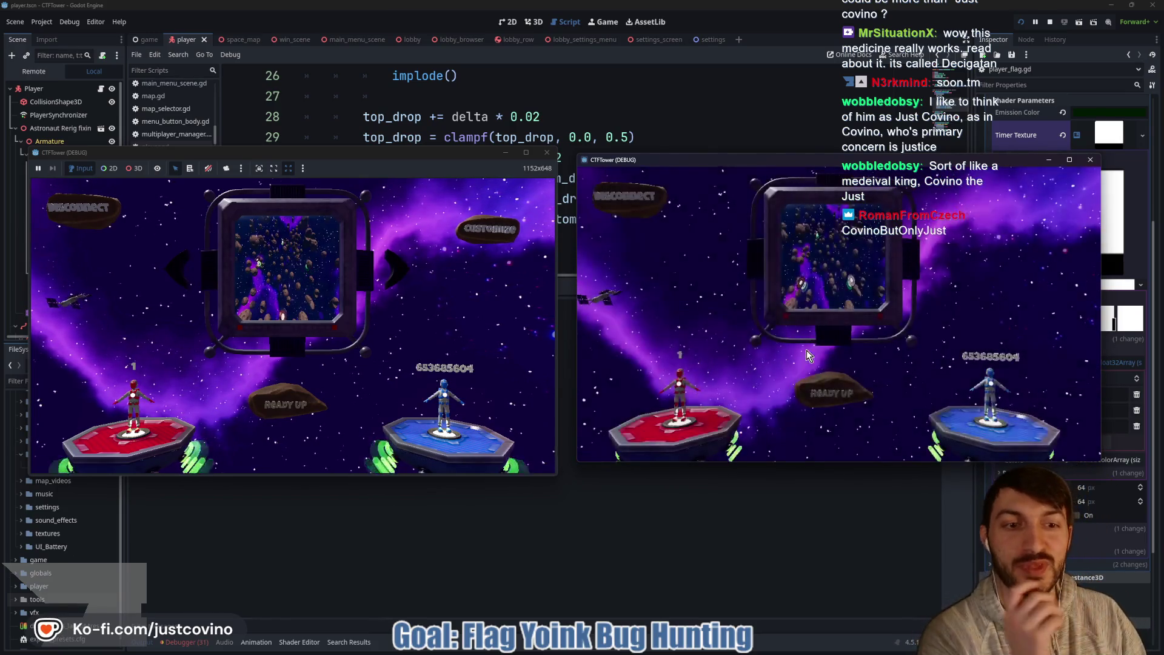
Step: Ready up both players, start the match, then stop the run with F8
click(830, 393)
click(286, 405)
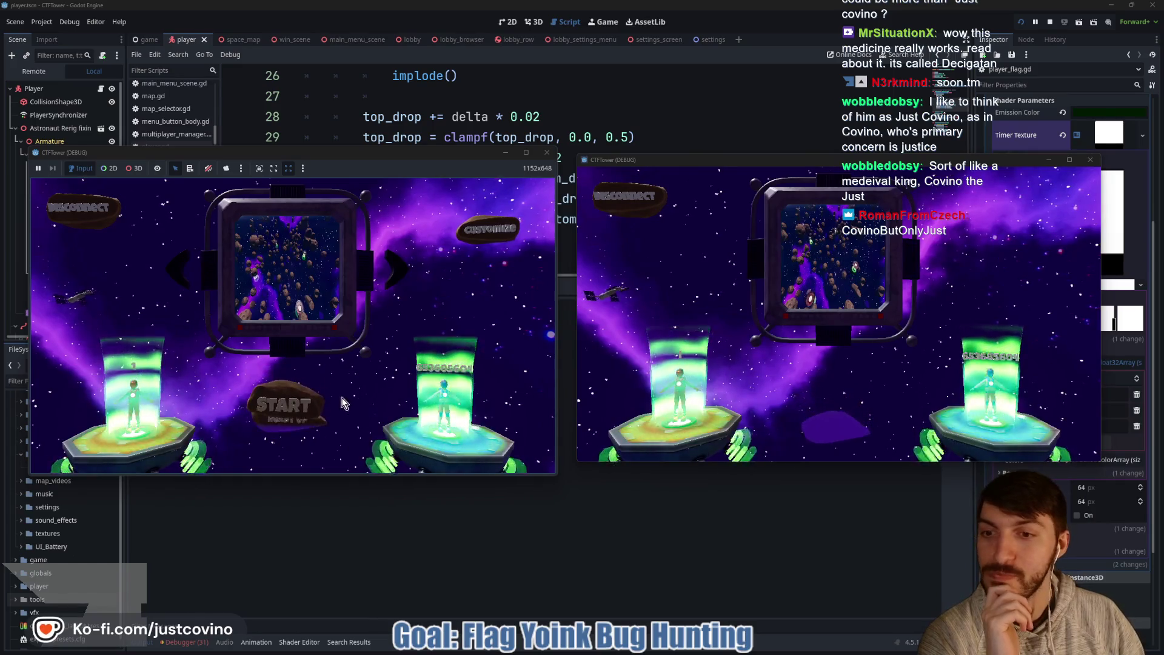
click(297, 404)
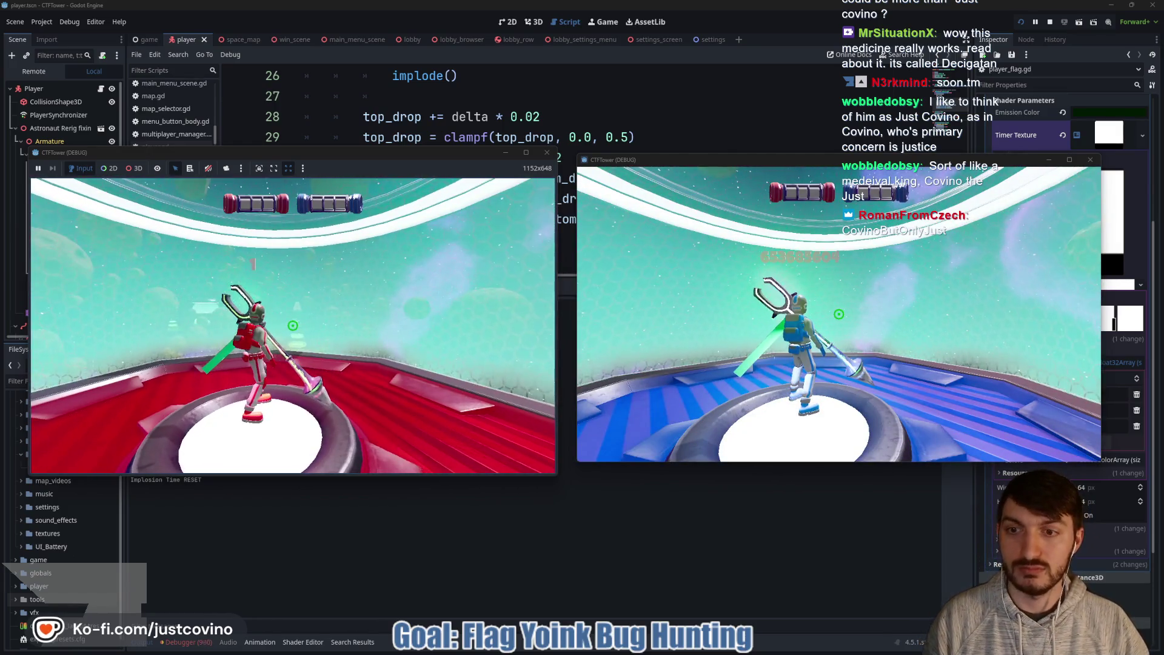
key(super)
key(Escape)
key(F8)
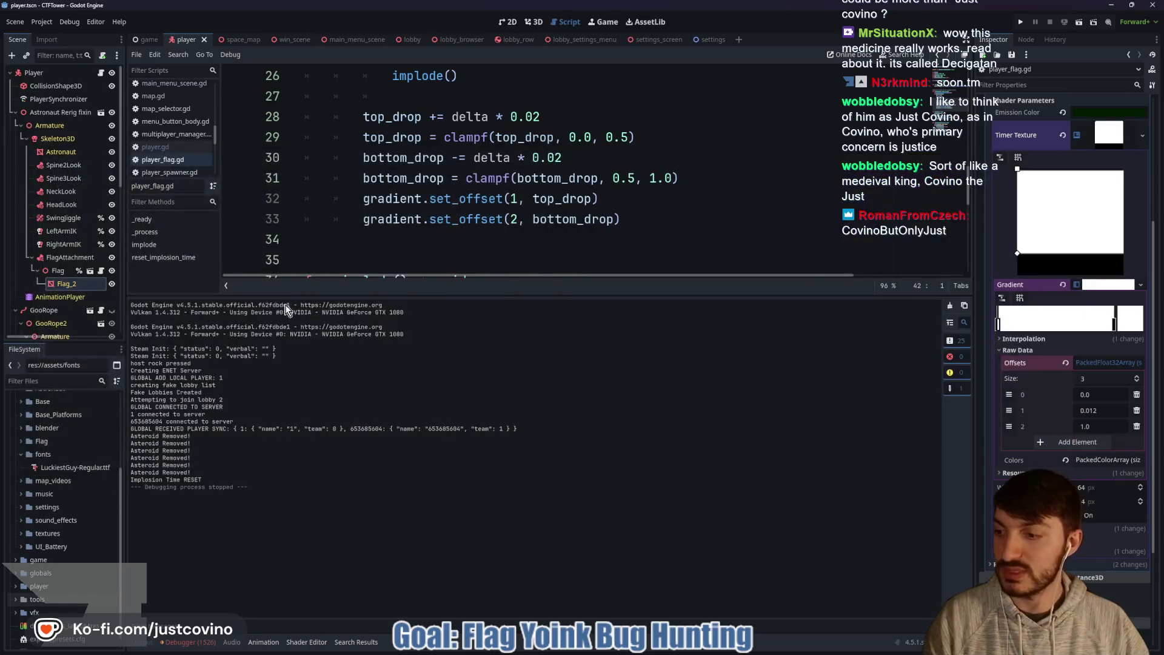
Step: Hide Flag_2, relaunch the game, and host and join a lobby across both windows
click(111, 283)
click(401, 236)
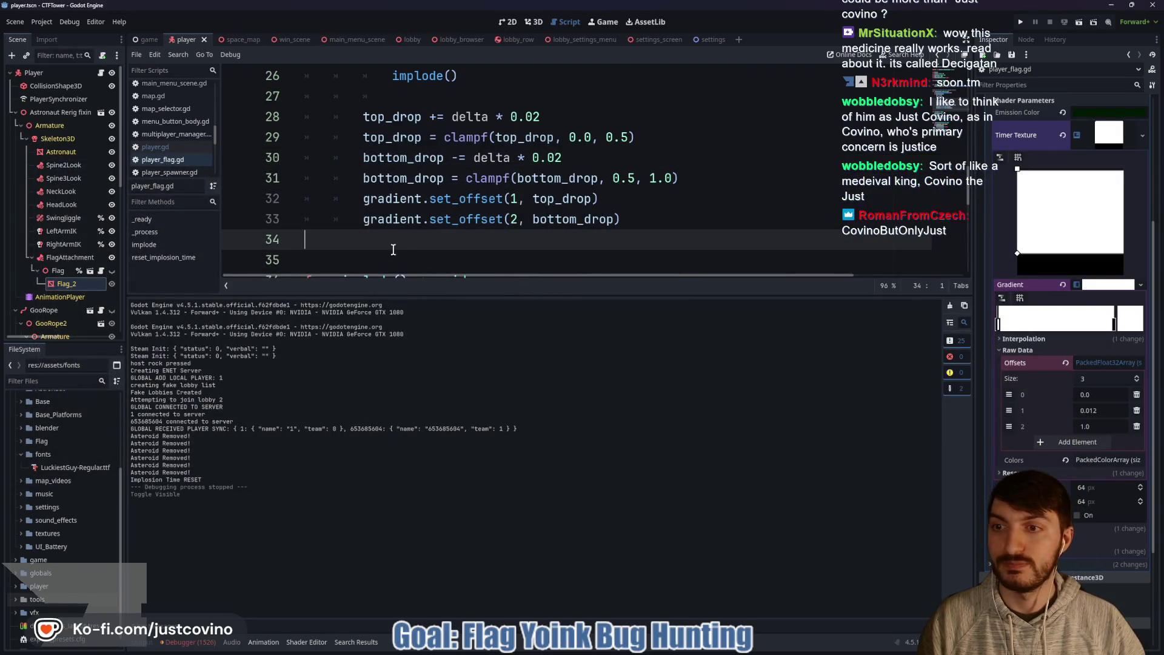
click(1019, 22)
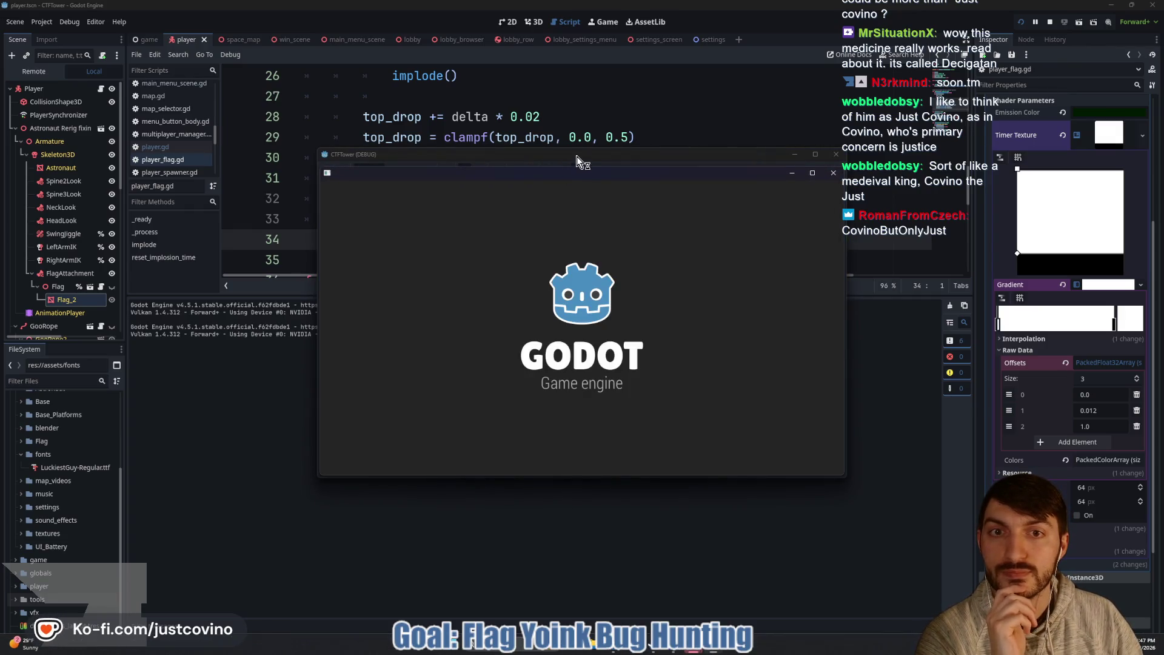
drag(578, 158, 275, 170)
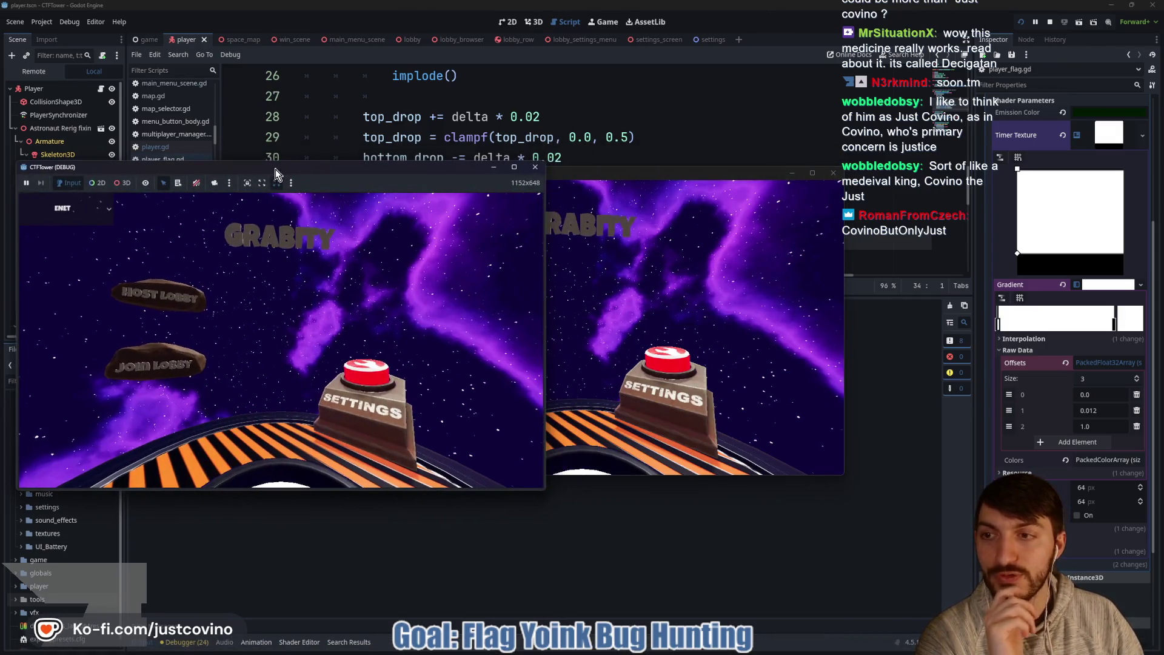
click(178, 302)
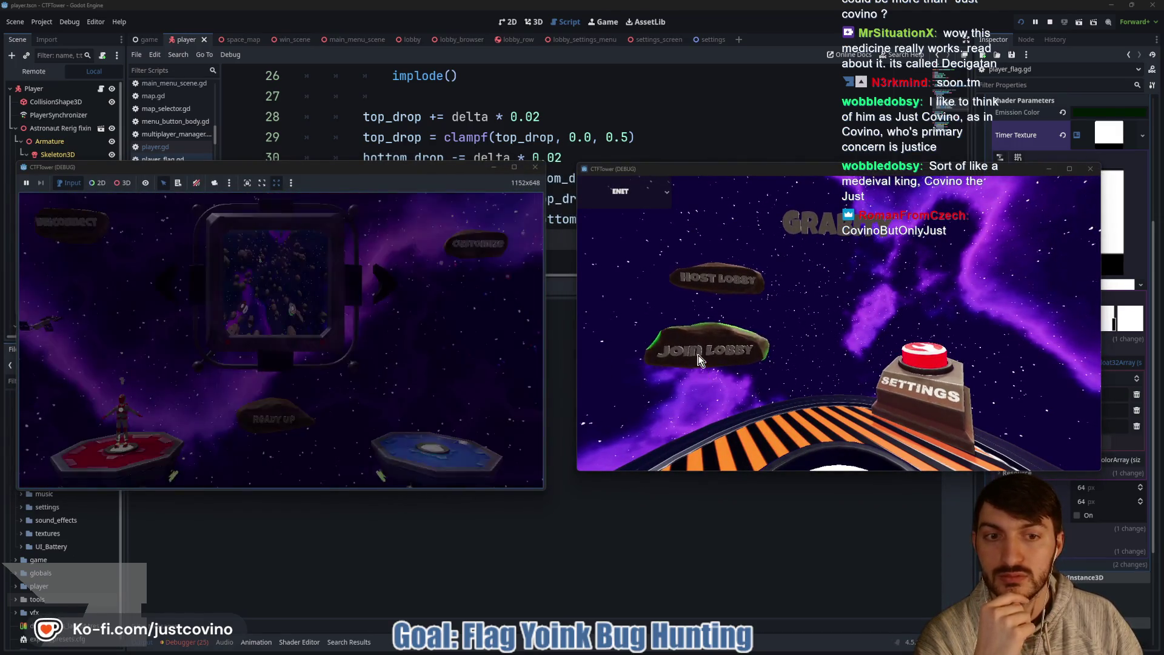
click(714, 349)
click(788, 339)
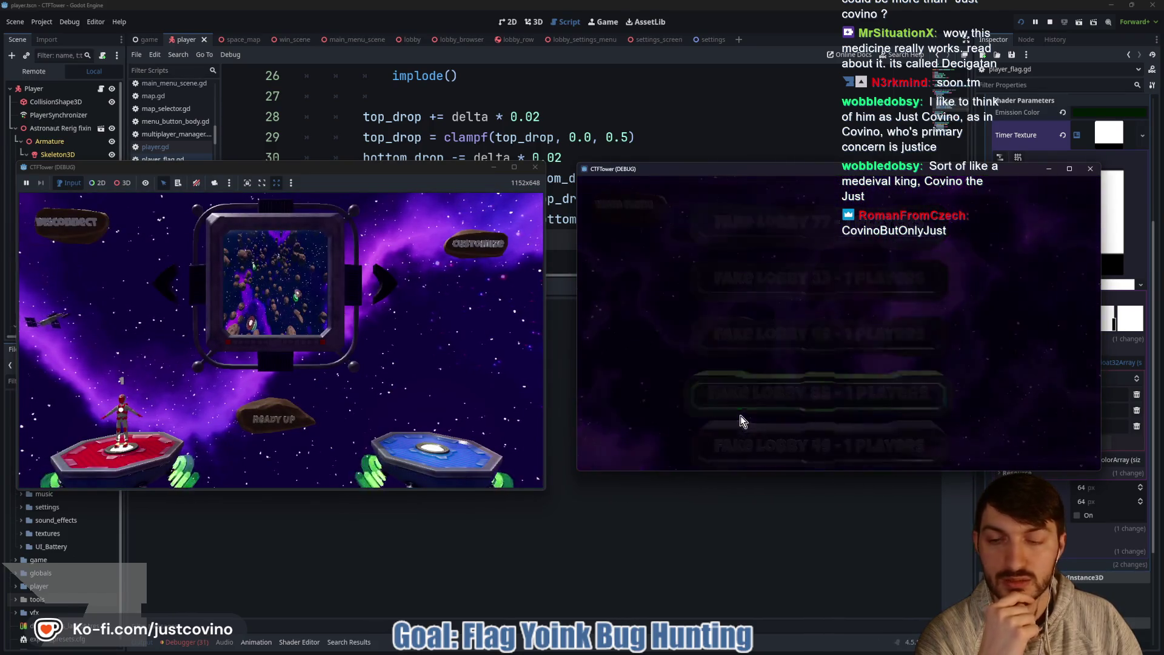
Step: Ready up both players and start the match
click(836, 410)
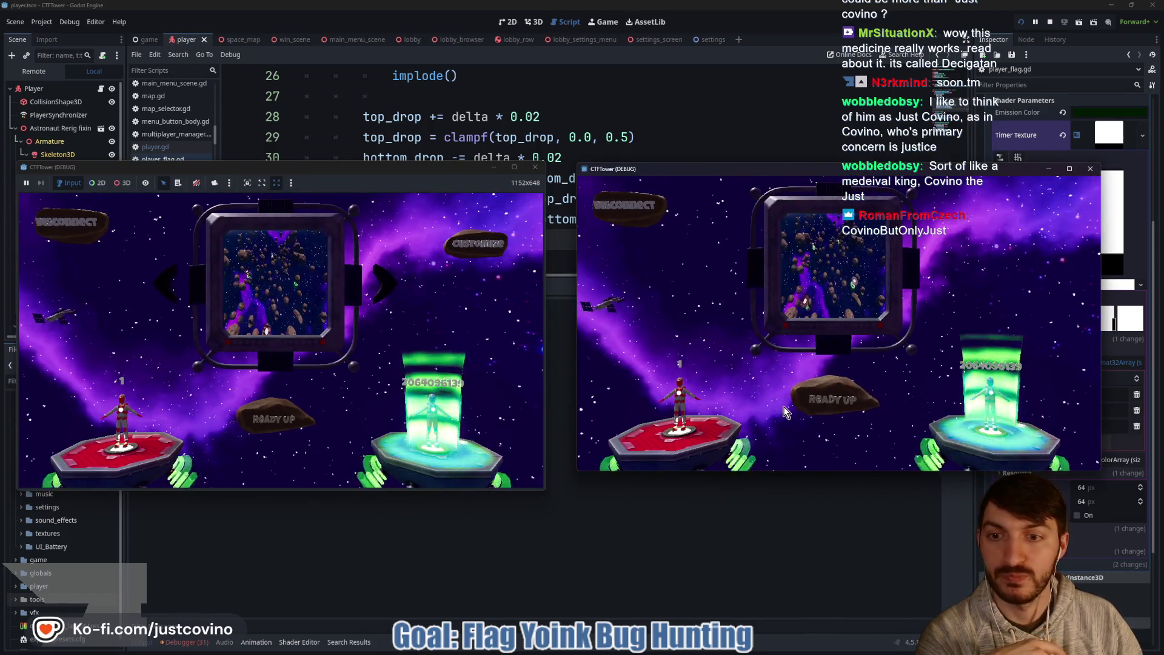
click(274, 415)
click(274, 413)
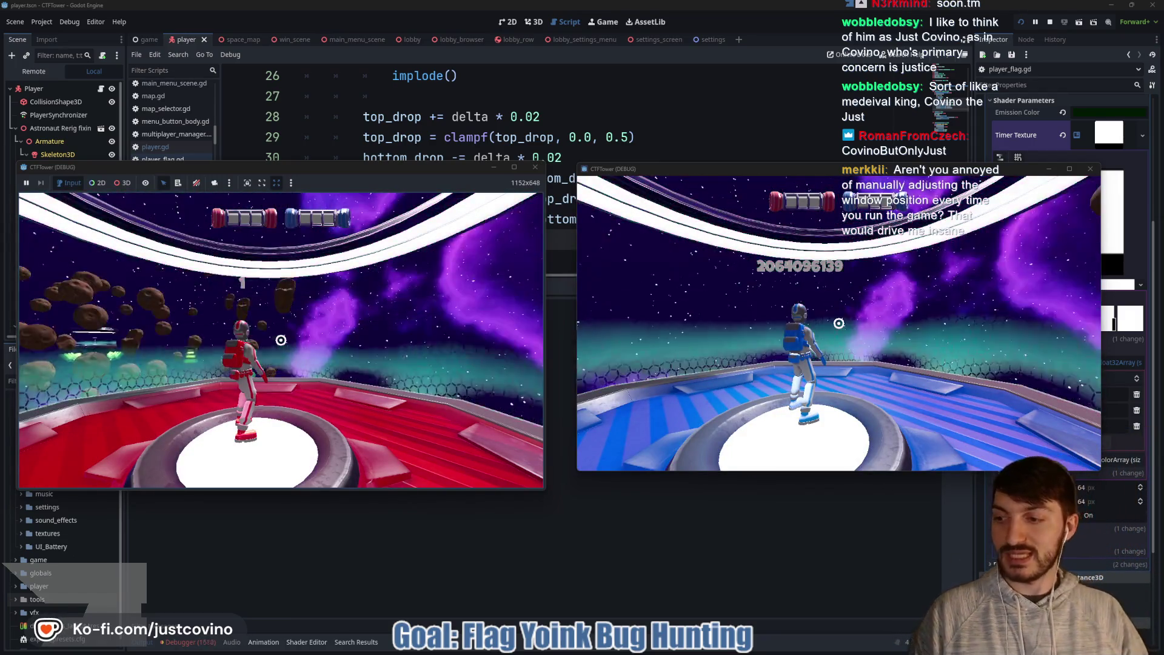
key(super)
key(Escape)
Step: Walk the red and blue astronauts off the platform, then close the second window
key(w)
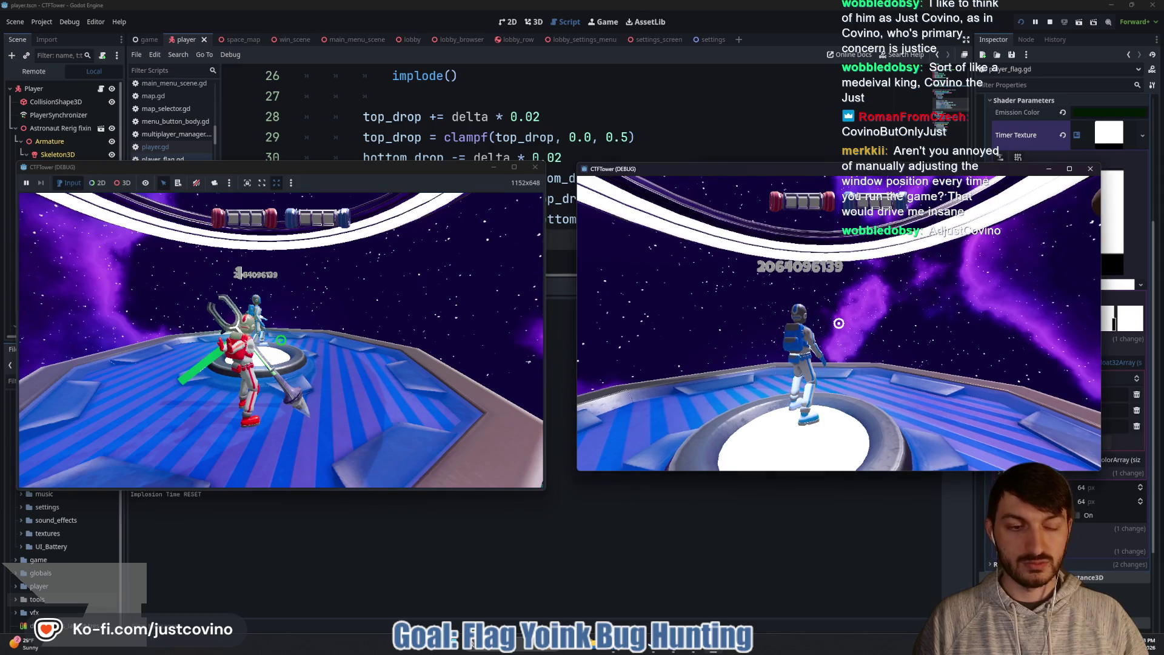
key(w)
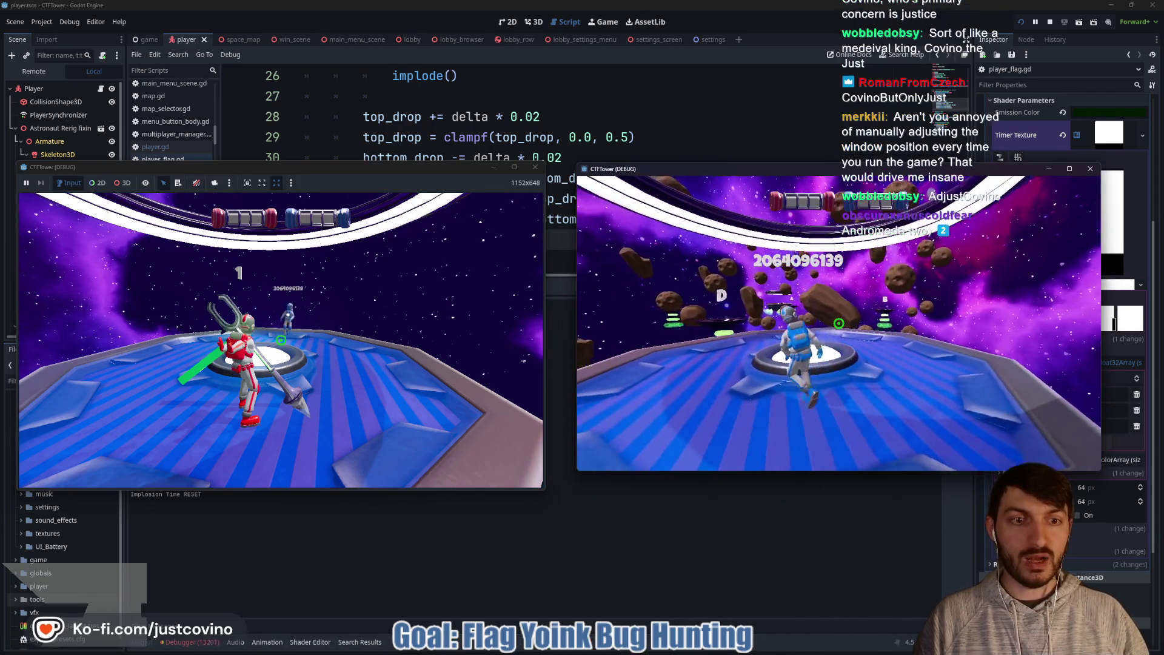
mouse_move(838, 324)
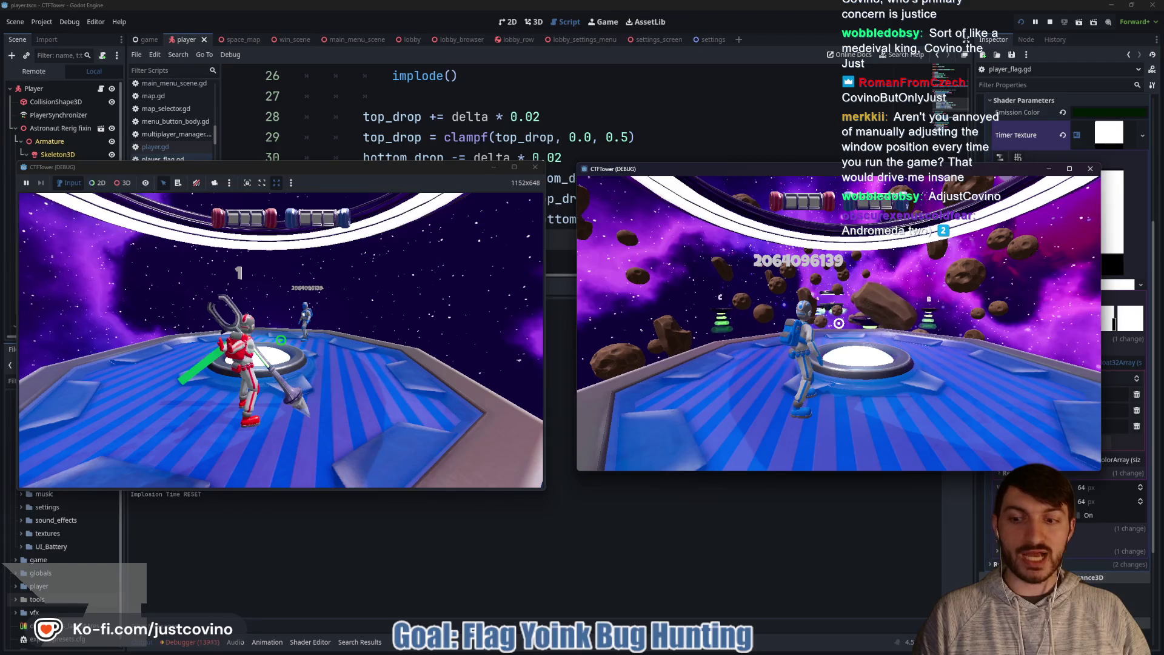
key(Escape)
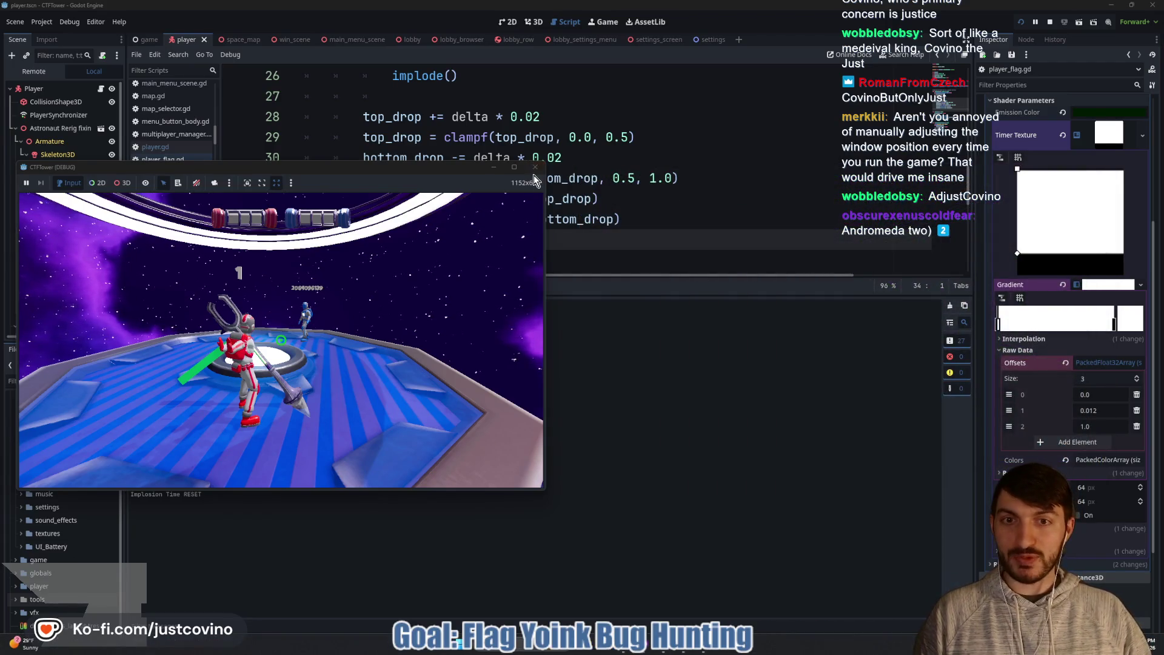
Step: Close the remaining game window and show the Debugger's Errors list
click(535, 167)
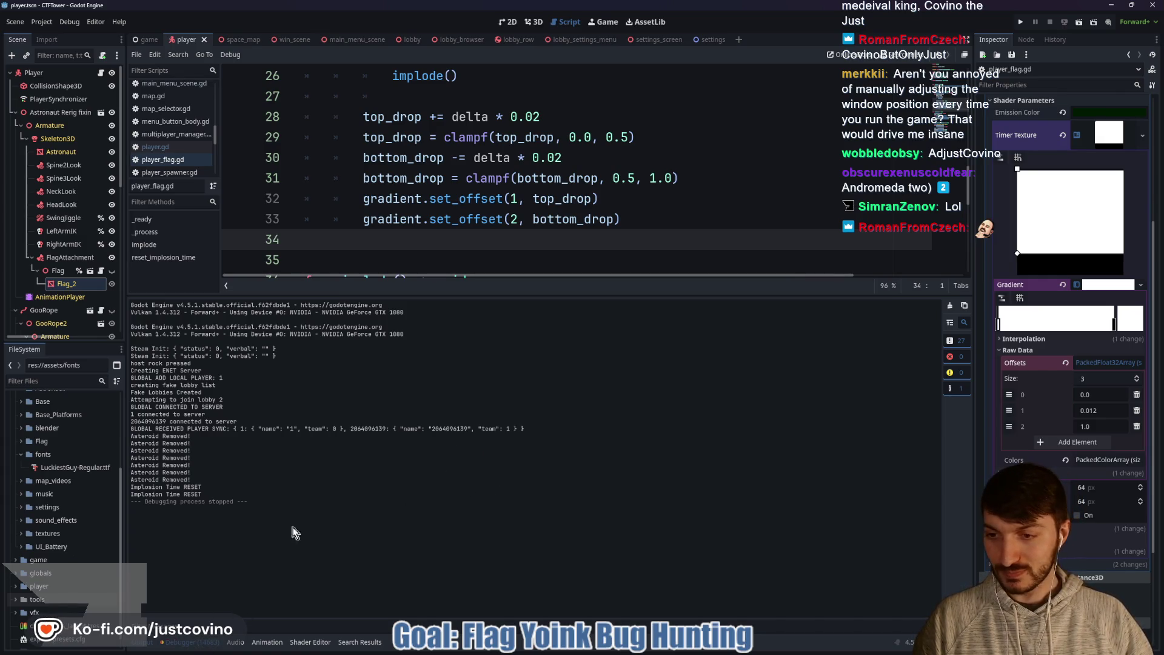
click(192, 642)
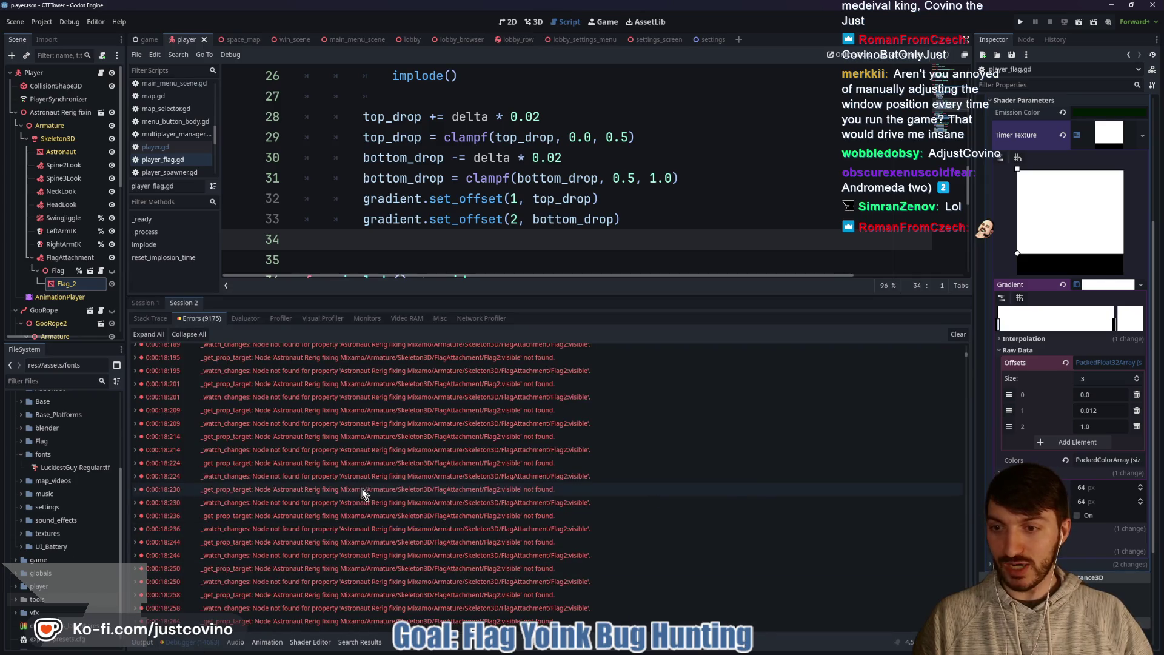
Step: Relaunch with F5, fly the red astronaut off the platform, then stop with F8
key(F5)
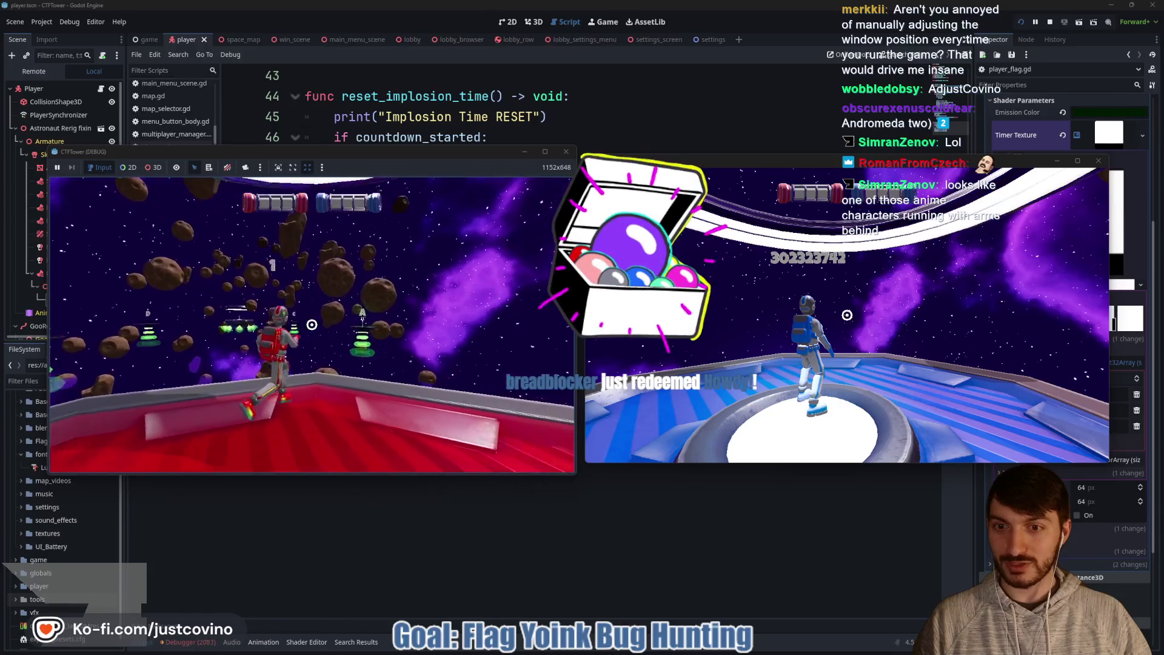
key(w)
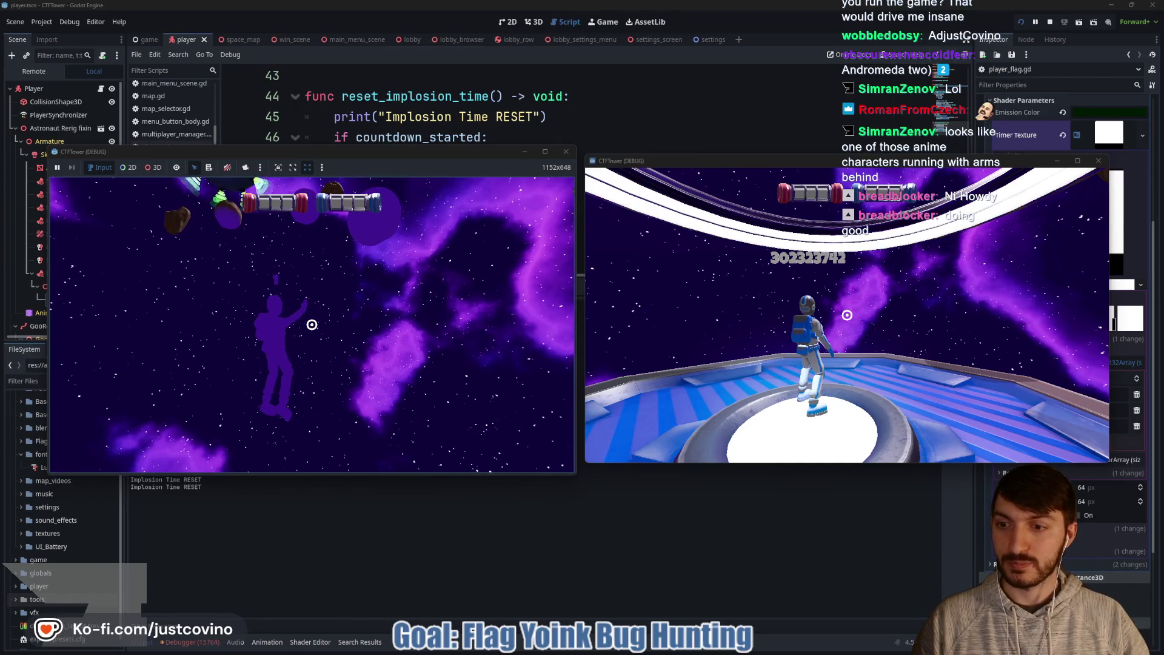
key(F8)
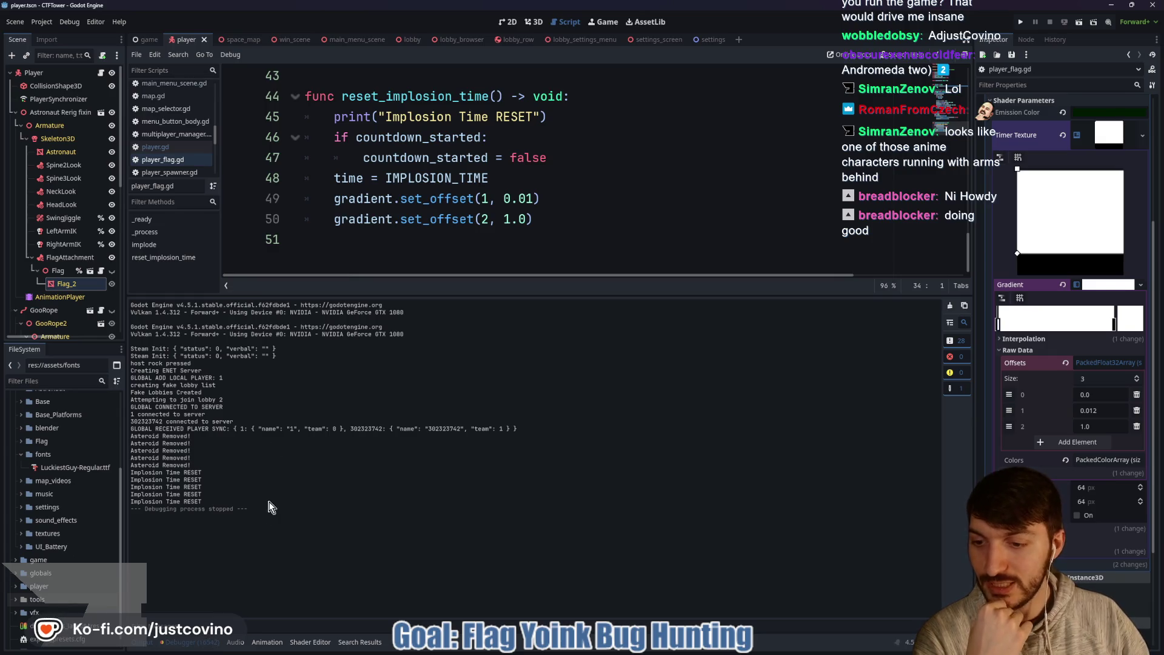
Step: Open the Debugger with Alt+D and scroll up to the FlagAttachment/Flag2:visible errors
key(alt+d)
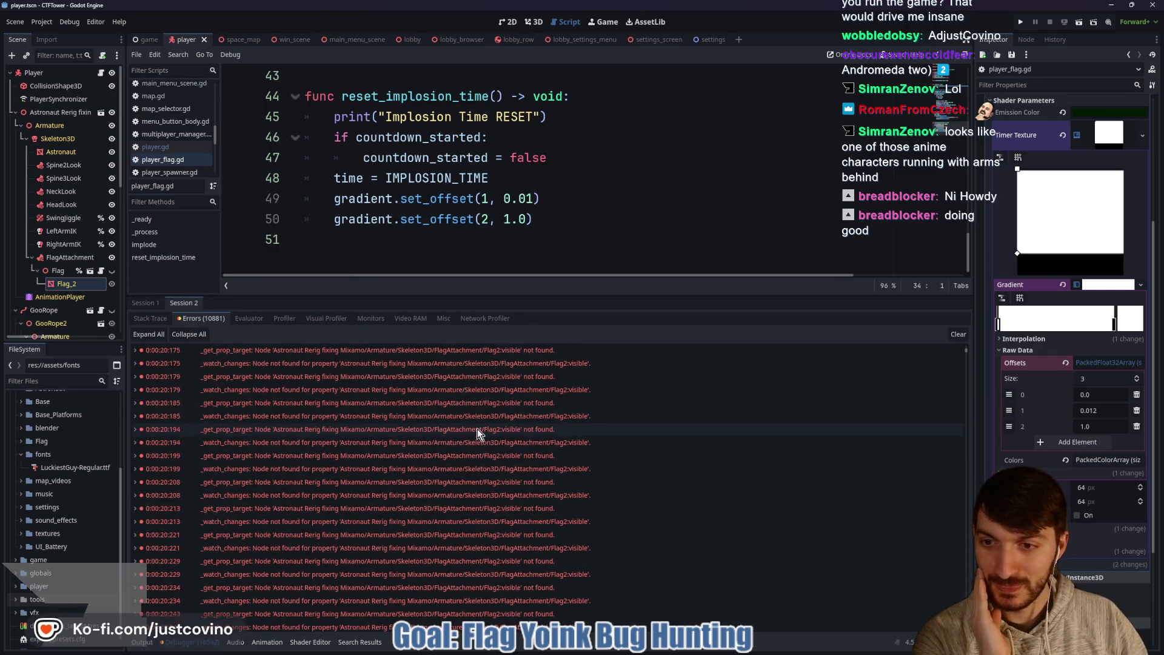
scroll(464, 439, up, 10)
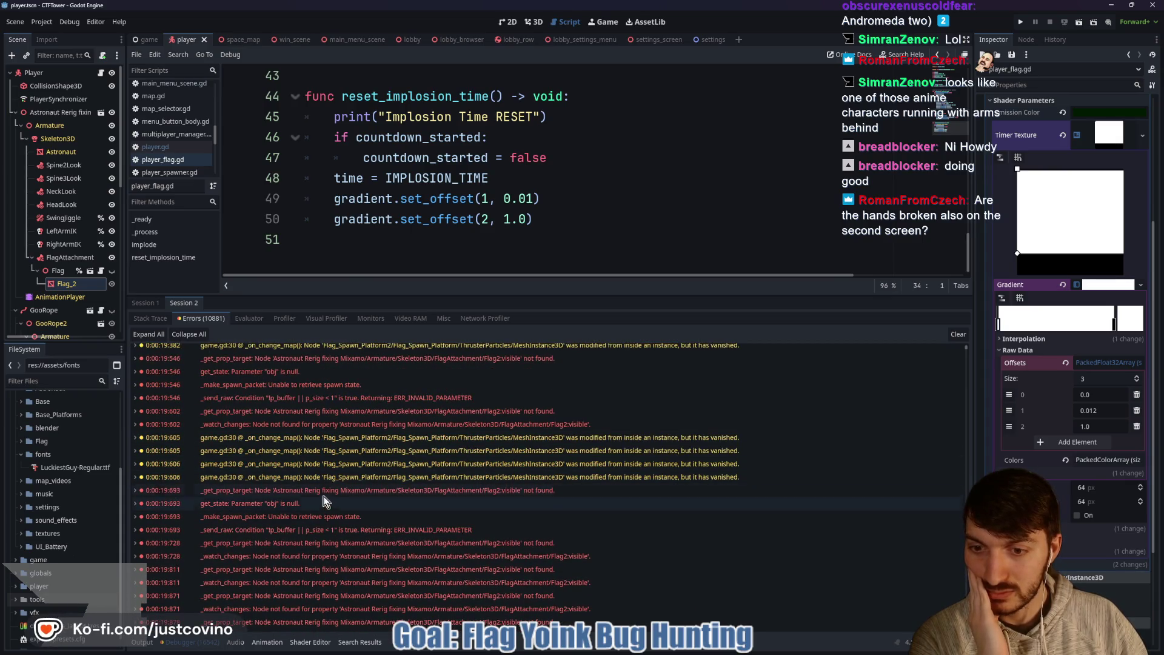
mouse_move(319, 492)
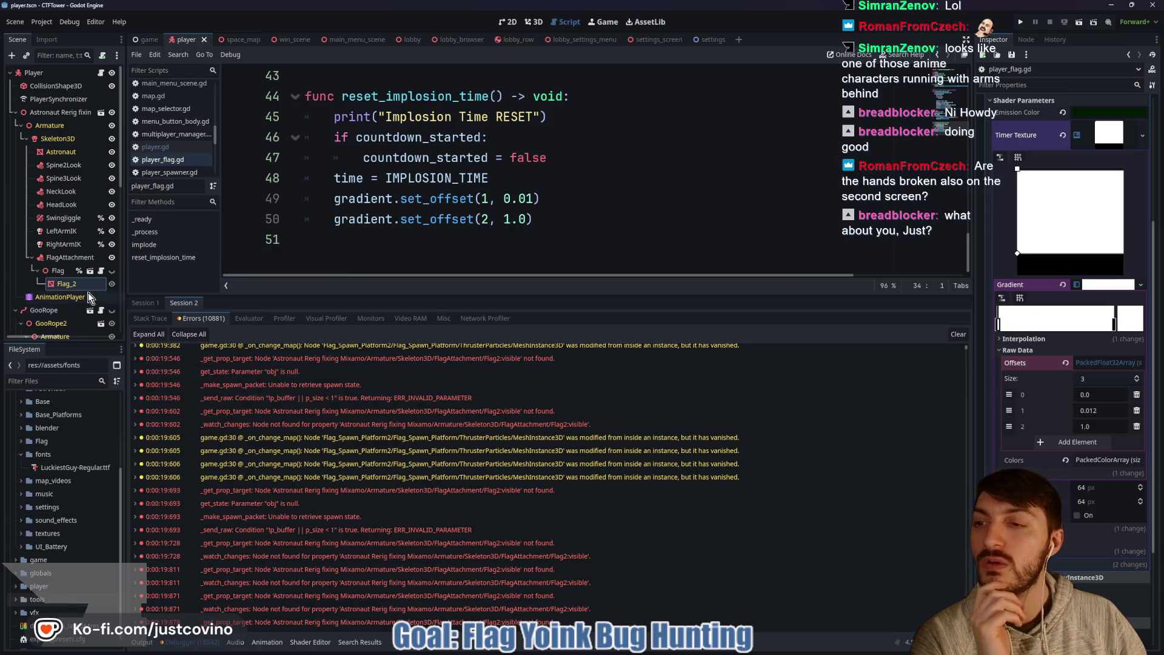
Step: Delete Player:visible from PlayerSynchronizer's replicated properties
click(60, 99)
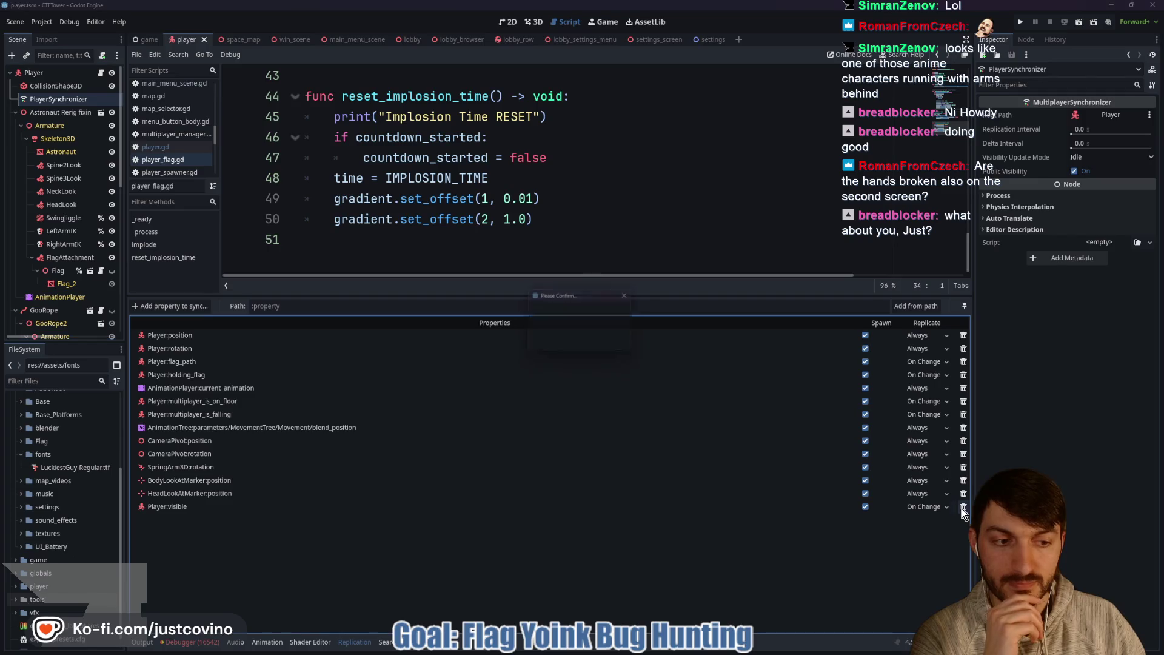
click(963, 507)
click(552, 343)
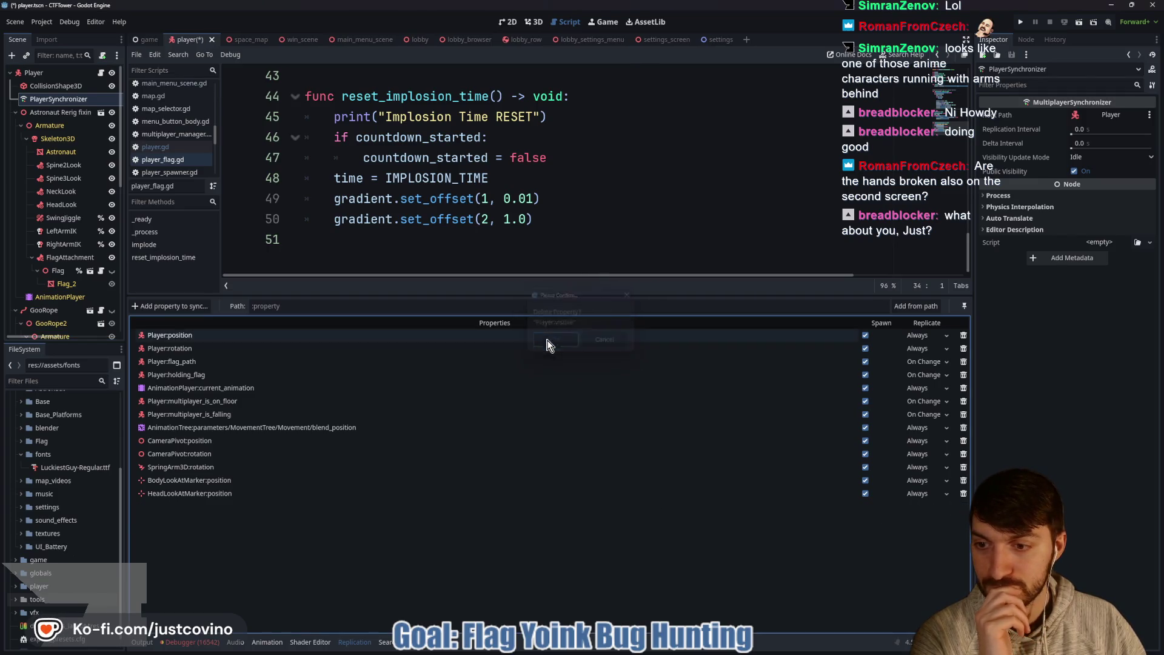
Step: Add the Flag node's visible property to the synced properties
click(182, 306)
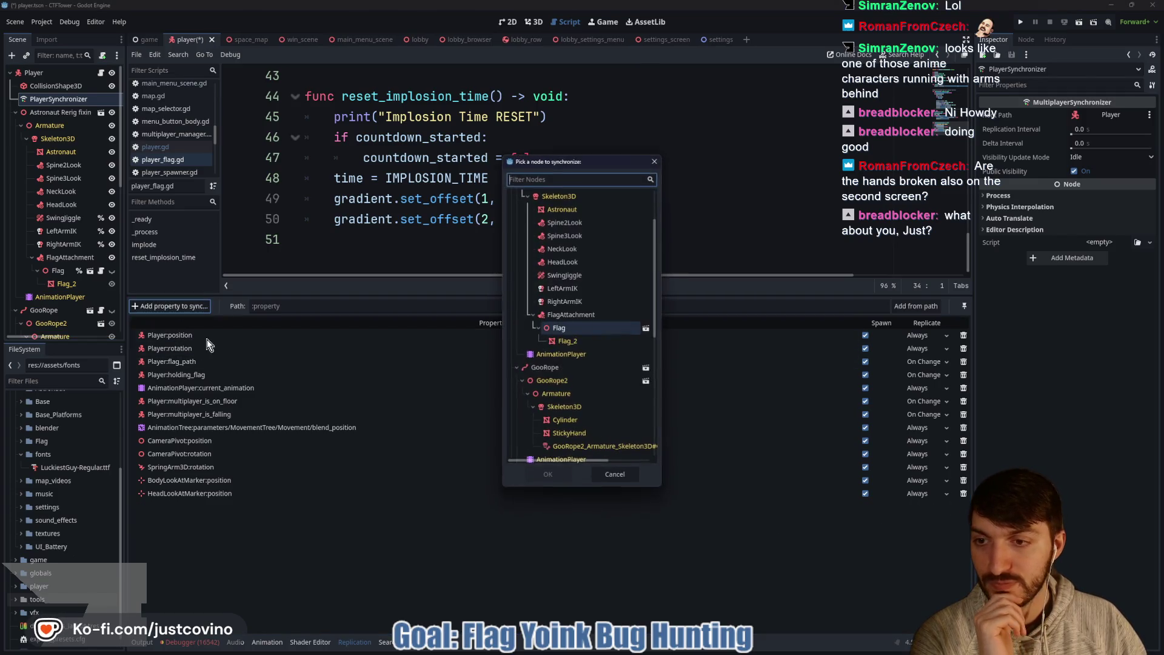
click(559, 329)
click(549, 475)
text(visib)
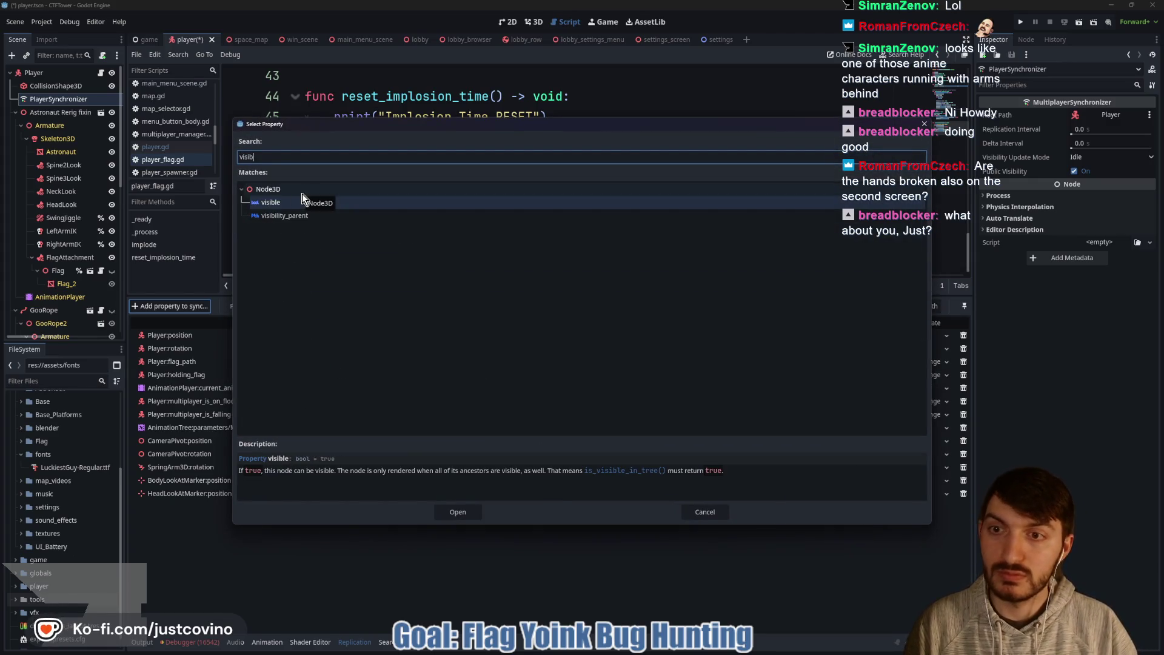
click(279, 204)
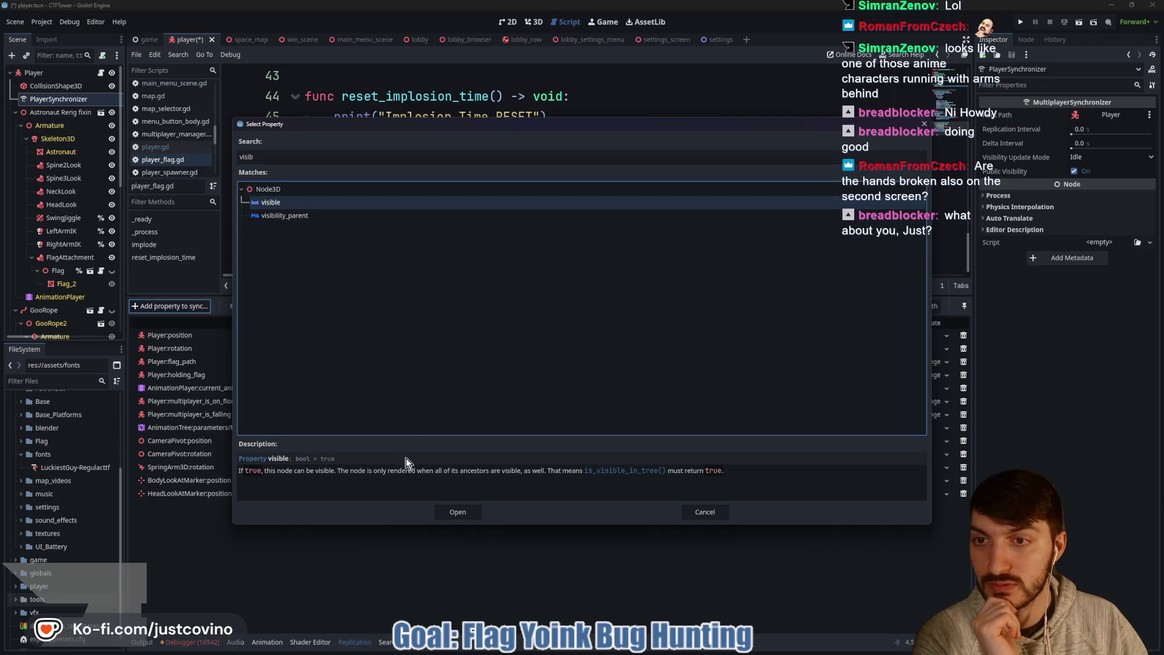
click(452, 512)
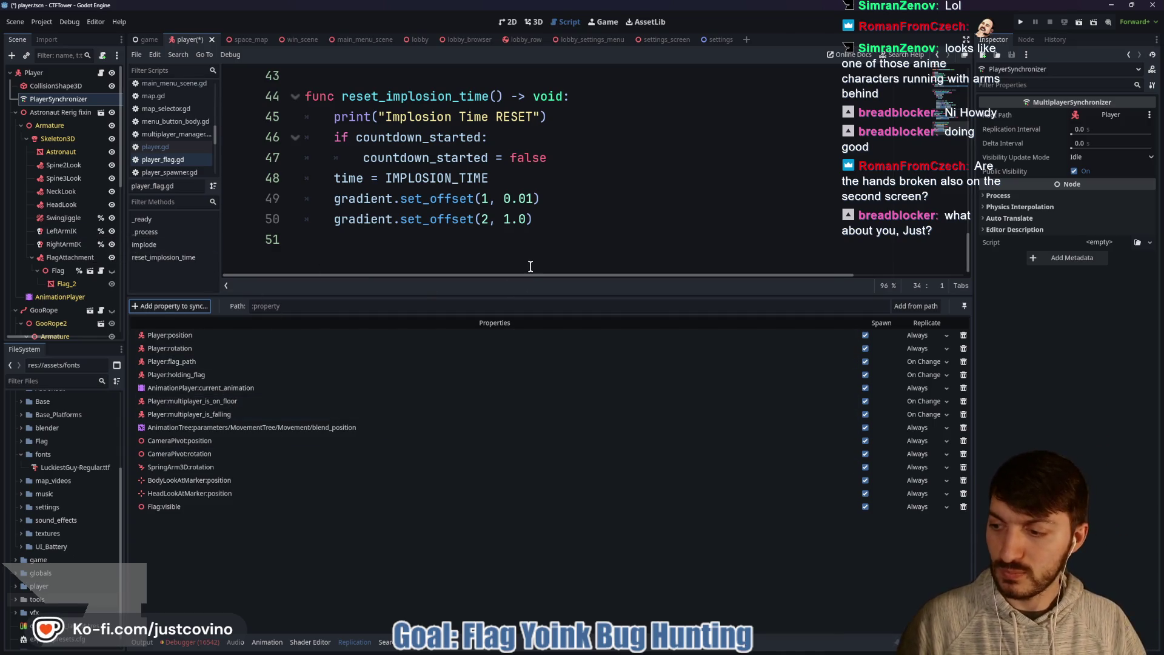
Step: Save the scene and set Flag:visible to replicate On Change
click(503, 219)
key(ctrl+s)
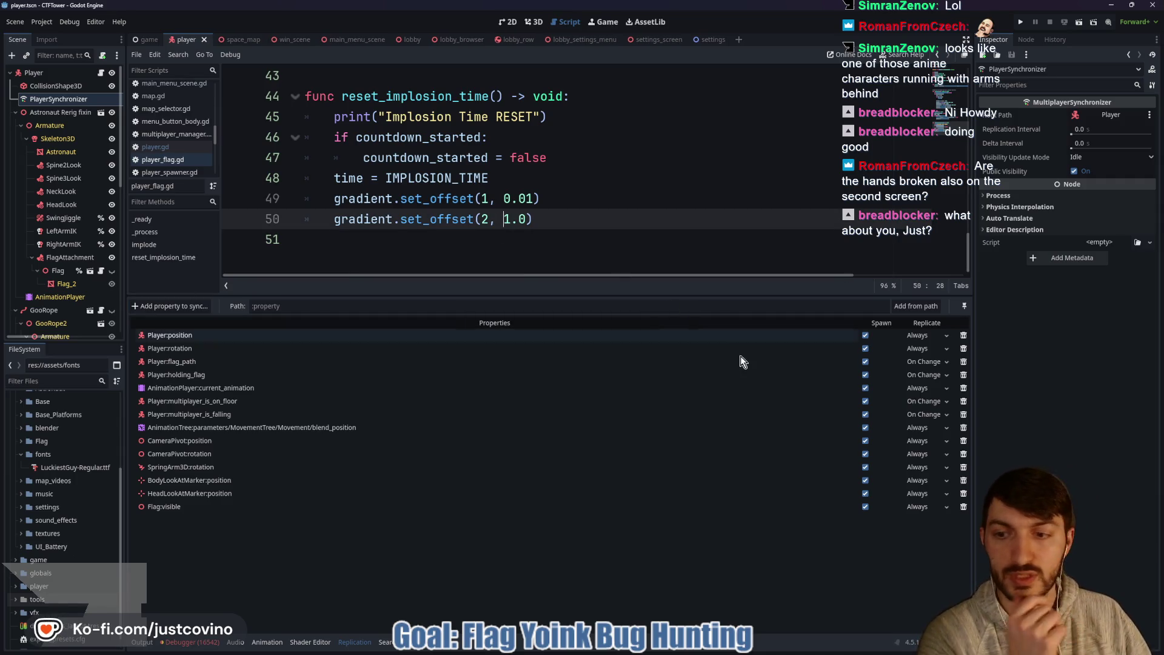
click(928, 507)
click(929, 546)
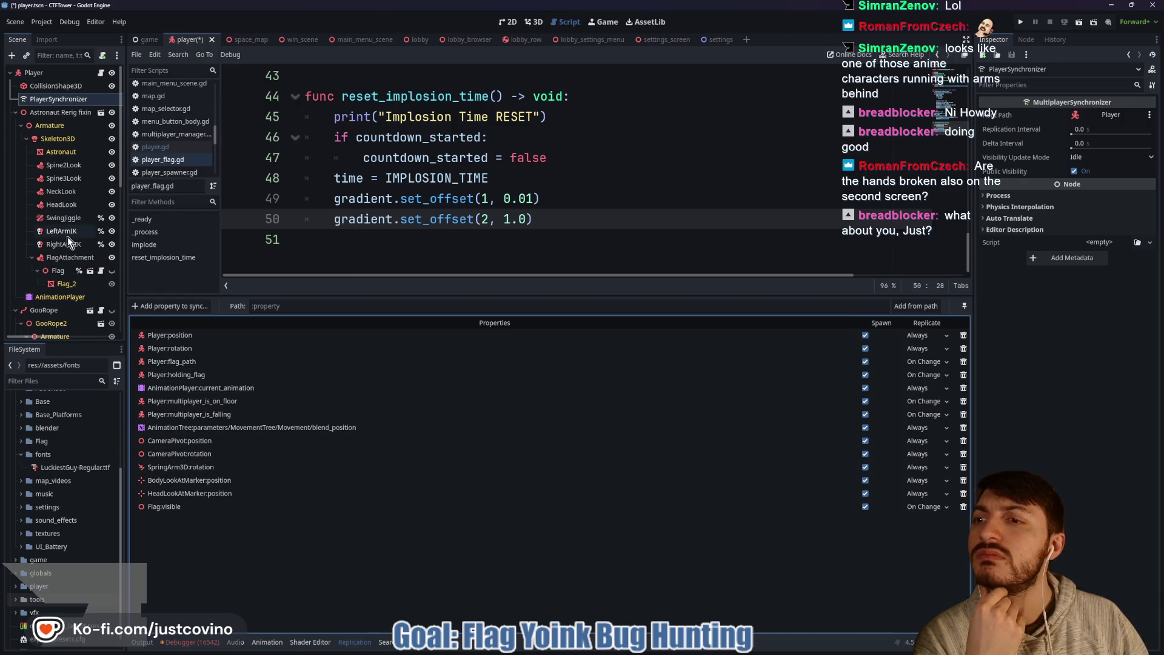
Step: Compare the synced properties of GrappleSynchronizer and InputSynchronizer
scroll(63, 180, down, 5)
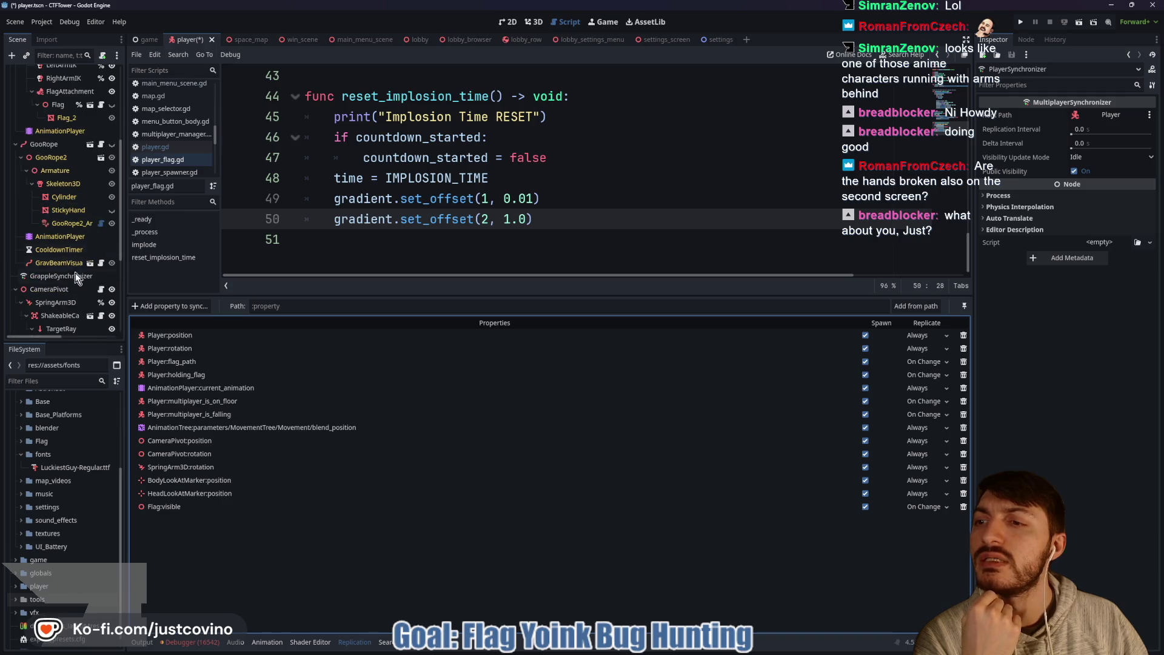
click(67, 277)
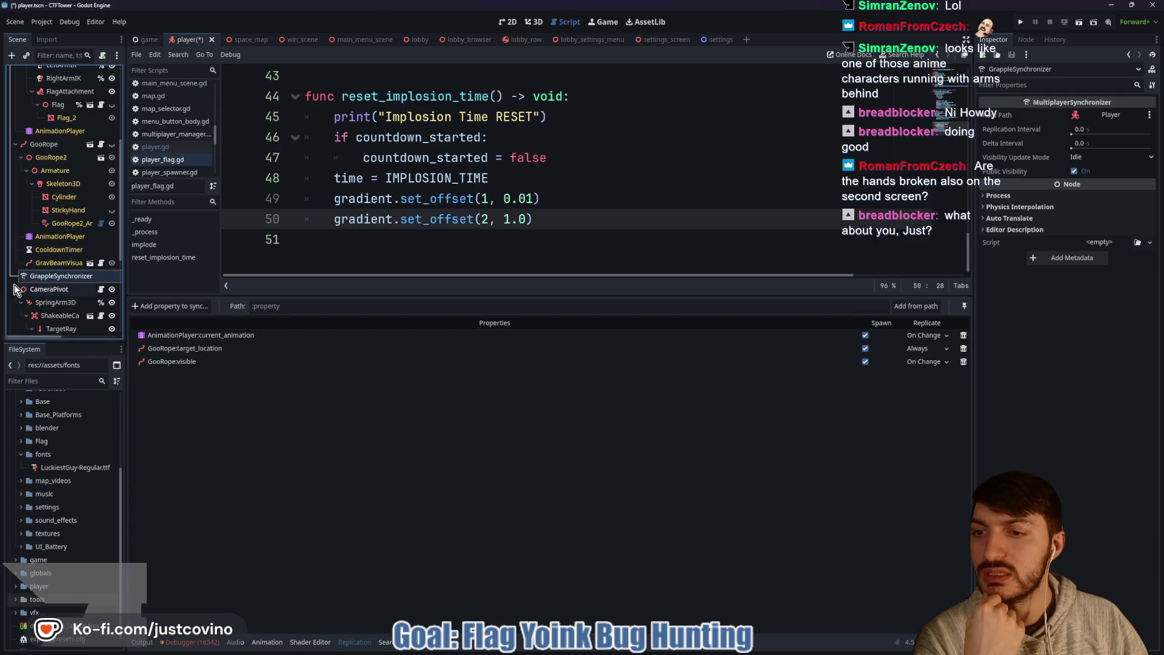
scroll(49, 260, down, 3)
scroll(63, 291, down, 2)
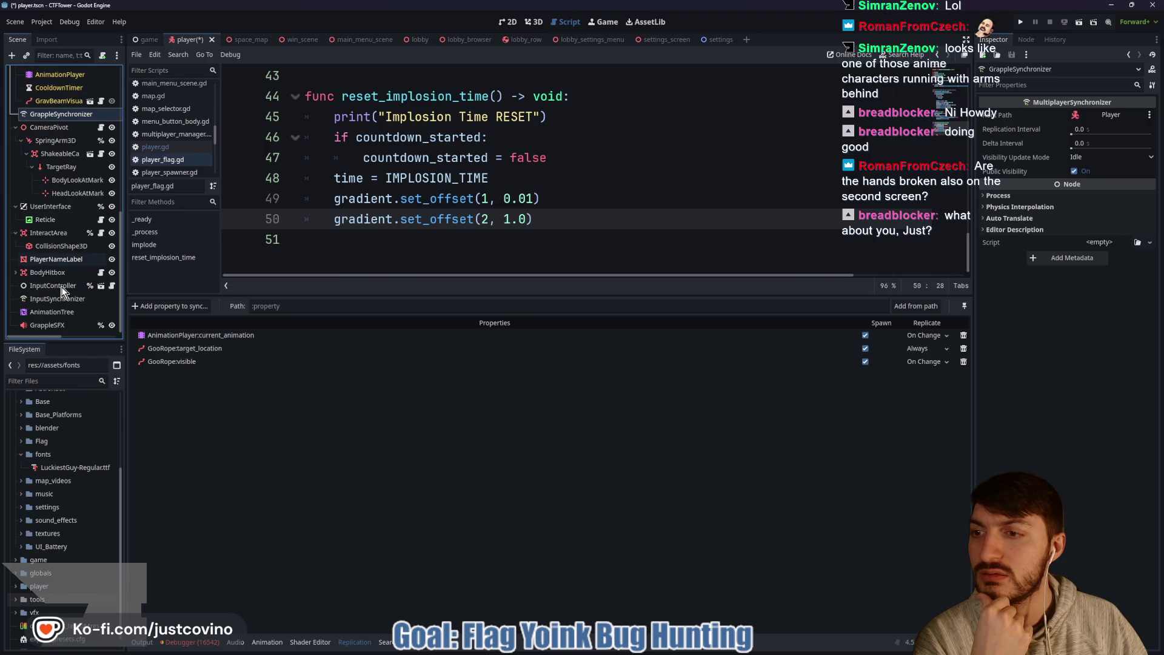
click(66, 299)
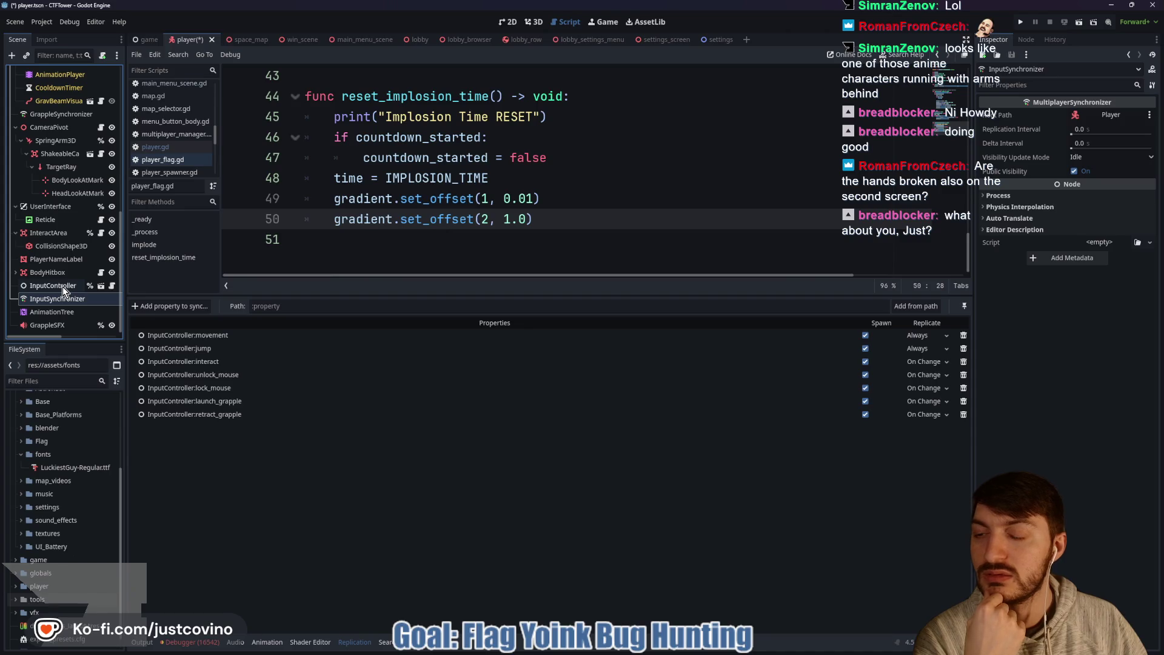
scroll(57, 303, up, 1)
scroll(57, 304, up, 1)
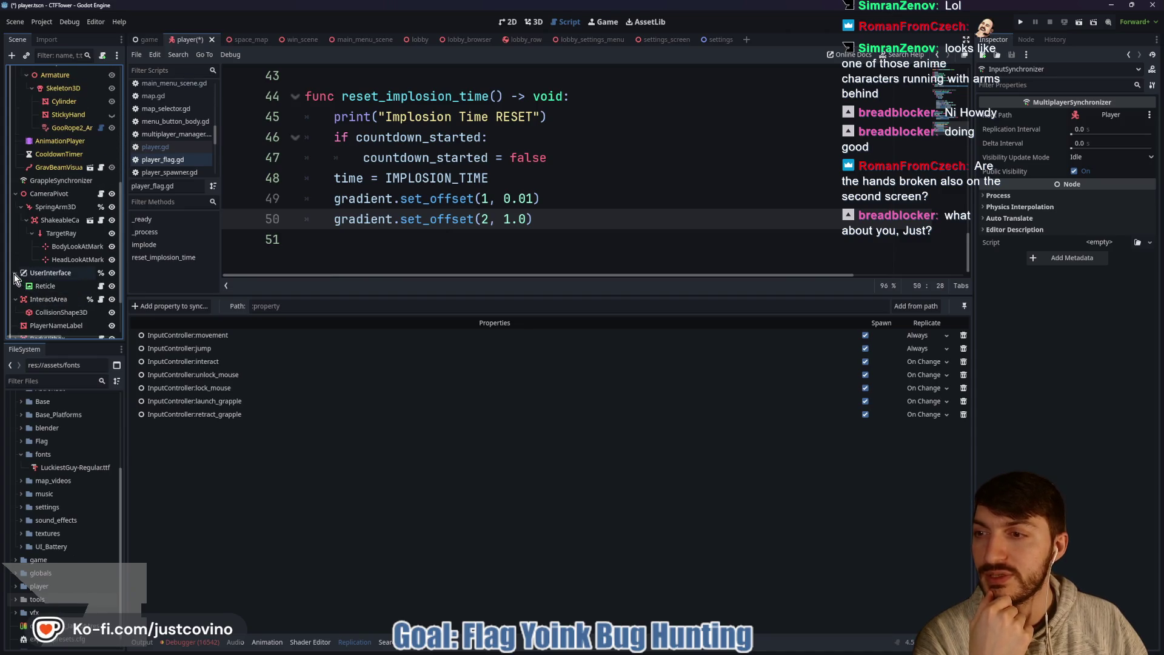
scroll(43, 294, up, 2)
scroll(43, 294, up, 6)
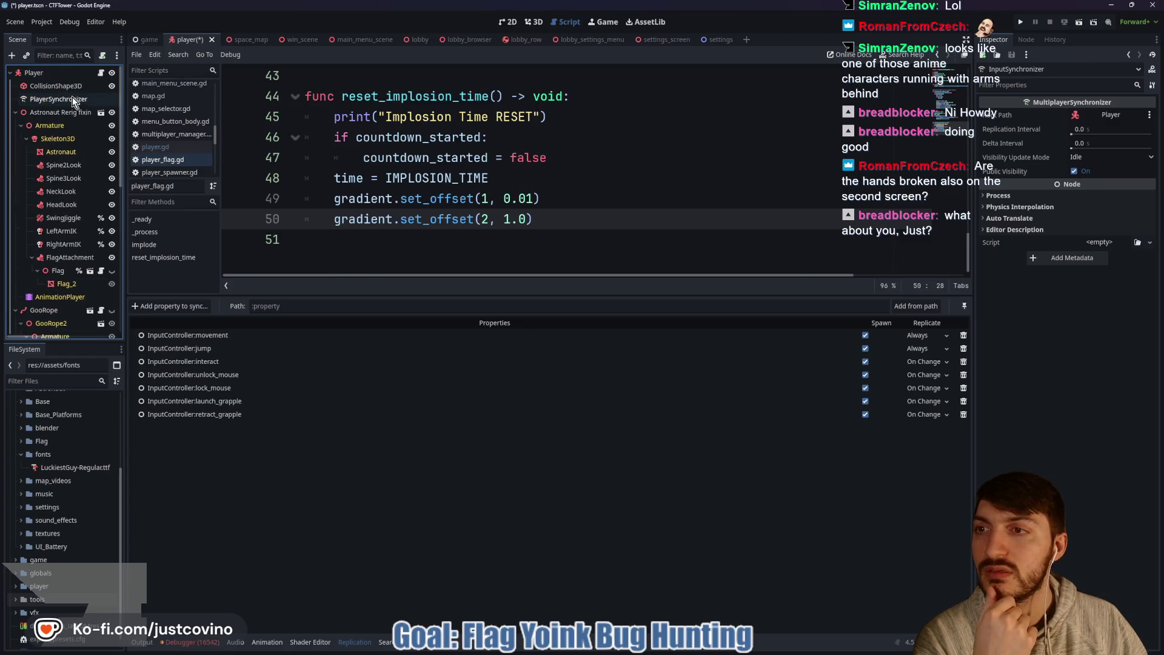
Step: Reselect PlayerSynchronizer and bring back the debugger's error list
click(58, 99)
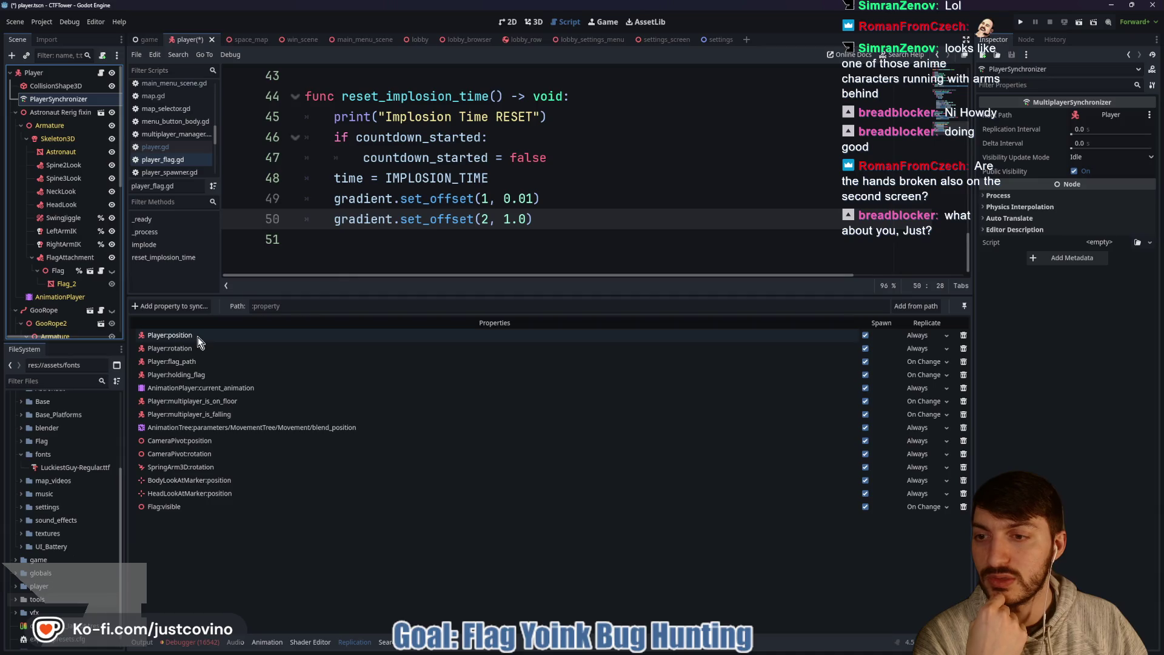
click(440, 251)
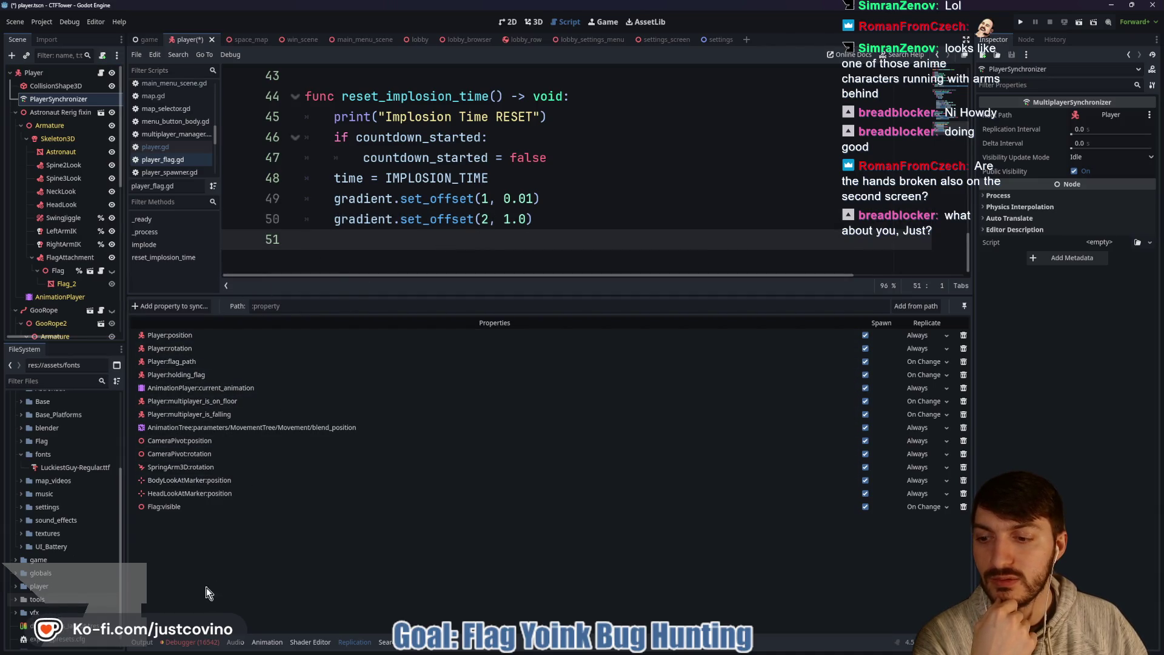
click(203, 642)
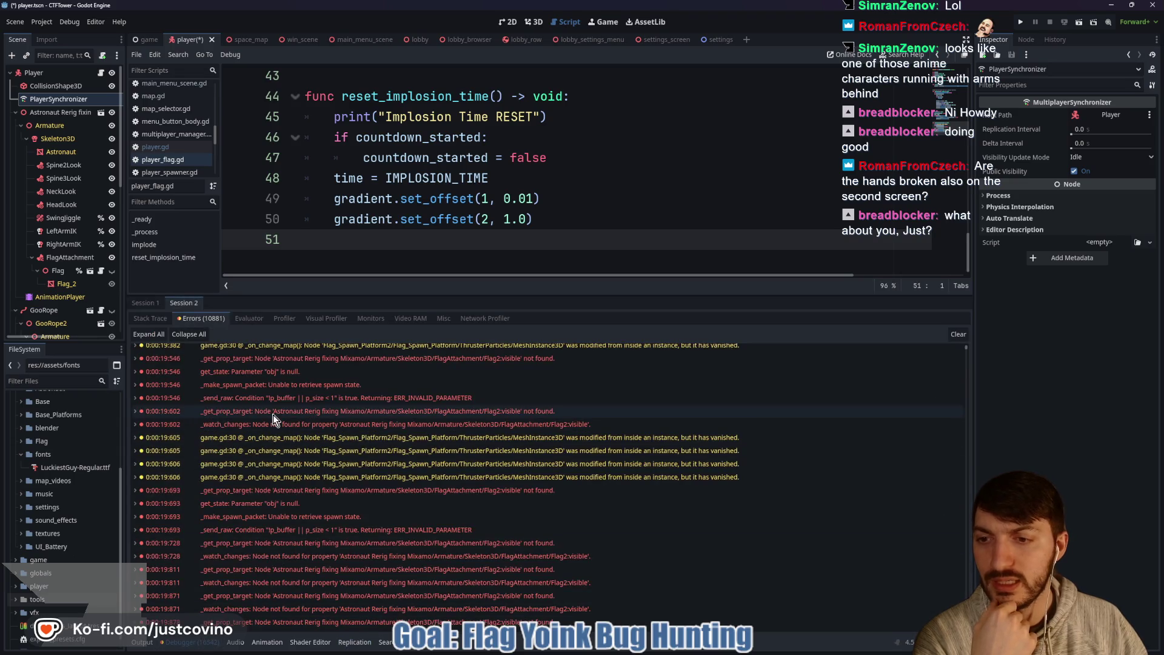
Step: Read the details of the _get_prop_target flag visibility errors
click(280, 360)
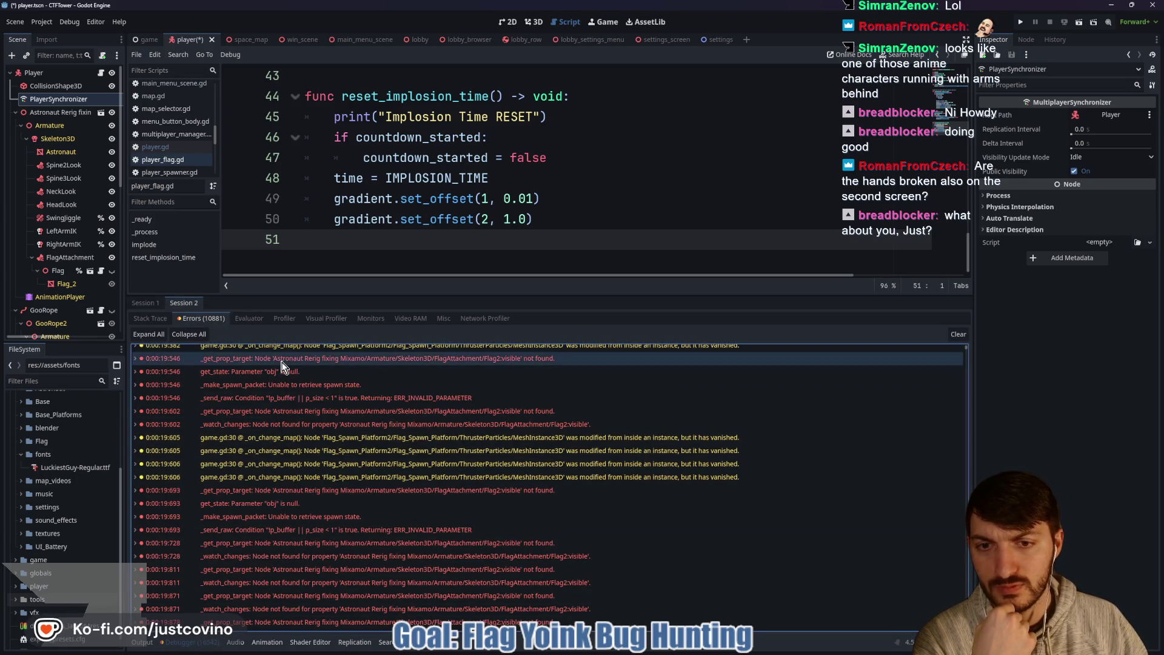
mouse_move(281, 362)
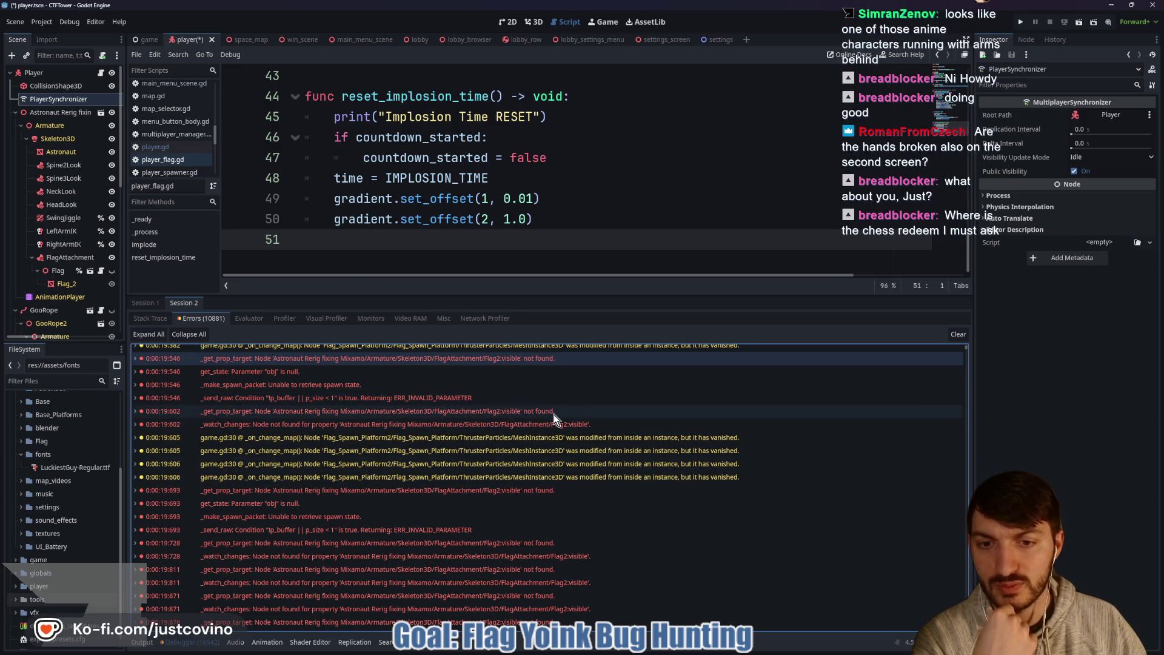
mouse_move(555, 419)
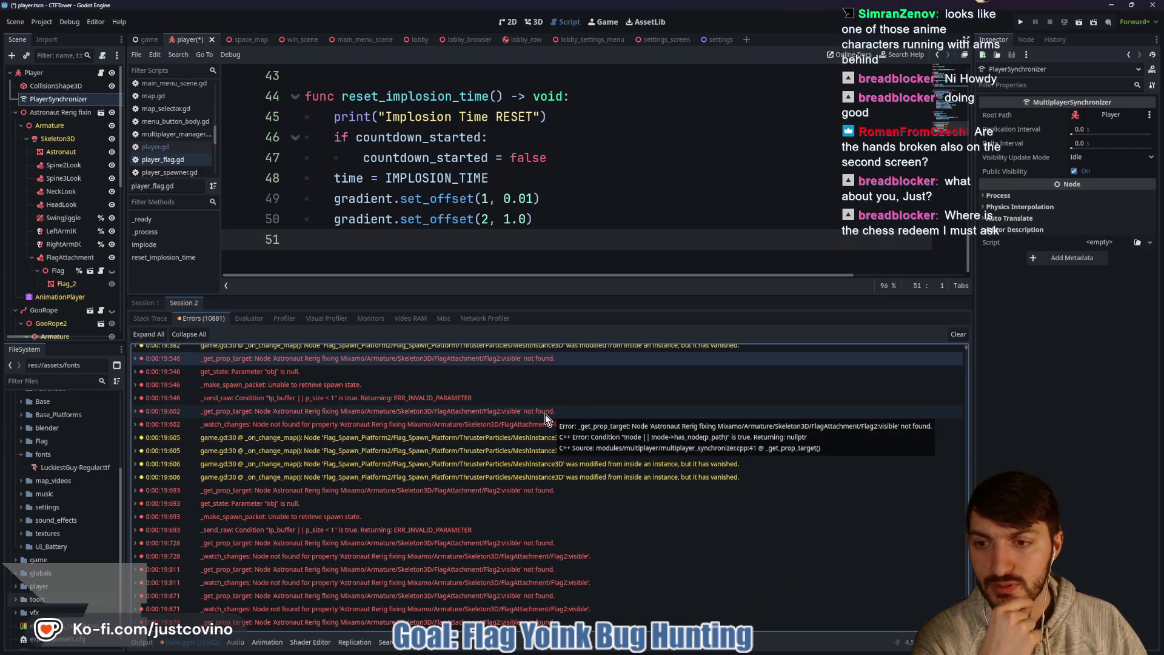
Step: Inspect LeftArmIK and RightArmIK's SkeletonIK3D bone settings in the Inspector
mouse_move(502, 448)
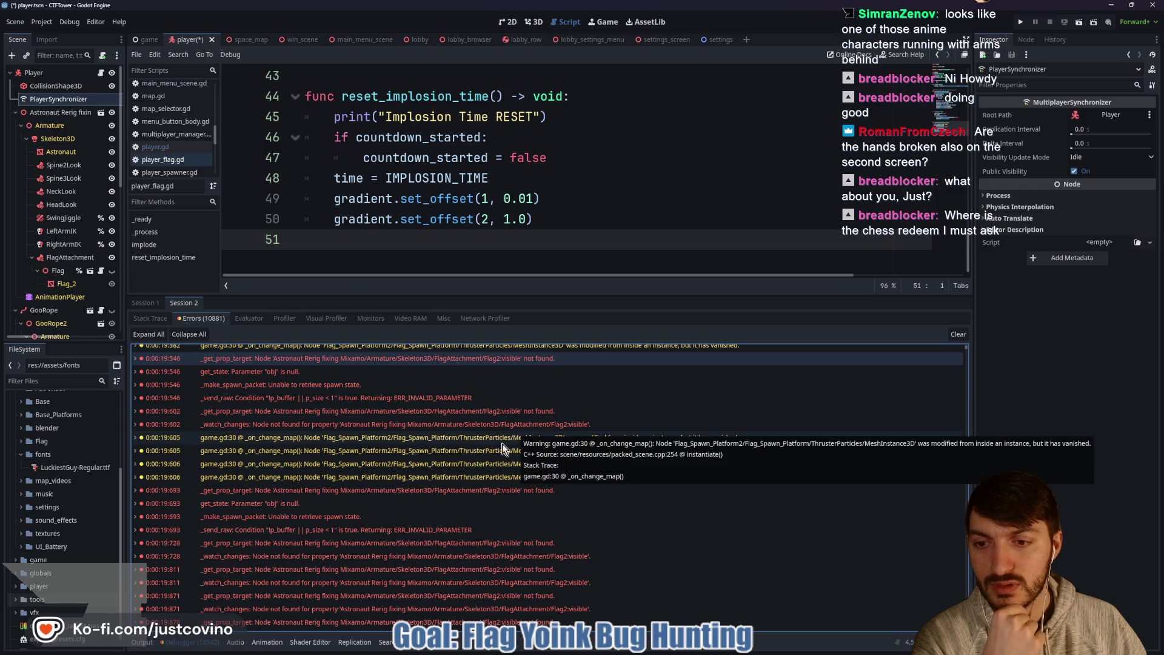
click(68, 232)
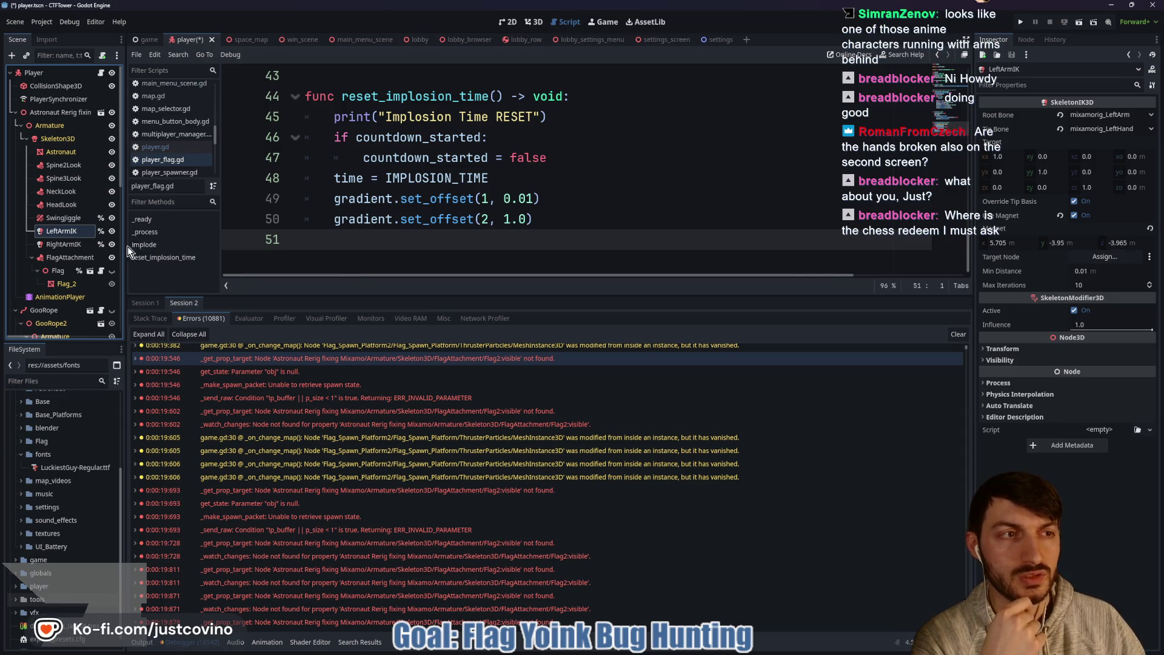
click(74, 246)
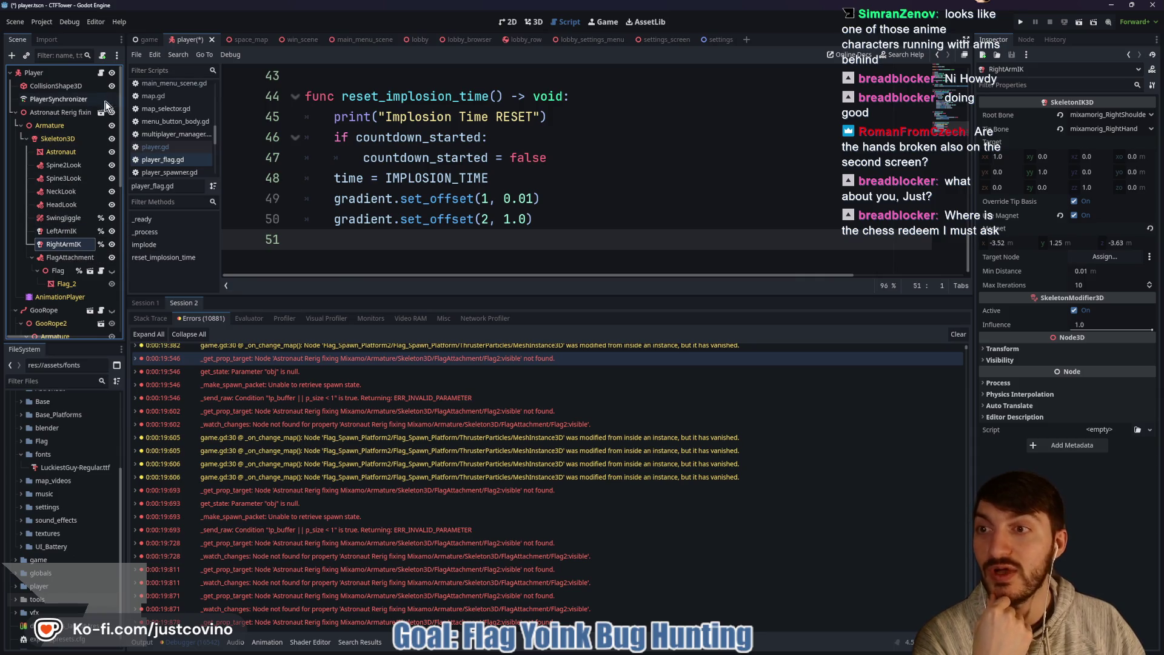
Step: Open player.gd with an enlarged code area and highlight right_ik's uses
click(101, 73)
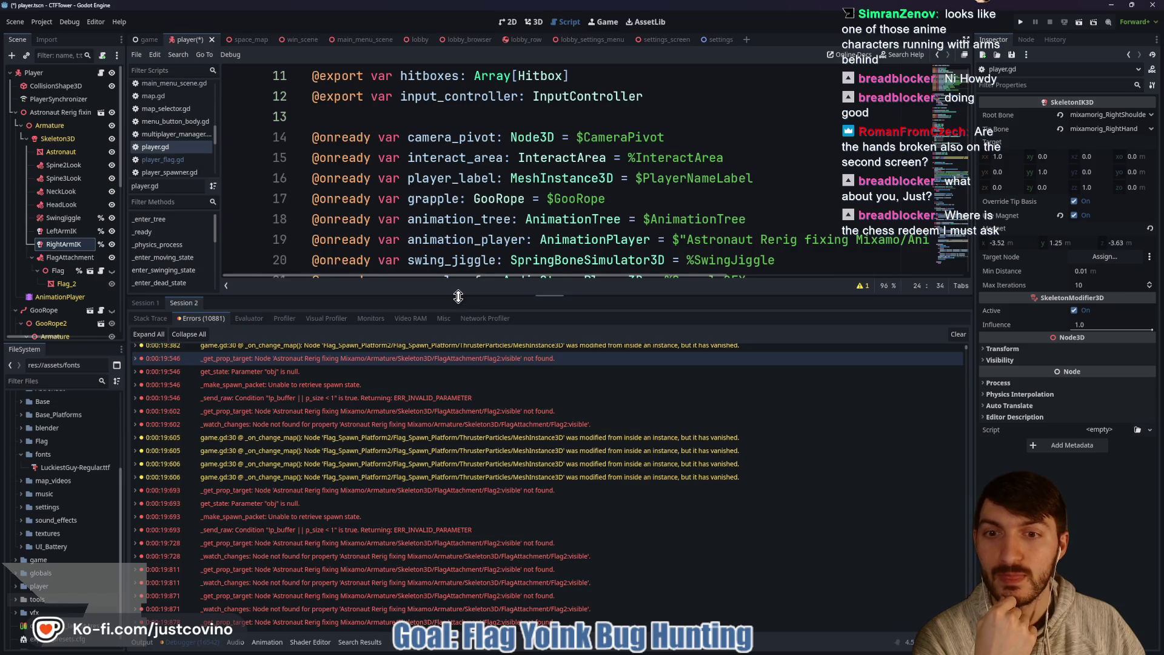
drag(459, 296, 459, 504)
scroll(461, 255, down, 1)
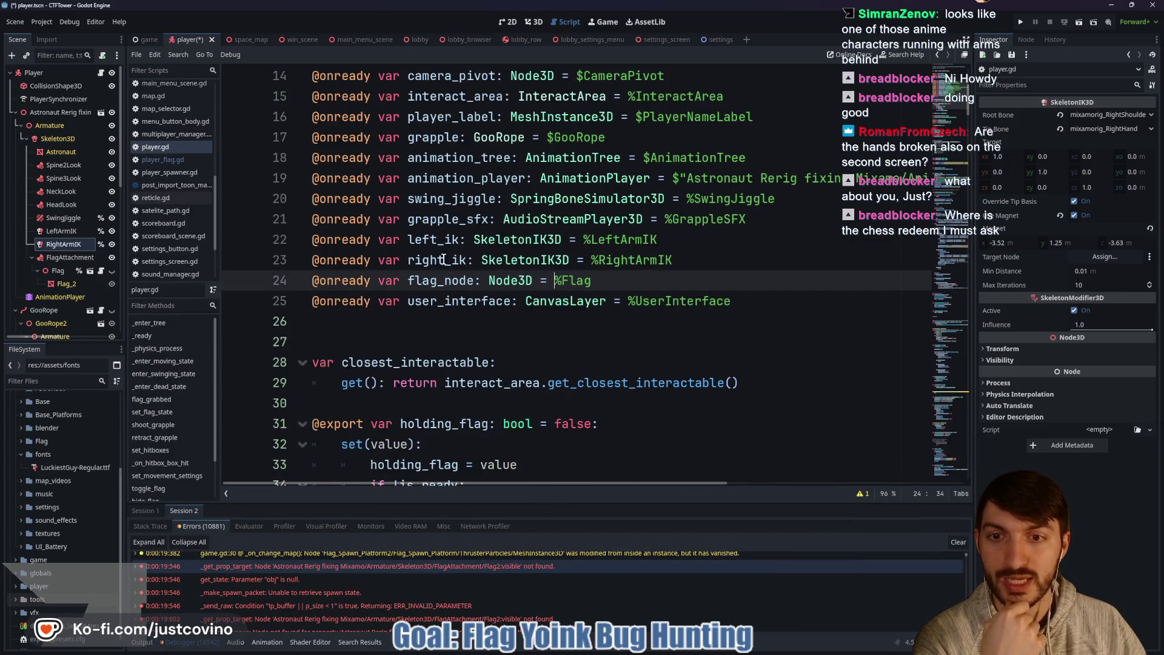
double_click(444, 259)
Step: Scroll through player.gd down to the toggle_flag function
scroll(507, 294, down, 16)
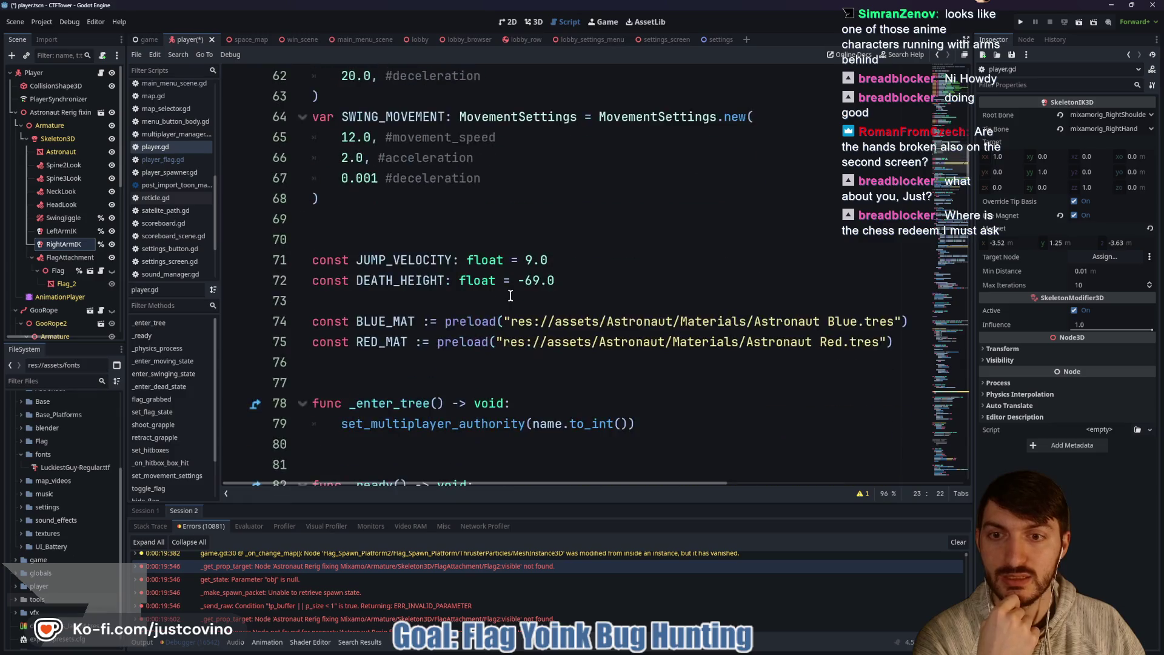
scroll(510, 296, down, 20)
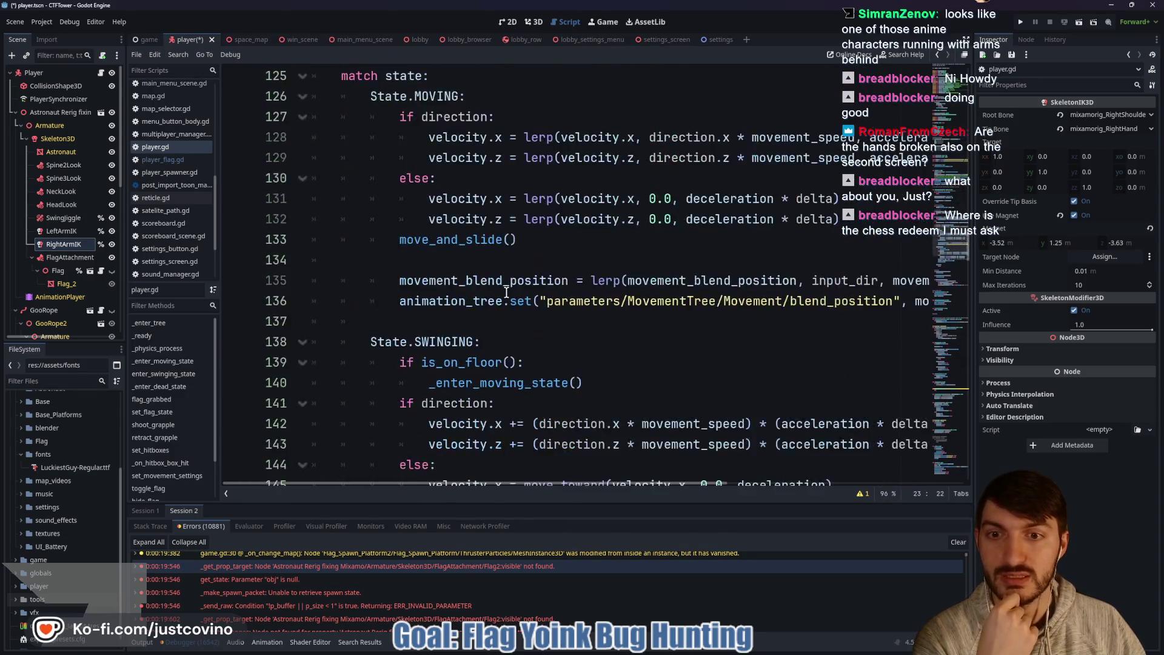
scroll(506, 292, down, 20)
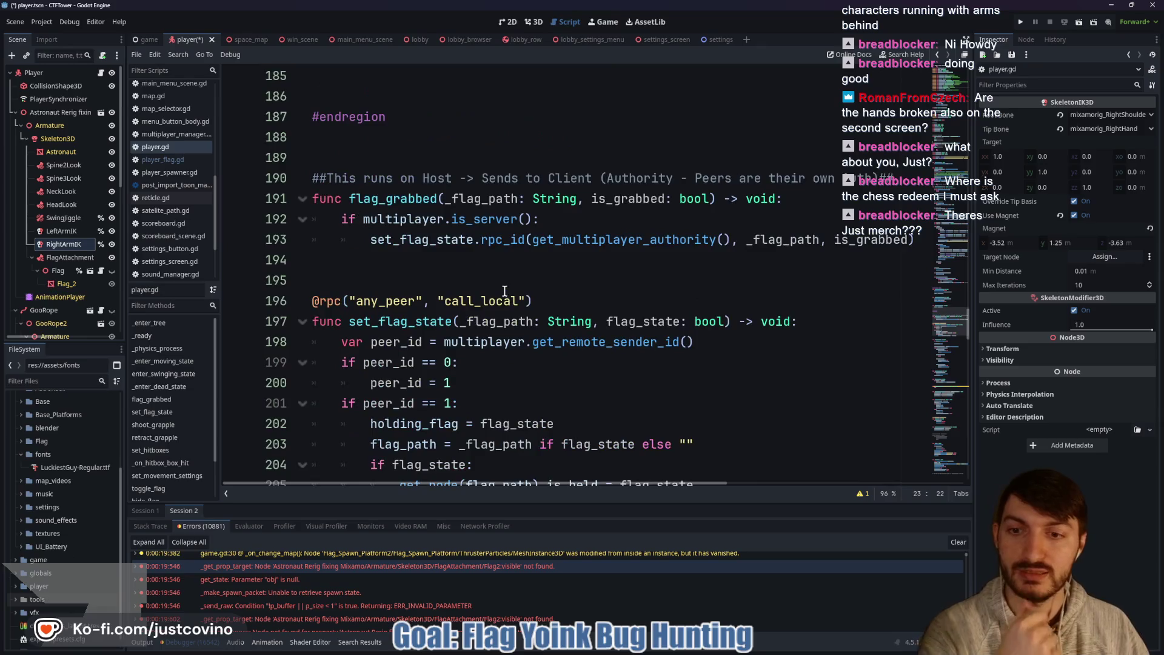
scroll(505, 291, down, 6)
scroll(502, 290, down, 3)
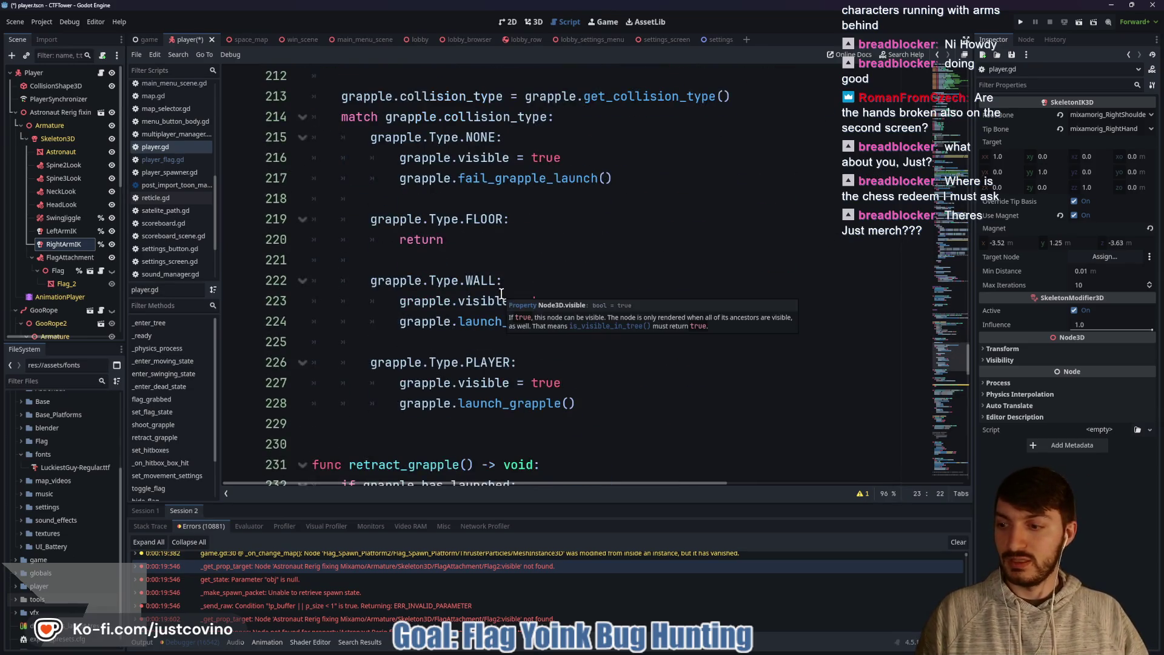
scroll(558, 251, down, 7)
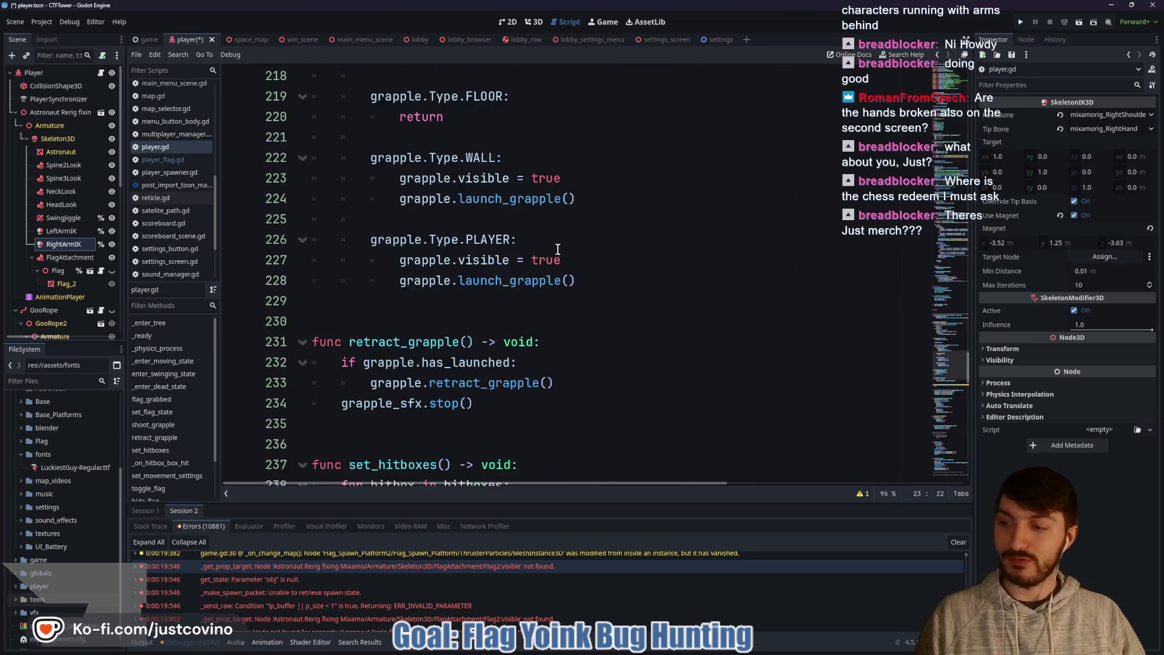
scroll(479, 200, down, 1)
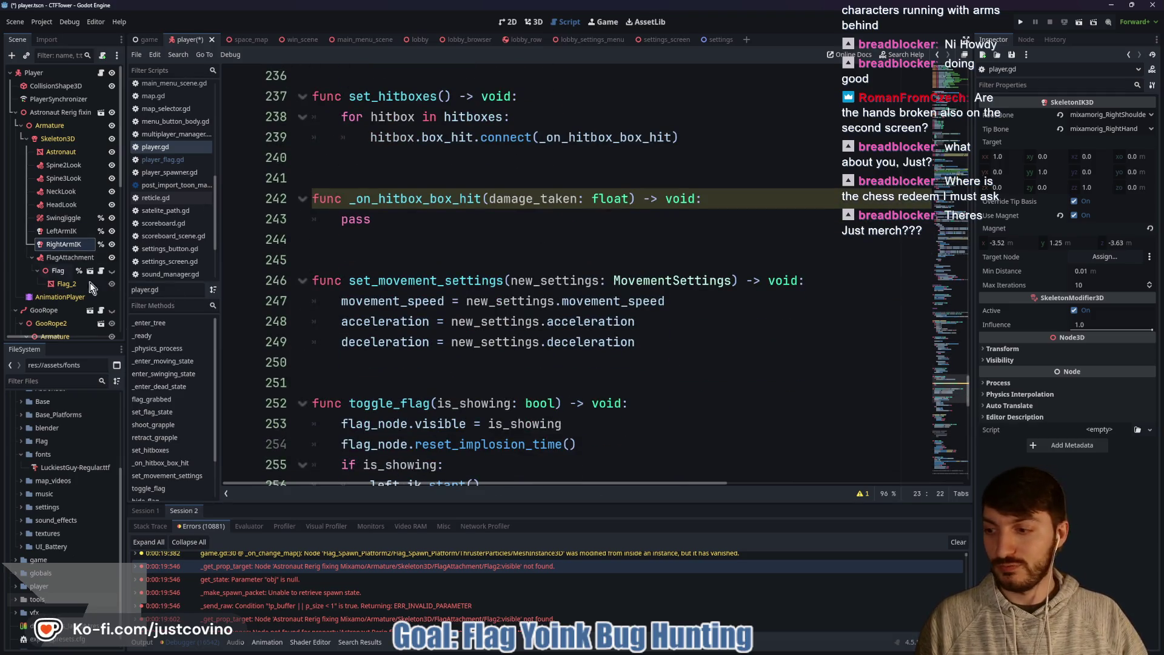
scroll(451, 245, down, 5)
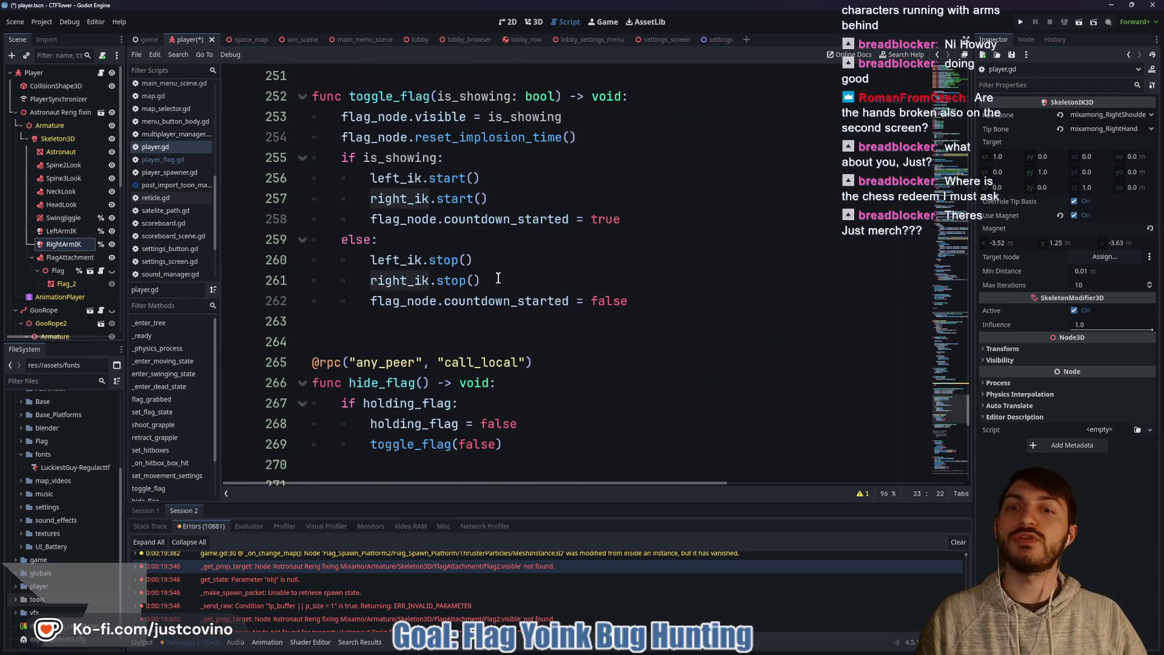
scroll(487, 273, up, 1)
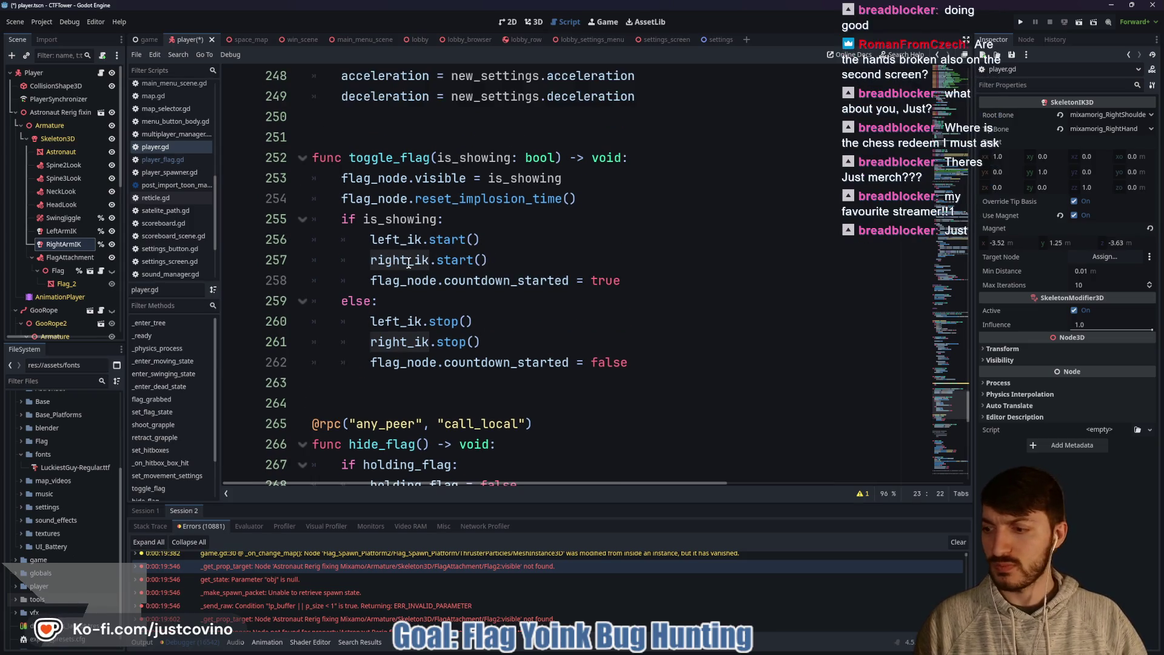
Step: Look up right_ik's start call and highlight left_ik's uses in toggle_flag
mouse_move(408, 264)
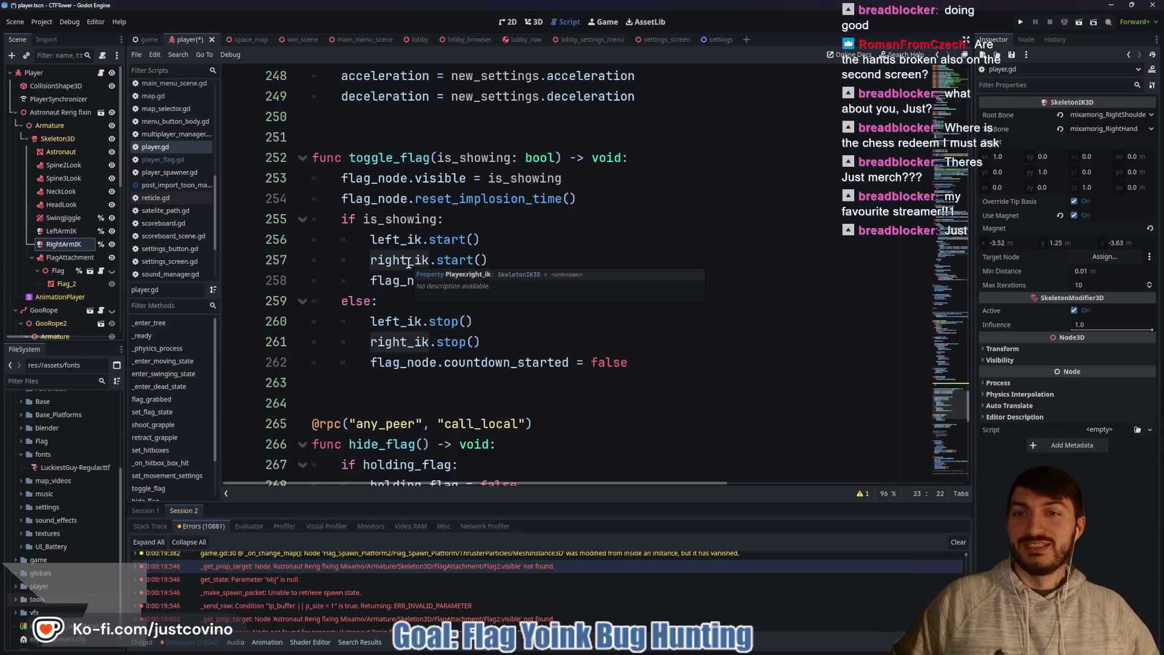
click(449, 259)
mouse_move(449, 259)
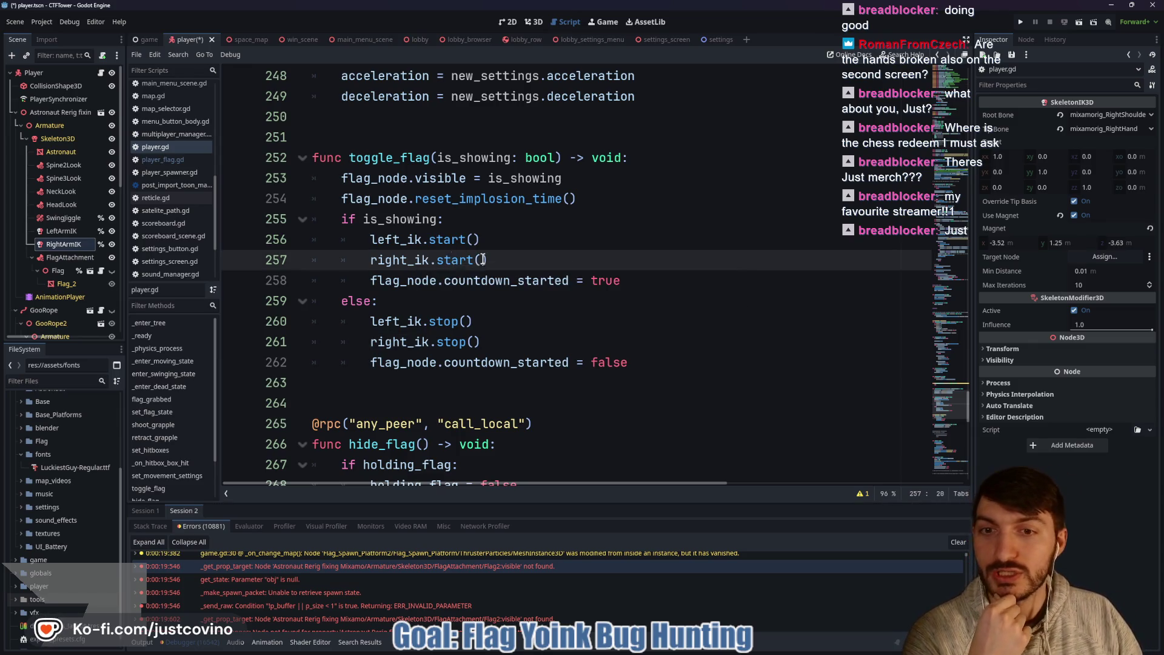
double_click(396, 240)
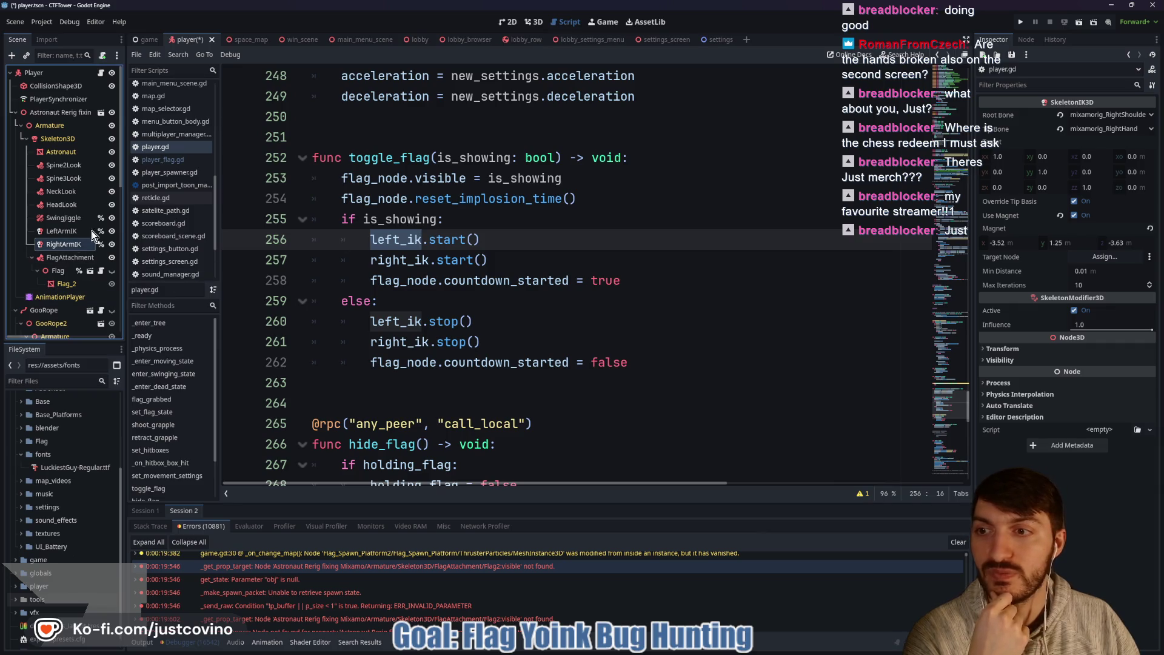
Step: In the 3D view, select LeftArmIK and preview the arm IK live on the astronaut
click(538, 21)
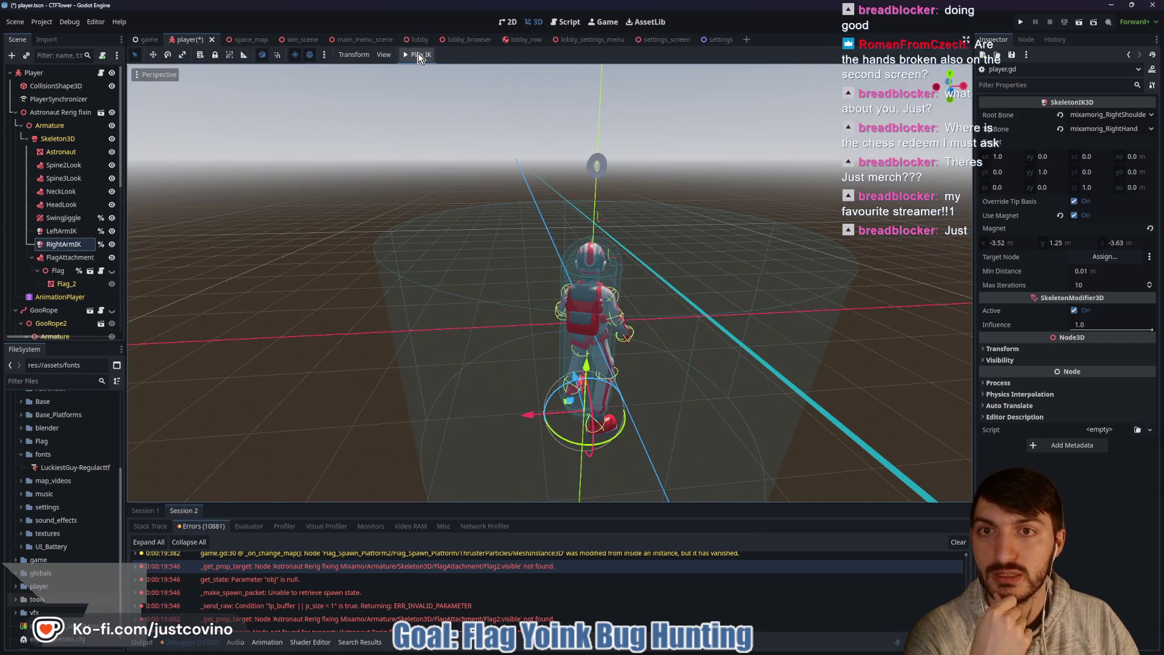
mouse_move(657, 217)
mouse_down()
mouse_move(543, 194)
mouse_move(507, 208)
mouse_move(574, 205)
mouse_up()
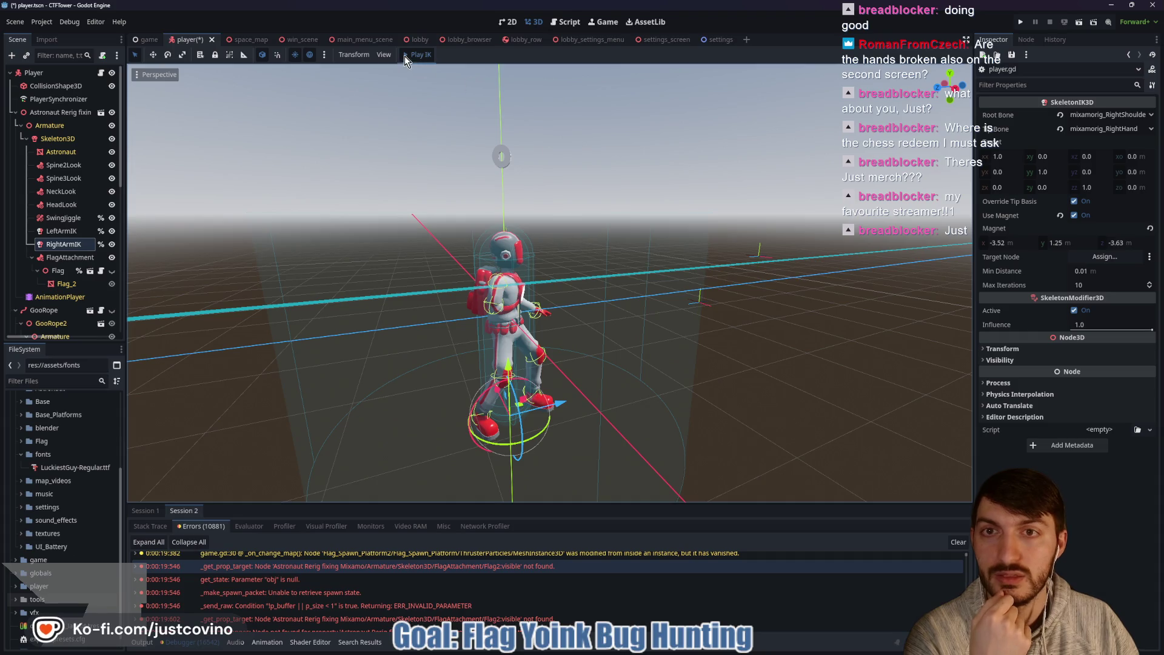
click(87, 231)
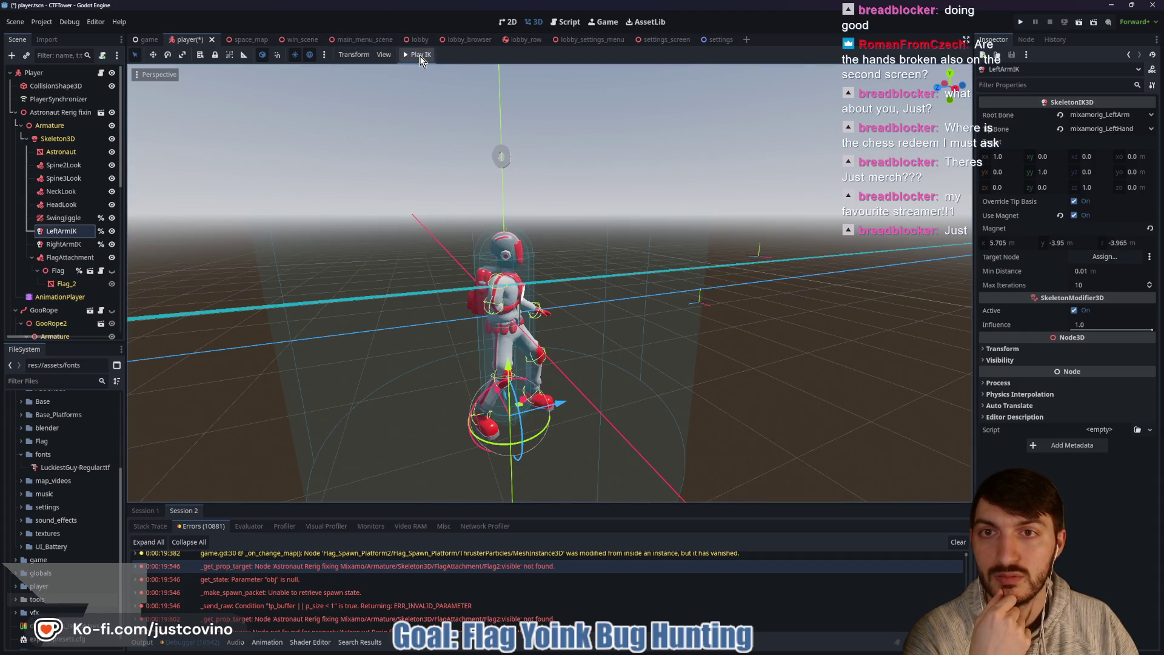
mouse_move(376, 194)
mouse_down()
mouse_move(320, 223)
mouse_move(198, 235)
mouse_up()
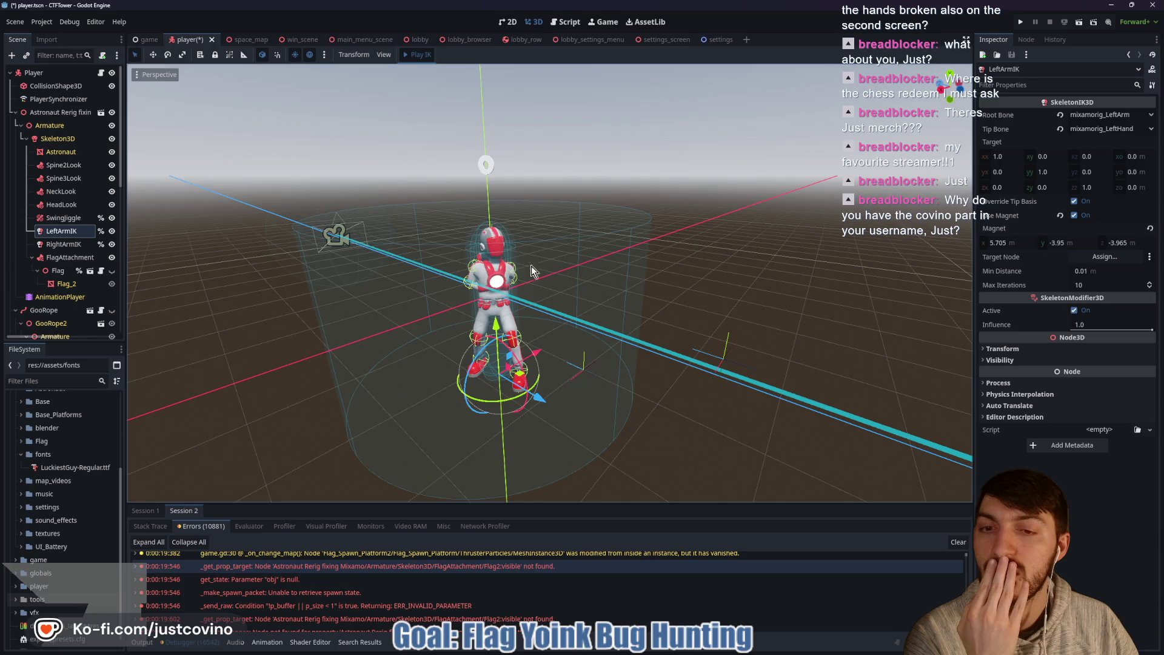
click(417, 54)
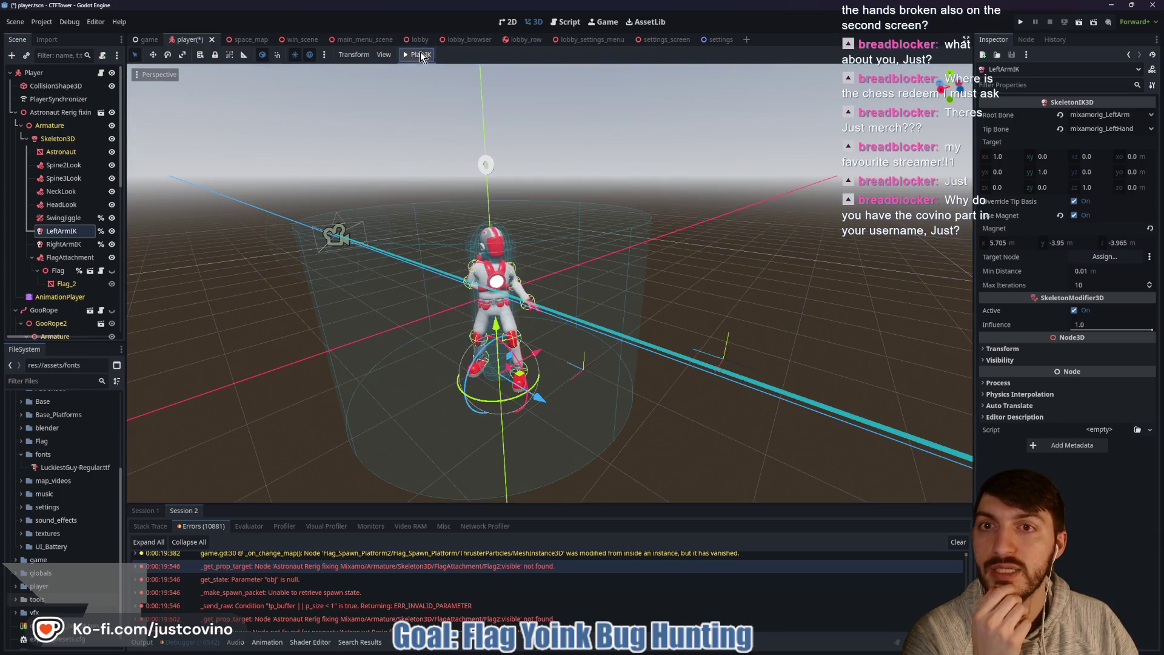
Step: Inspect RightArmIK, FlagAttachment and Flag, then return to player.gd's code
click(76, 245)
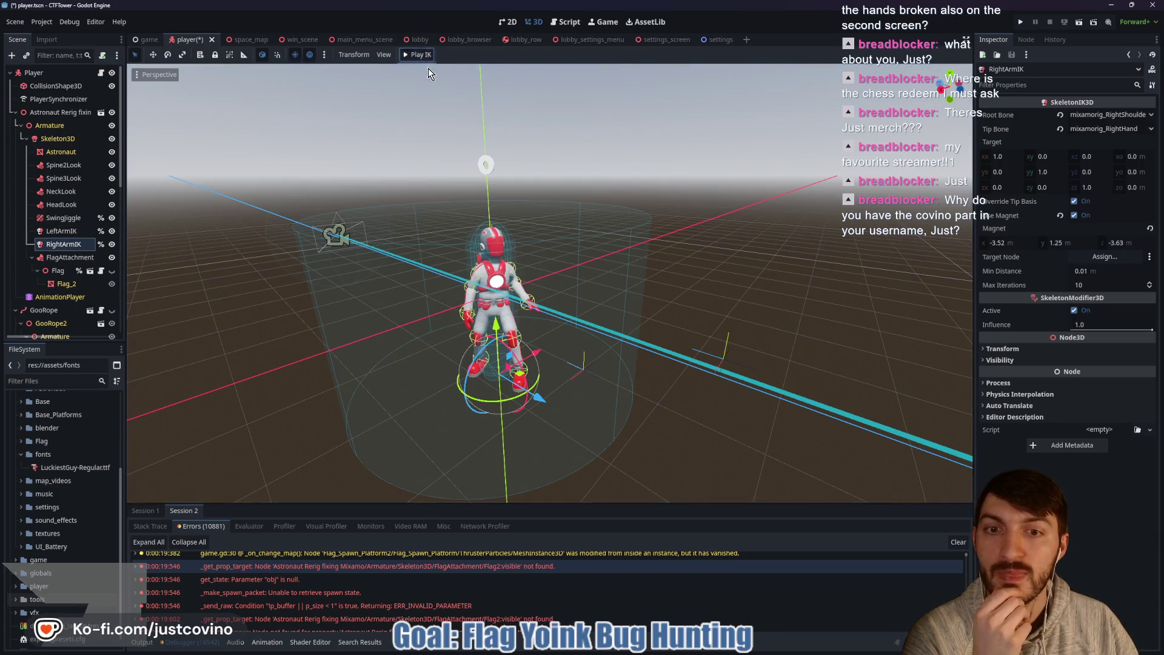
click(68, 257)
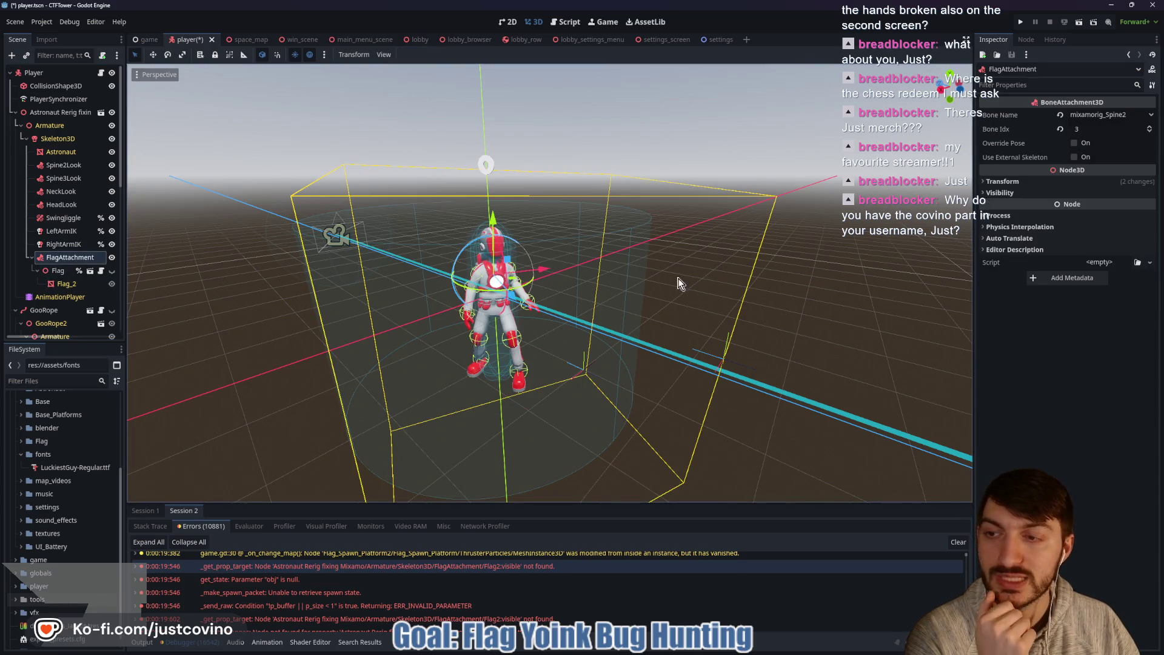
click(68, 272)
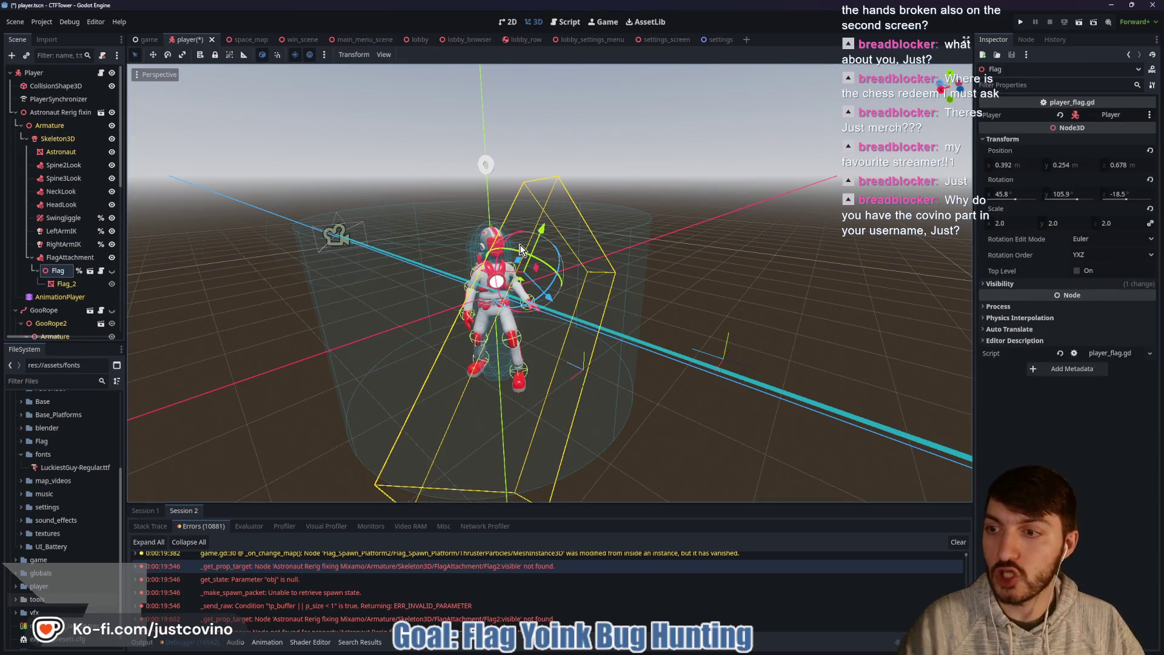
click(100, 74)
Step: Scroll up through player.gd to the flag_node, left_ik and right_ik declarations
scroll(394, 315, up, 12)
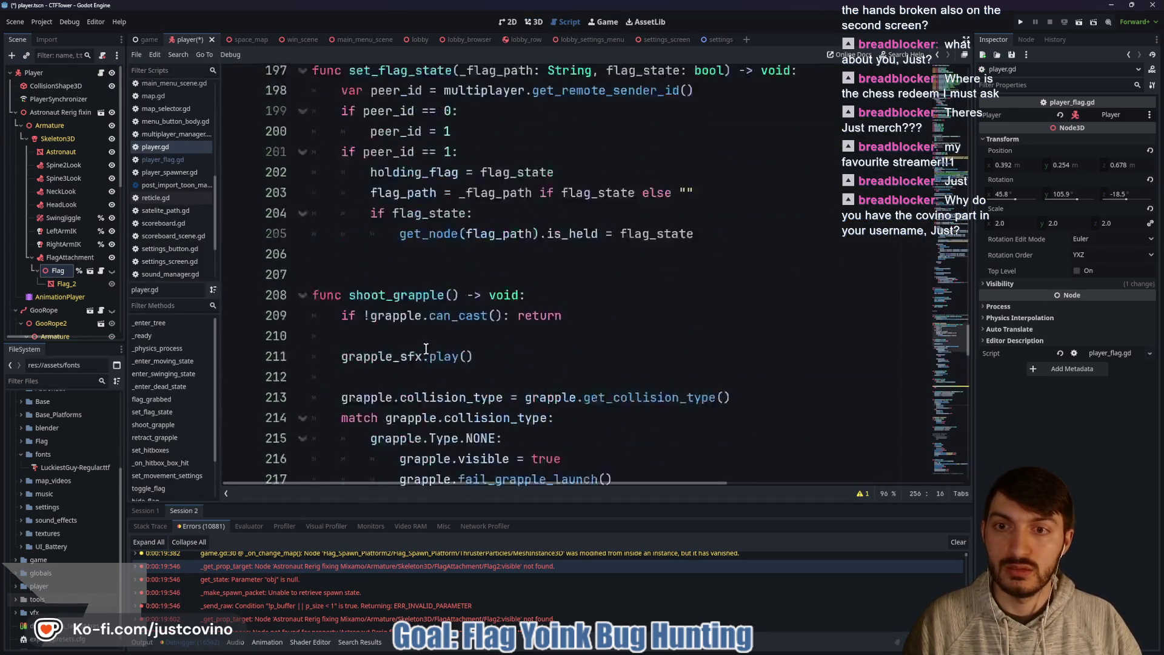
scroll(426, 348, up, 20)
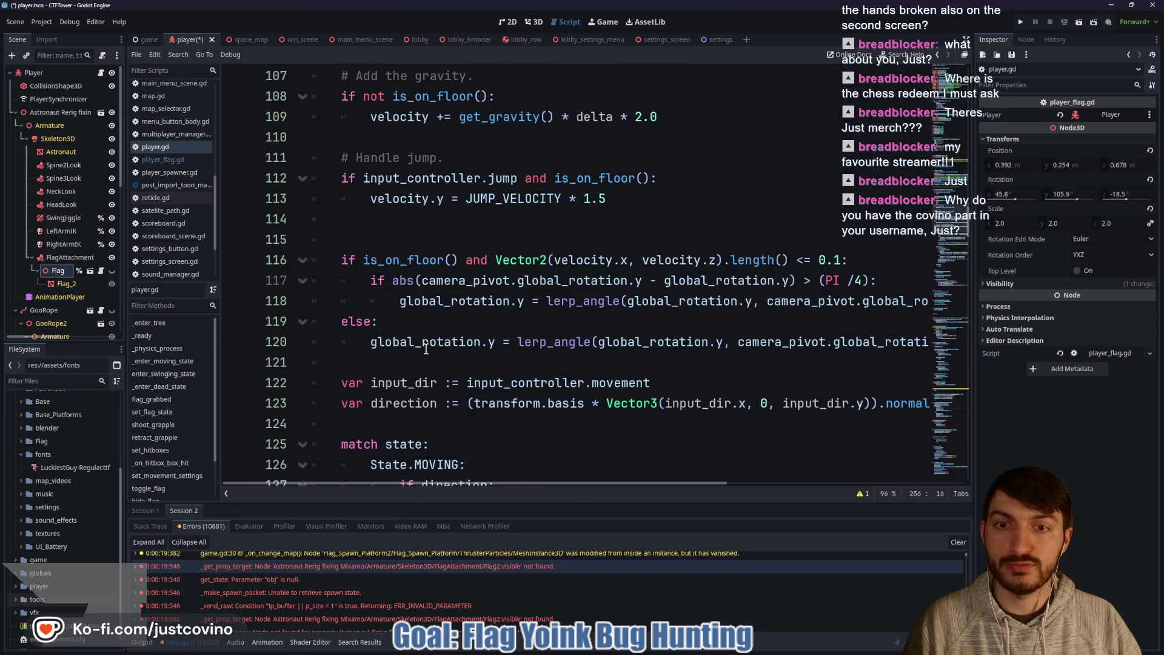
scroll(427, 349, up, 8)
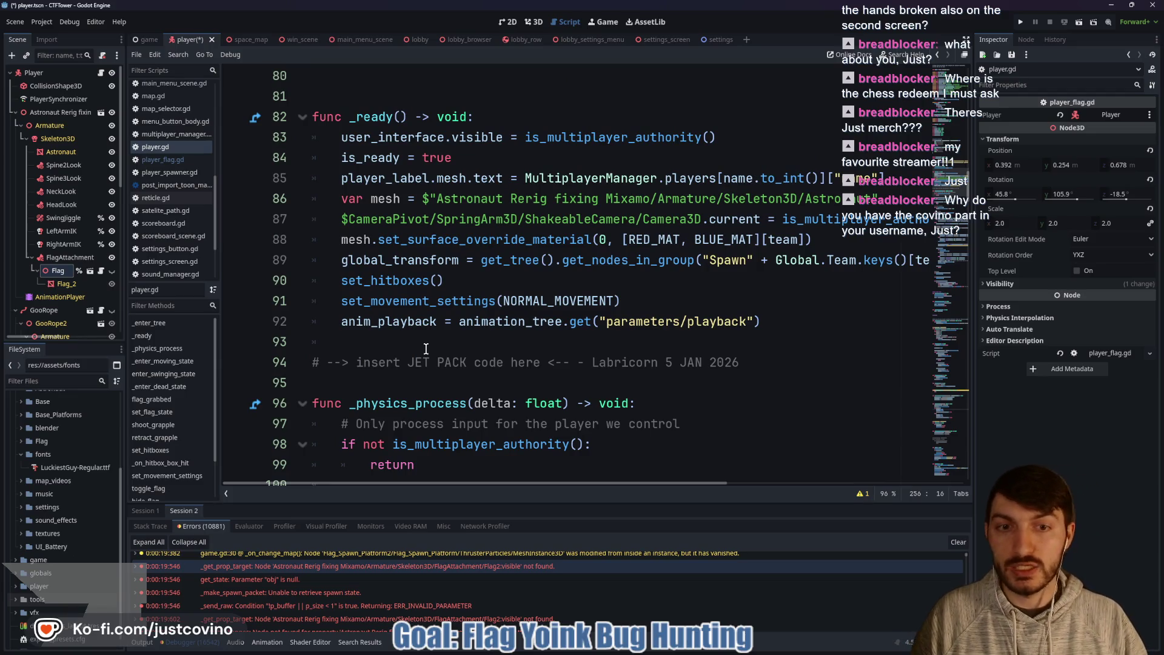
scroll(427, 349, up, 5)
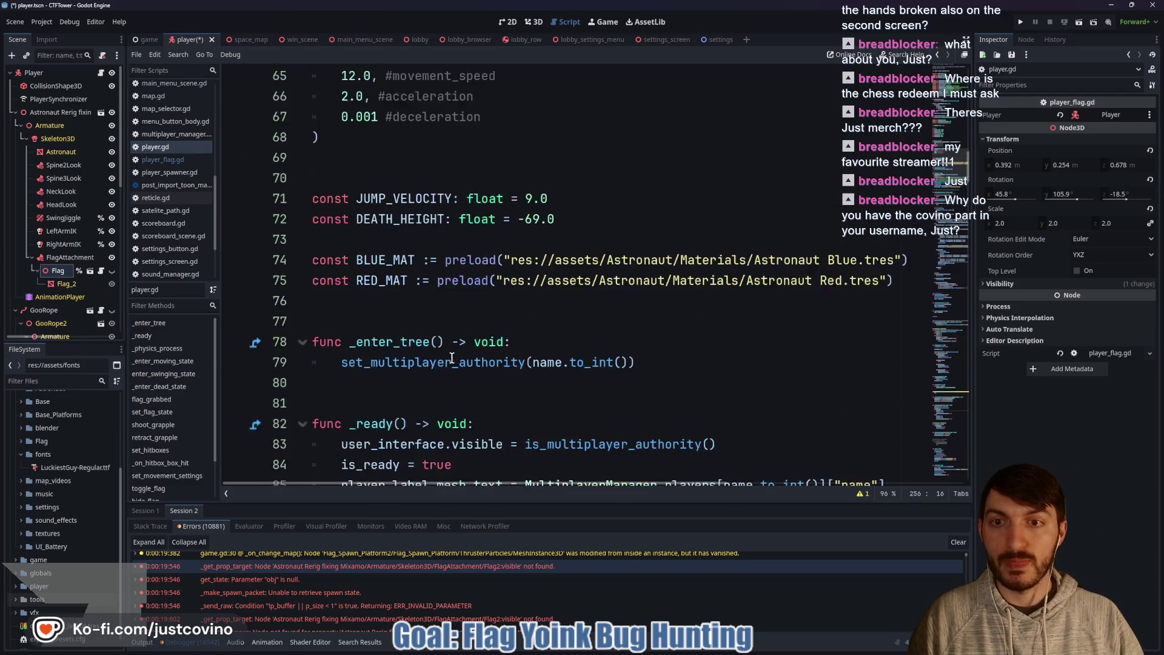
scroll(452, 358, up, 11)
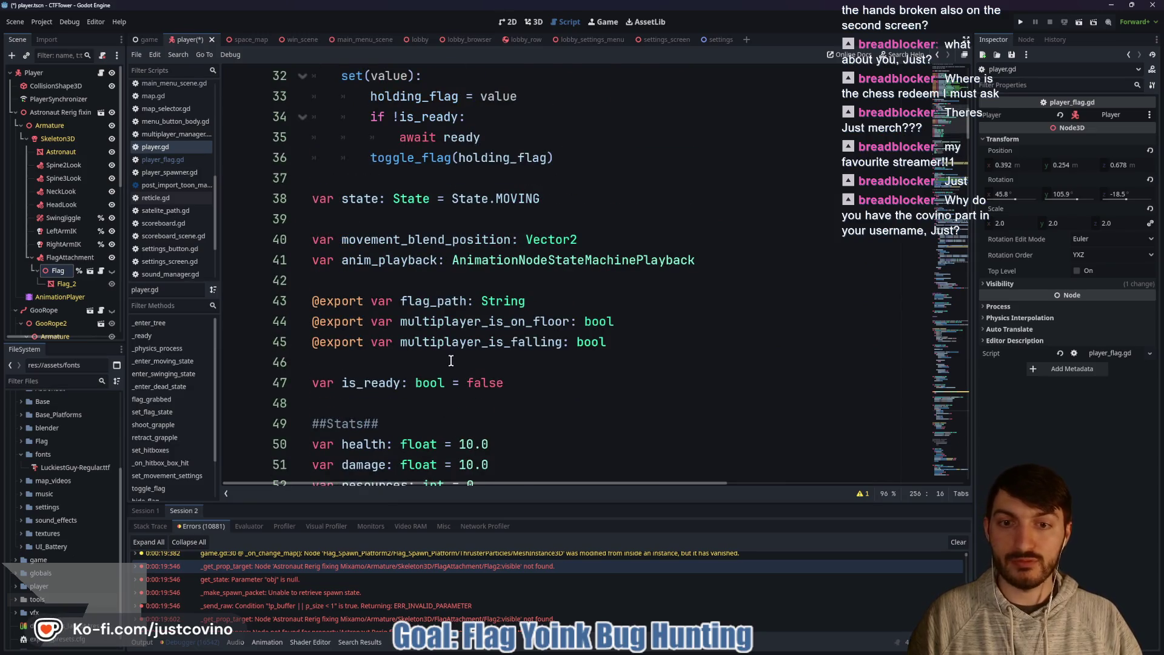
scroll(451, 361, up, 5)
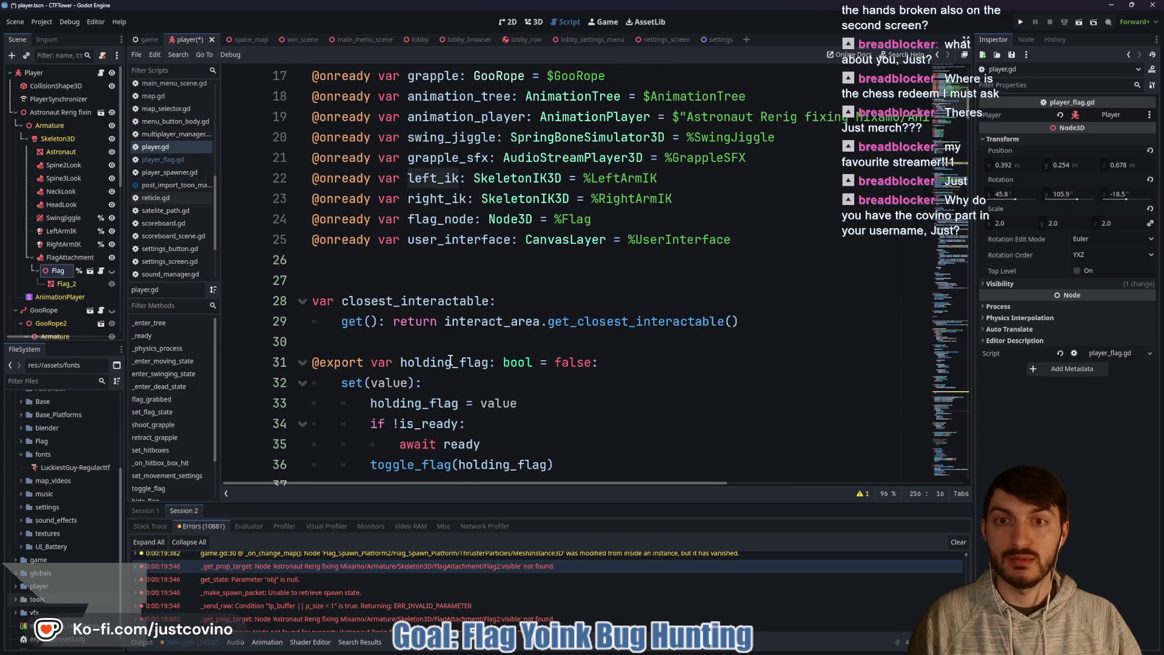
scroll(451, 361, up, 1)
scroll(449, 360, up, 2)
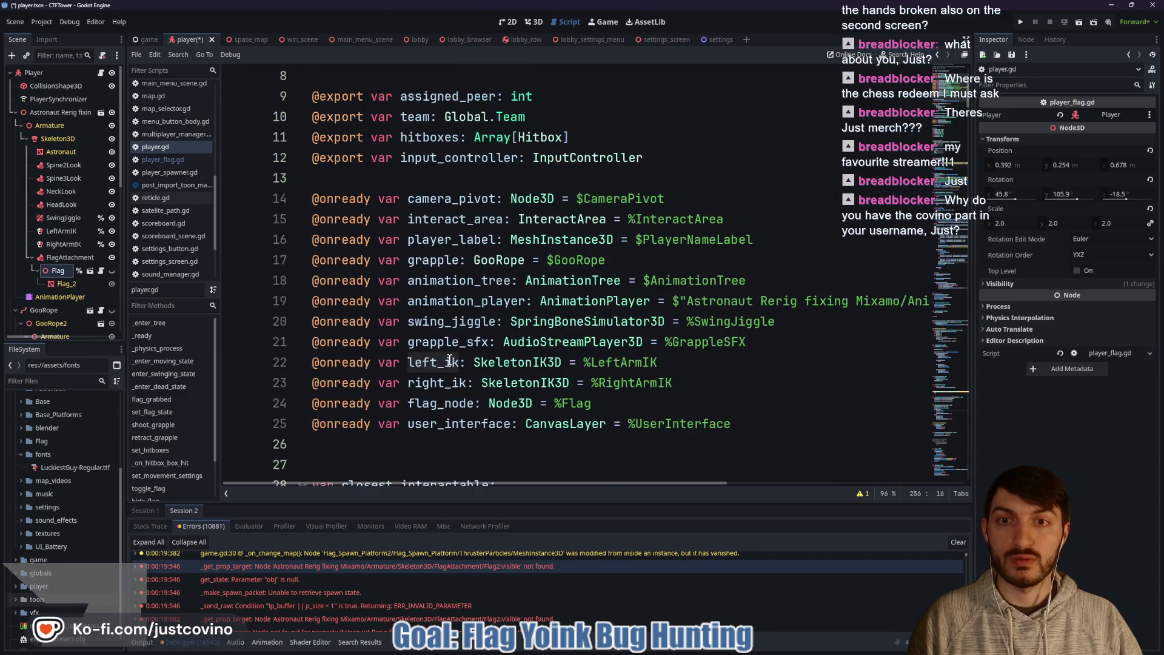
Step: Return to the 3D view of the player scene and make the Flag visible on the astronaut
click(534, 22)
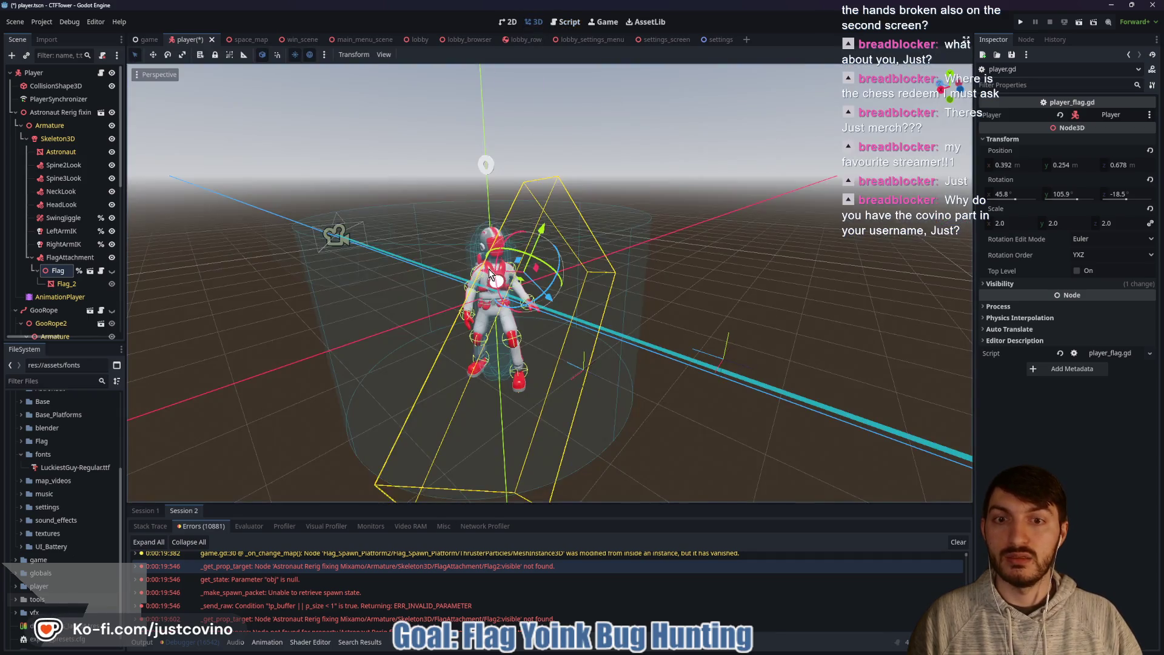
click(112, 271)
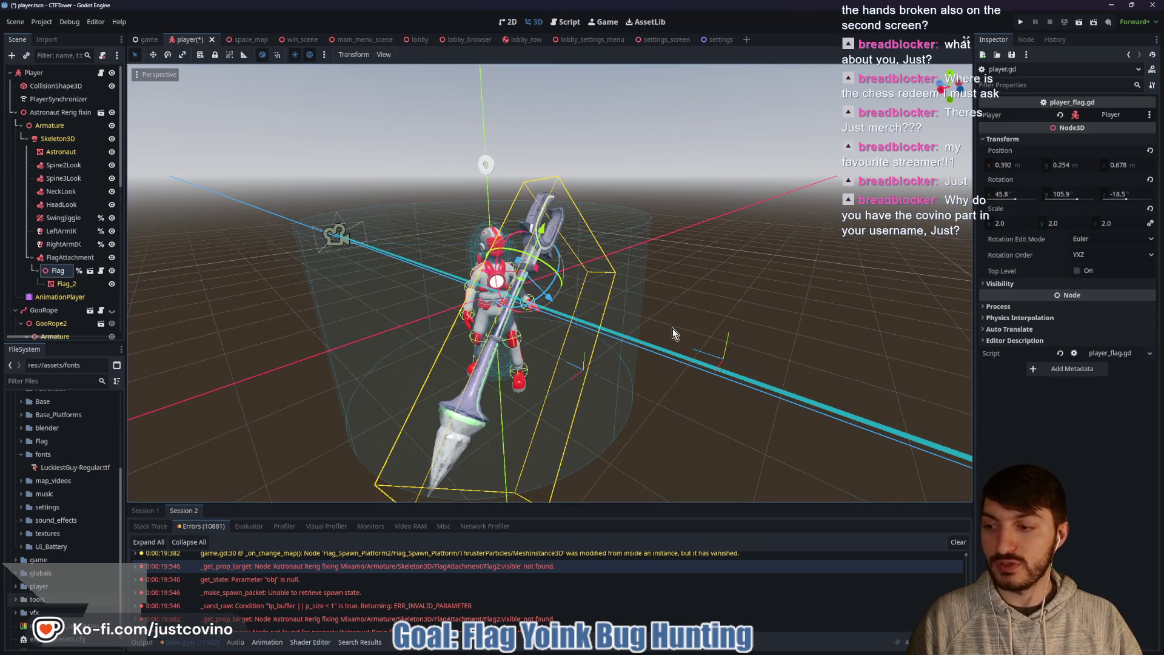
mouse_move(672, 329)
mouse_down()
mouse_move(611, 328)
mouse_move(657, 332)
mouse_move(724, 370)
mouse_up()
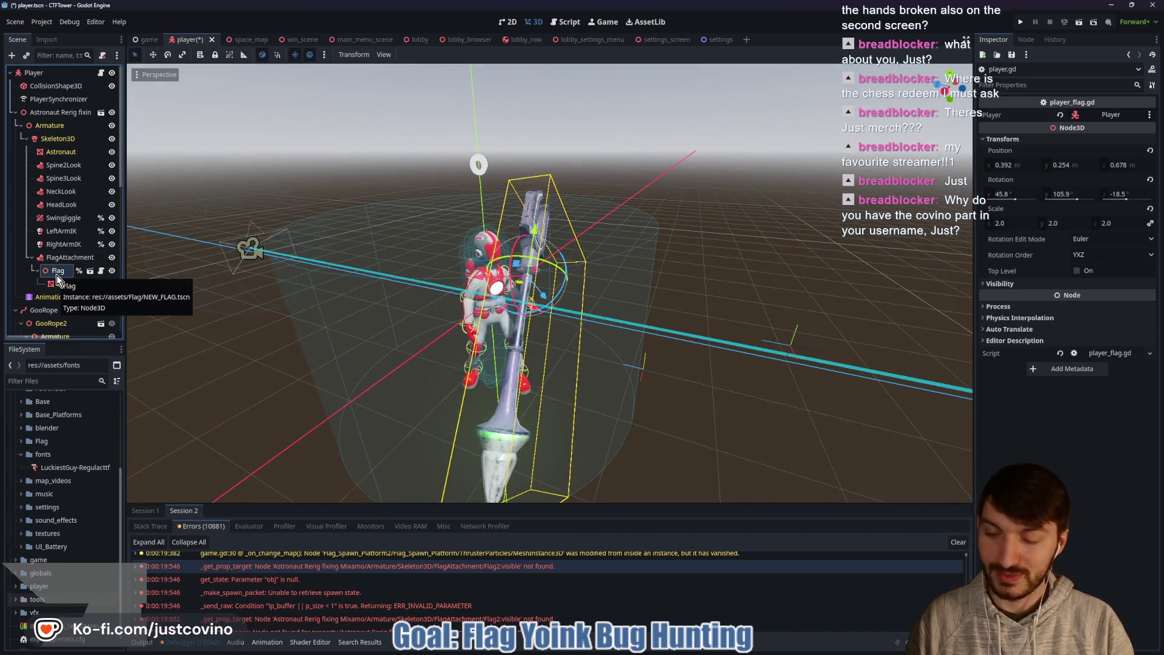
Step: Add a Marker3D child under Flag and name it RightArmMarker
key(ctrl+a)
text(marker)
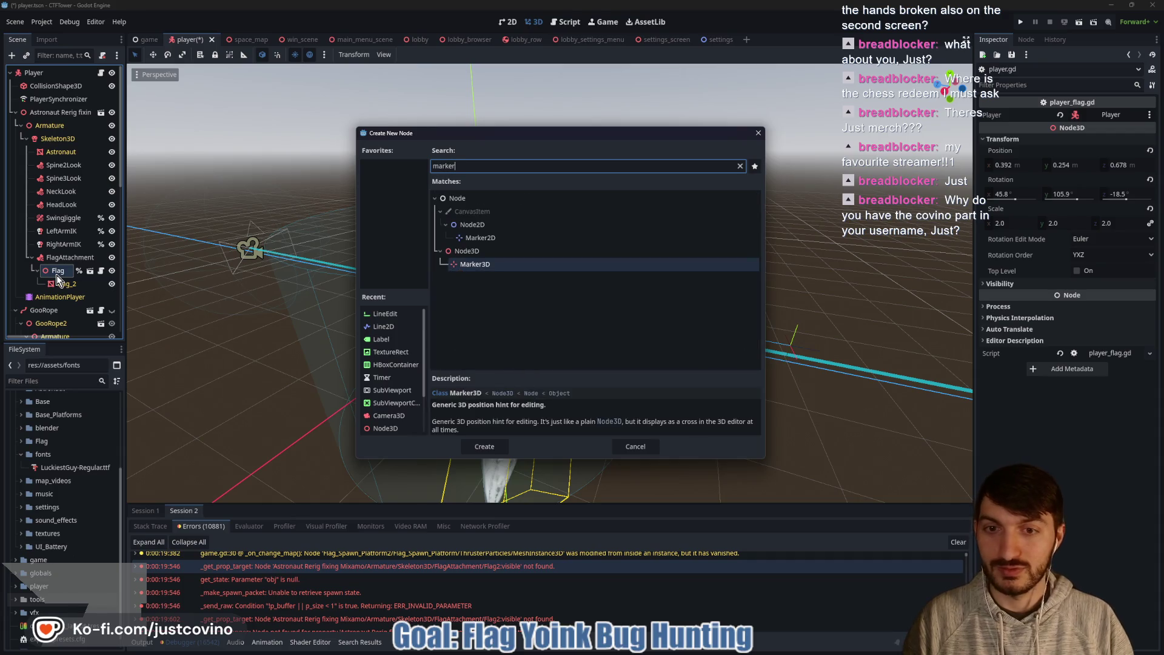
key(Return)
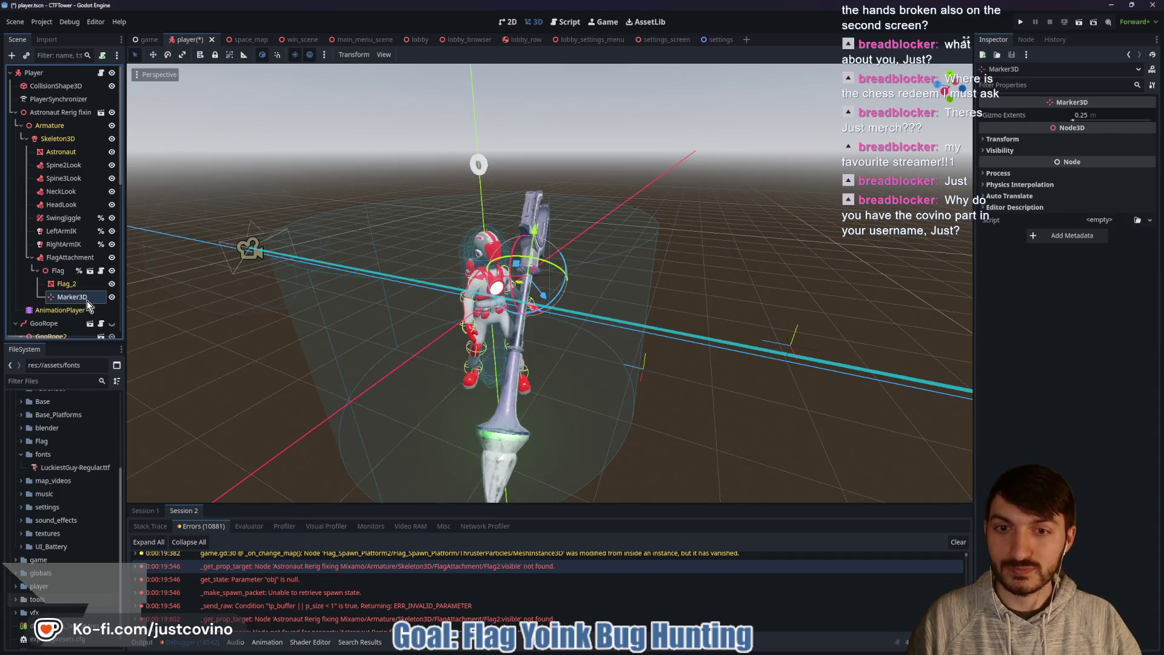
click(78, 297)
text(Right)
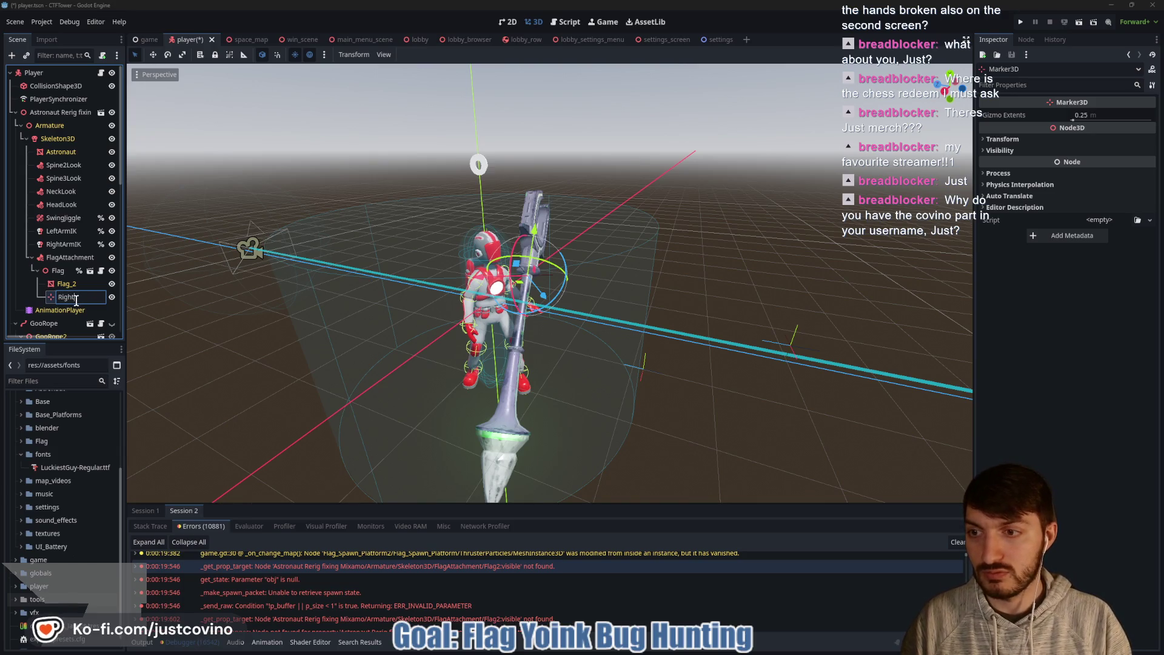
text(ArmMar)
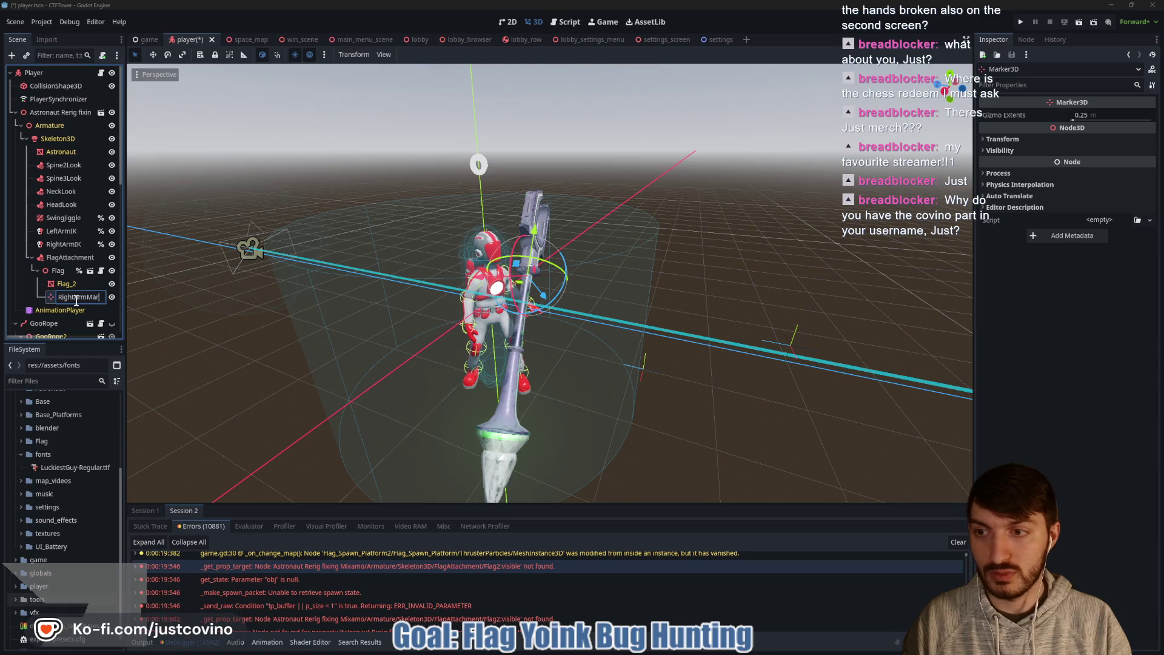
text(ker)
key(Return)
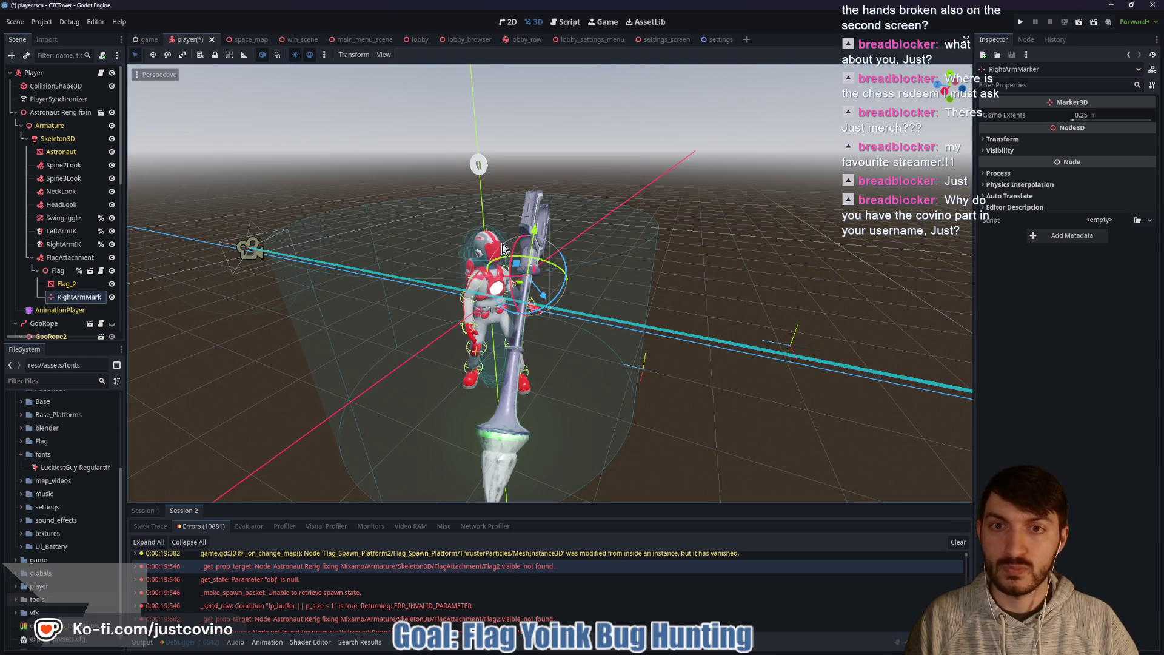
Step: Set RightArmIK's Target Node to RightArmMarker
drag(617, 294, 515, 291)
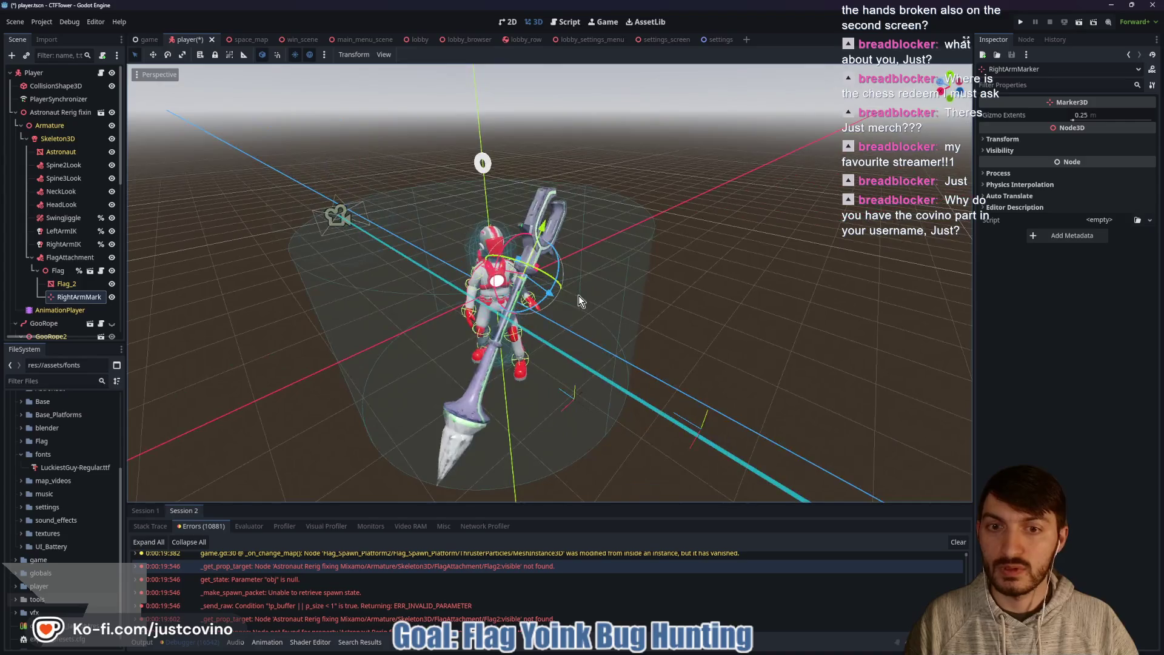
click(63, 244)
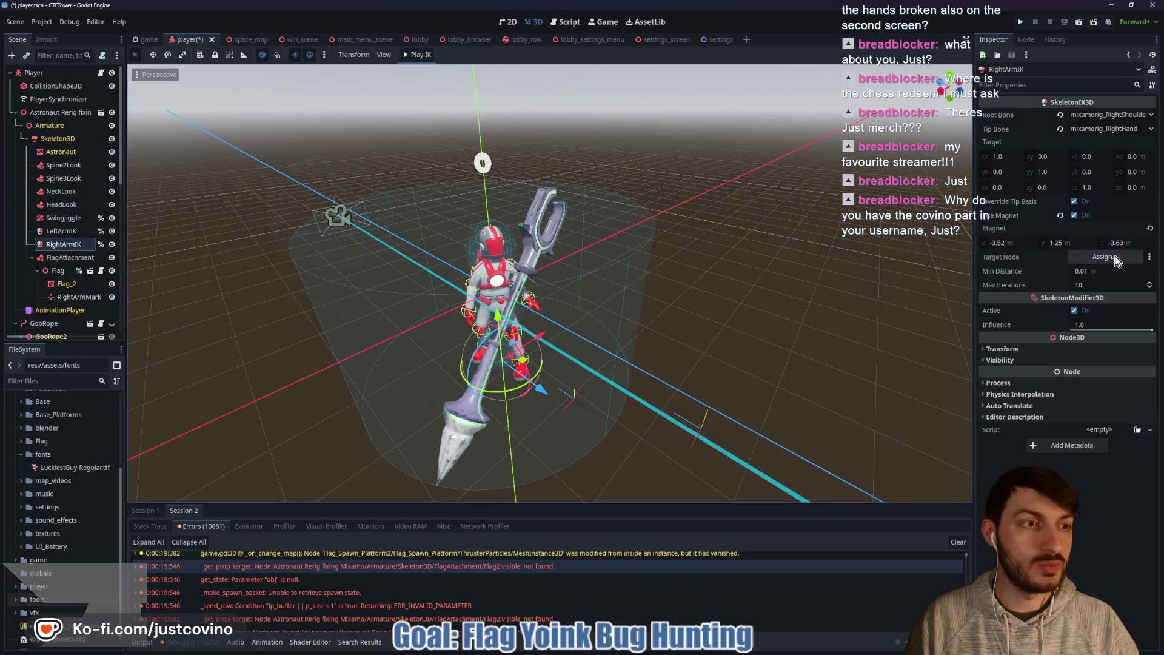
click(1105, 257)
click(594, 422)
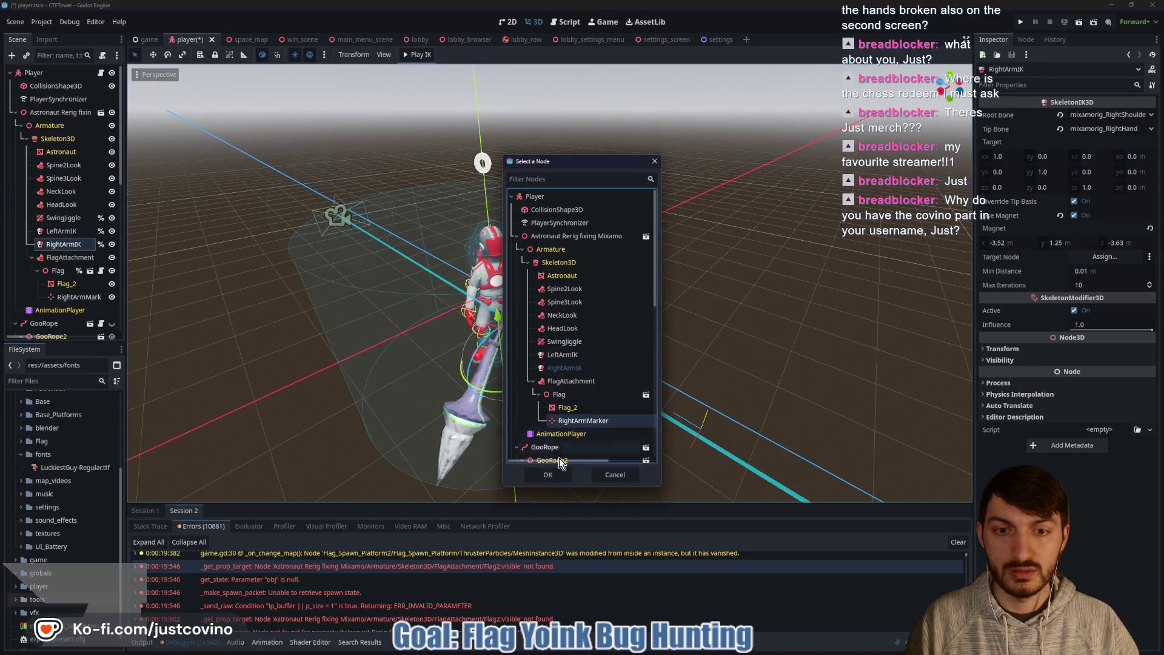
click(554, 475)
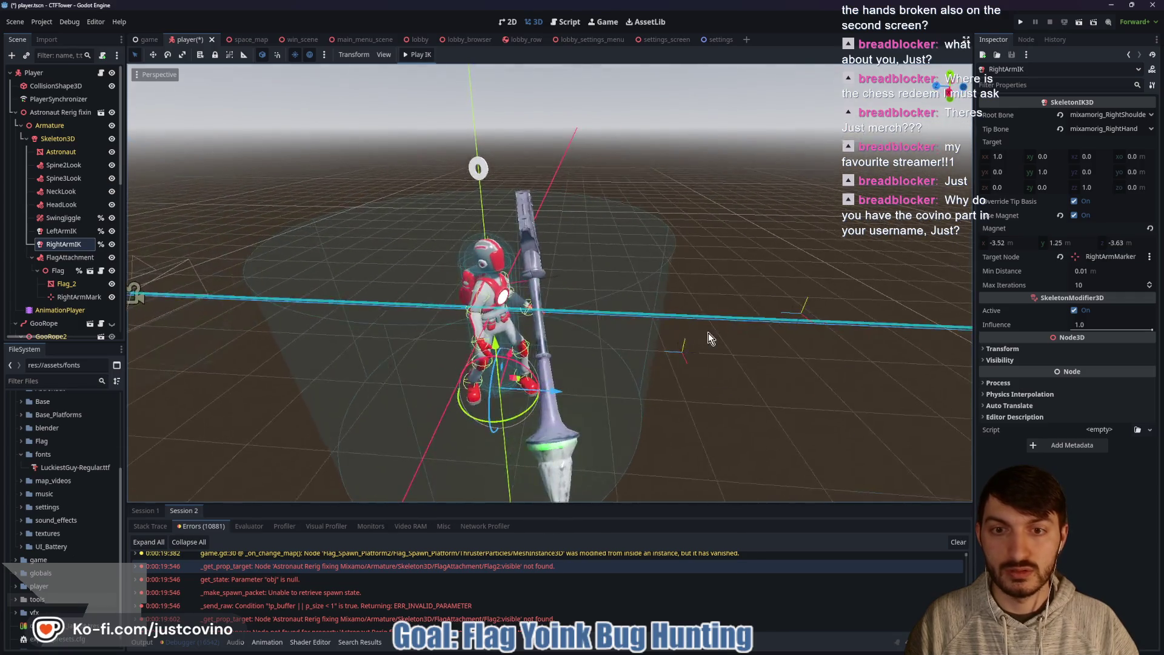
click(65, 274)
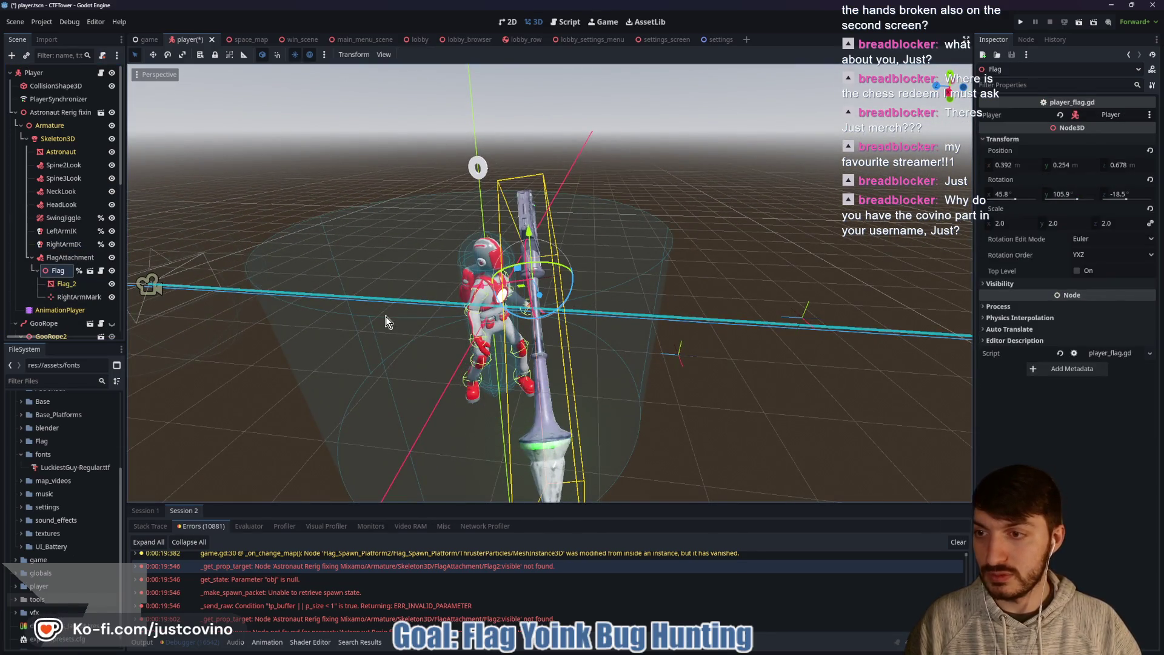
Step: Add another Marker3D under Flag and rename it LeftArmMarker
key(ctrl+a)
text(marker)
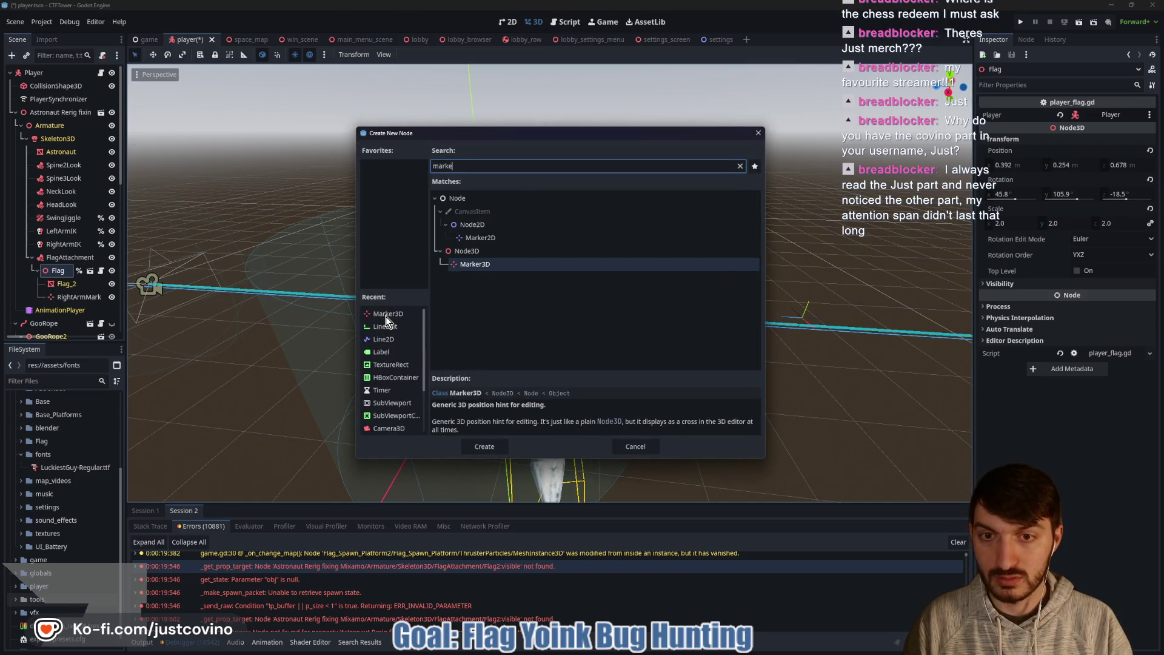
key(Return)
double_click(85, 310)
text(LeftArmMark)
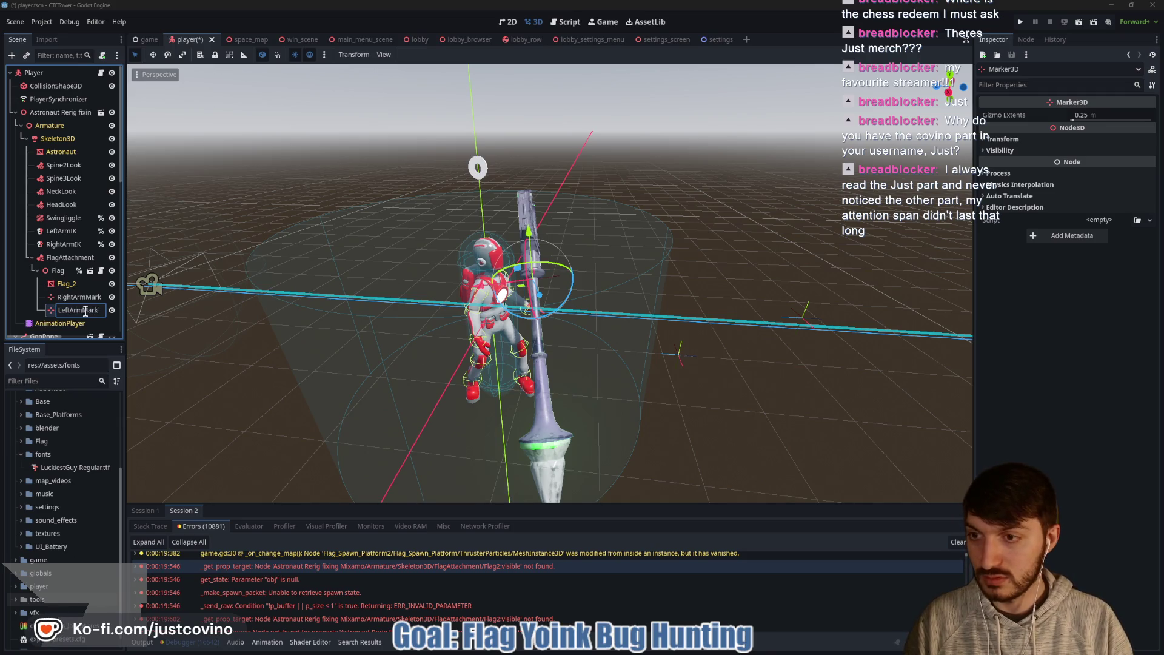
text(er)
key(Return)
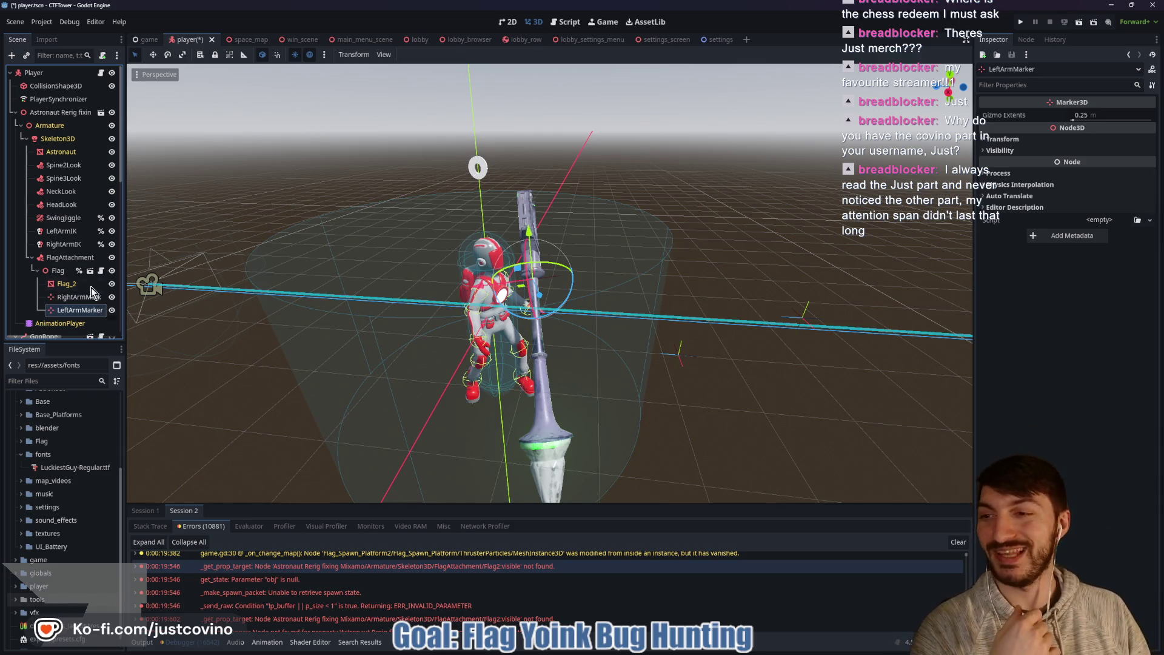
Step: Set LeftArmIK's Target Node to LeftArmMarker
click(64, 243)
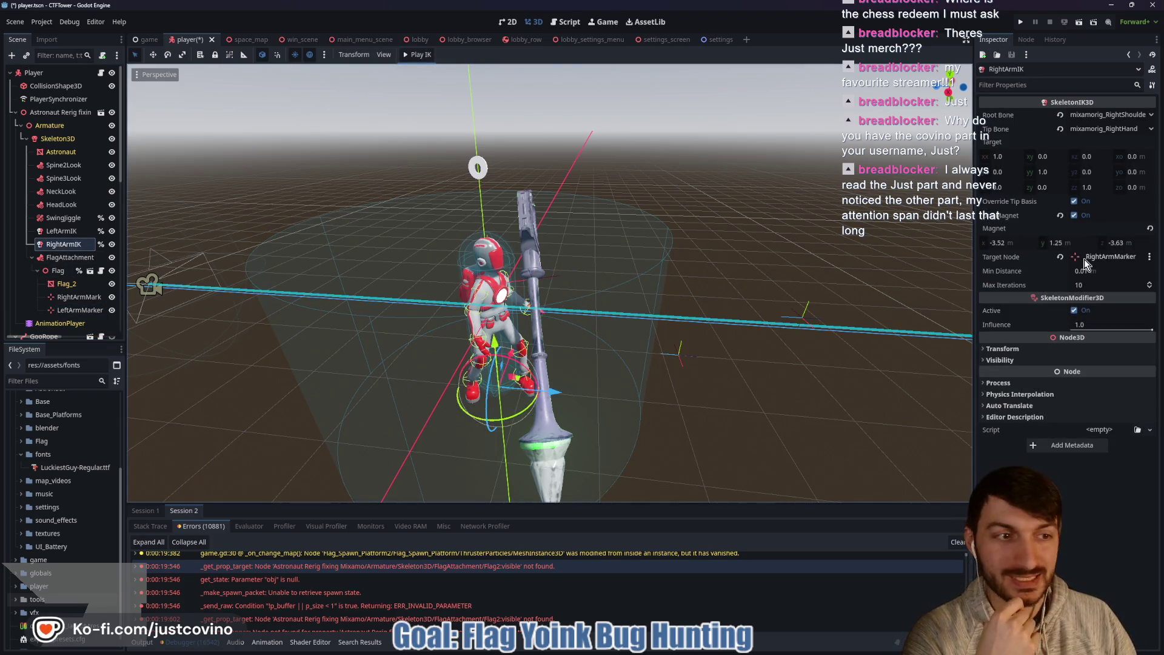
drag(648, 323, 592, 303)
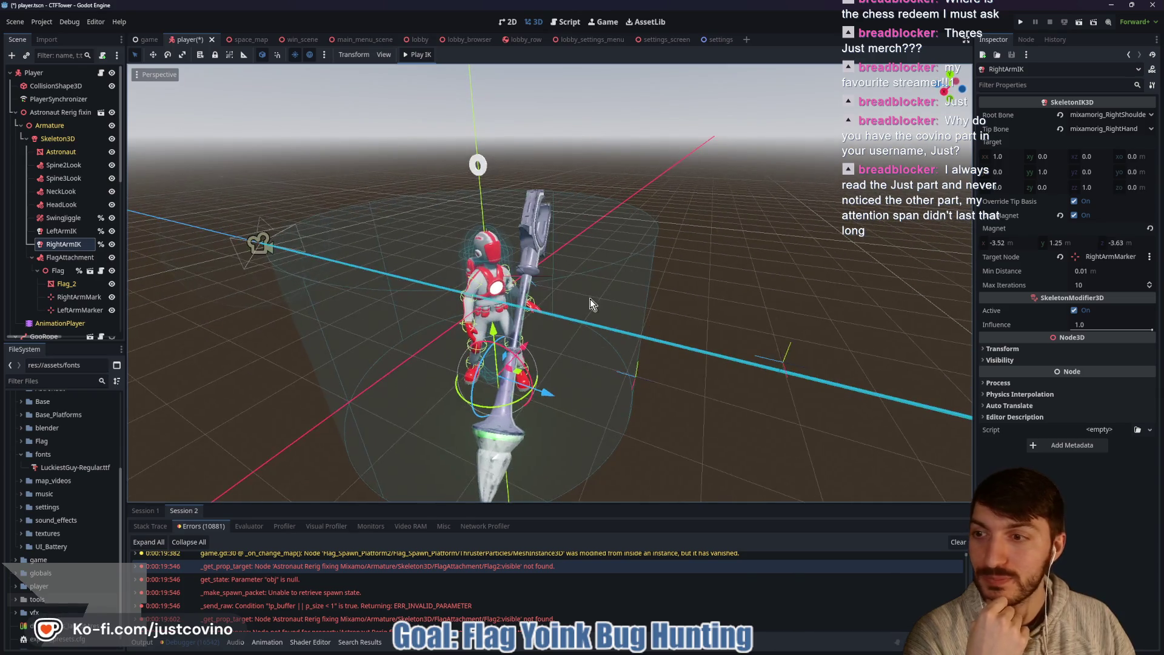
click(66, 231)
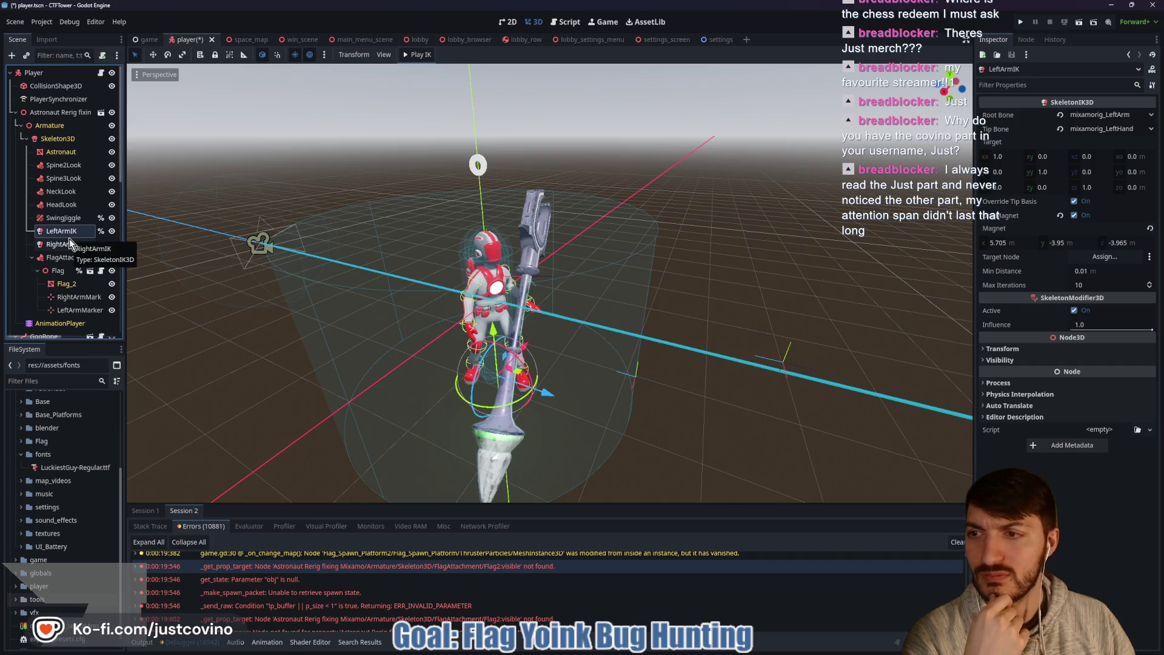
click(1105, 256)
scroll(592, 363, down, 2)
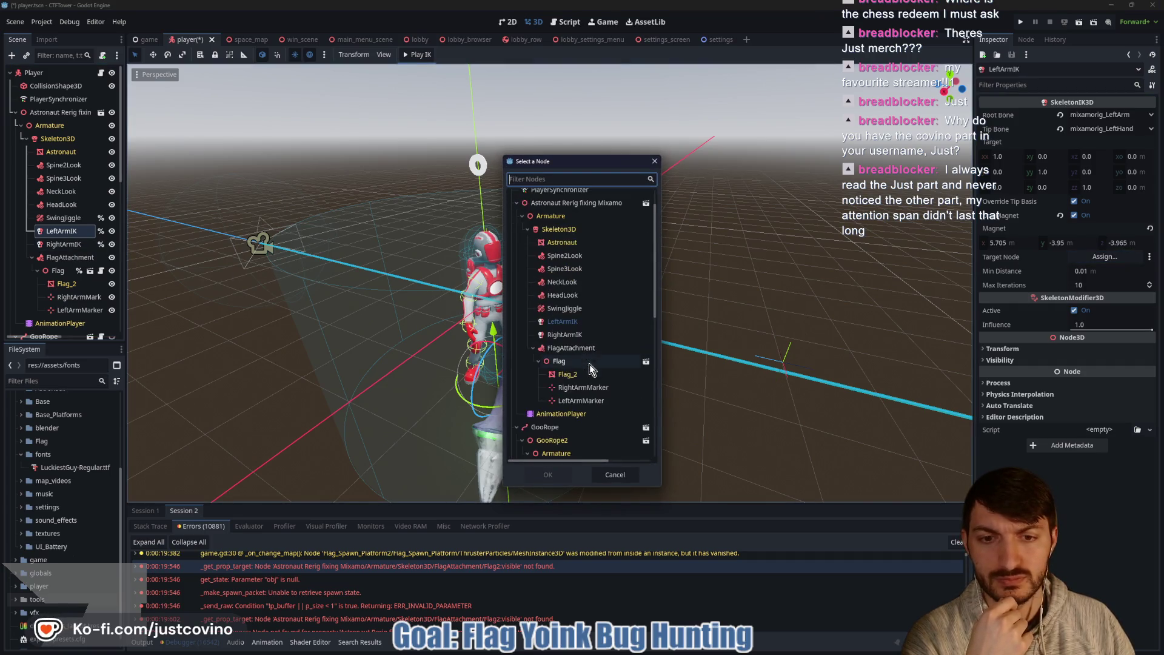
click(597, 400)
click(548, 476)
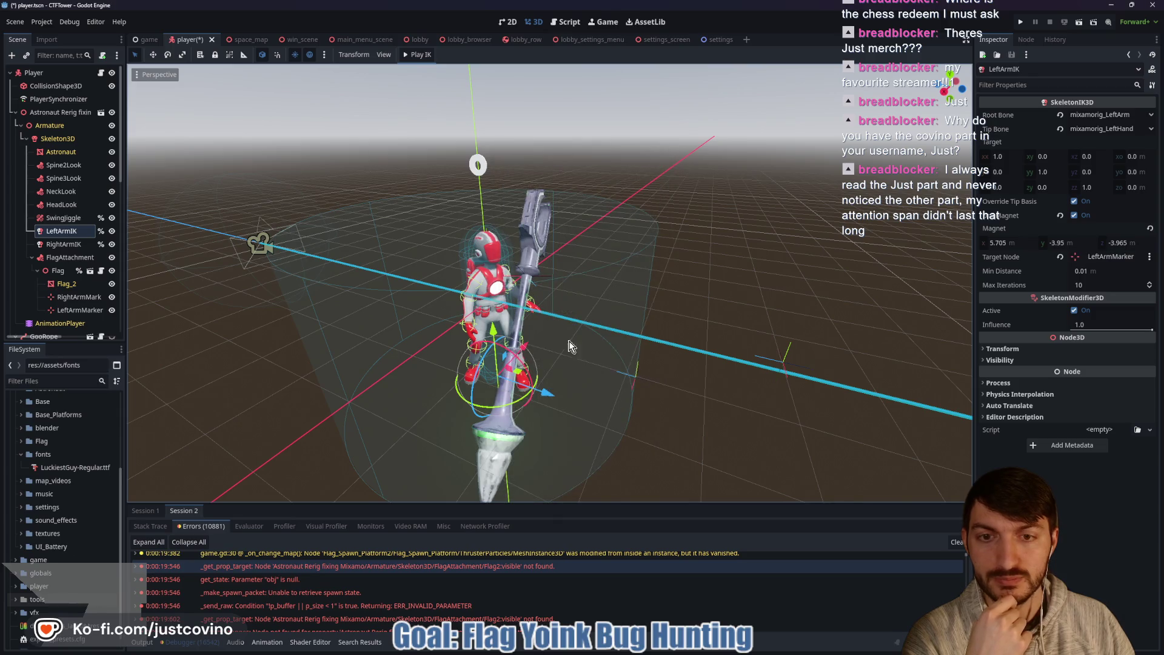
Step: Restart the live IK preview on RightArmIK so the arms reach toward the markers
click(417, 54)
click(63, 244)
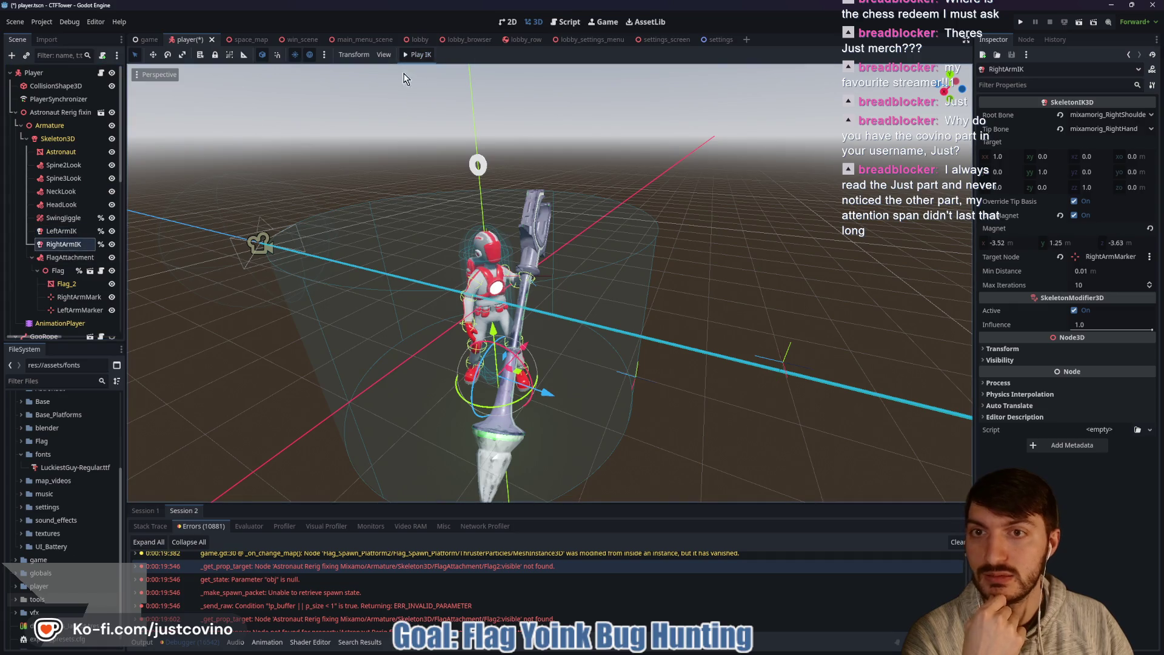
click(417, 54)
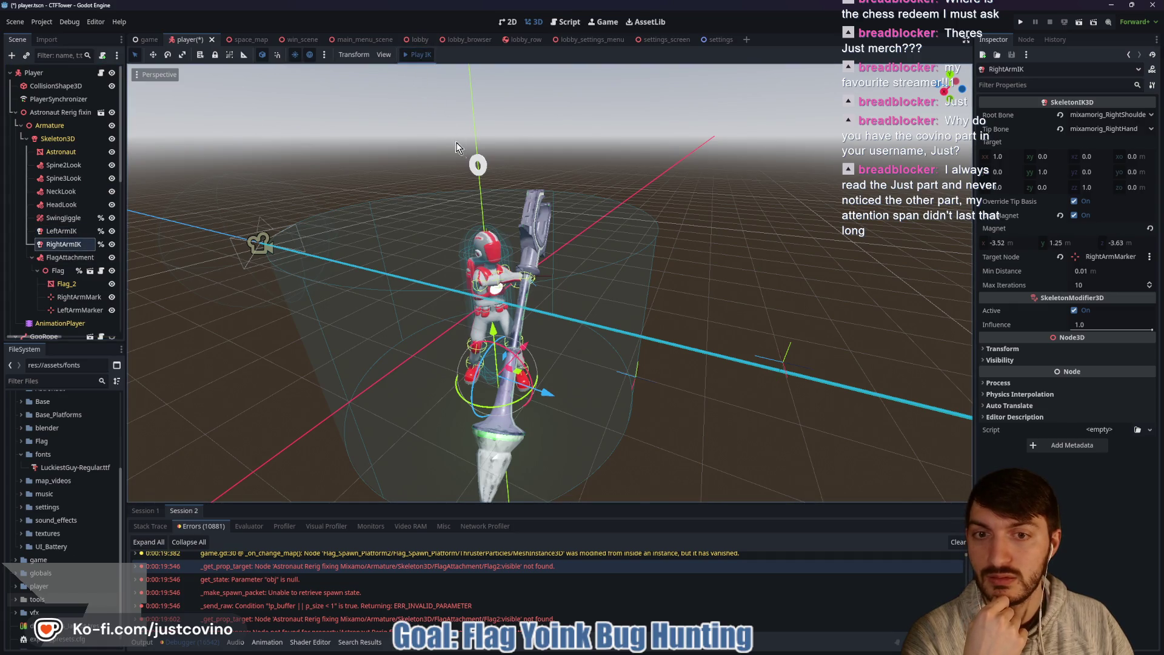
Step: Drag LeftArmMarker up and RightArmMarker down onto the flag pole, orbiting to check the grip
click(76, 310)
mouse_move(522, 255)
mouse_down()
mouse_move(556, 227)
mouse_move(515, 282)
mouse_up()
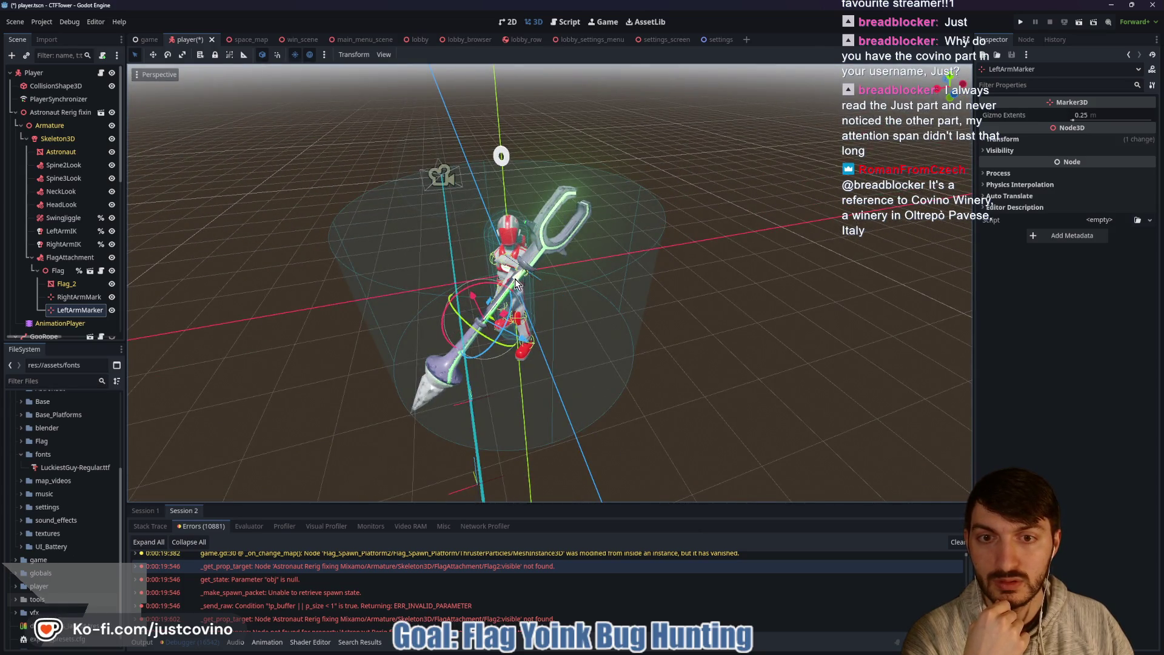
drag(613, 314, 613, 288)
mouse_move(523, 281)
mouse_down()
mouse_move(560, 228)
mouse_move(555, 246)
mouse_up()
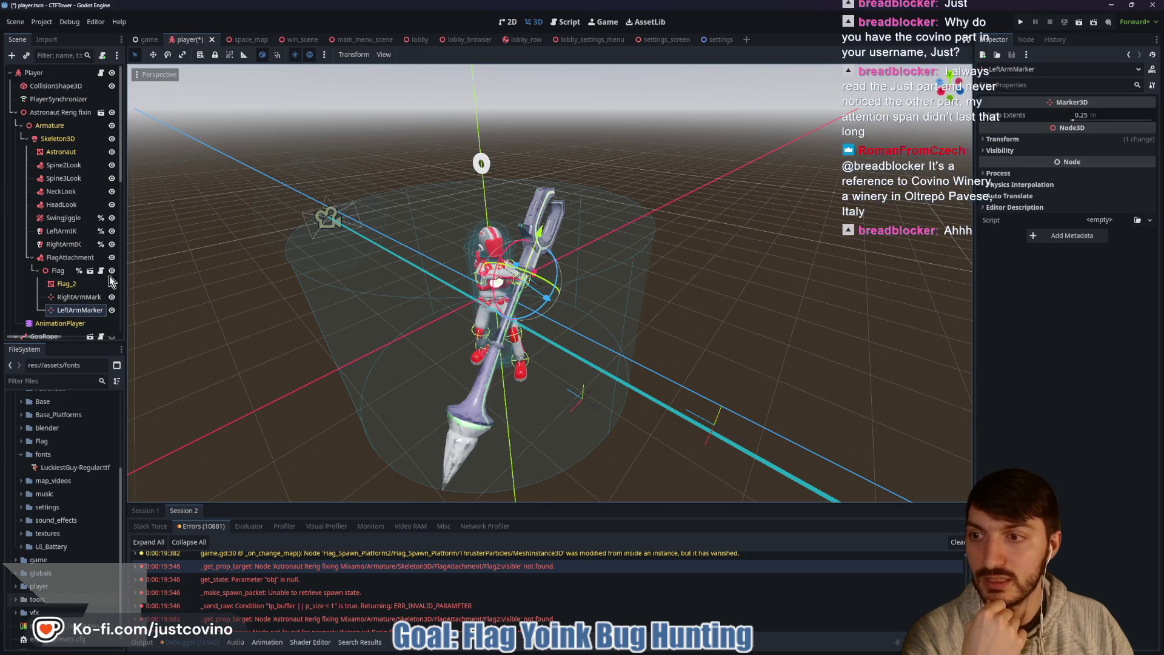
click(77, 297)
mouse_move(544, 230)
mouse_down()
mouse_move(529, 272)
mouse_move(533, 249)
mouse_up()
drag(588, 316, 587, 332)
scroll(646, 293, up, 5)
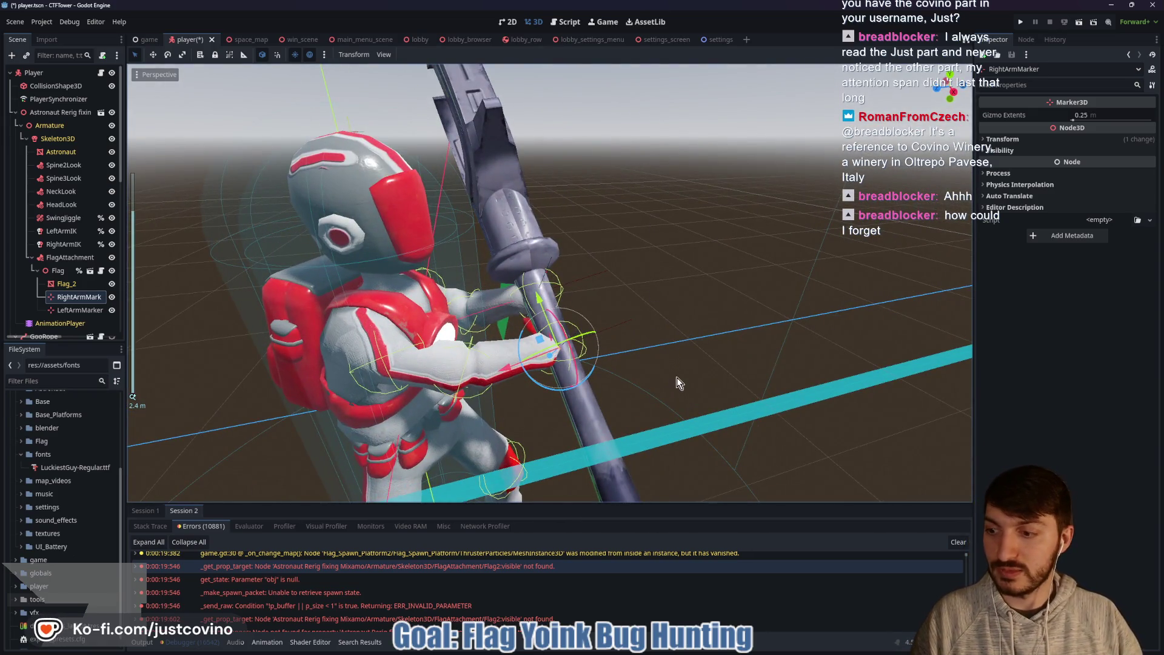
scroll(677, 377, down, 4)
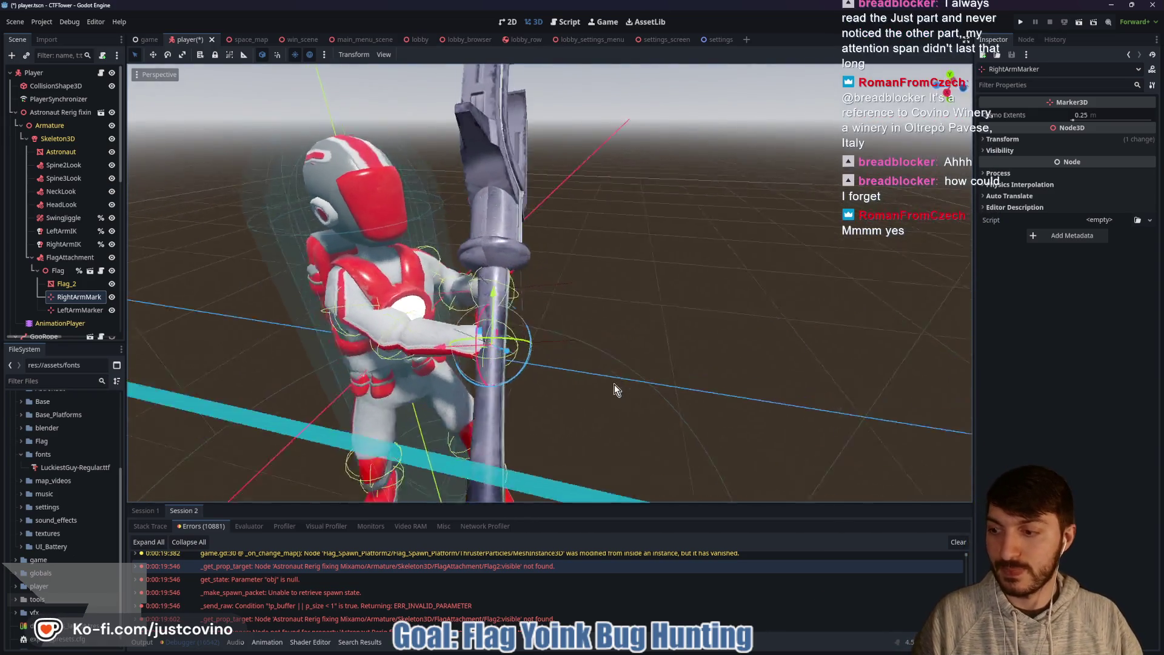
drag(613, 390, 570, 386)
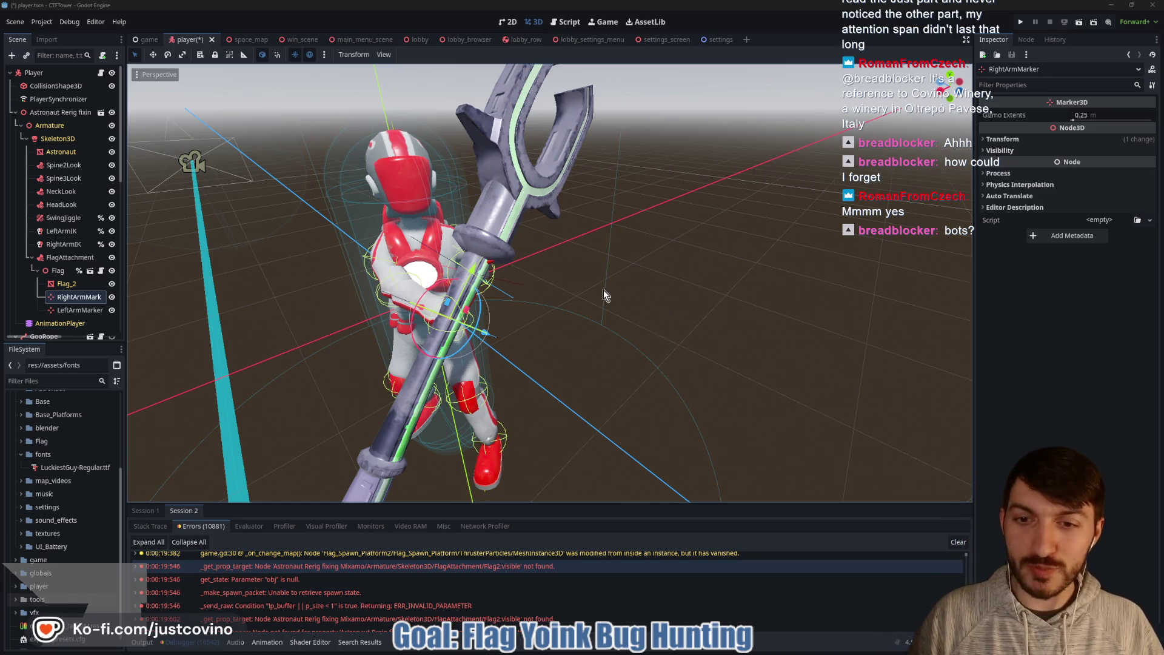
Step: Slide, rotate and lower RightArmMarker so the right hand rests lower against the pole
mouse_move(605, 295)
mouse_down()
mouse_move(651, 297)
mouse_move(585, 300)
mouse_up()
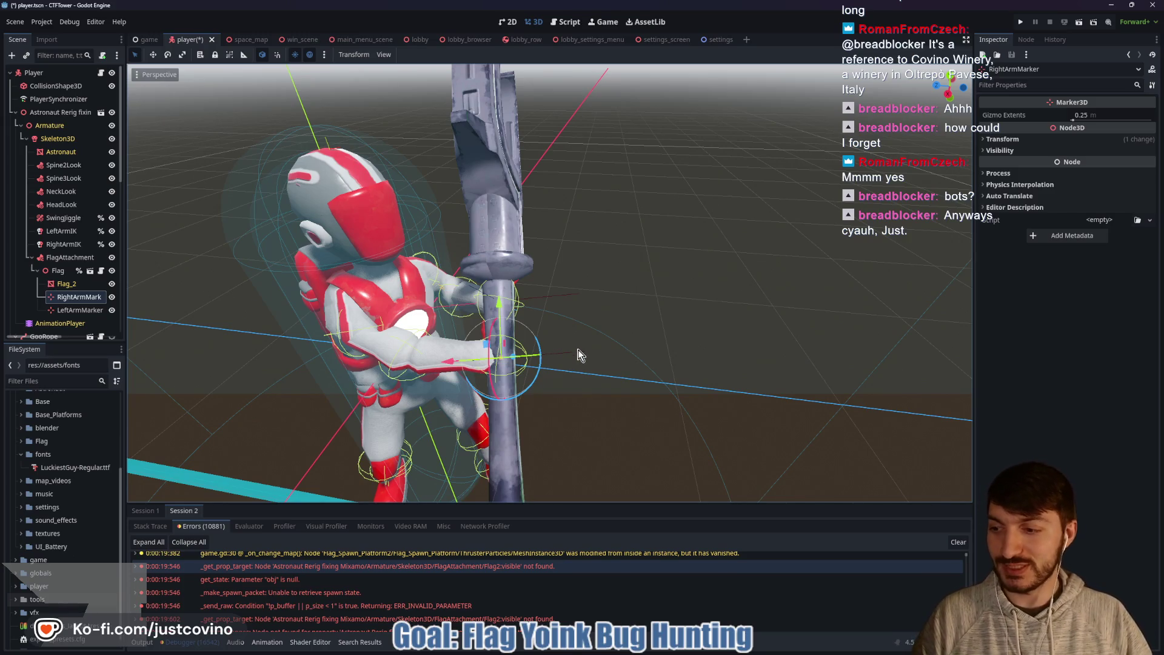
drag(441, 361, 384, 366)
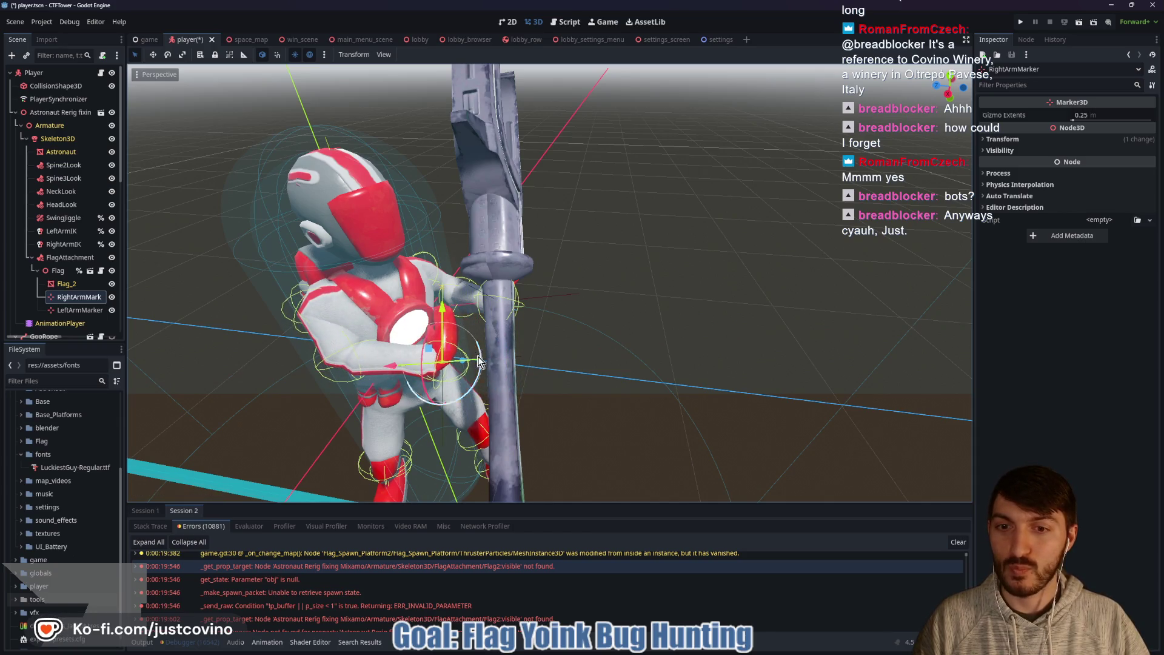
mouse_move(475, 343)
mouse_down()
mouse_move(486, 410)
mouse_move(446, 401)
mouse_move(427, 364)
mouse_move(449, 388)
mouse_move(431, 384)
mouse_up()
scroll(580, 365, up, 4)
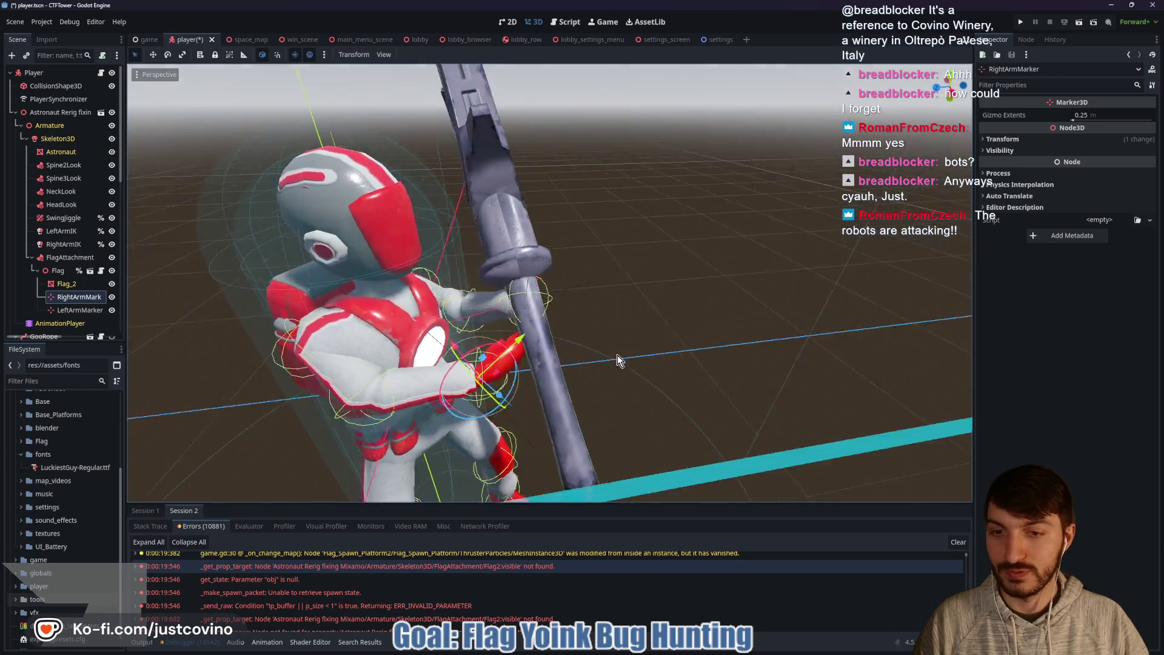
drag(539, 377, 567, 368)
mouse_move(613, 419)
mouse_down()
mouse_move(733, 376)
mouse_move(533, 375)
mouse_up()
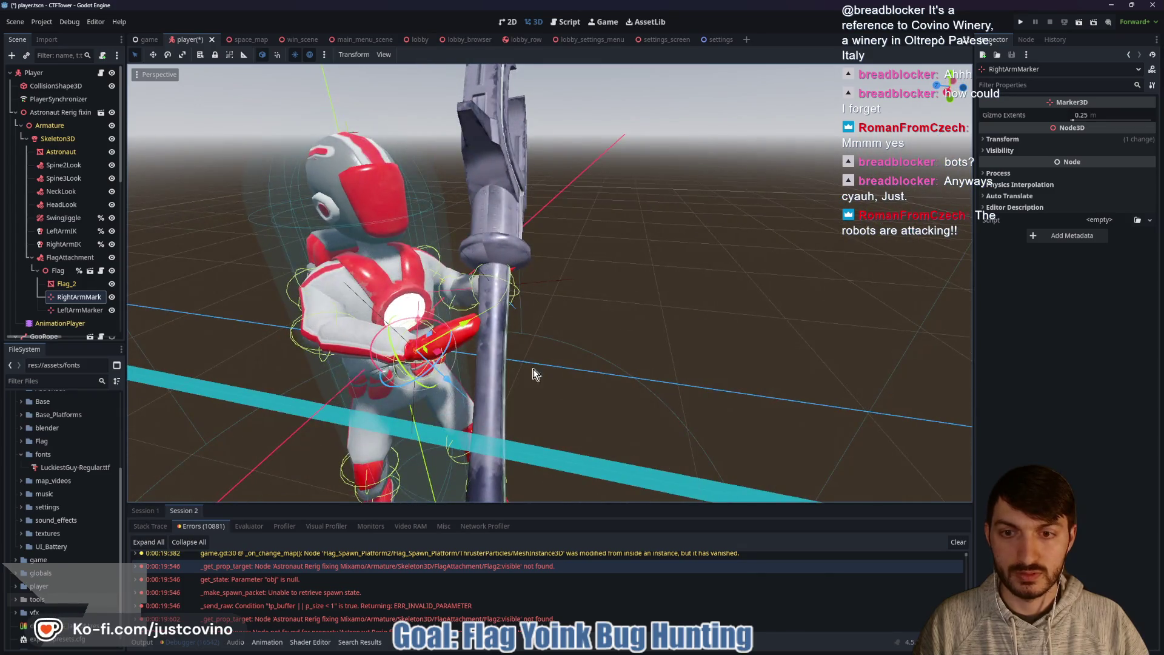
mouse_move(468, 323)
mouse_down()
mouse_move(392, 359)
mouse_move(420, 311)
mouse_move(432, 321)
mouse_move(414, 368)
mouse_move(554, 361)
mouse_up()
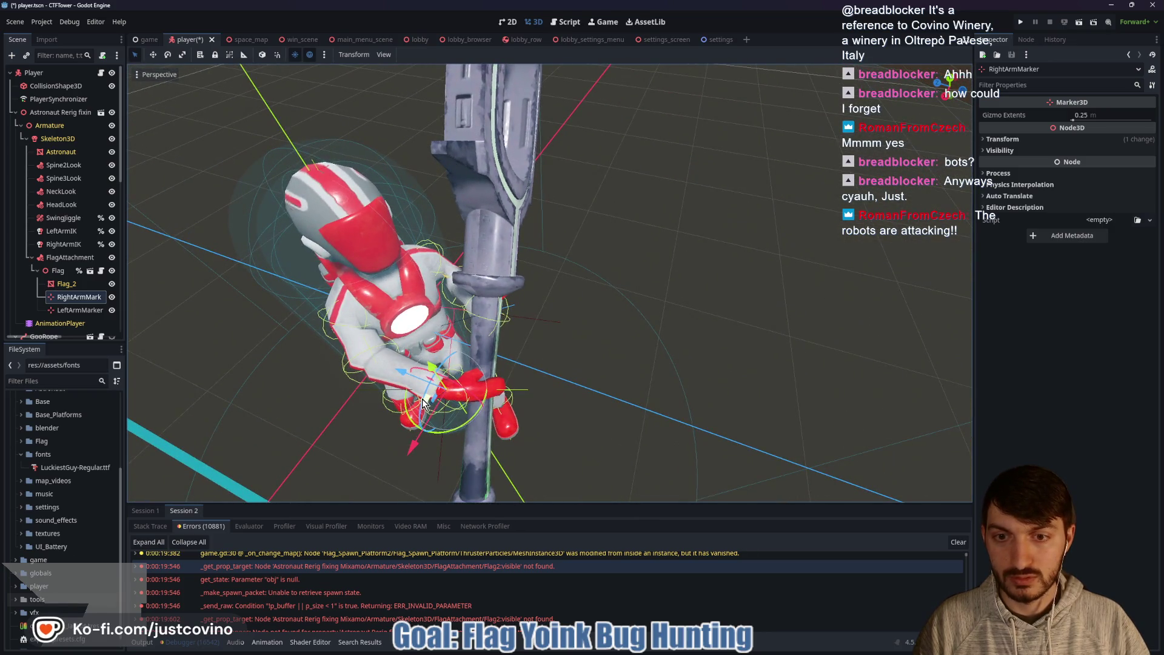
drag(422, 399, 420, 394)
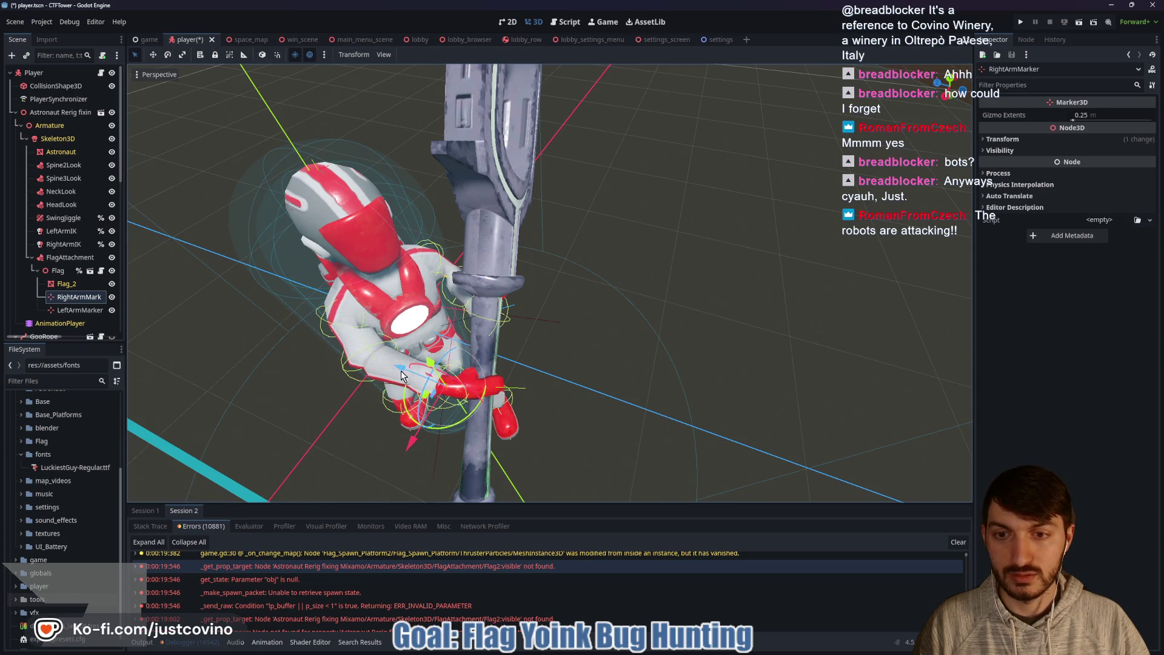
mouse_move(405, 364)
mouse_down()
mouse_move(564, 344)
mouse_move(532, 311)
mouse_move(661, 336)
mouse_move(515, 322)
mouse_up()
Step: Frame LeftArmMarker, then move and rotate it along the flag pole
click(71, 310)
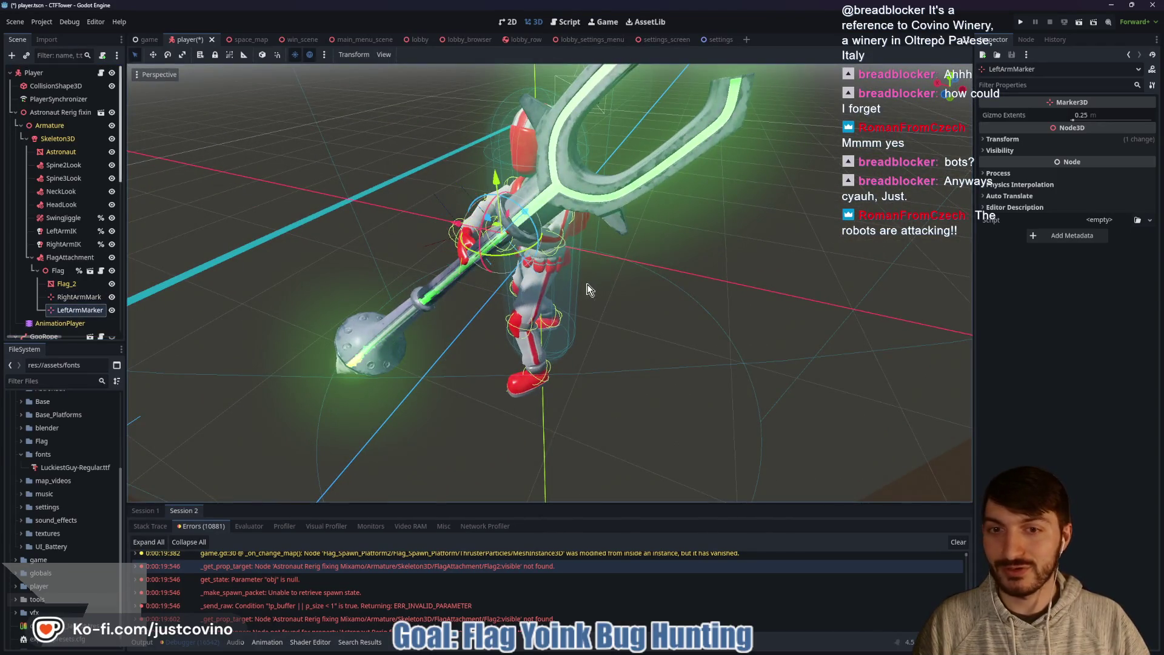
key(f)
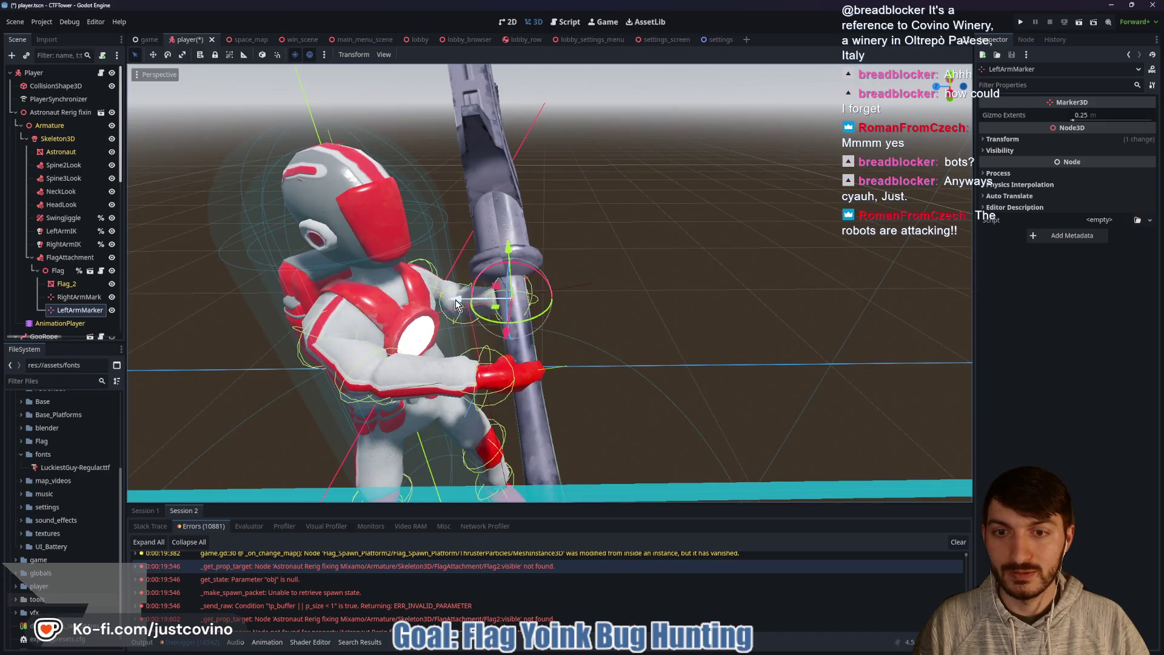
mouse_move(456, 304)
mouse_down()
mouse_move(379, 298)
mouse_move(500, 300)
mouse_move(456, 302)
mouse_up()
mouse_move(471, 303)
mouse_down()
mouse_move(501, 333)
mouse_move(348, 279)
mouse_move(439, 308)
mouse_up()
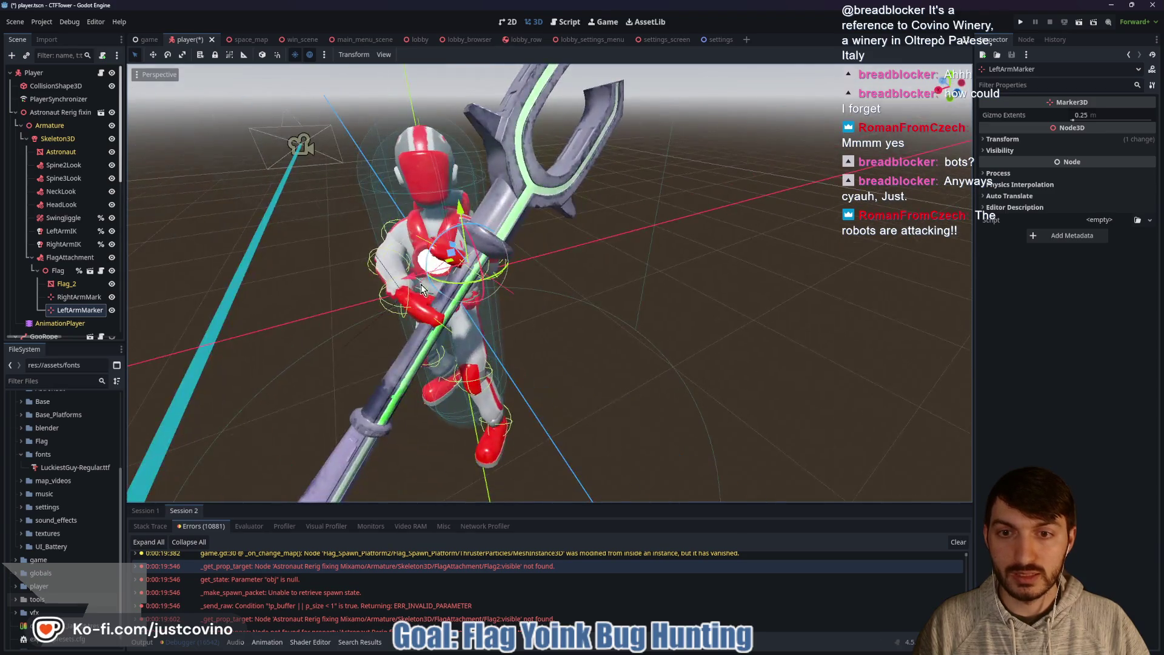
mouse_move(504, 267)
mouse_down()
mouse_move(472, 294)
mouse_move(518, 287)
mouse_move(496, 284)
mouse_move(475, 284)
mouse_move(595, 303)
mouse_move(555, 282)
mouse_move(569, 338)
mouse_move(527, 332)
mouse_up()
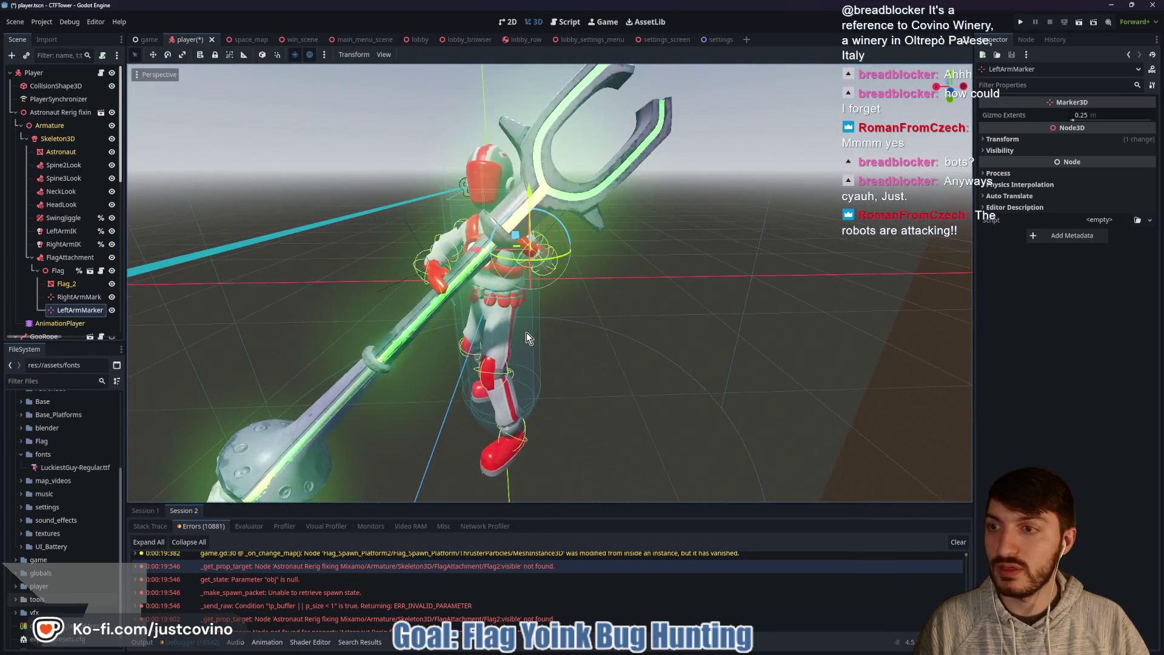
Step: Move the Flag_2 mesh up and right so the pole runs through both hands
click(70, 286)
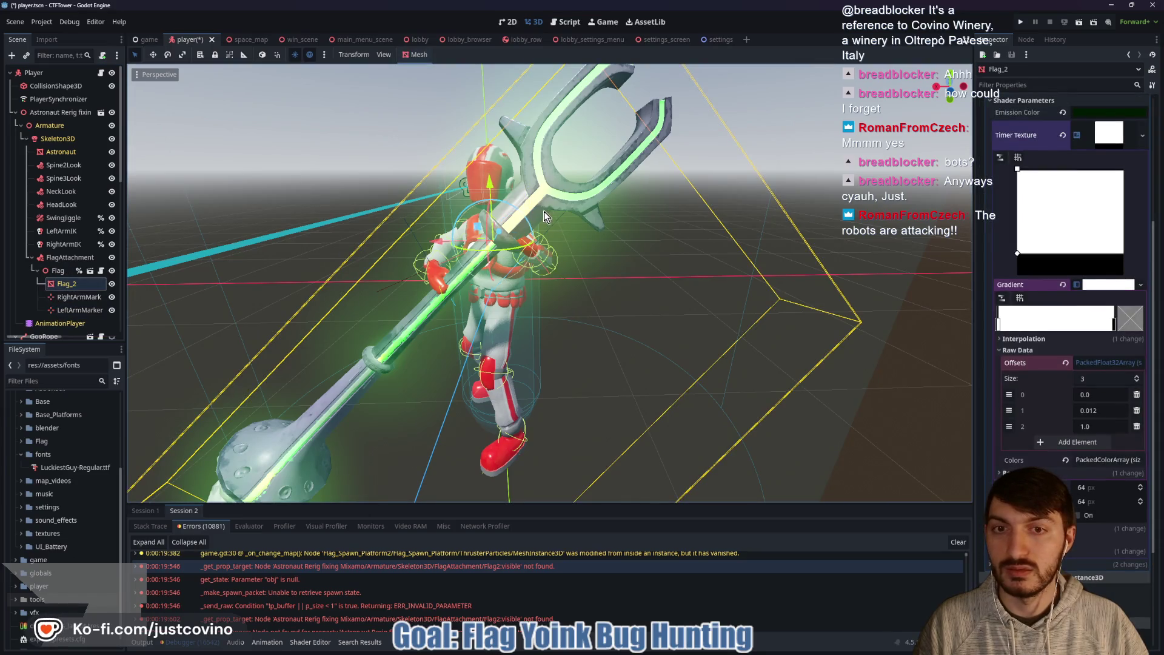
key(g)
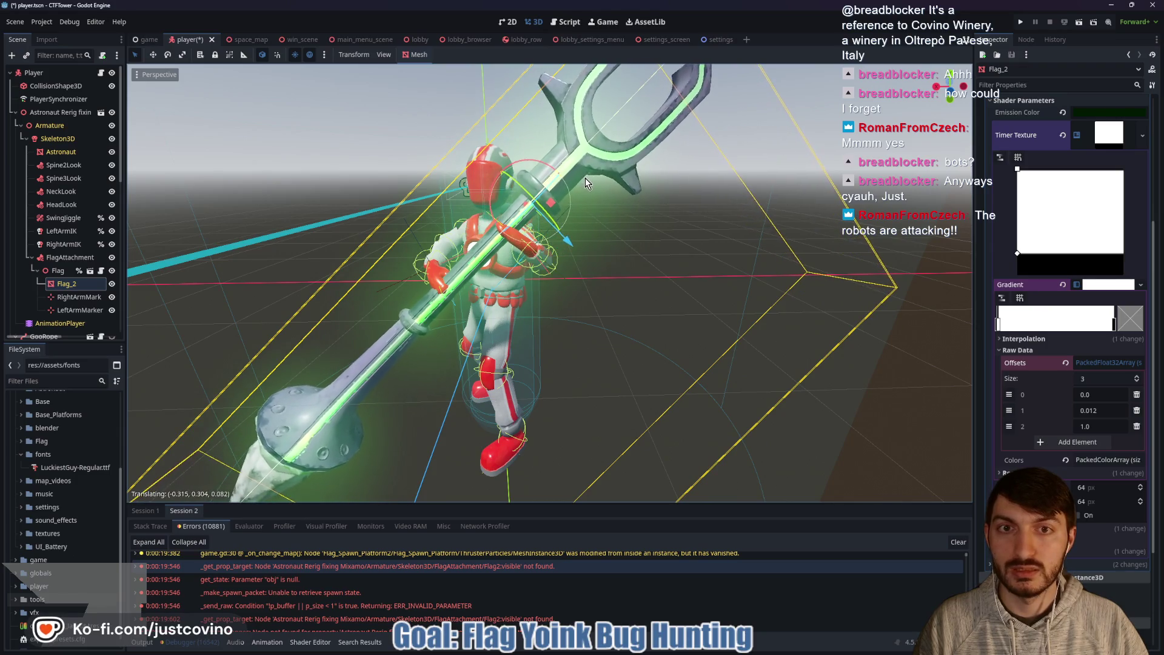
click(590, 183)
mouse_move(592, 188)
mouse_down()
mouse_move(700, 259)
mouse_move(722, 297)
mouse_up()
Step: Rotate LeftArmMarker slightly to refine the left hand's grip
click(78, 297)
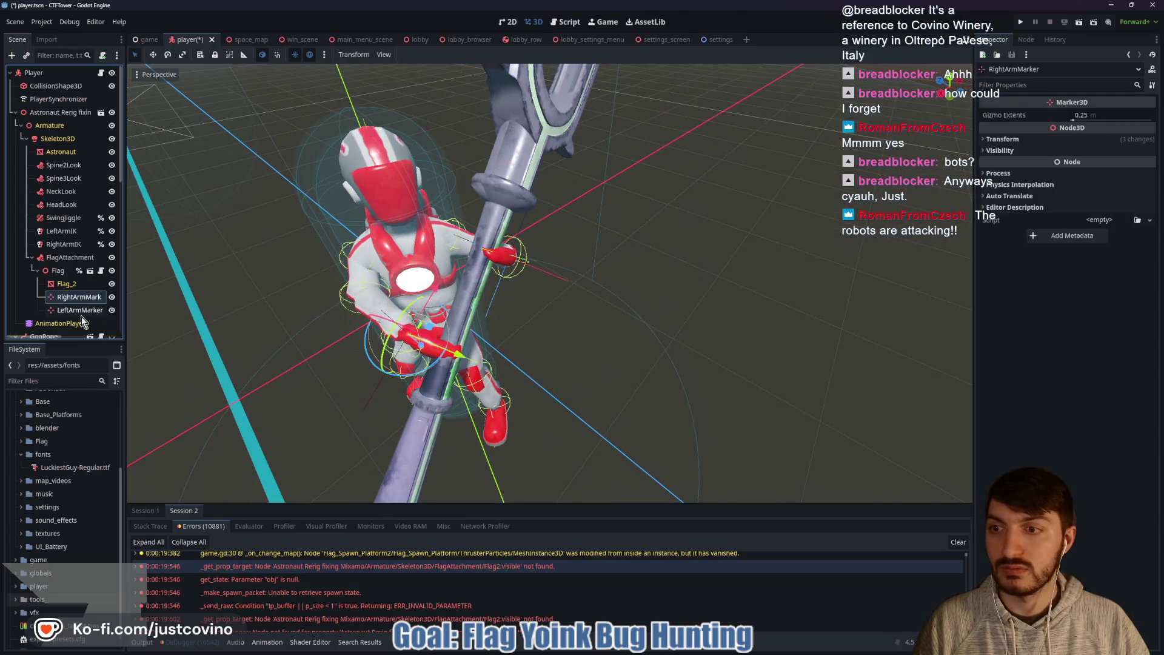
click(79, 310)
mouse_move(548, 279)
mouse_down()
mouse_move(581, 256)
mouse_move(522, 252)
mouse_up()
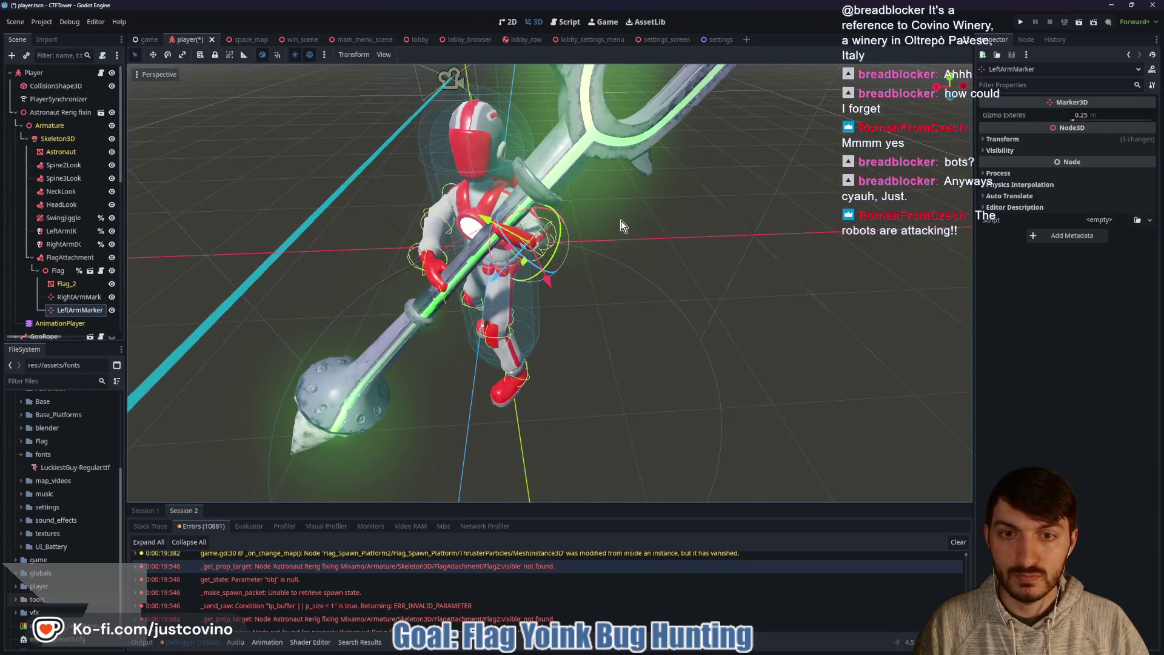
mouse_move(621, 220)
mouse_down()
mouse_move(486, 218)
mouse_move(582, 243)
mouse_move(523, 273)
mouse_move(547, 291)
mouse_move(657, 278)
mouse_move(485, 254)
mouse_move(454, 273)
mouse_move(555, 312)
mouse_move(526, 357)
mouse_move(373, 270)
mouse_move(260, 276)
mouse_move(696, 278)
mouse_up()
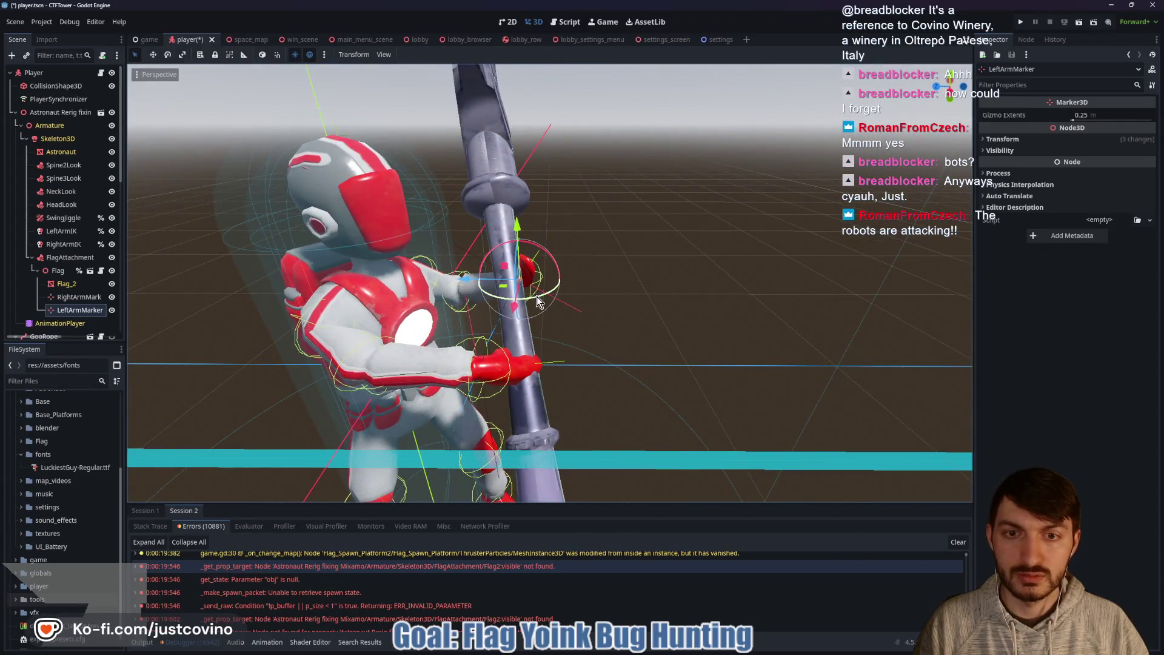
drag(543, 297, 540, 302)
drag(644, 292, 565, 291)
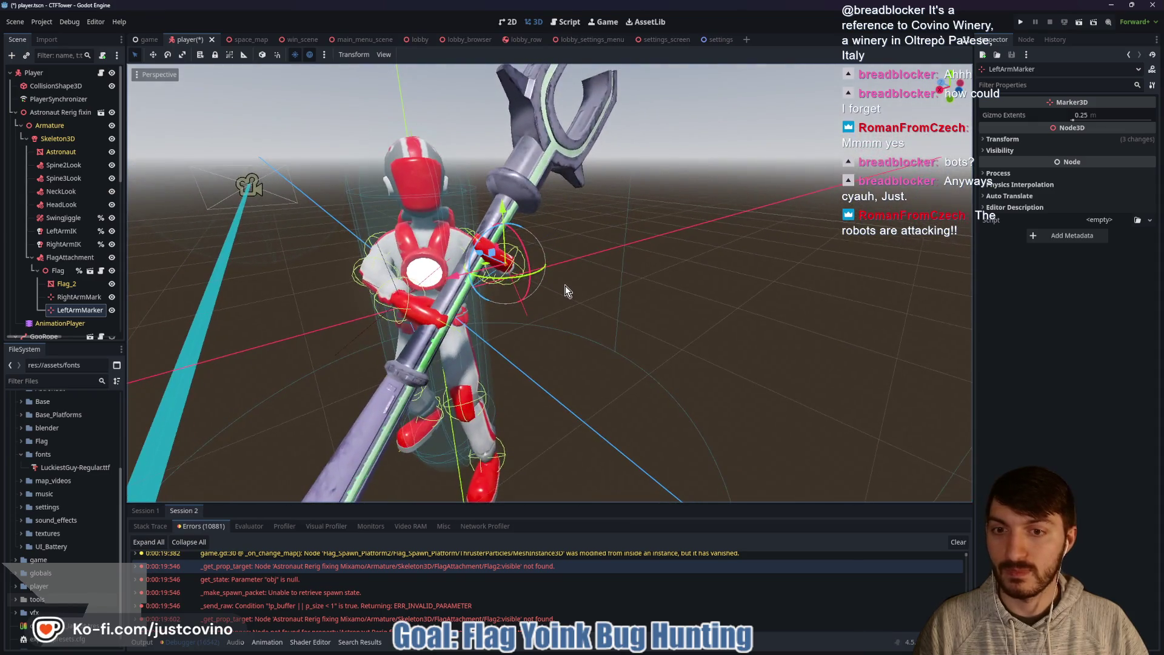
Step: Adjust RightArmMarker's position and rotate it slightly along its local axes
click(79, 296)
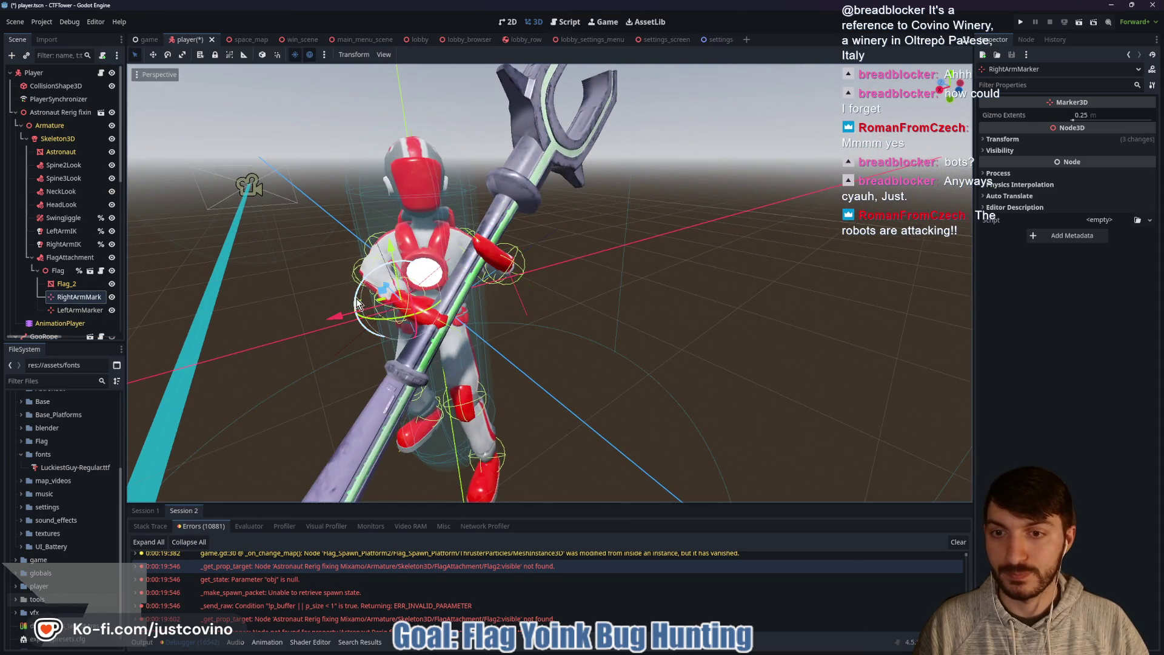
drag(361, 291, 379, 288)
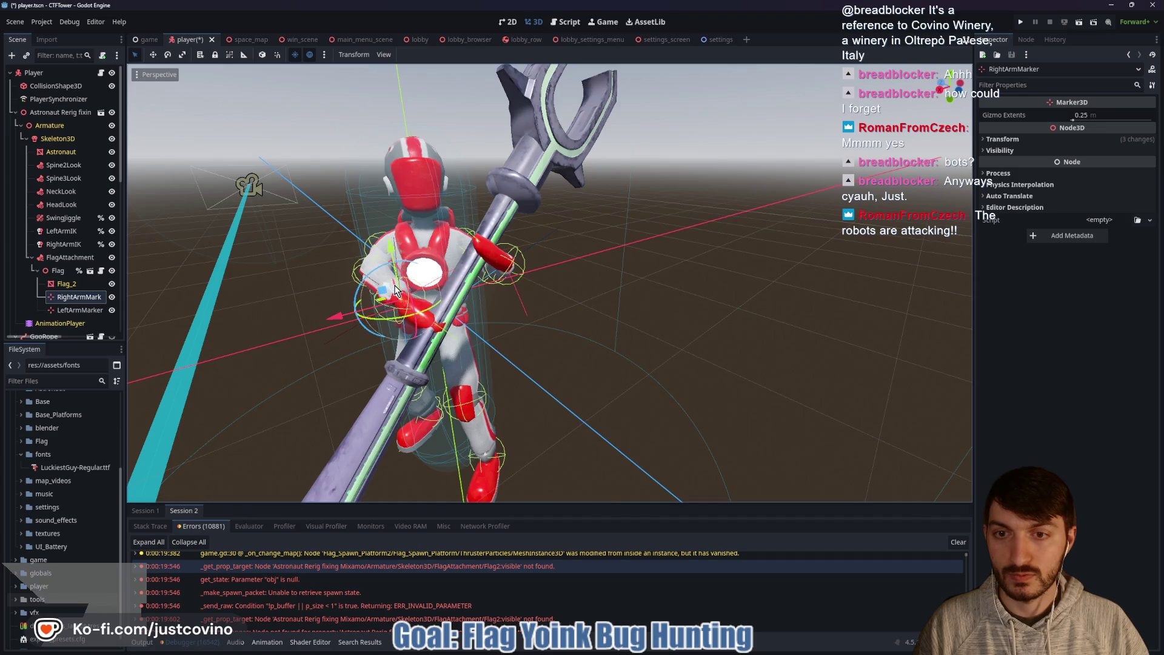
key(t)
drag(414, 331, 403, 330)
mouse_move(530, 326)
mouse_down()
mouse_move(544, 336)
mouse_move(639, 315)
mouse_move(654, 334)
mouse_move(496, 332)
mouse_move(515, 331)
mouse_up()
Step: Save the player scene, toggle the arm IK previews, hide the Flag, and run the project
key(ctrl+s)
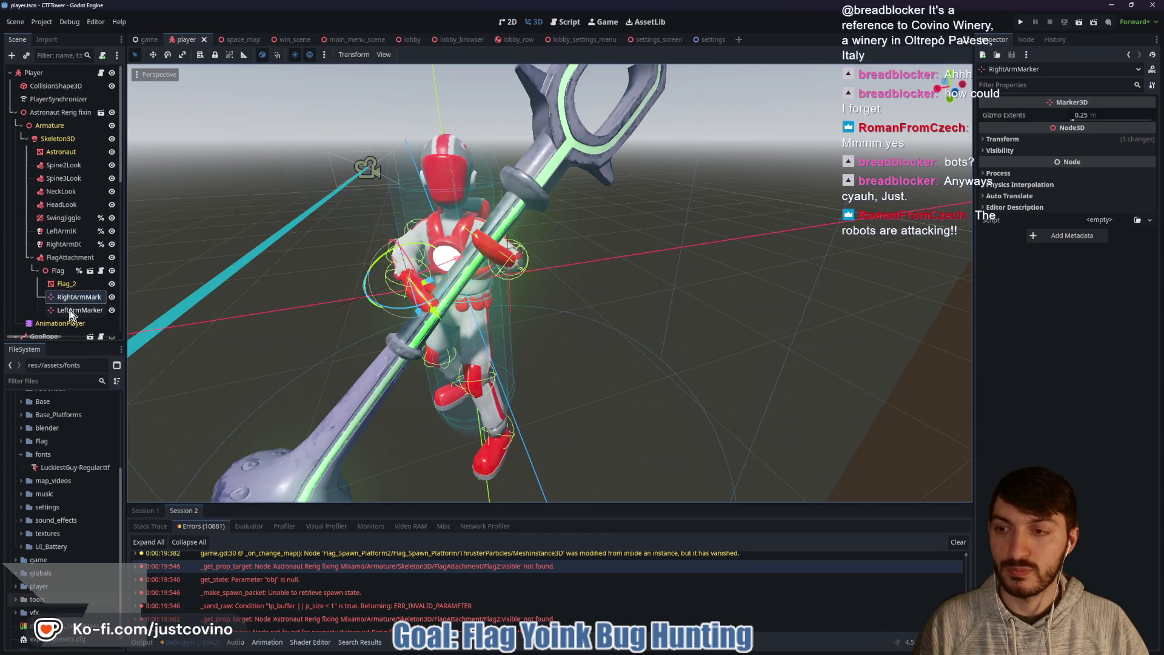
click(65, 244)
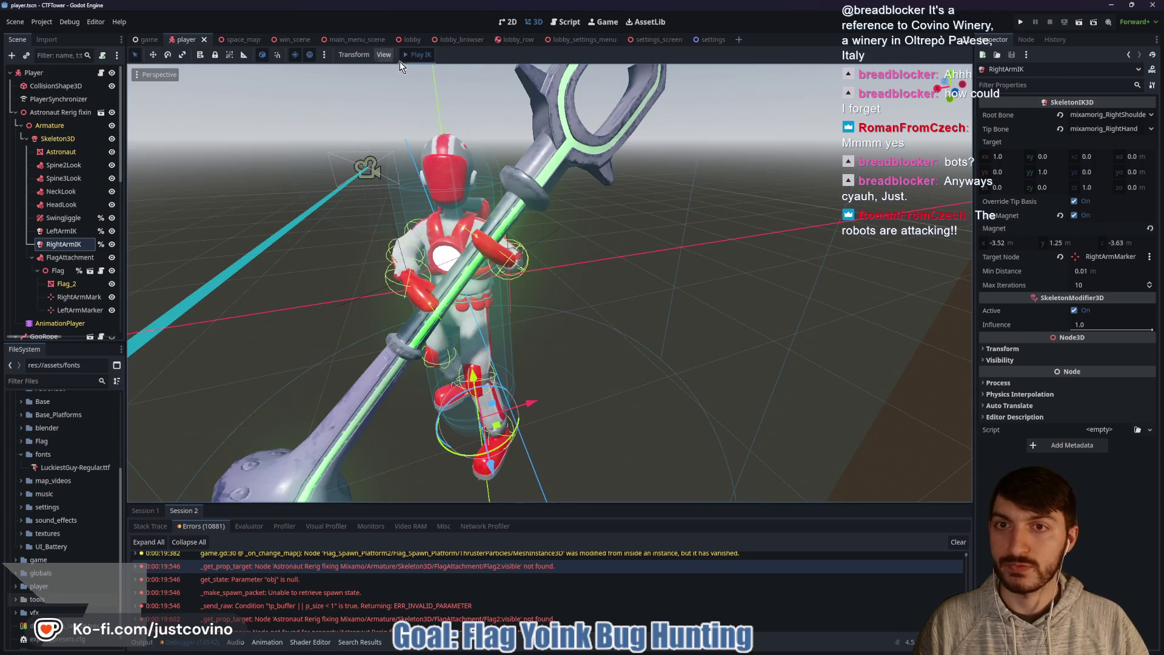
click(420, 56)
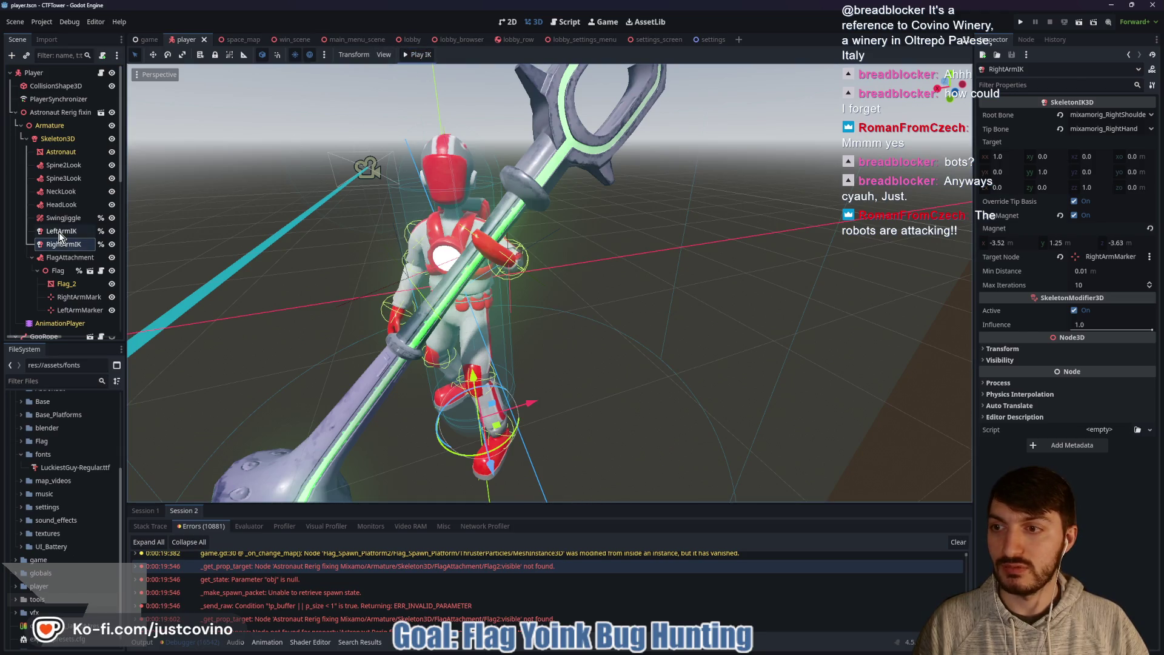
click(59, 232)
click(418, 55)
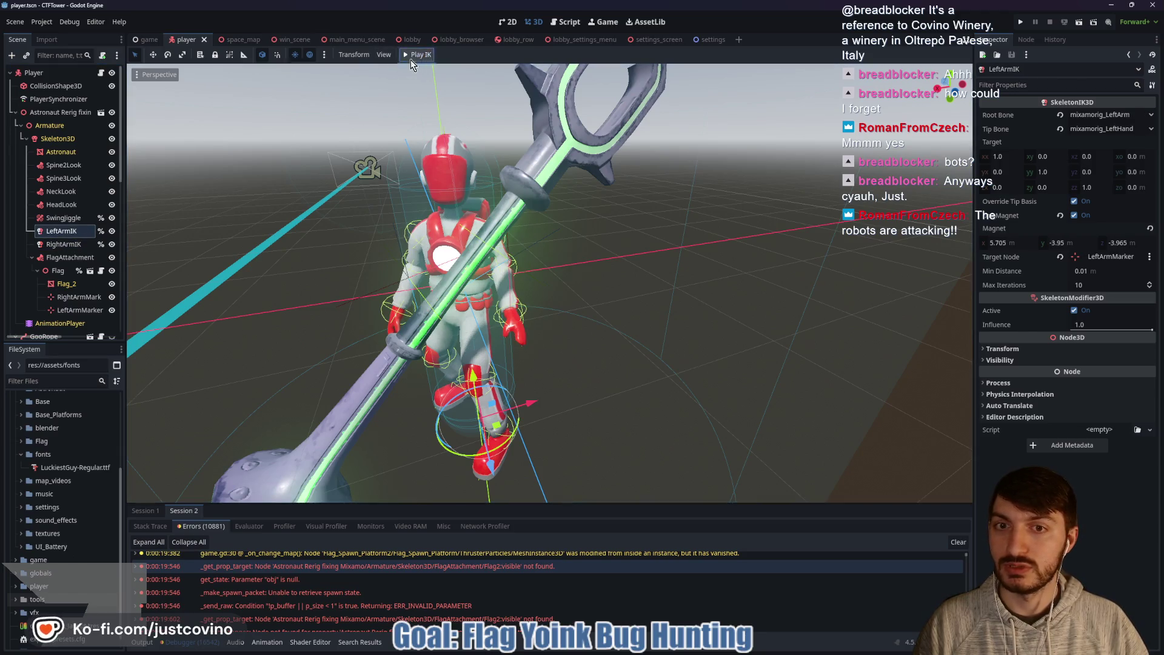
click(114, 271)
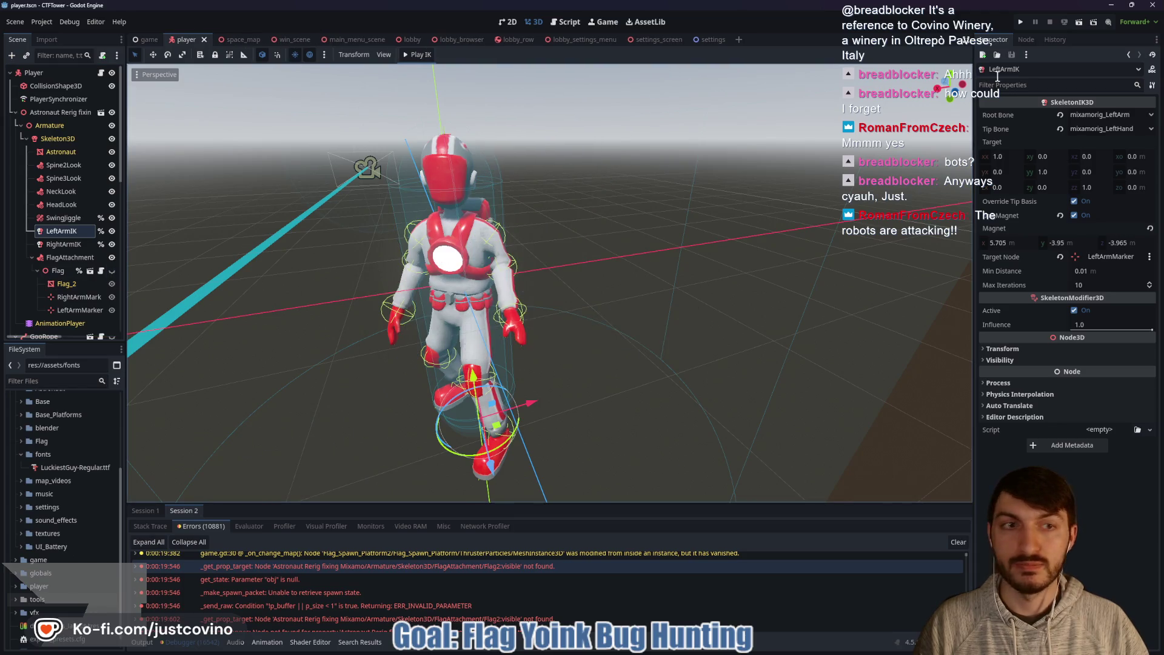
click(1019, 23)
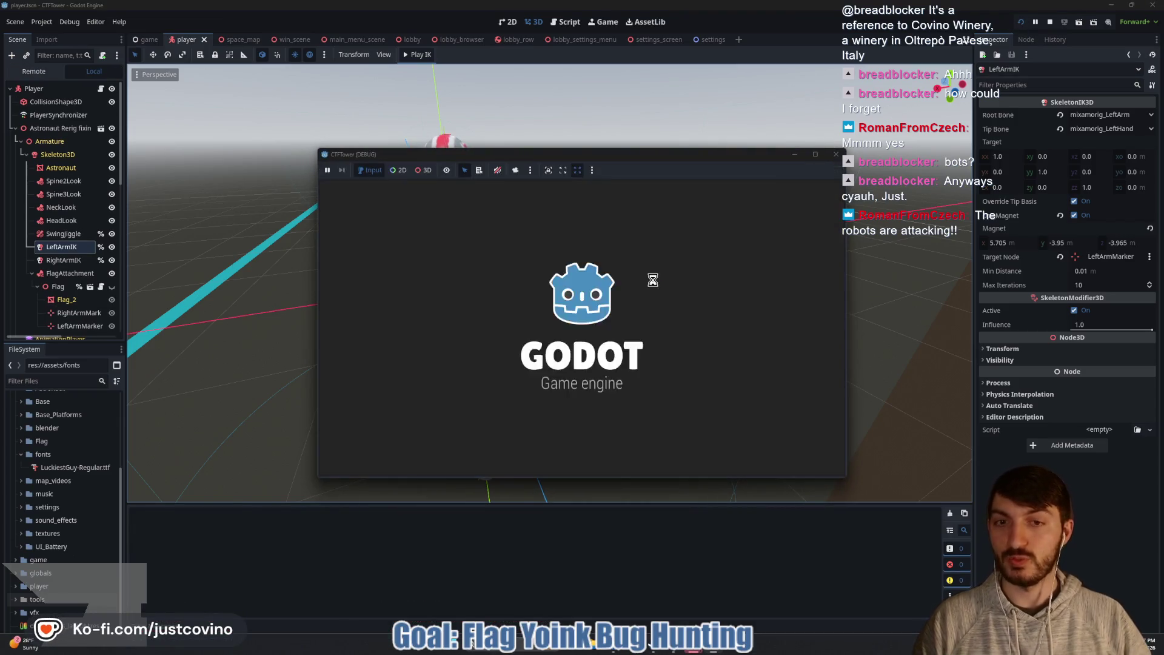
Step: Place the two debug windows side by side, join lobby 3 from the second, and start the match
drag(626, 173, 315, 160)
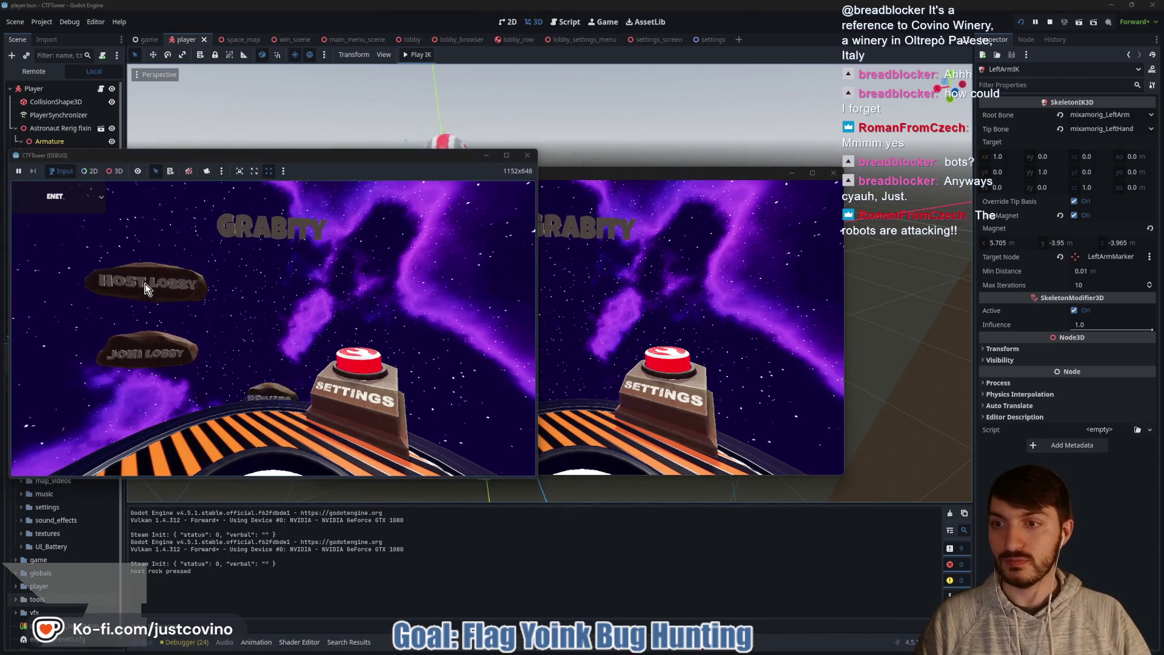
mouse_move(648, 173)
mouse_down()
mouse_move(734, 183)
mouse_move(895, 147)
mouse_up()
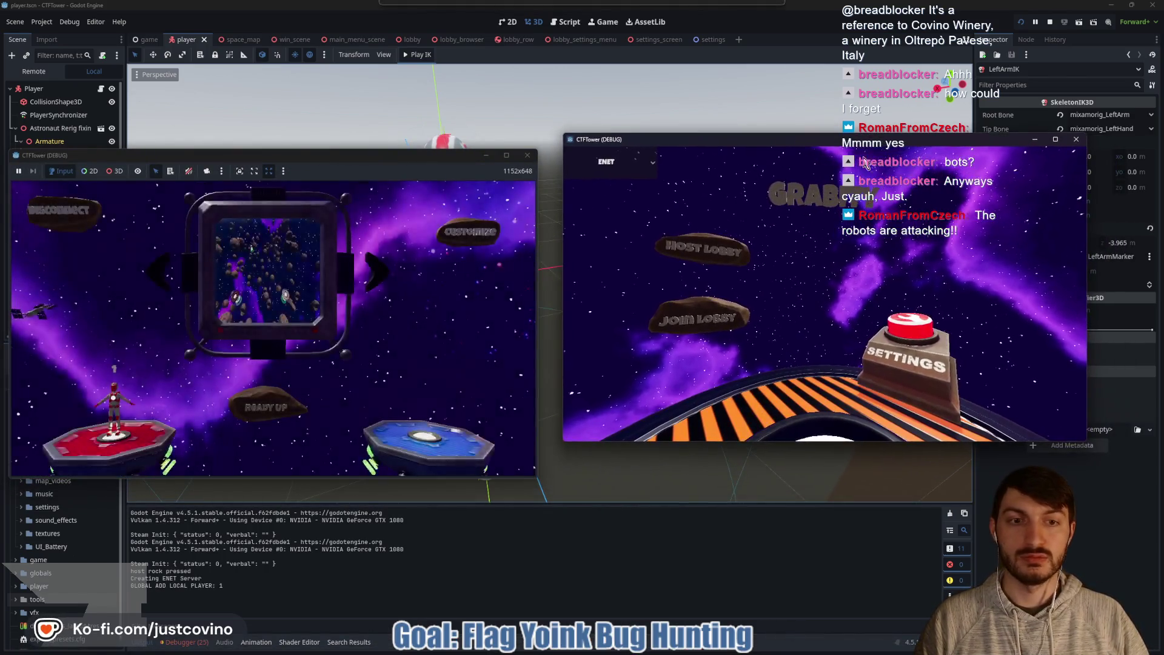
click(693, 330)
click(797, 362)
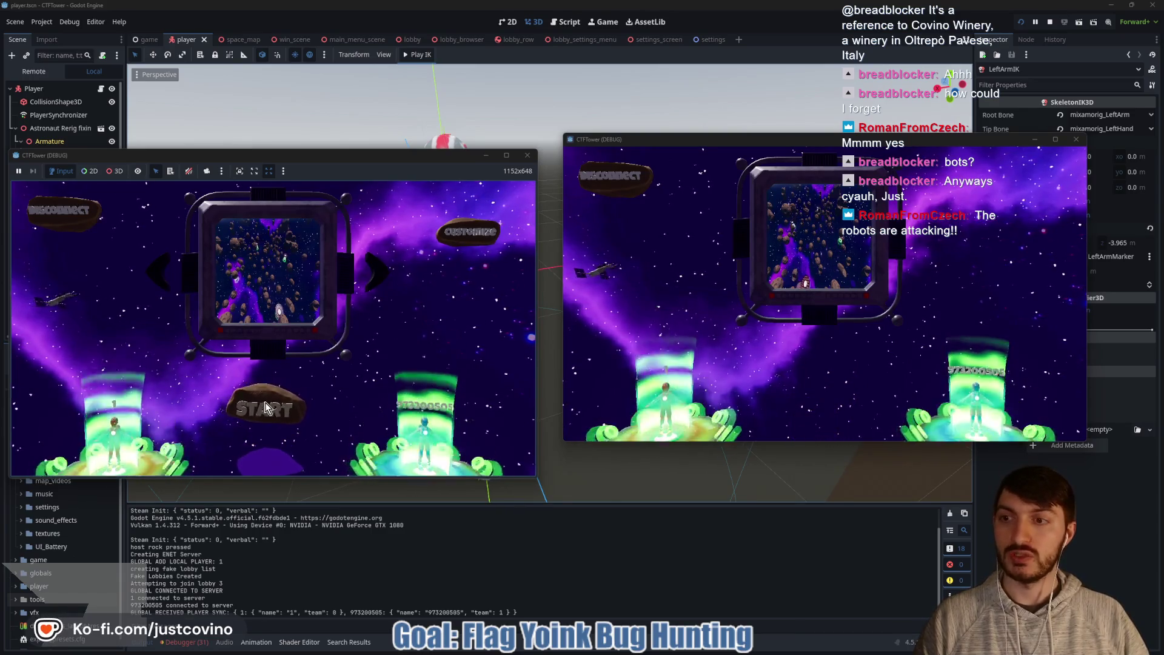
click(264, 407)
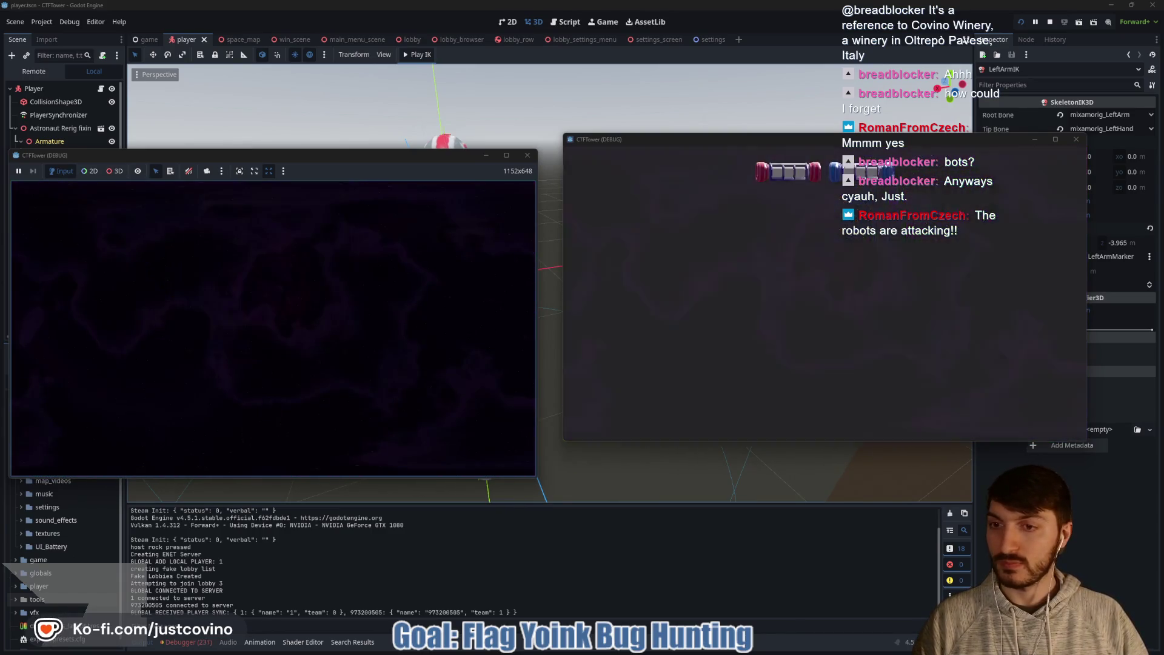
key(super)
key(super)
key(w)
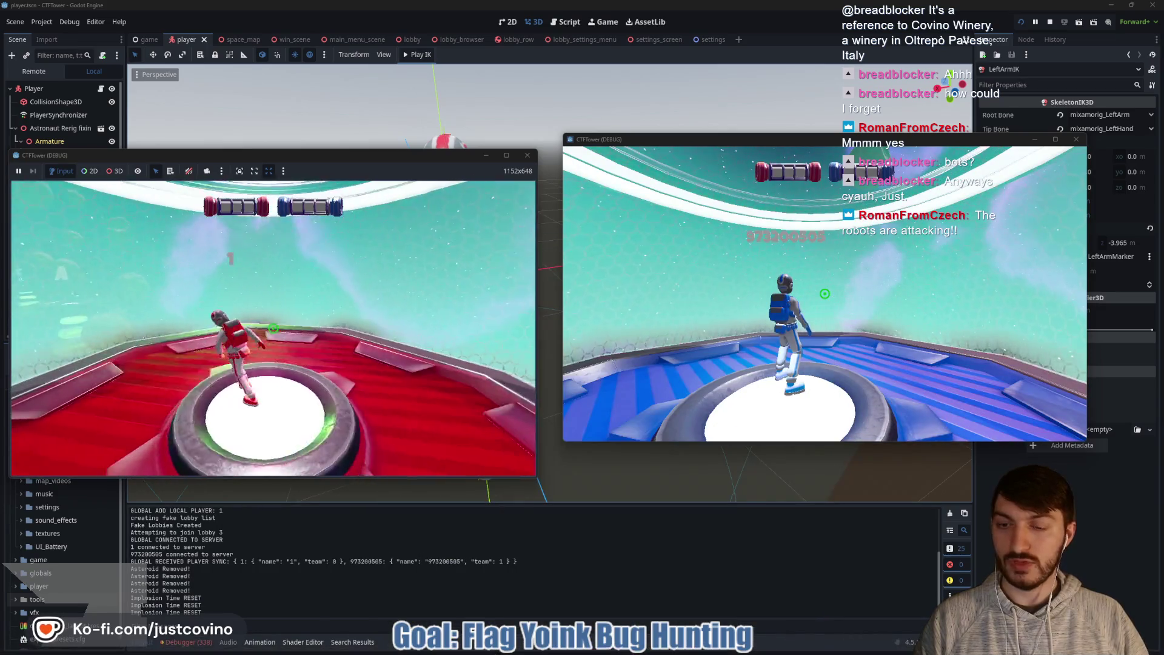